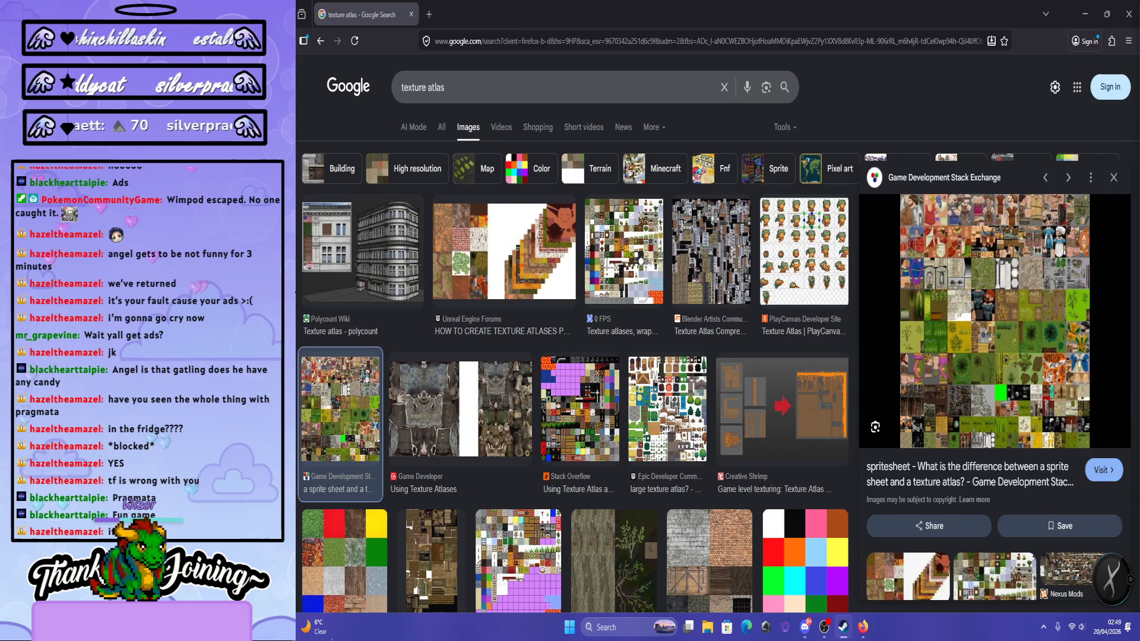
Bring Steam forward, shift its window right, and skip ahead in the first PRAGMATA trailer.
key(alt+Tab)
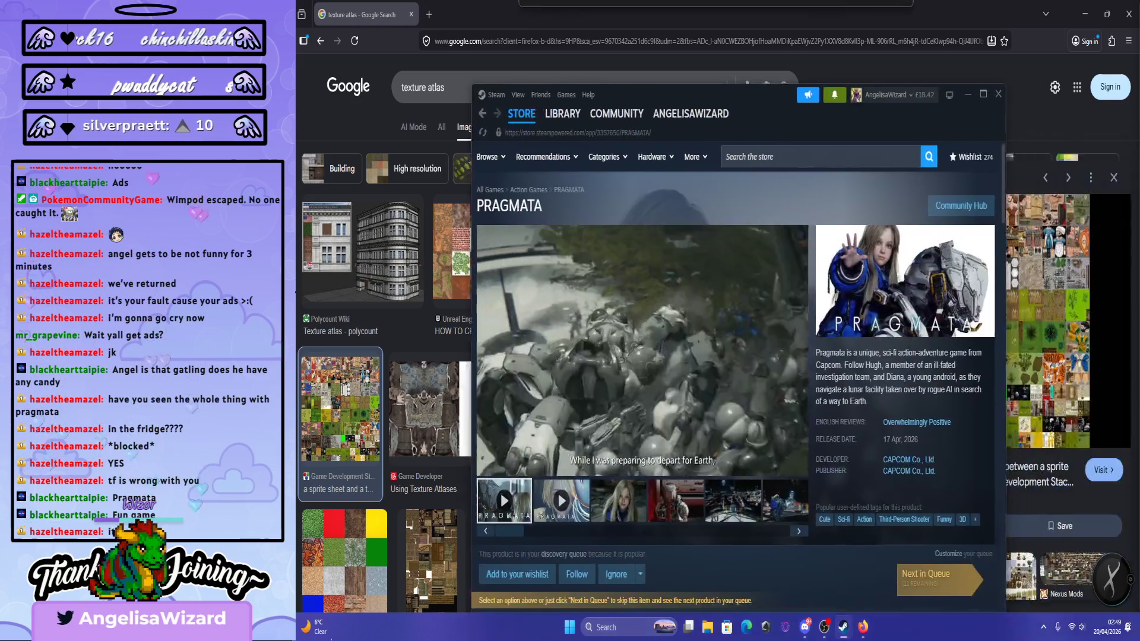
drag(831, 105, 935, 96)
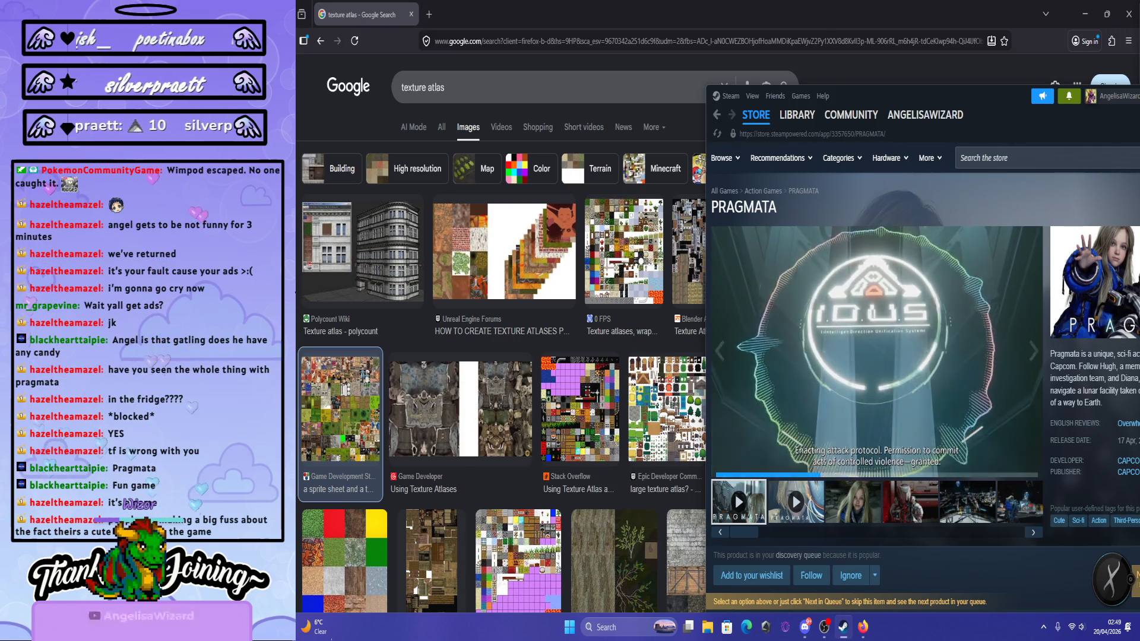
click(860, 446)
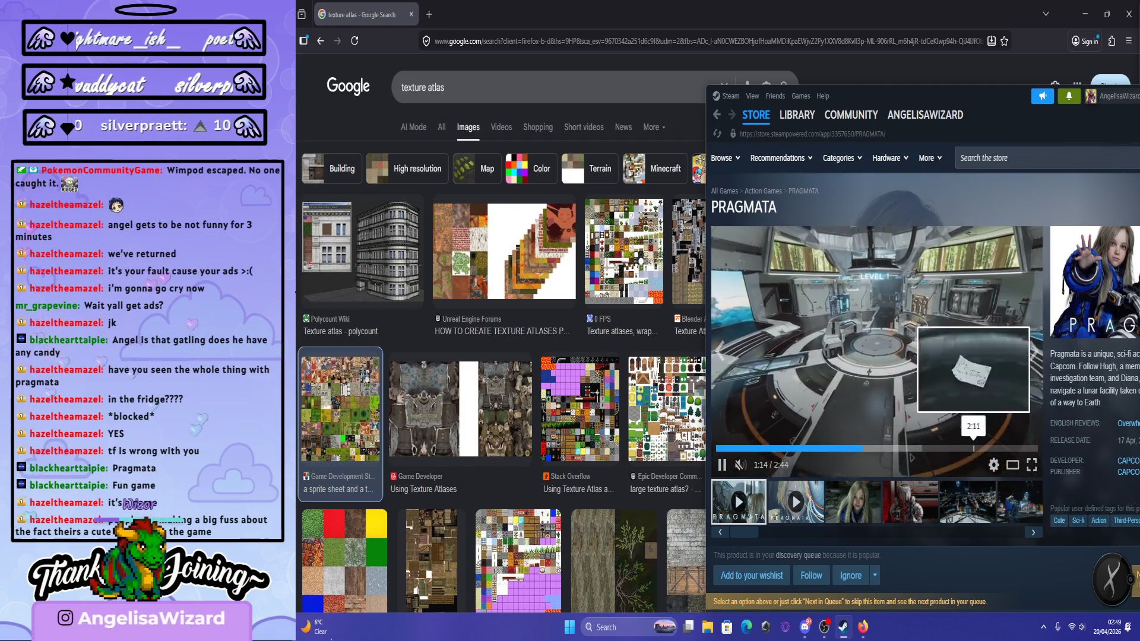
click(916, 446)
Scrub the second PRAGMATA trailer to about 1:52, then view the third gallery item.
click(796, 502)
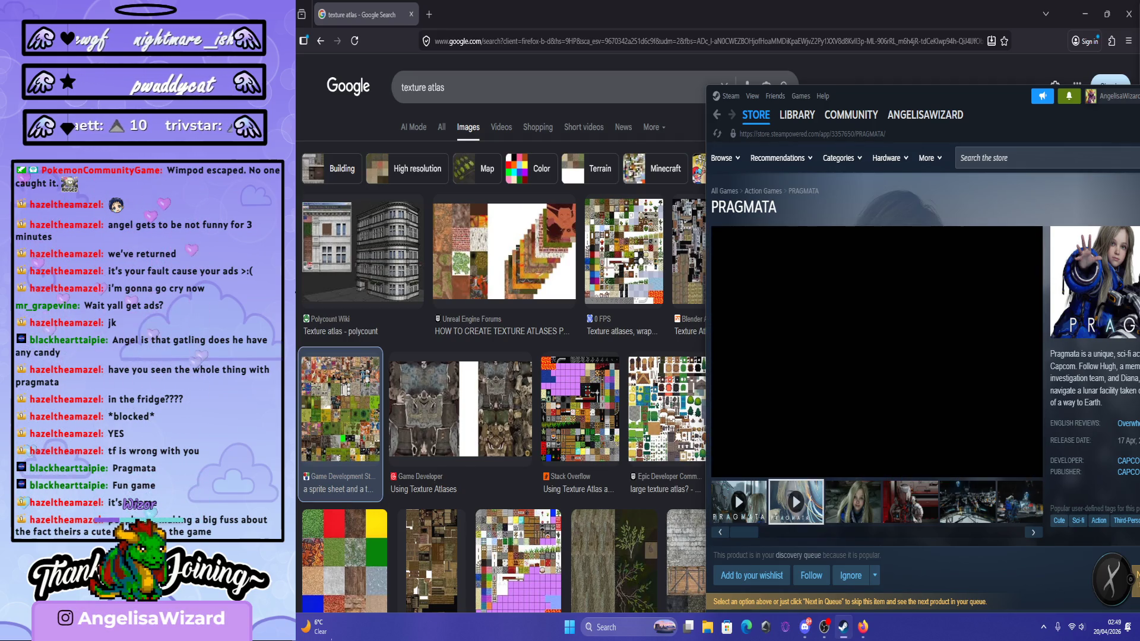
click(764, 447)
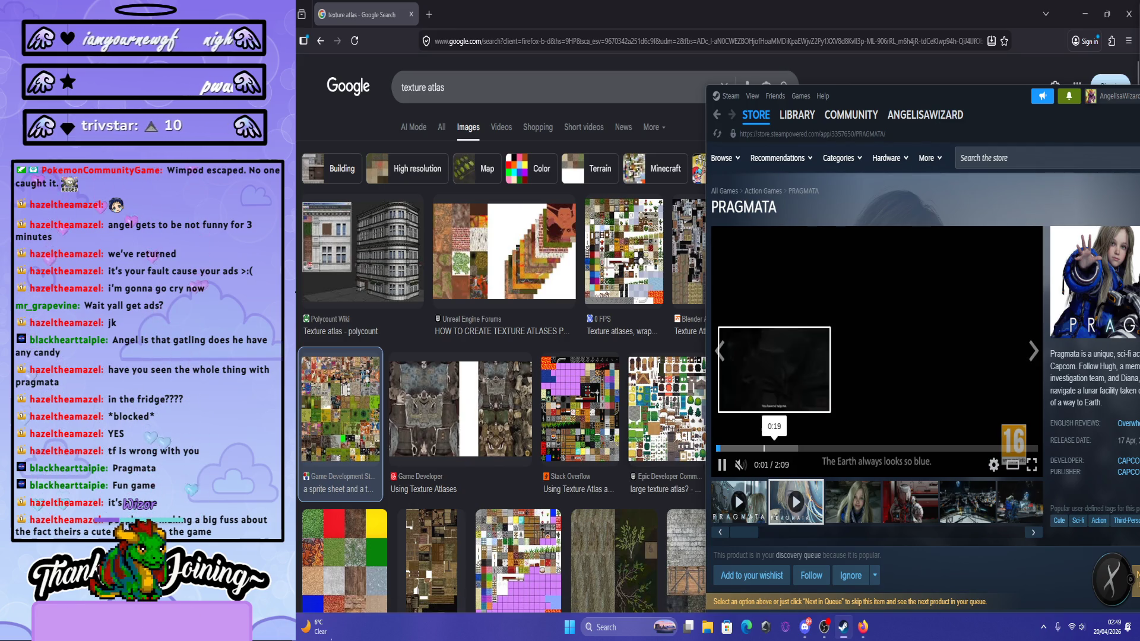
click(795, 447)
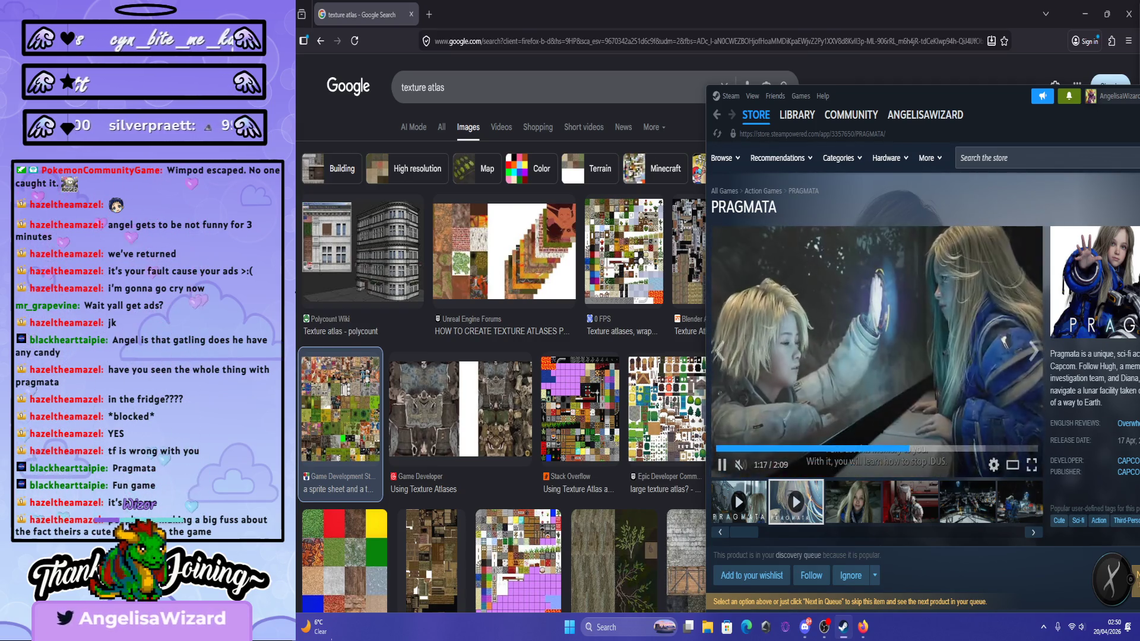
click(979, 448)
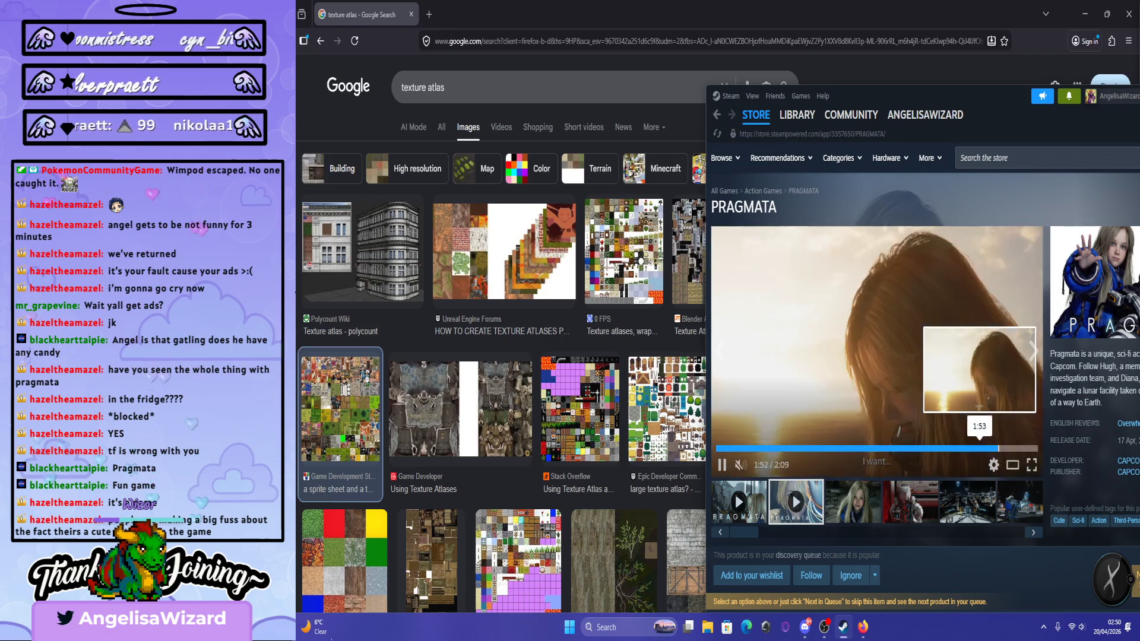
click(853, 501)
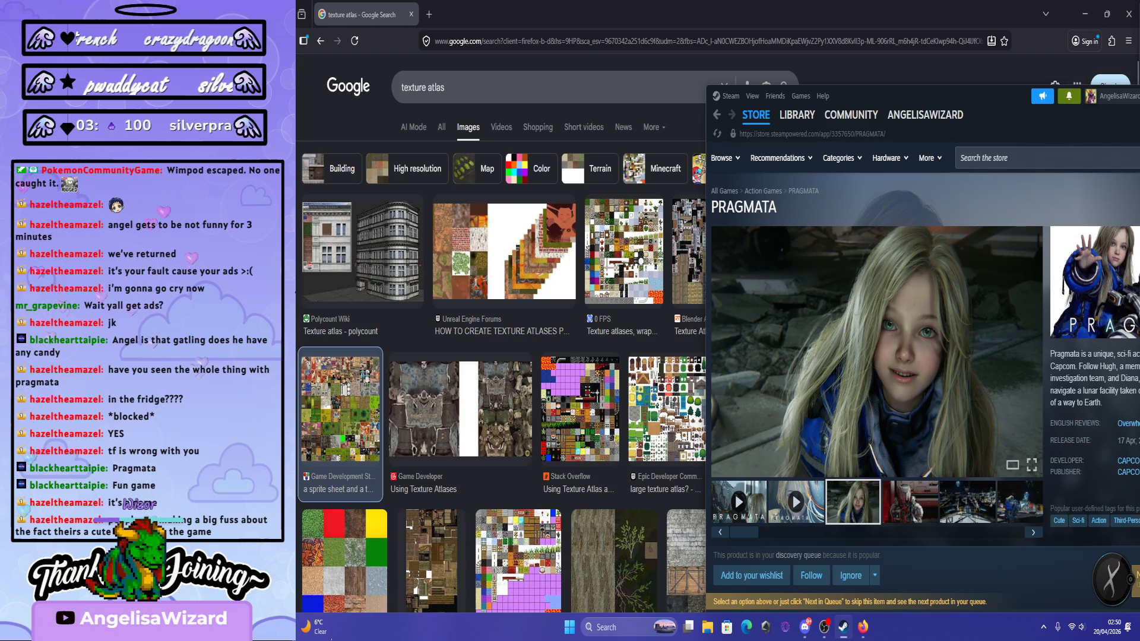
key(alt+Tab)
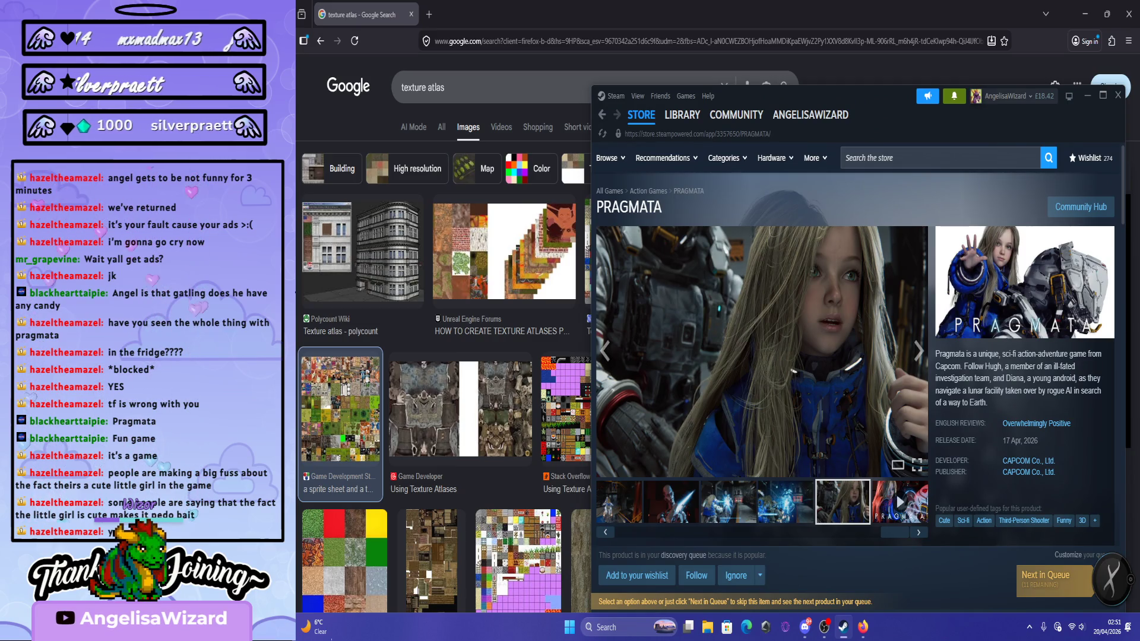
Minimize the Steam PRAGMATA store window.
click(1087, 96)
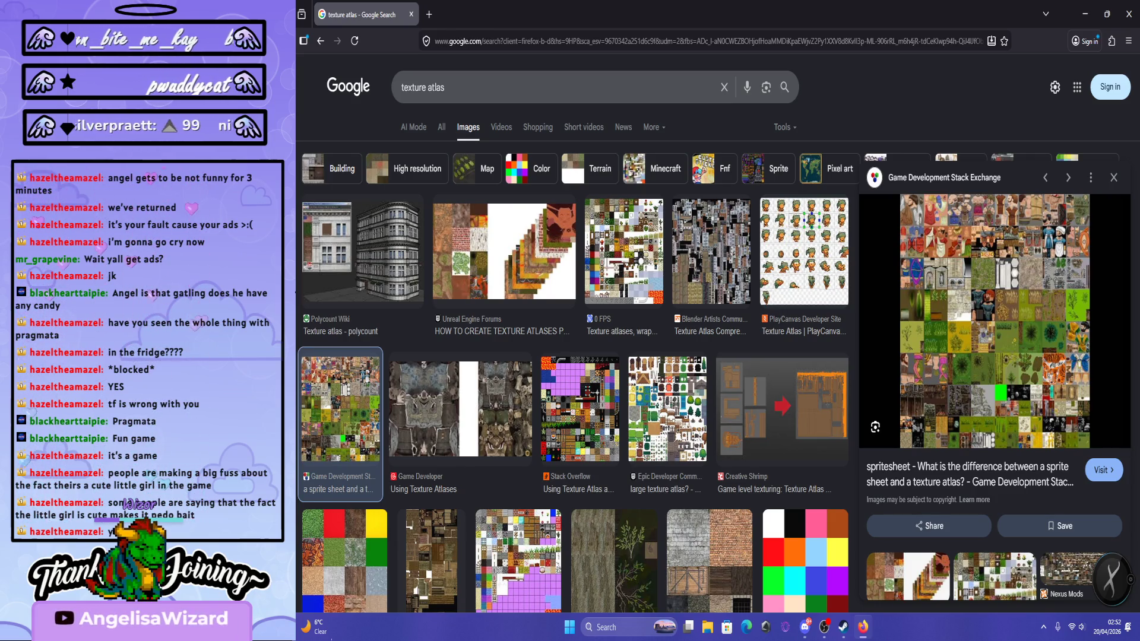
key(alt+Tab)
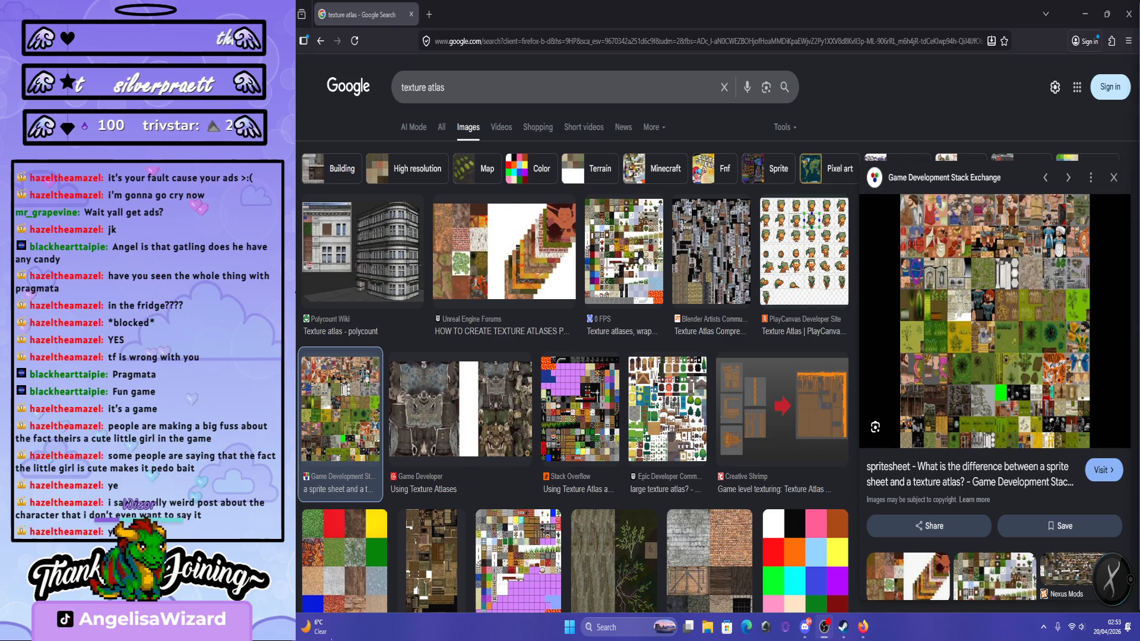
click(580, 410)
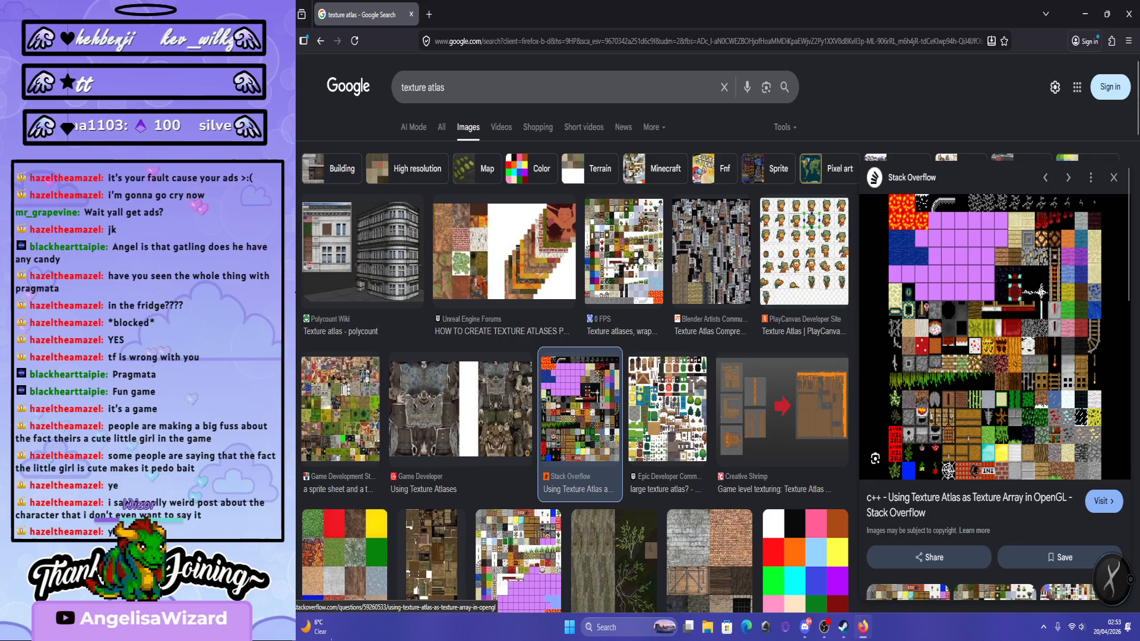
Preview the Epic Developer Community, Minecraft Wiki, TrainzOnline, then CurseForge AtlasViewer atlas results.
click(668, 410)
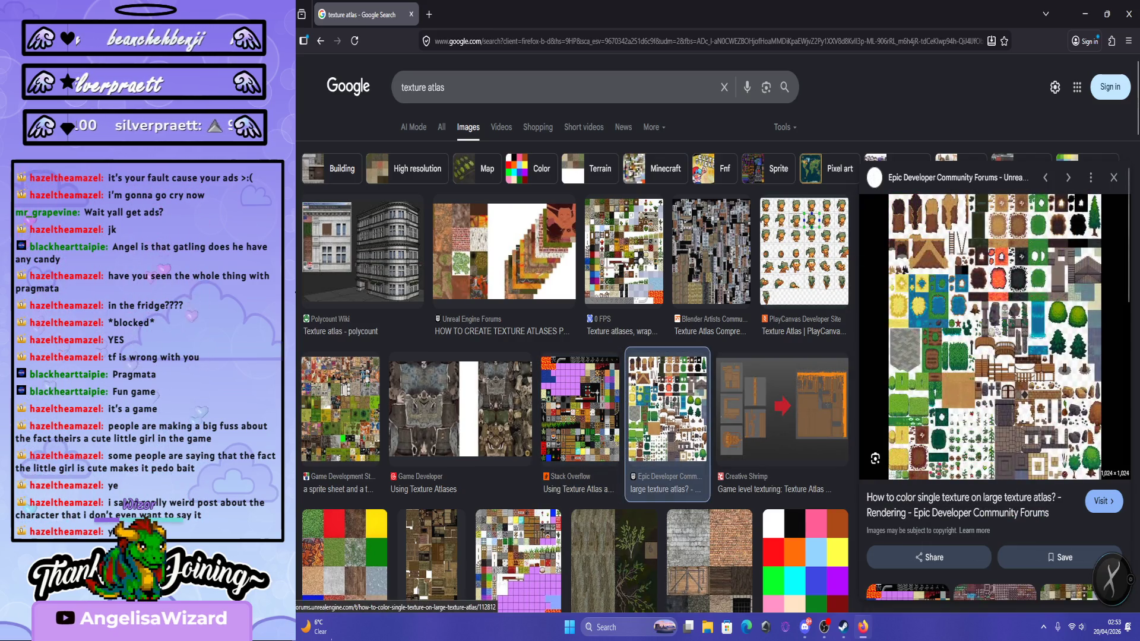
scroll(995, 380, down, 3)
scroll(994, 380, up, 2)
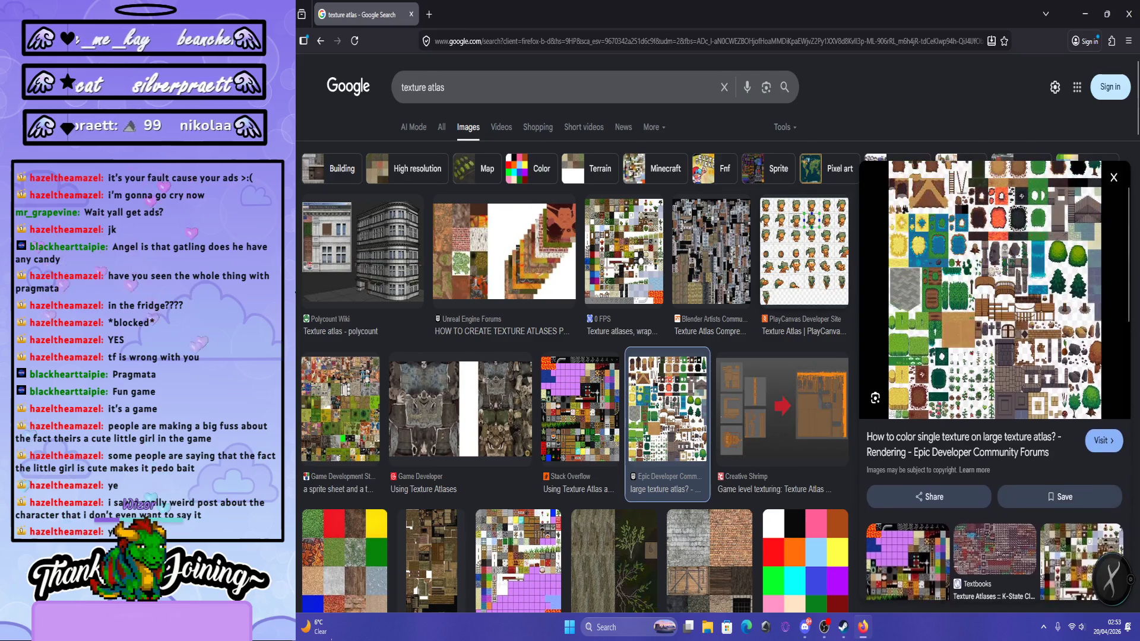
scroll(778, 279, down, 2)
scroll(778, 279, down, 3)
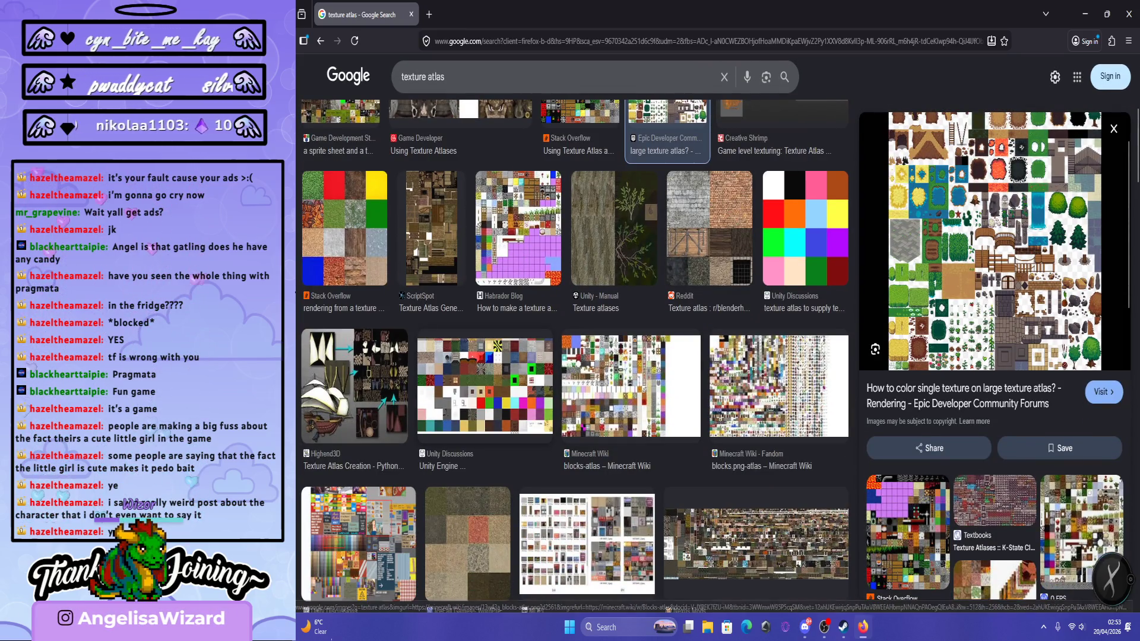
click(777, 386)
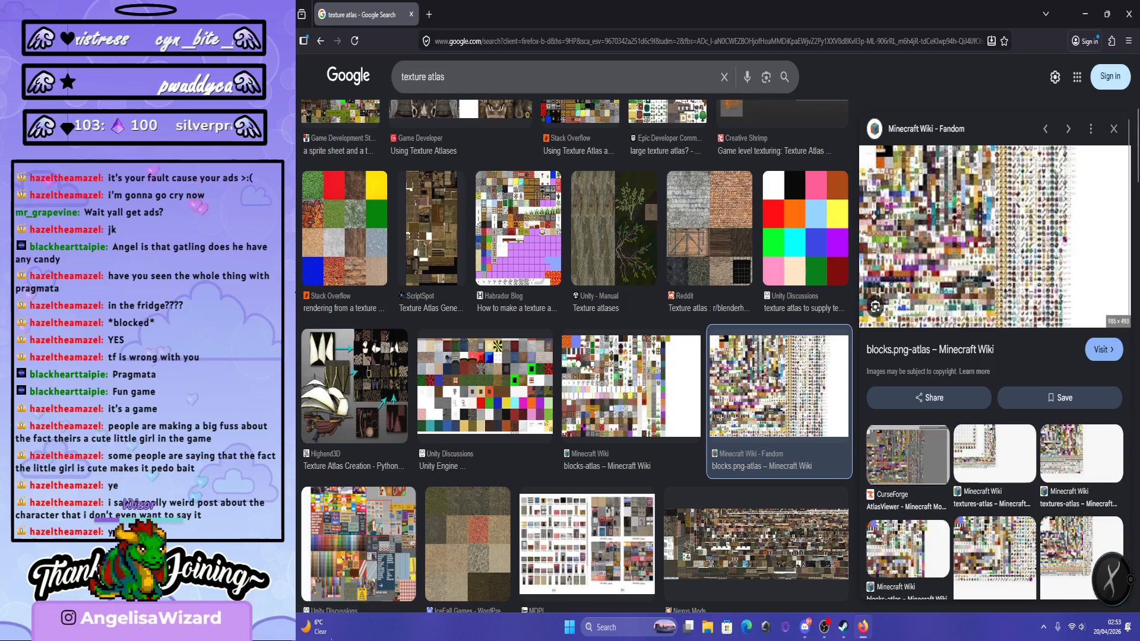
scroll(778, 386, down, 5)
click(587, 363)
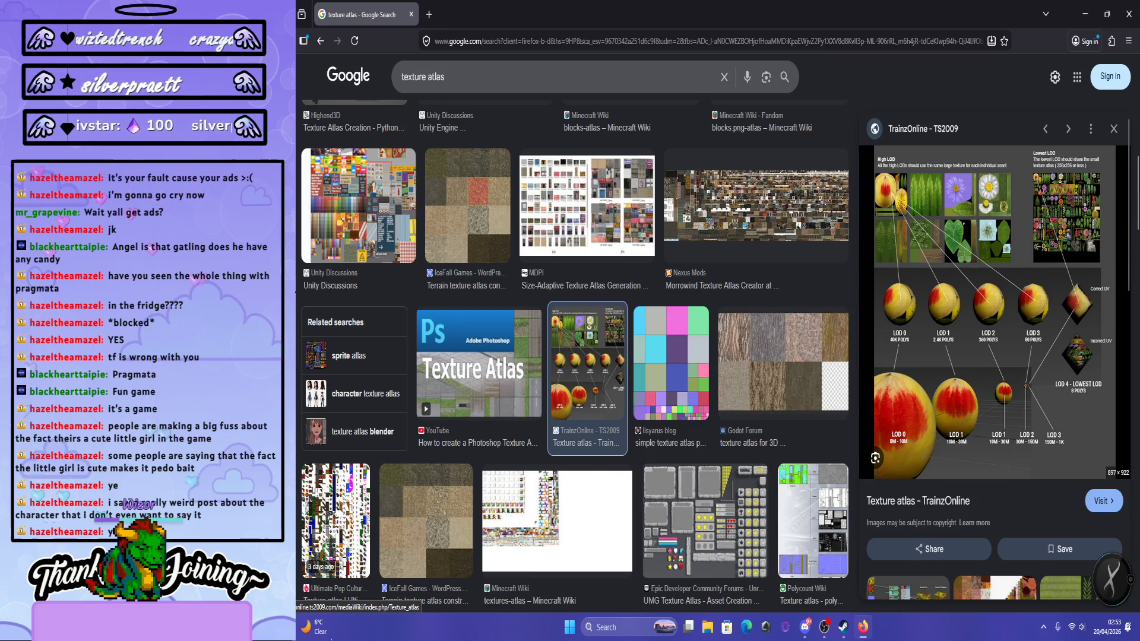
scroll(575, 350, down, 8)
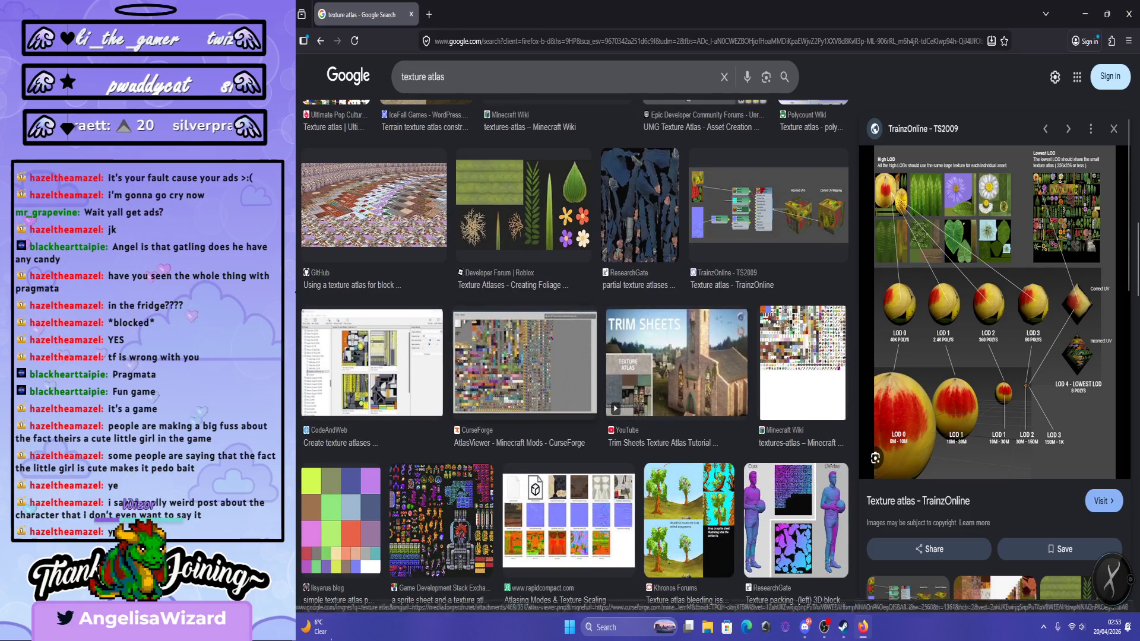
click(525, 362)
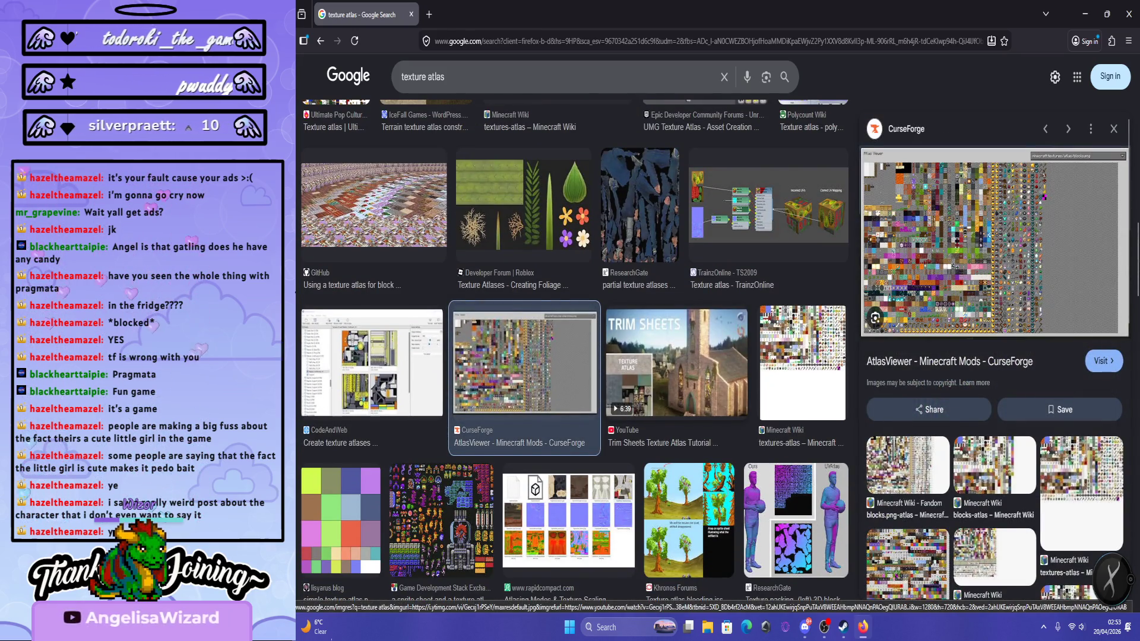
scroll(682, 357, down, 3)
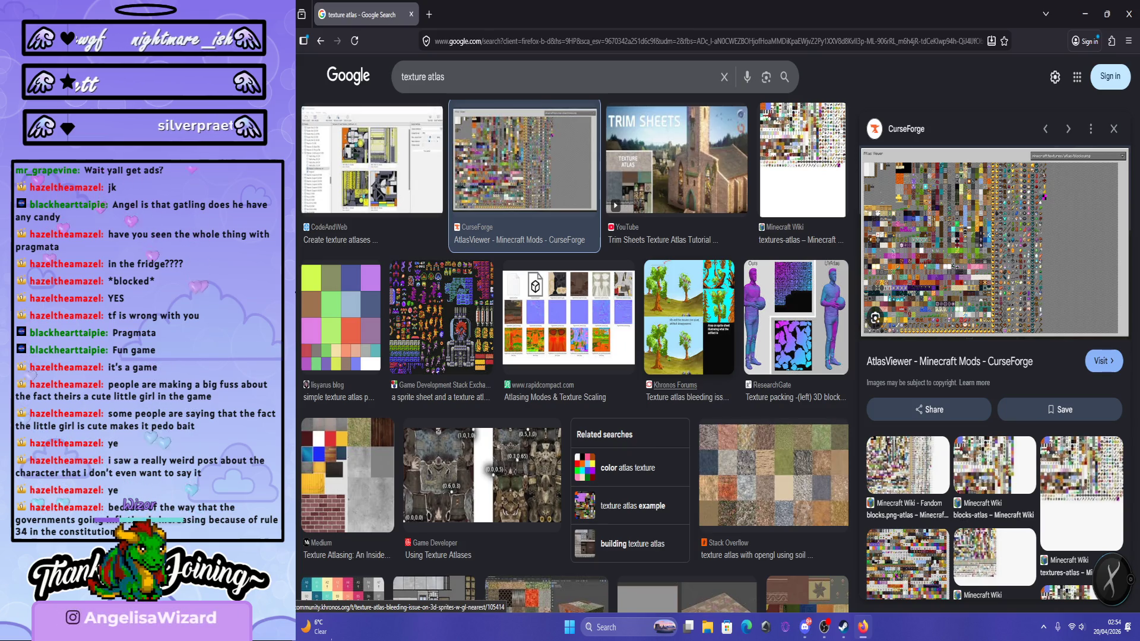
scroll(677, 385, down, 4)
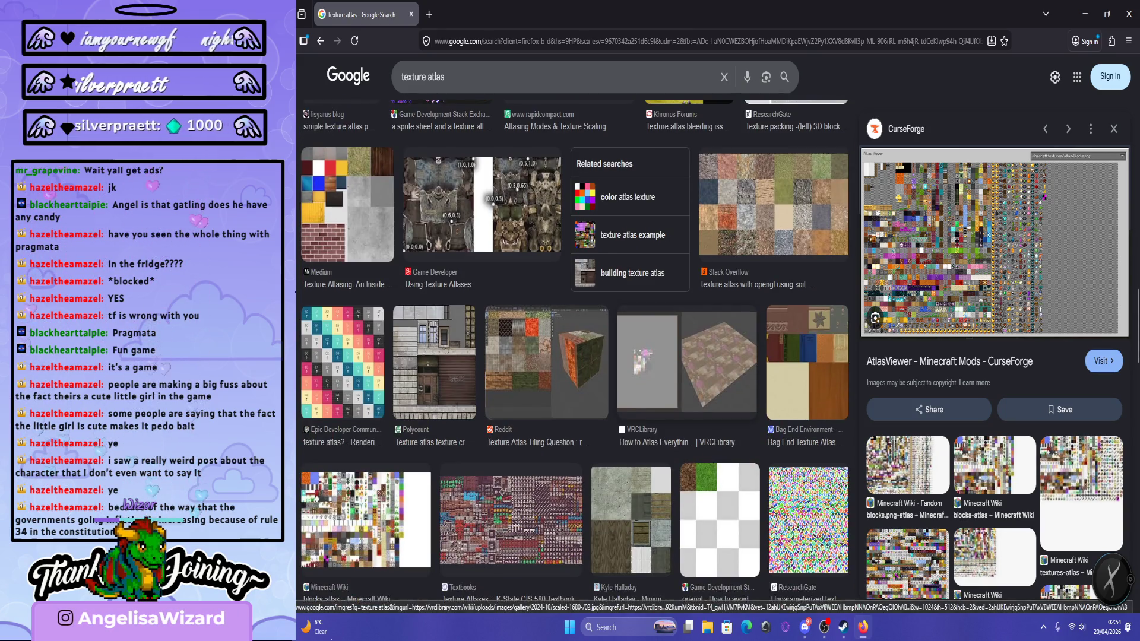
scroll(575, 356, down, 6)
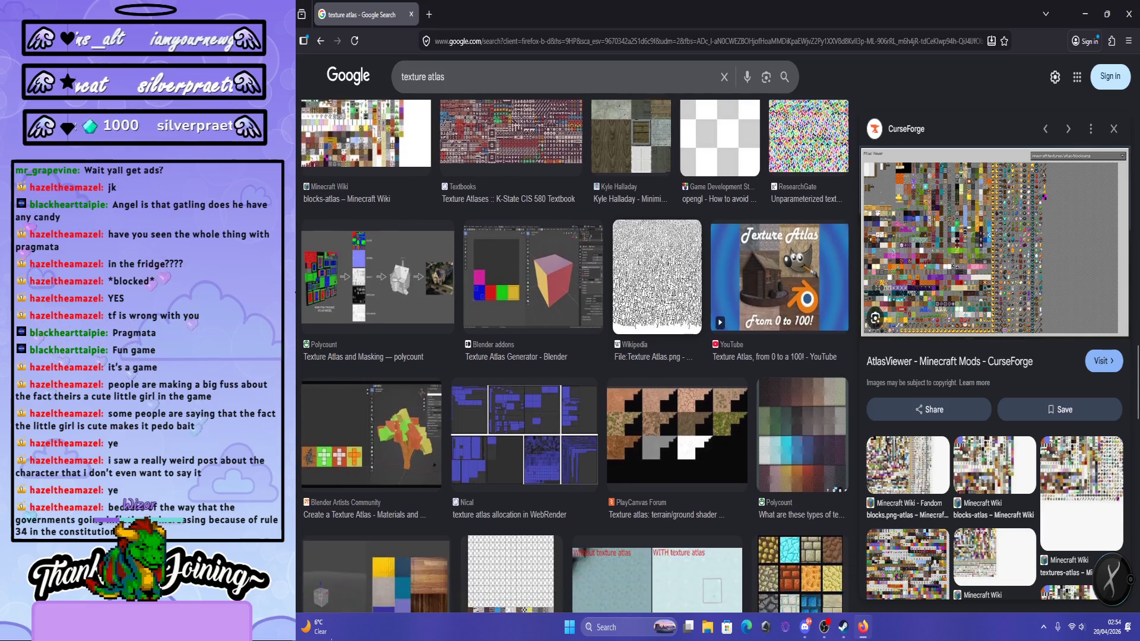
scroll(641, 361, down, 2)
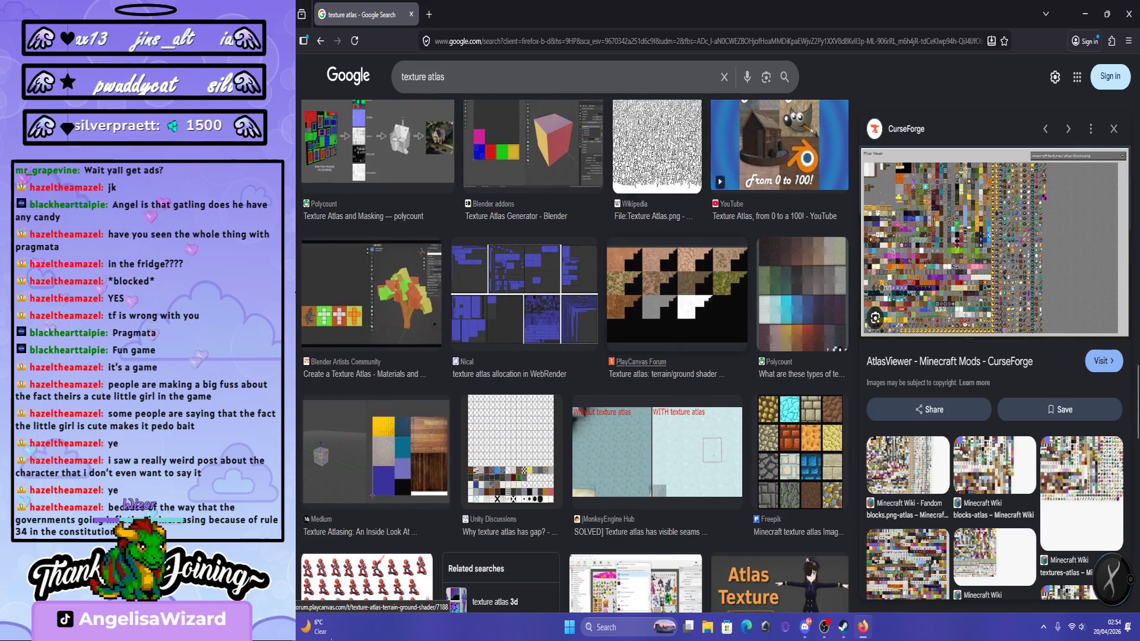
scroll(641, 362, down, 3)
scroll(642, 362, down, 4)
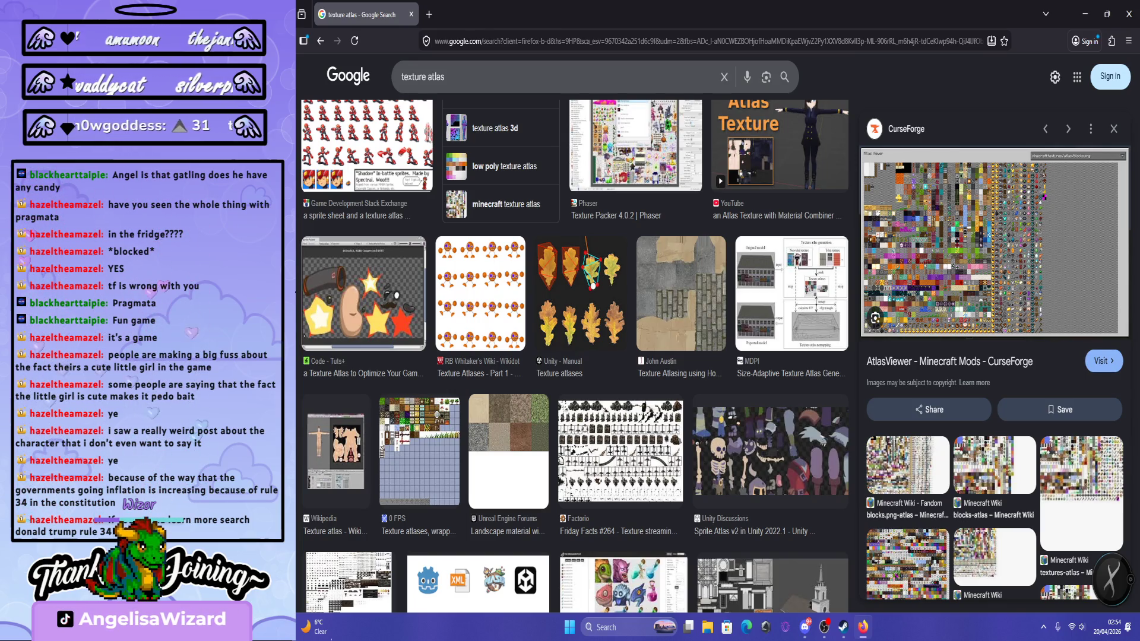
scroll(573, 356, down, 3)
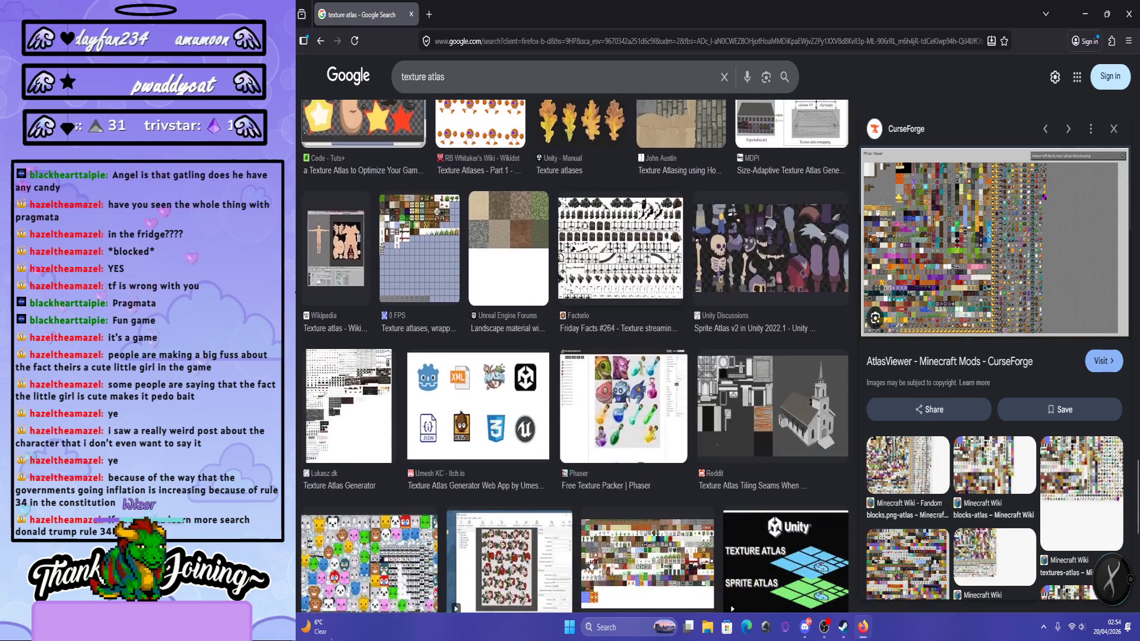
scroll(619, 225, down, 6)
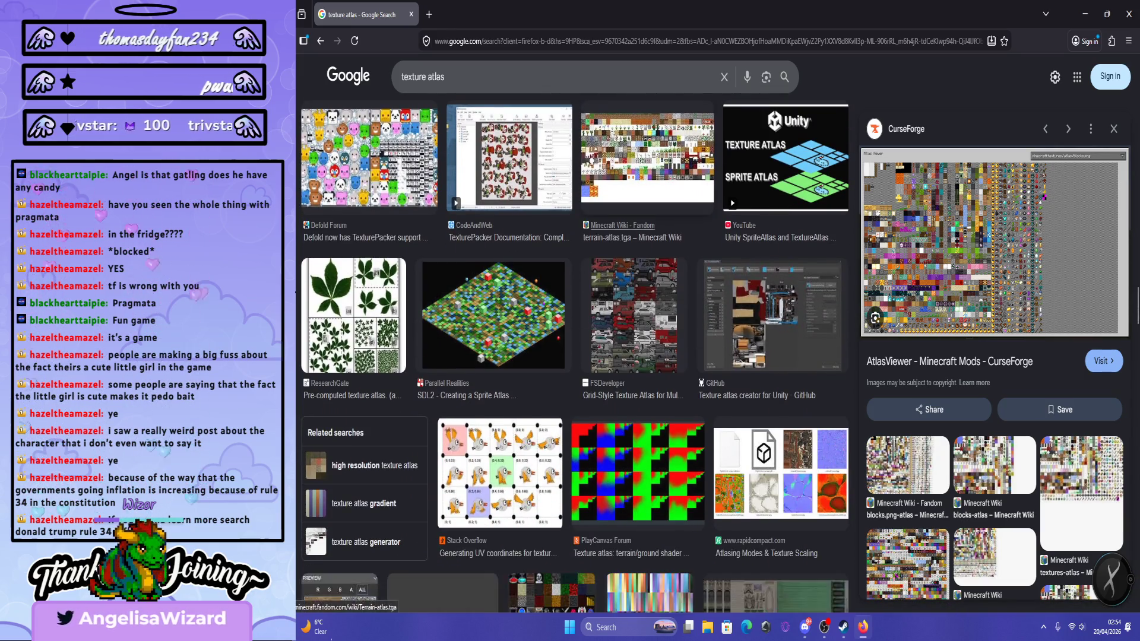
scroll(573, 356, down, 3)
scroll(573, 356, down, 3)
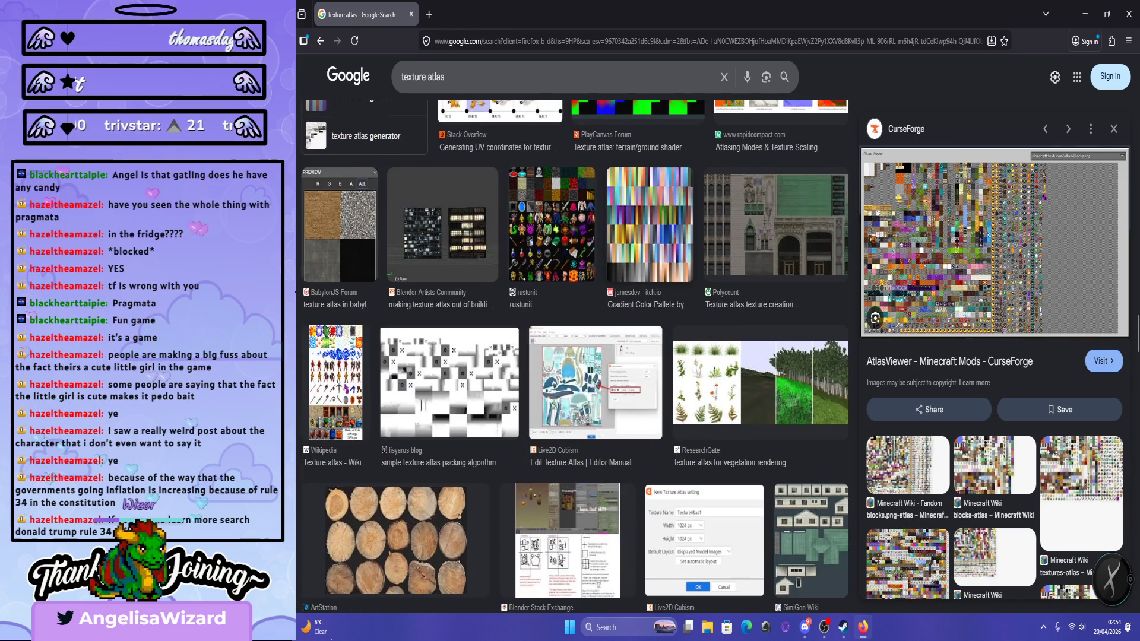
scroll(573, 357, down, 4)
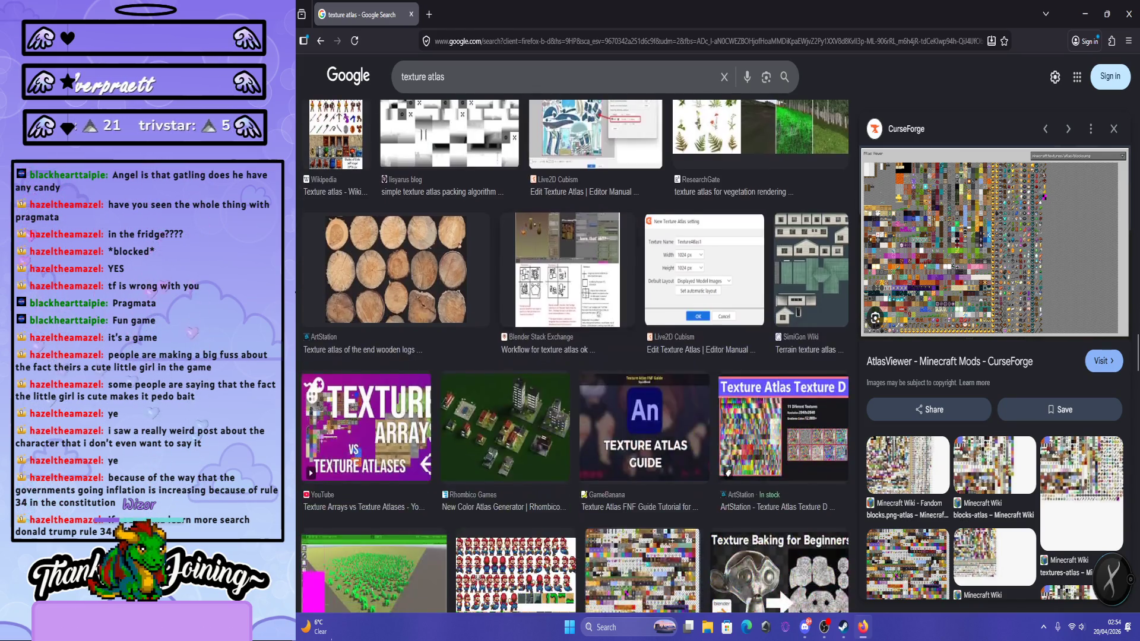
scroll(573, 357, down, 4)
scroll(573, 356, down, 1)
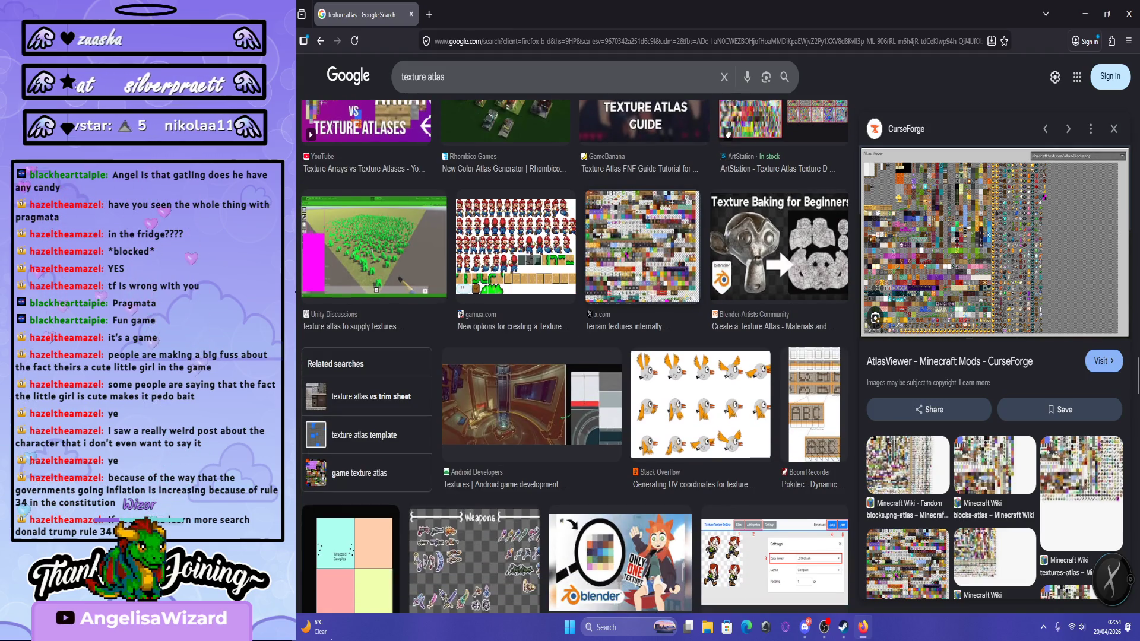
scroll(572, 356, down, 1)
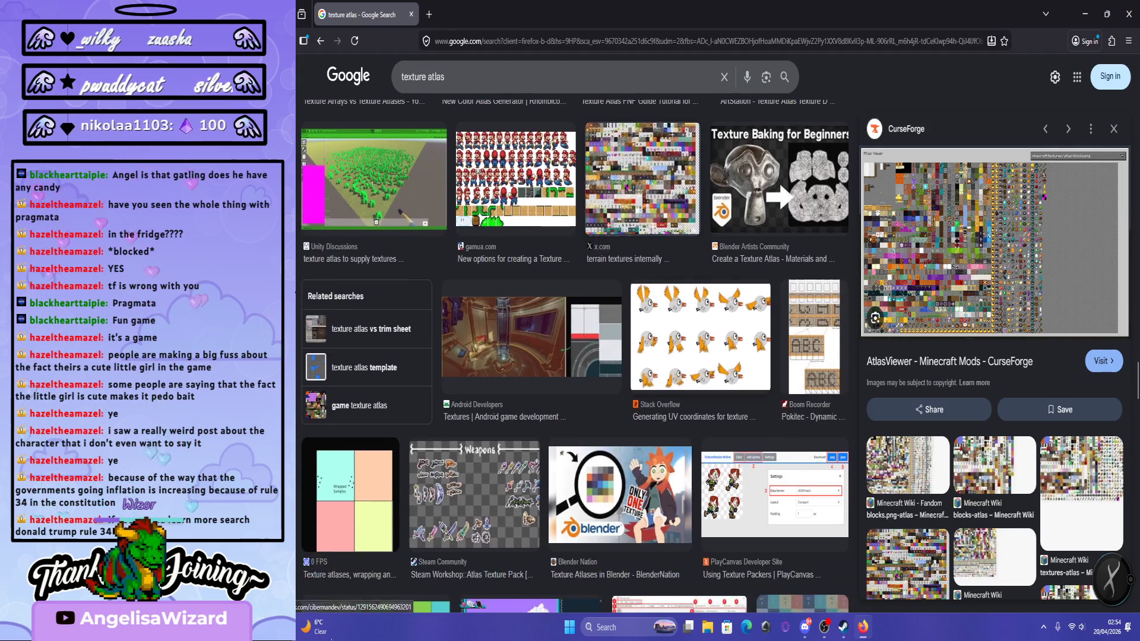
scroll(573, 357, down, 5)
scroll(573, 356, down, 2)
scroll(573, 357, down, 7)
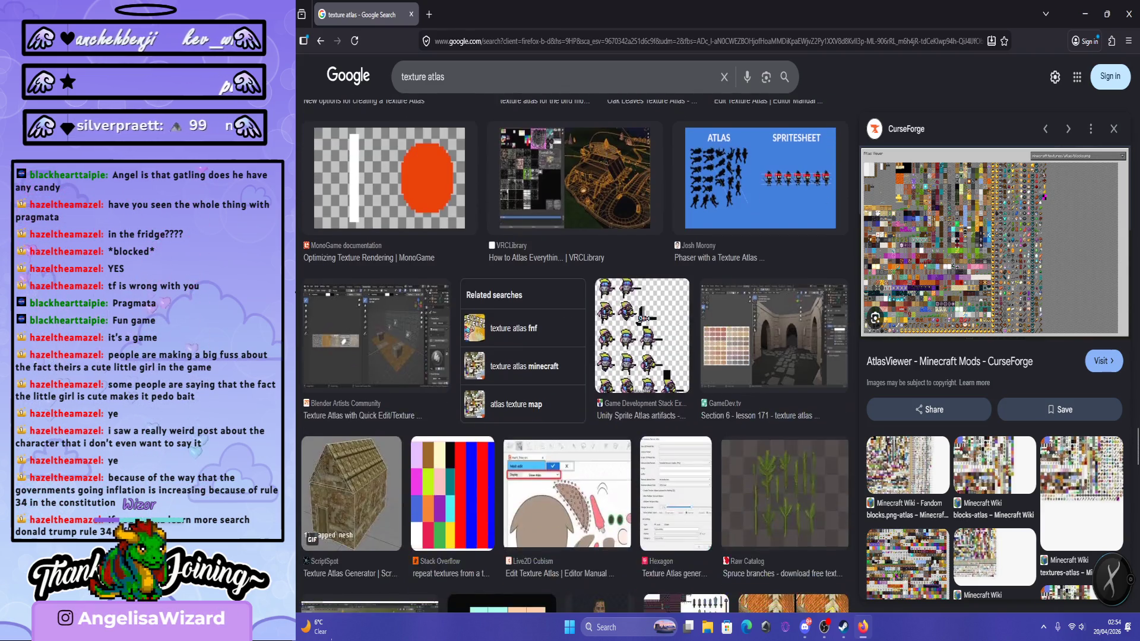
scroll(685, 315, down, 4)
scroll(686, 314, down, 2)
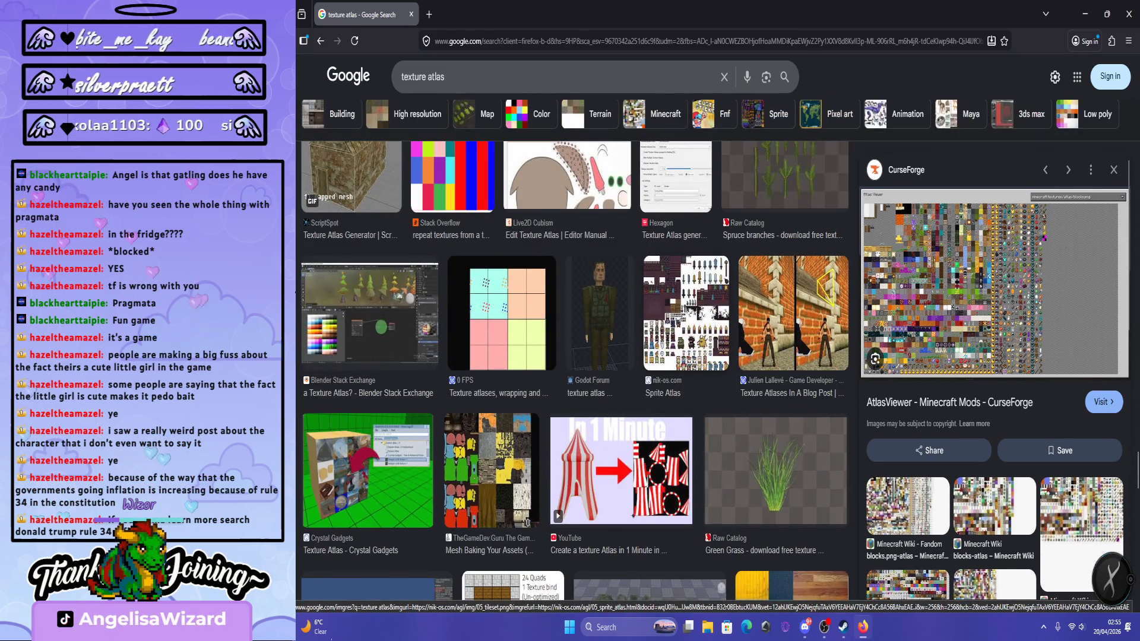
scroll(729, 291, down, 4)
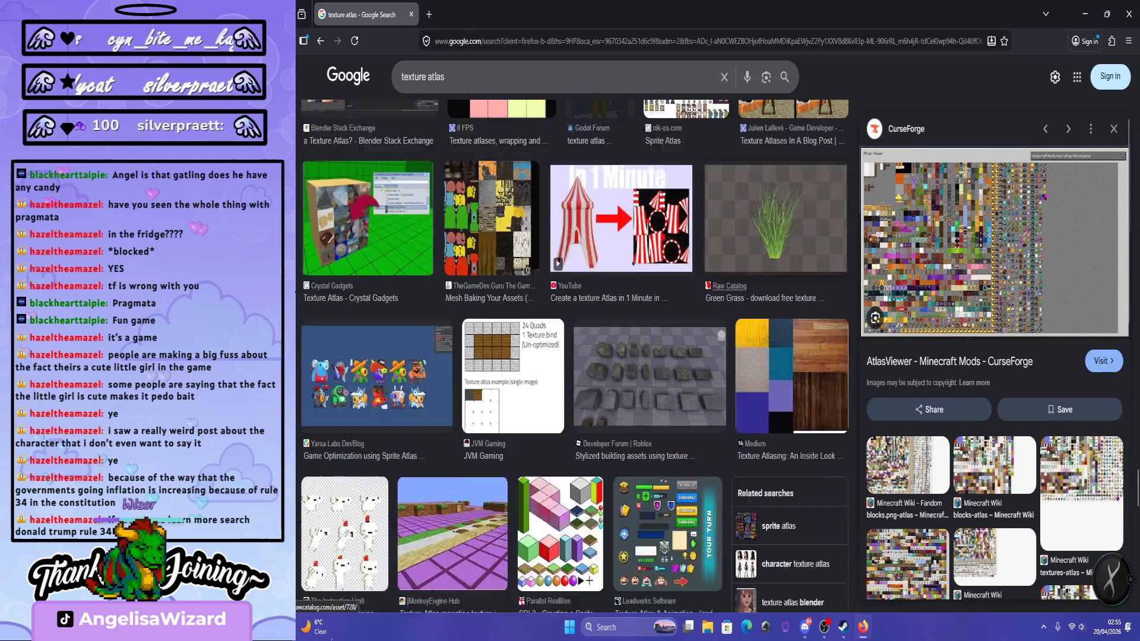
scroll(575, 356, down, 3)
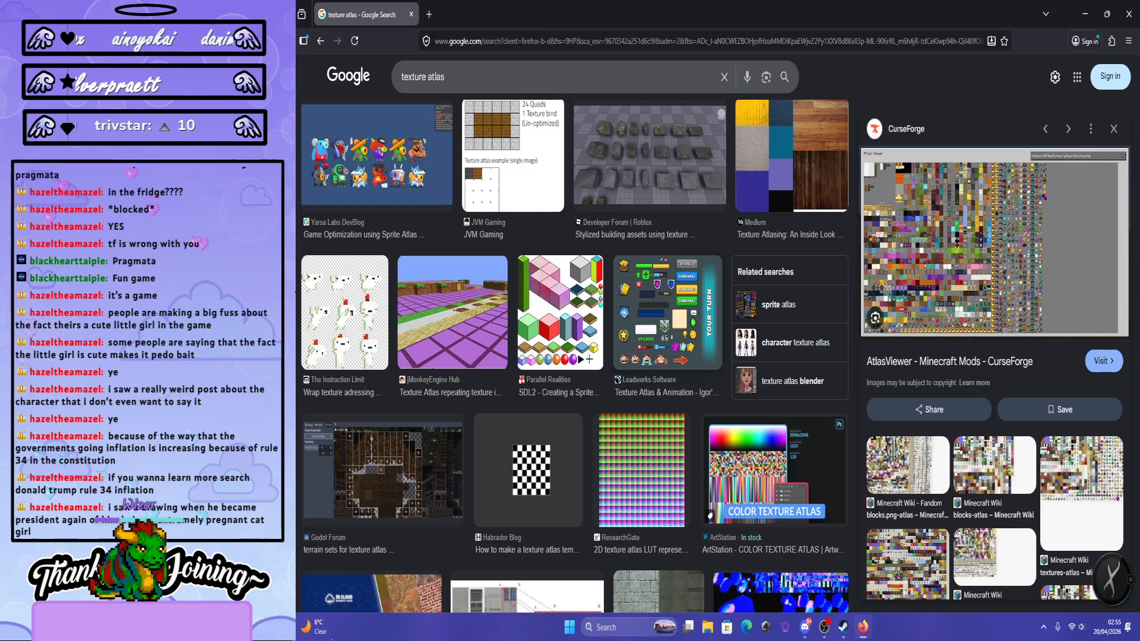
scroll(573, 356, down, 10)
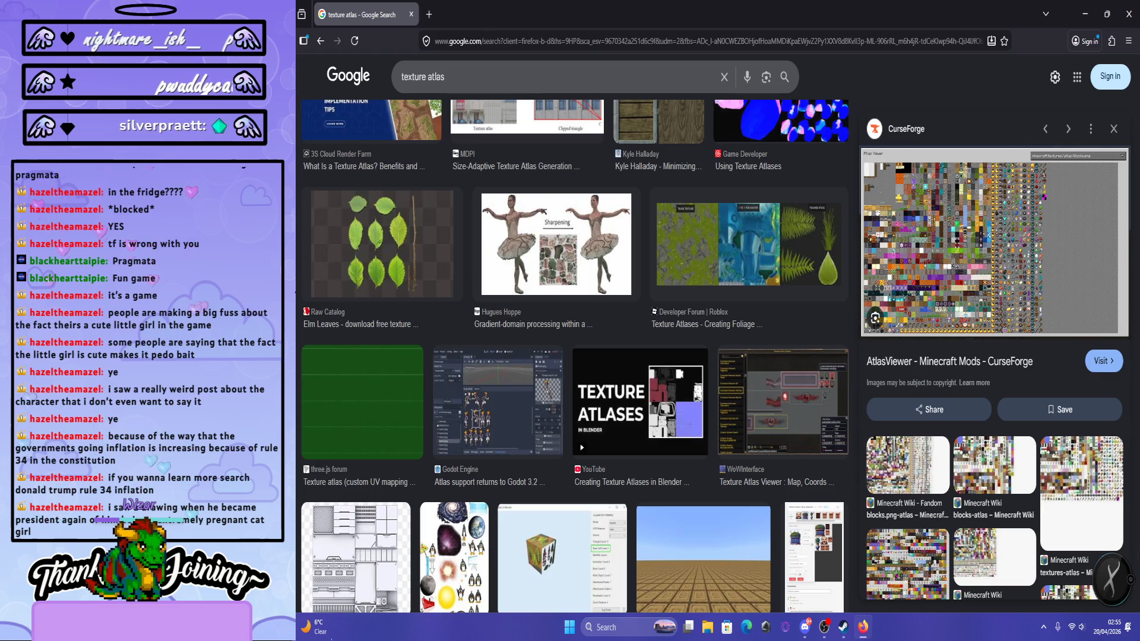
scroll(573, 356, down, 6)
scroll(573, 356, down, 6)
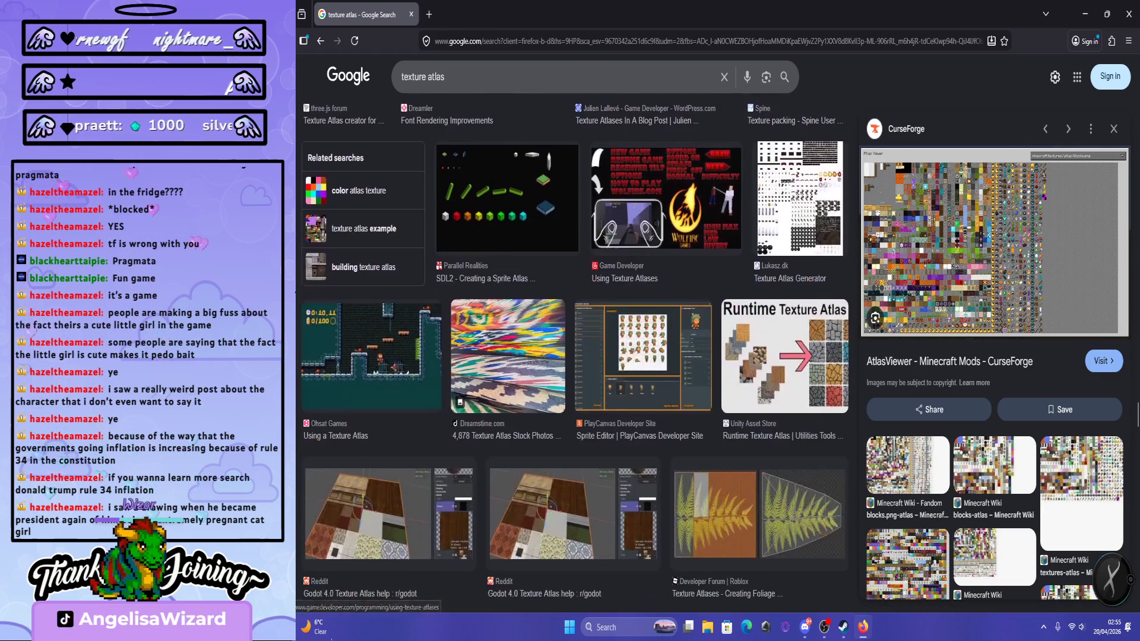
scroll(573, 357, down, 3)
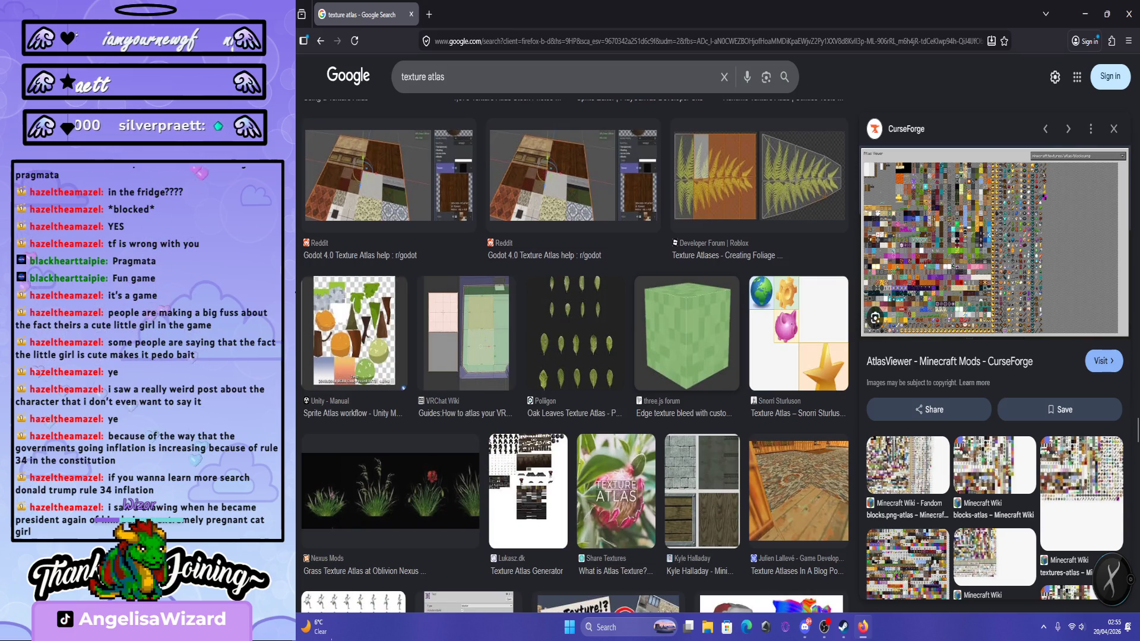
scroll(576, 354, down, 5)
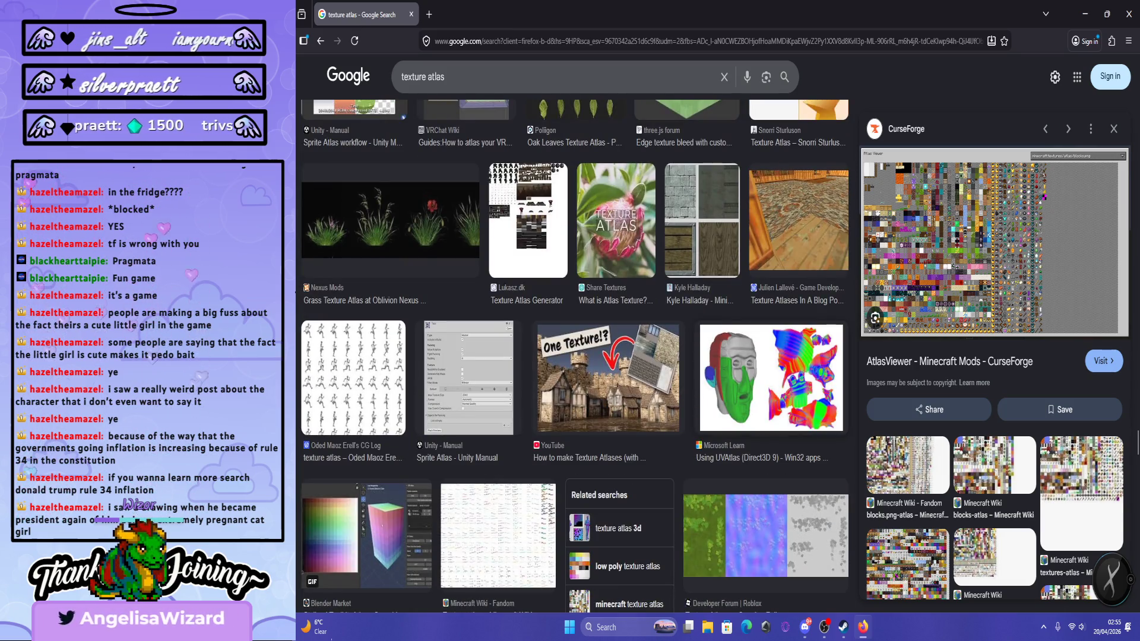
click(771, 378)
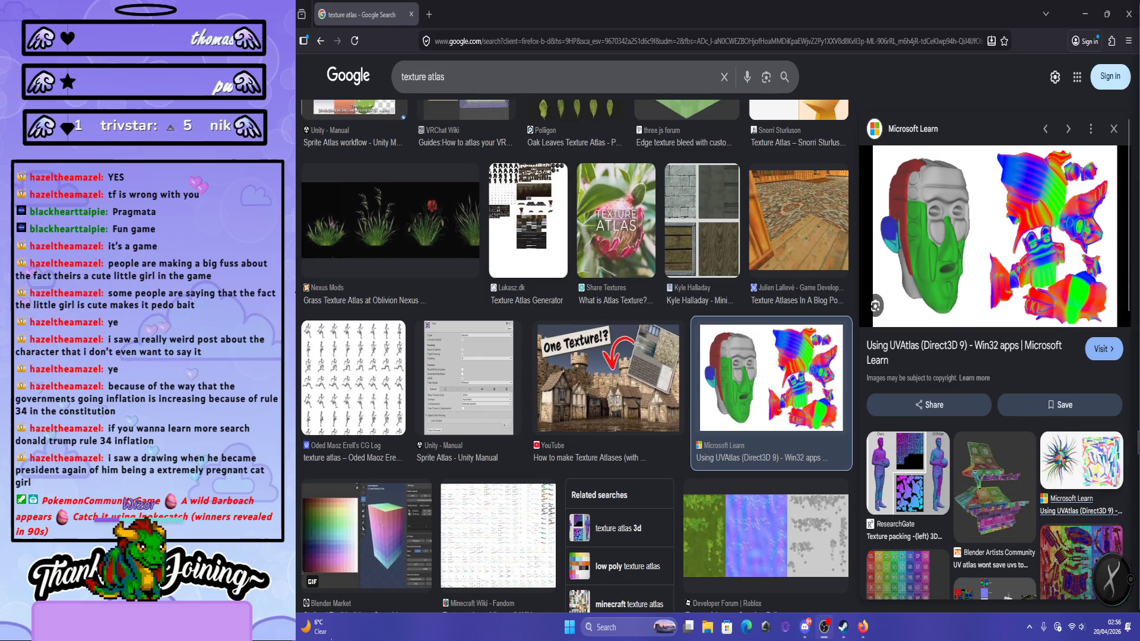
Open the ResearchGate texture packing image, then go back to the UVAtlas preview.
scroll(994, 357, down, 2)
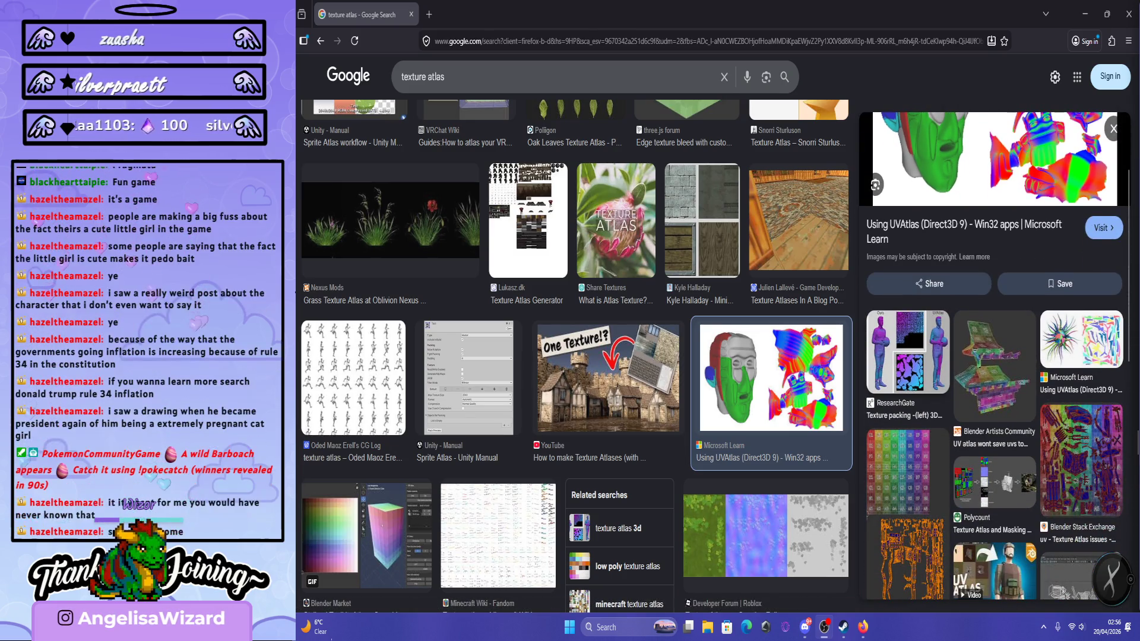
click(908, 350)
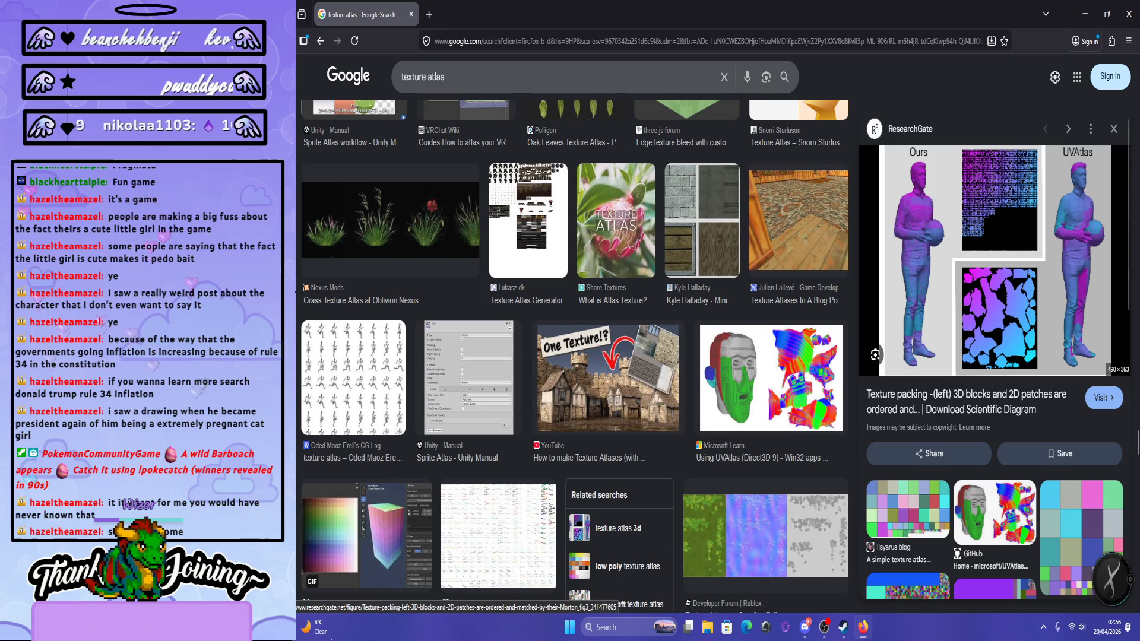
key(alt+Left)
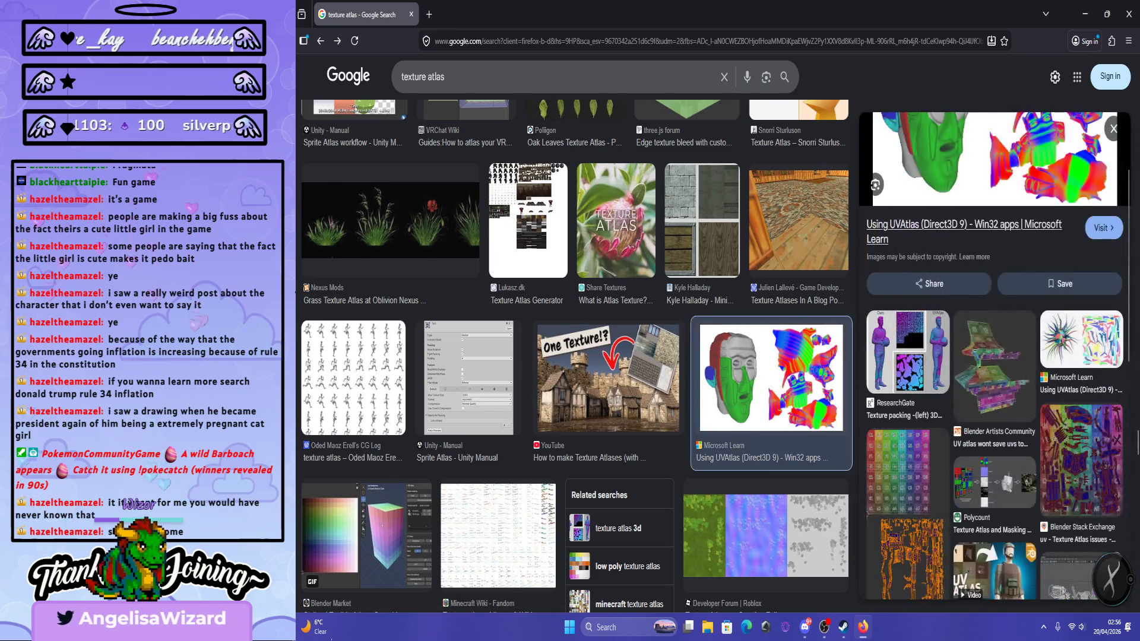
Preview the Microsoft Learn UVAtlas creature face image and browse the nearby results.
scroll(995, 356, down, 6)
scroll(576, 356, down, 5)
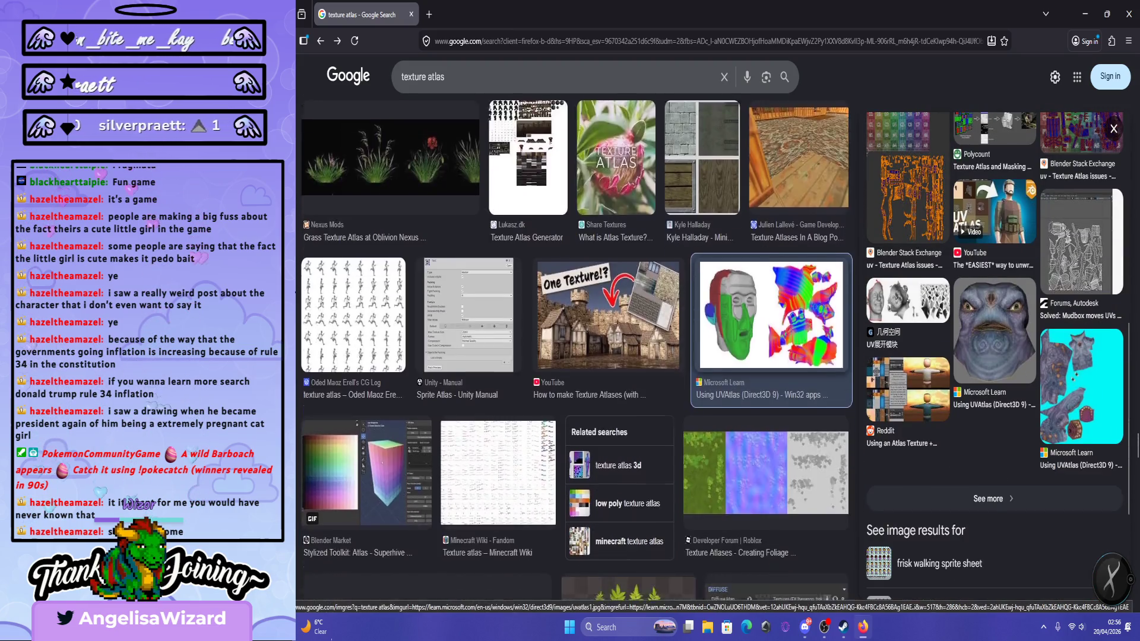
click(994, 329)
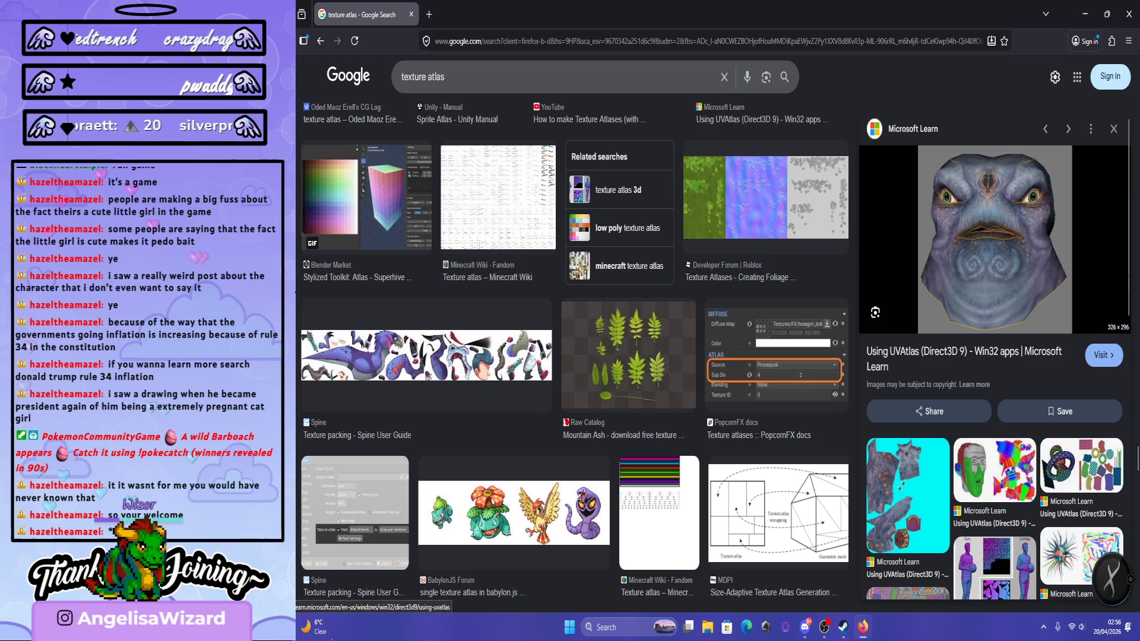
scroll(994, 356, down, 2)
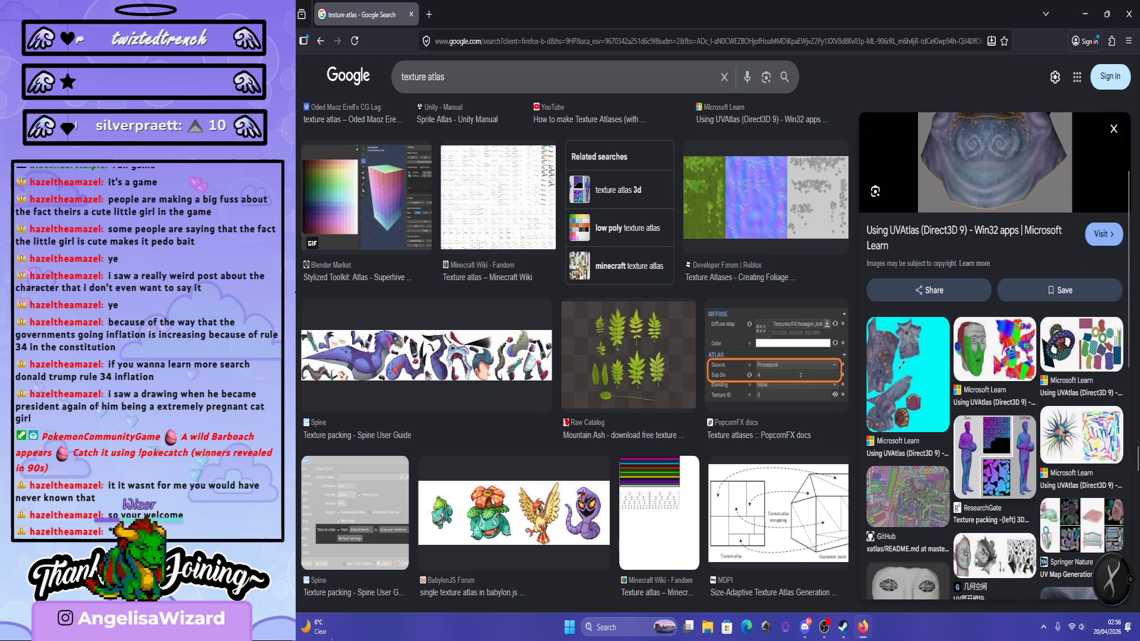
scroll(995, 356, up, 2)
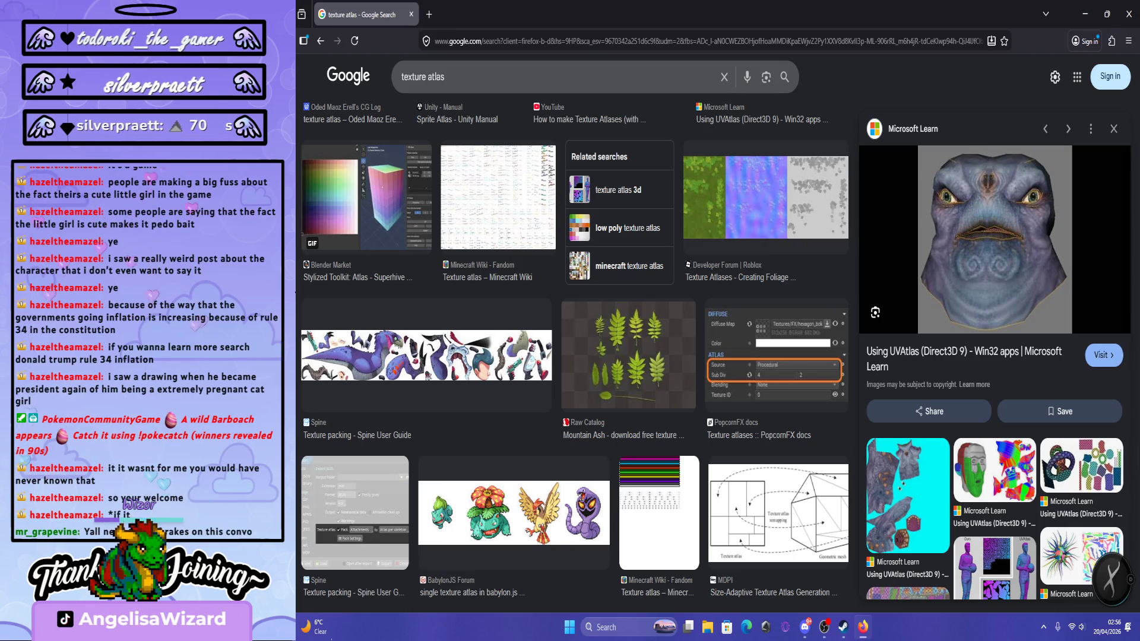
scroll(994, 356, down, 6)
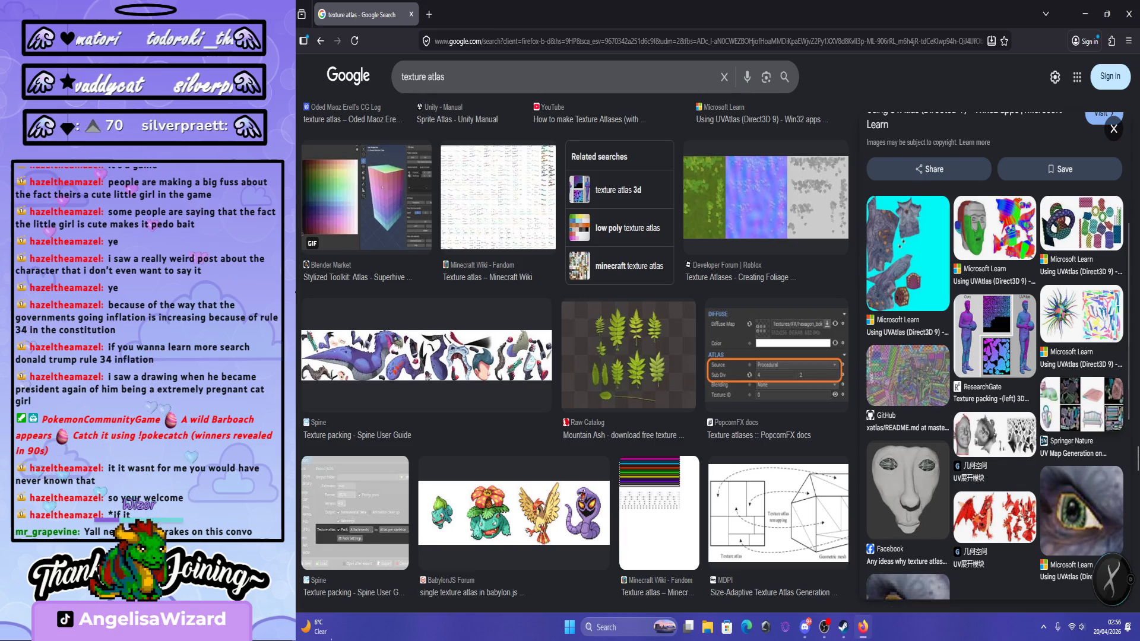
scroll(574, 350, down, 5)
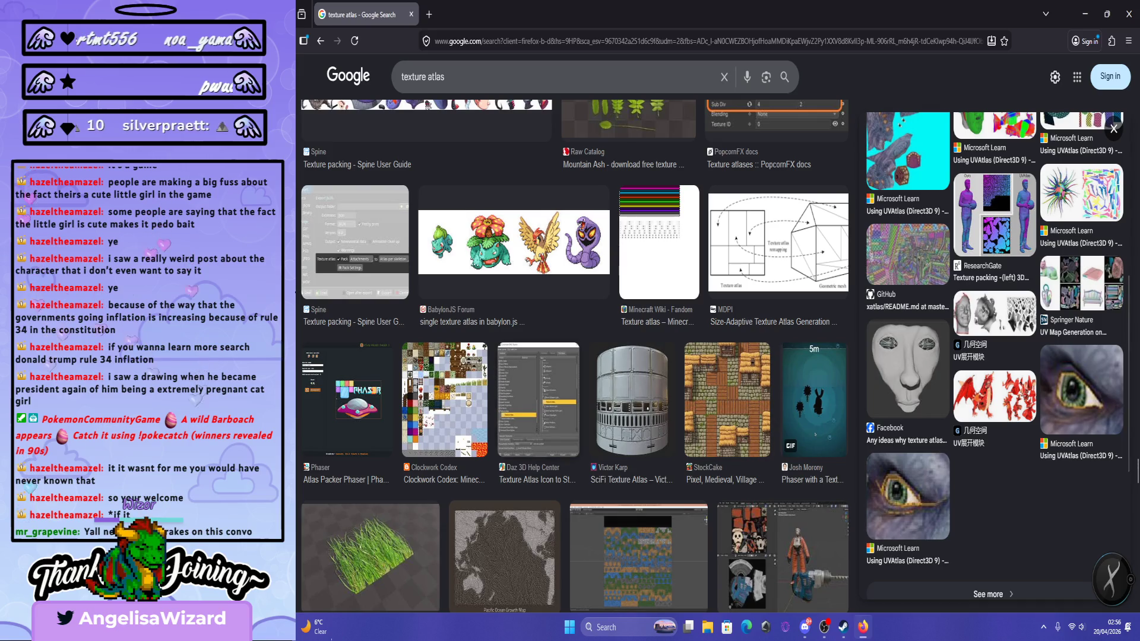
scroll(487, 516, down, 6)
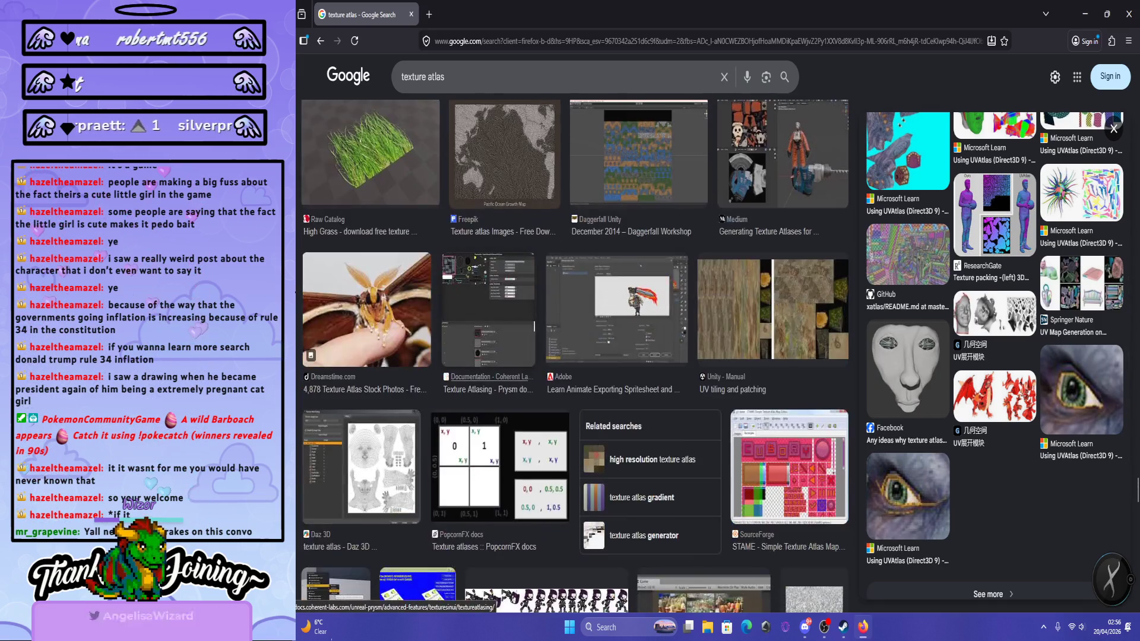
scroll(486, 516, up, 2)
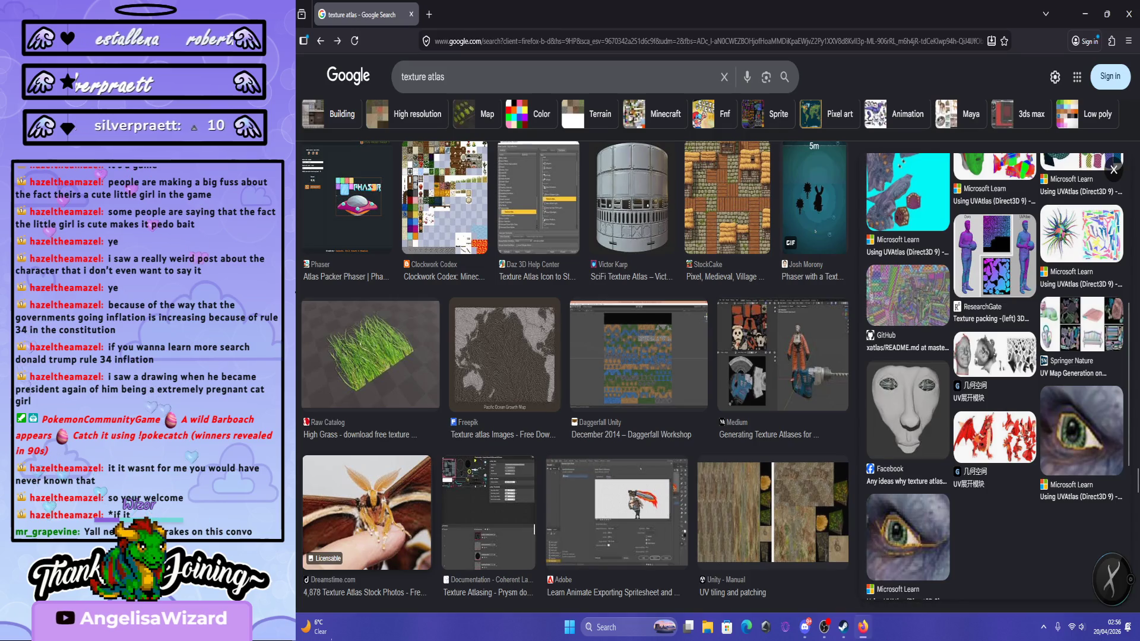
click(367, 511)
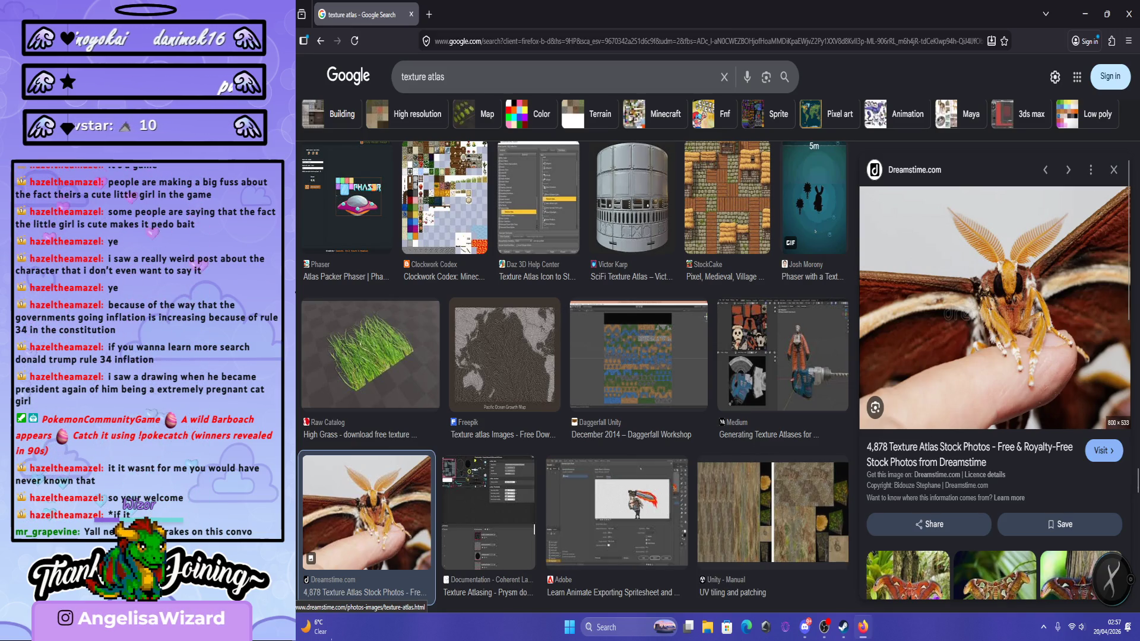
scroll(994, 380, down, 10)
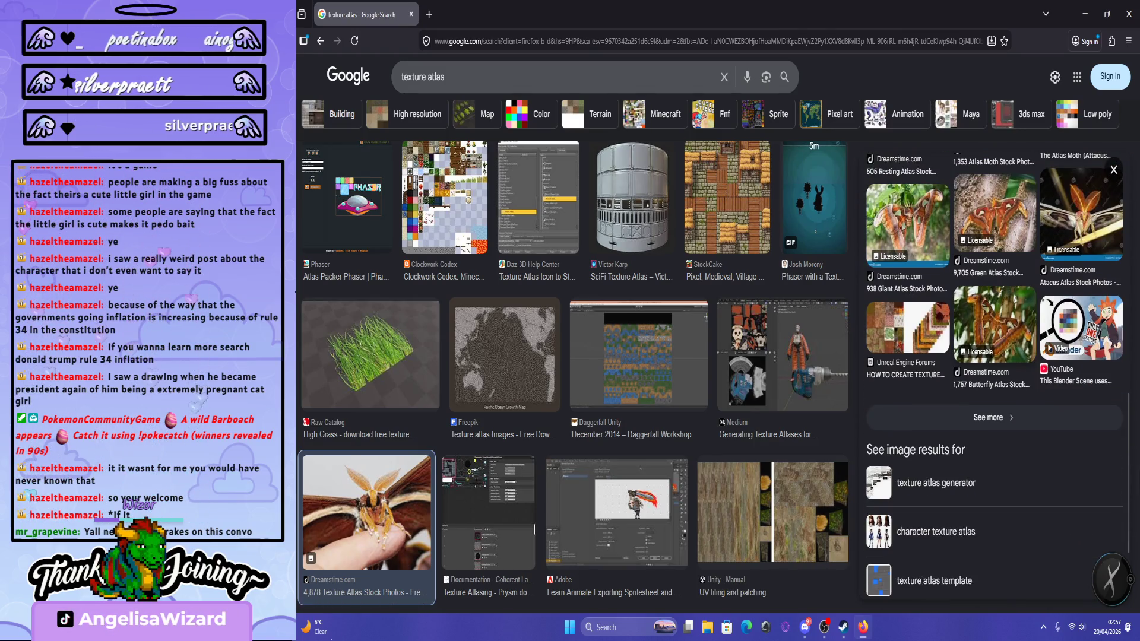
scroll(994, 309, up, 10)
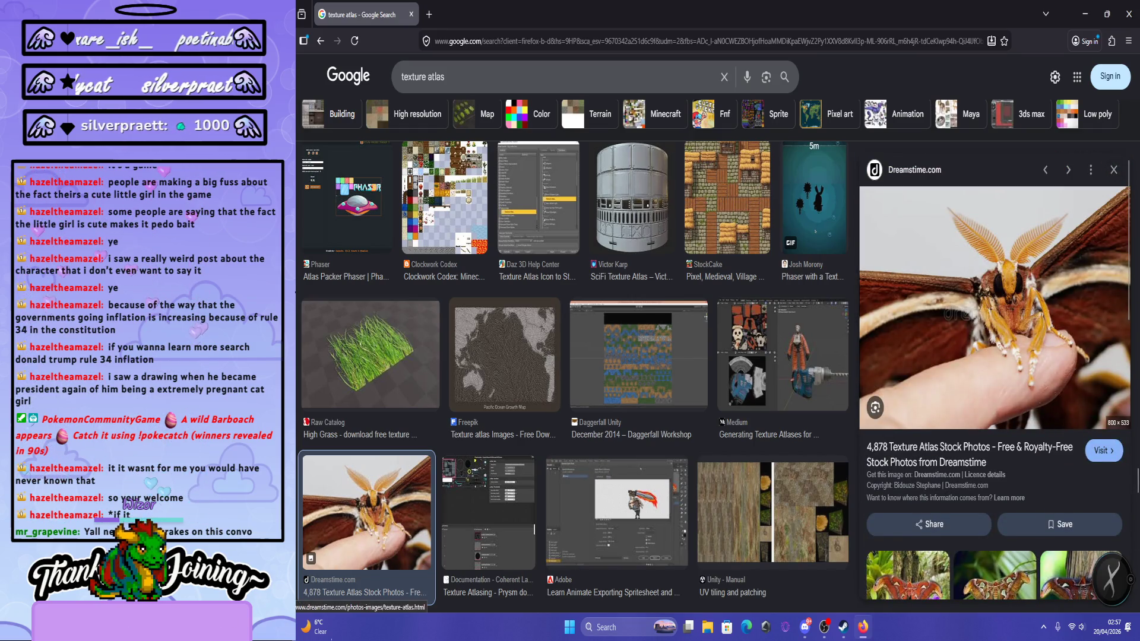
scroll(995, 380, down, 10)
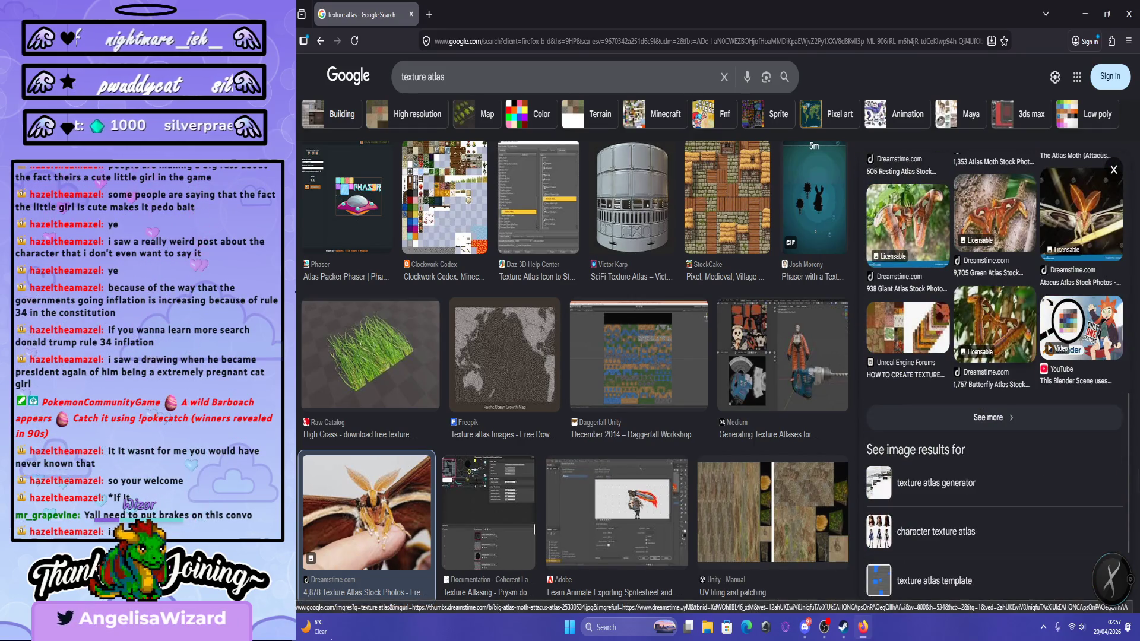
scroll(995, 380, up, 10)
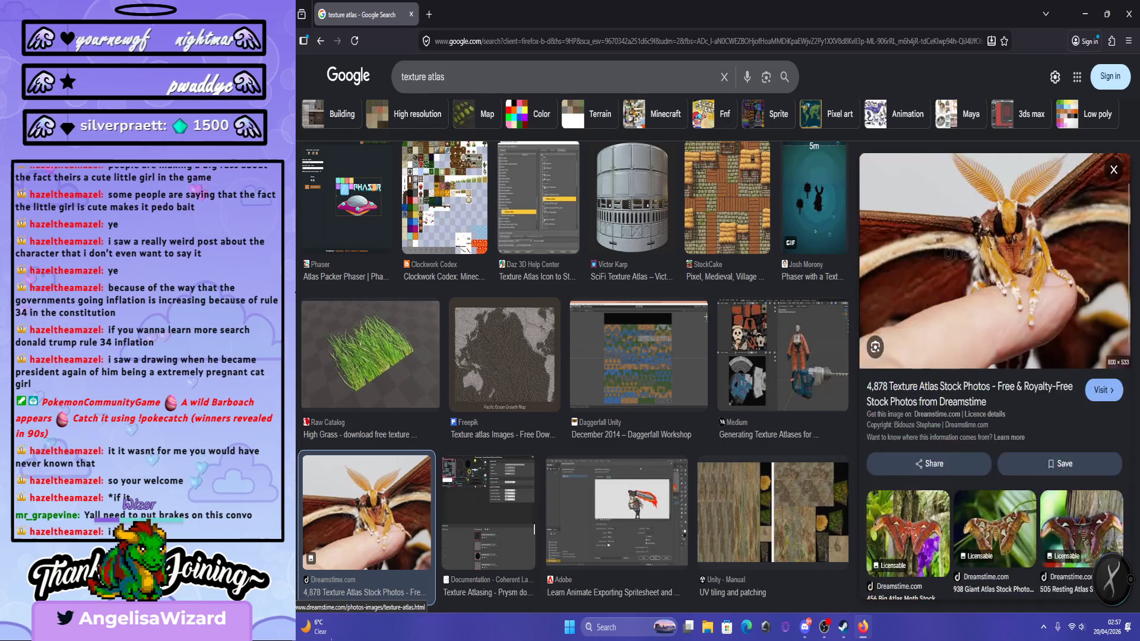
scroll(772, 238, down, 5)
scroll(576, 357, down, 5)
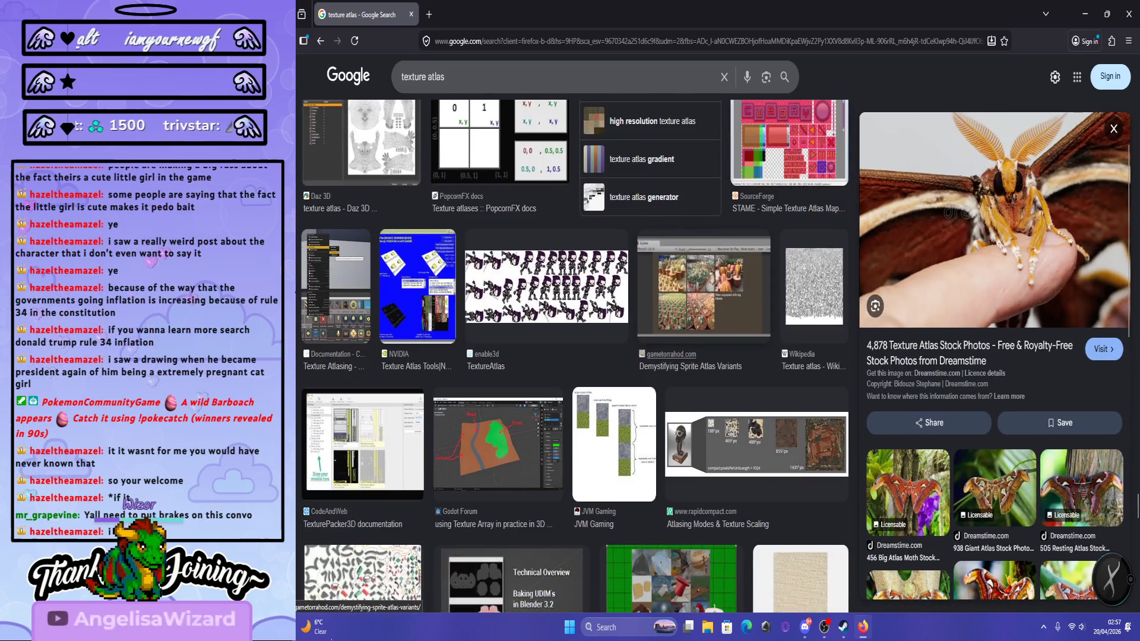
scroll(576, 356, down, 8)
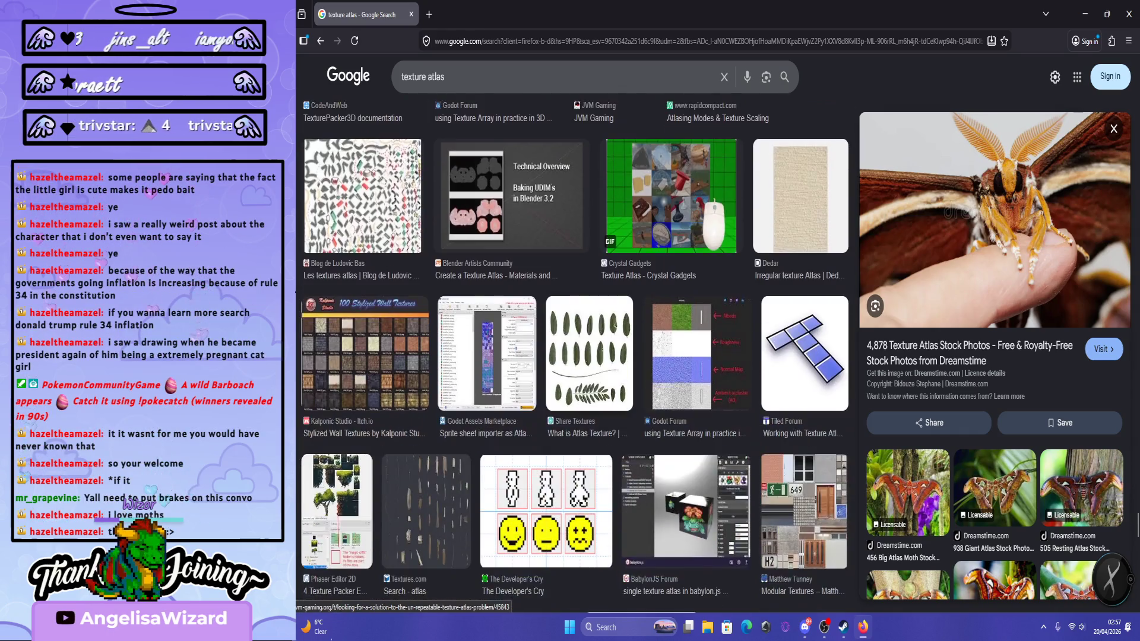
scroll(576, 356, down, 2)
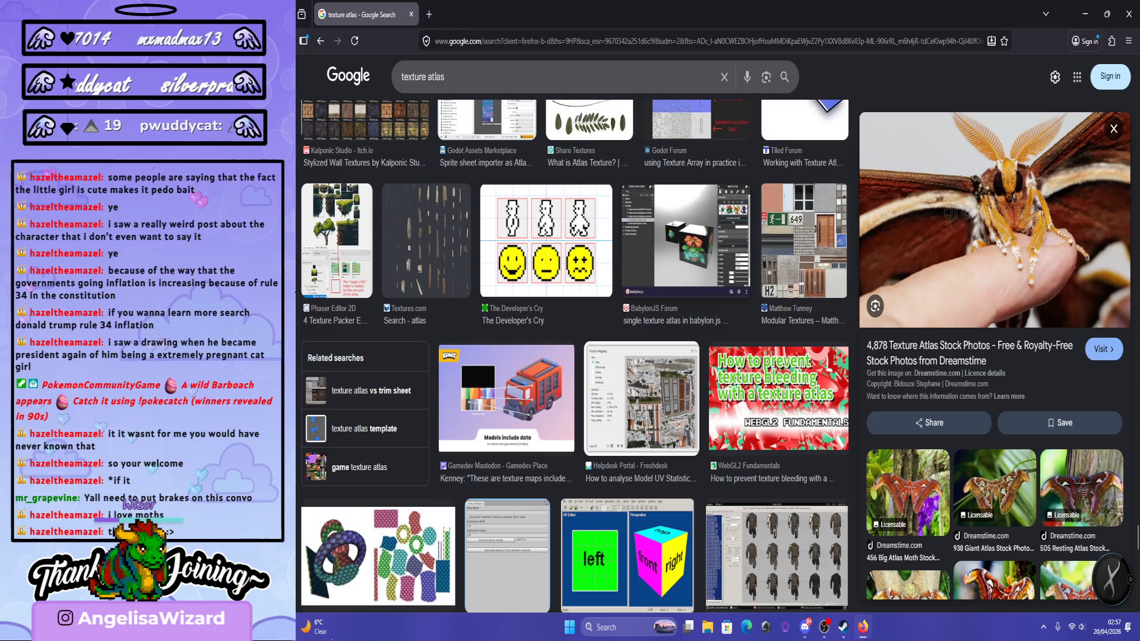
scroll(641, 398, down, 3)
scroll(641, 397, down, 2)
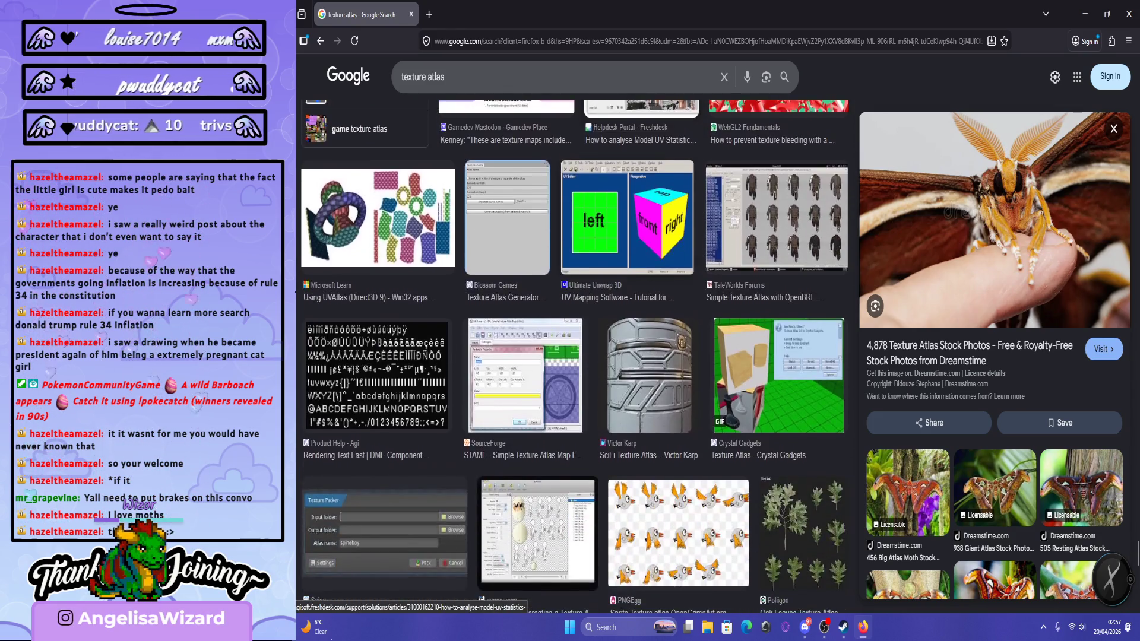
scroll(576, 357, down, 3)
scroll(576, 357, down, 5)
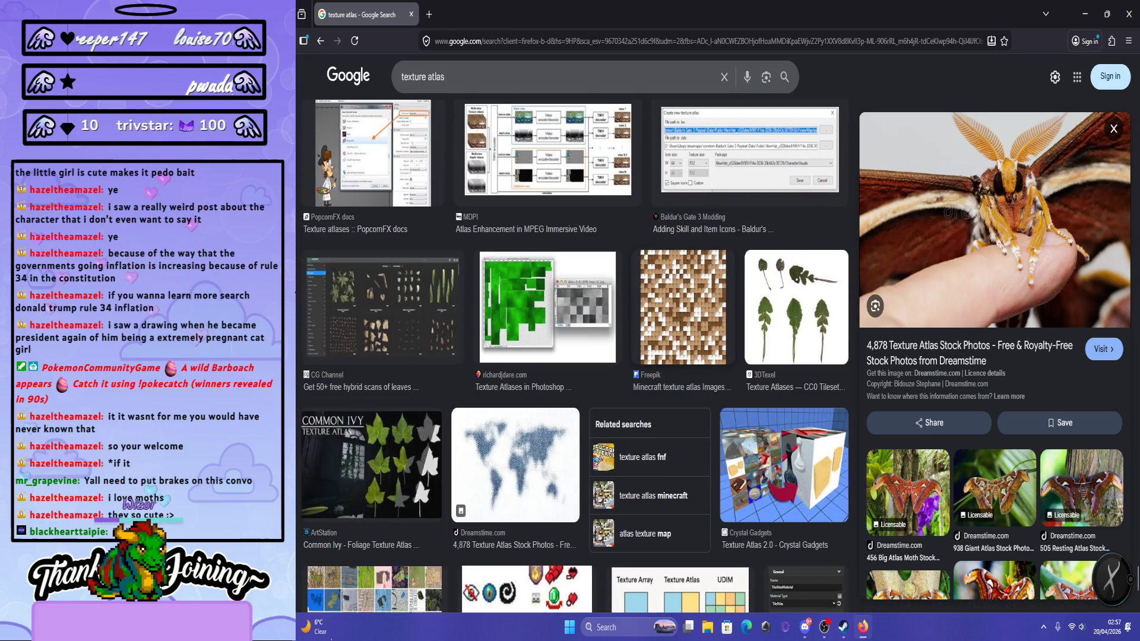
scroll(576, 357, down, 3)
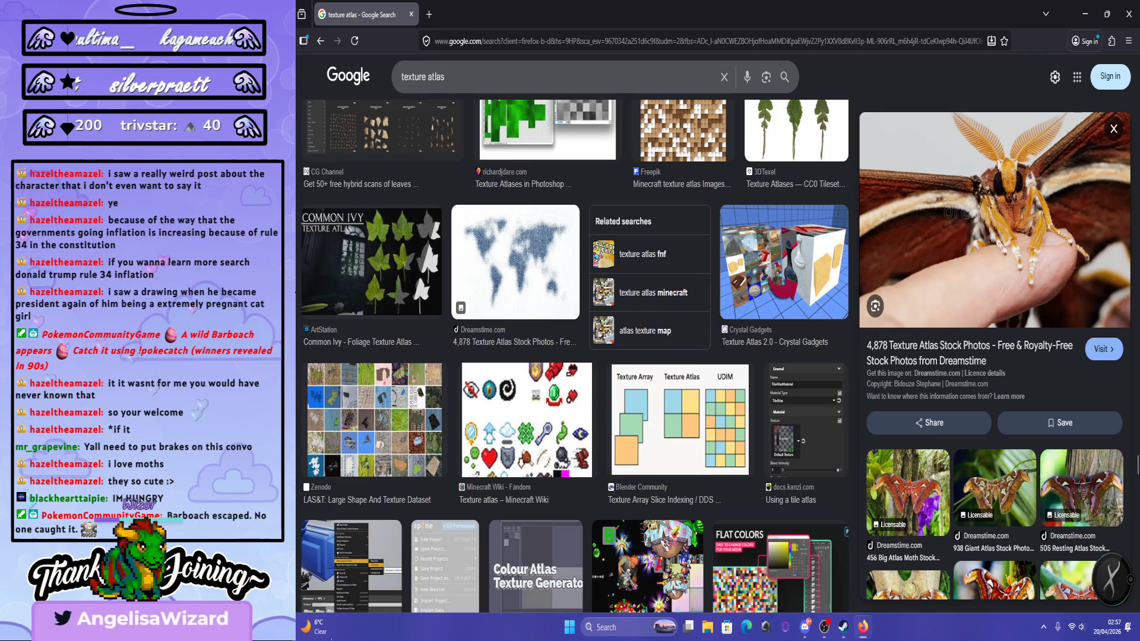
scroll(642, 285, down, 3)
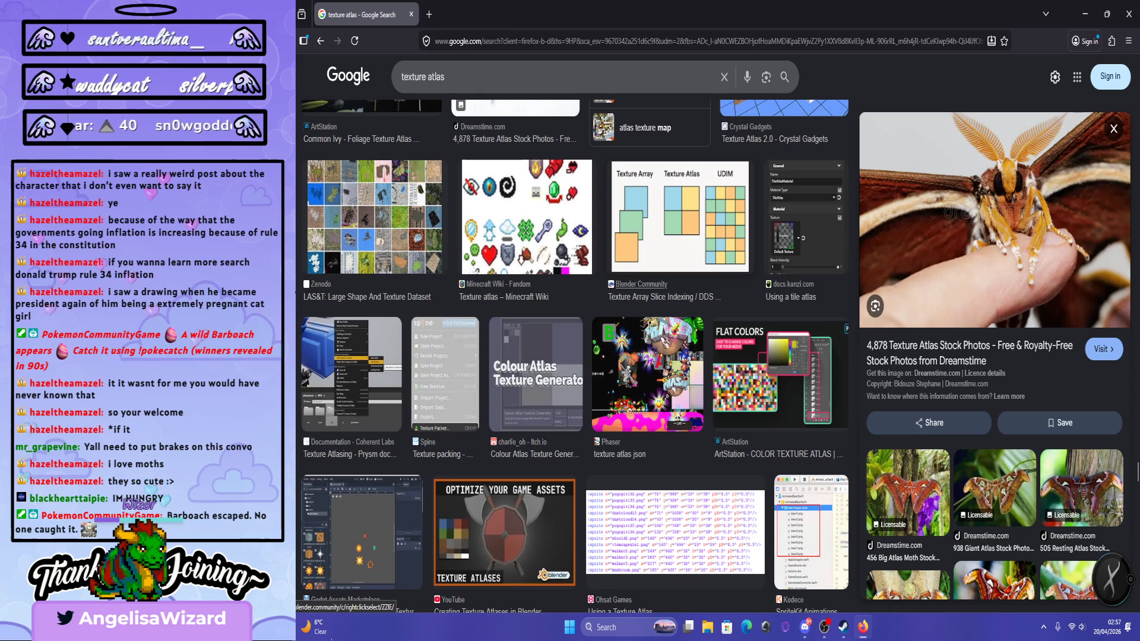
scroll(575, 356, down, 10)
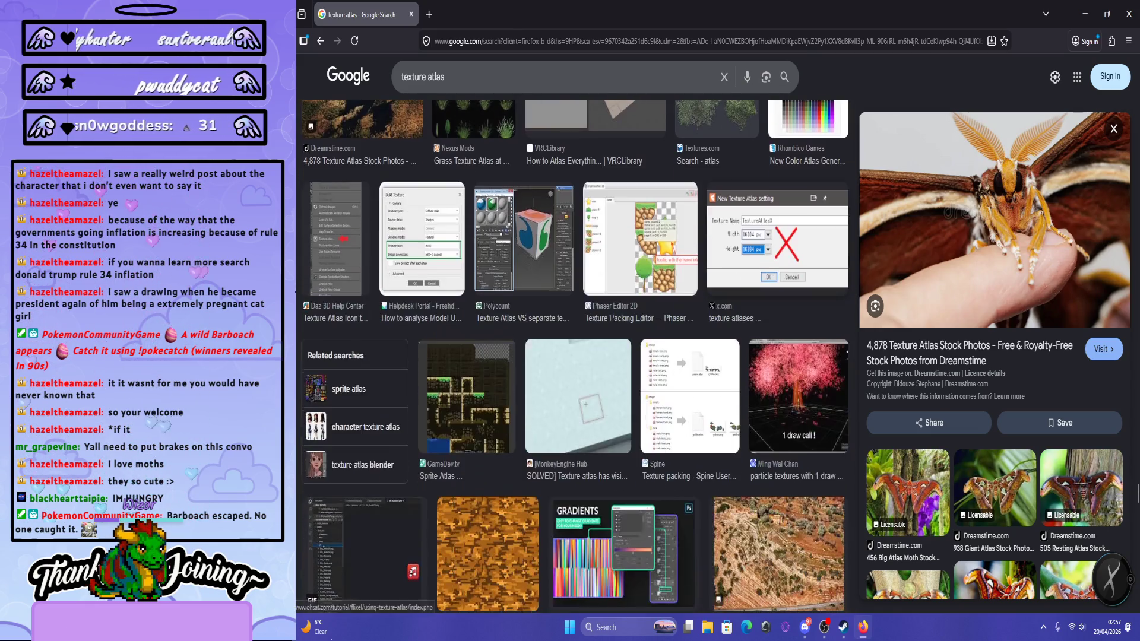
scroll(706, 444, down, 10)
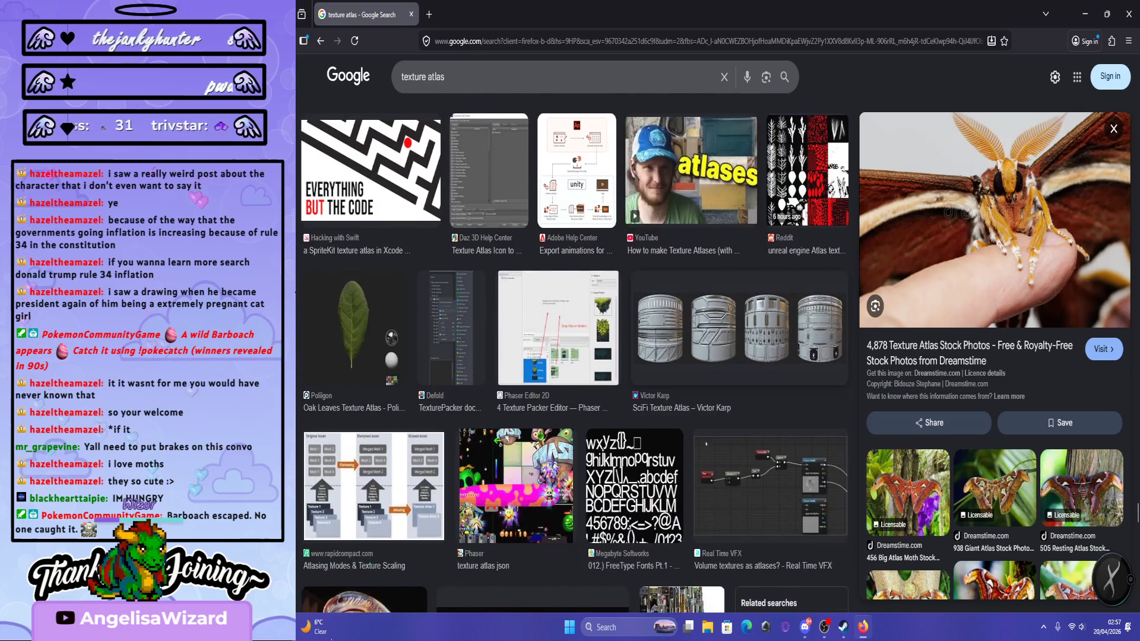
scroll(575, 357, down, 5)
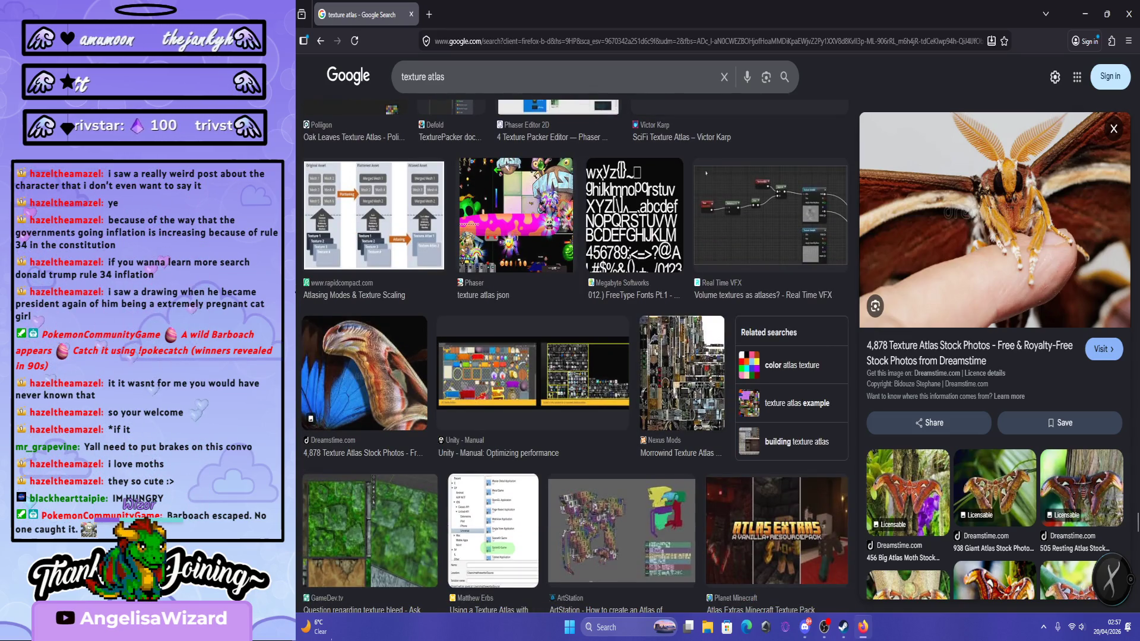
scroll(706, 172, down, 4)
click(621, 326)
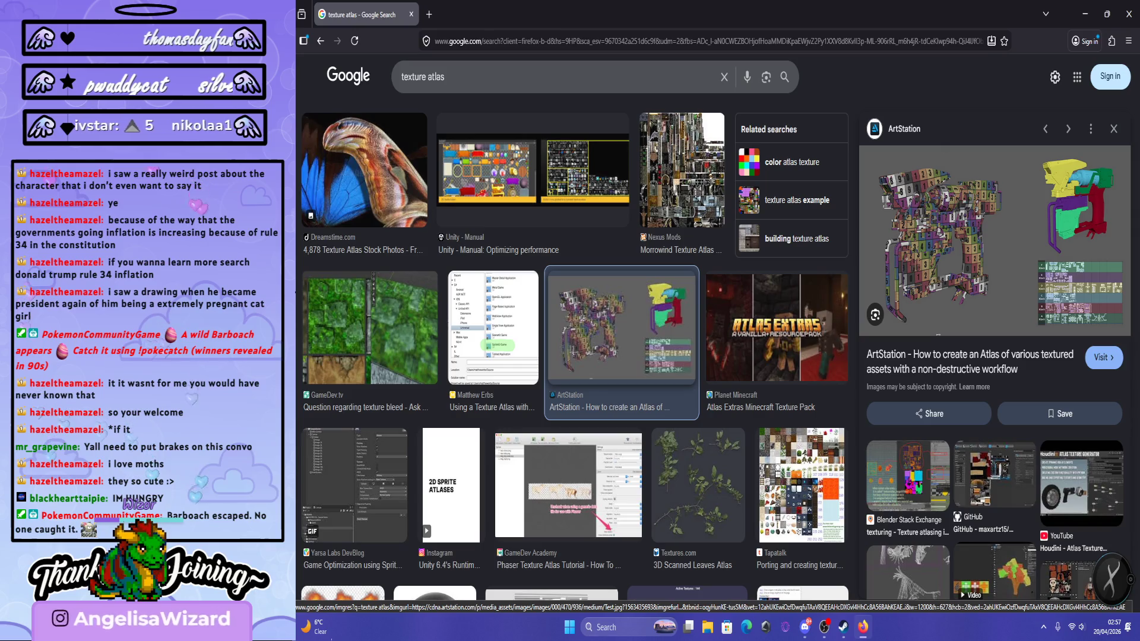
scroll(574, 268, down, 3)
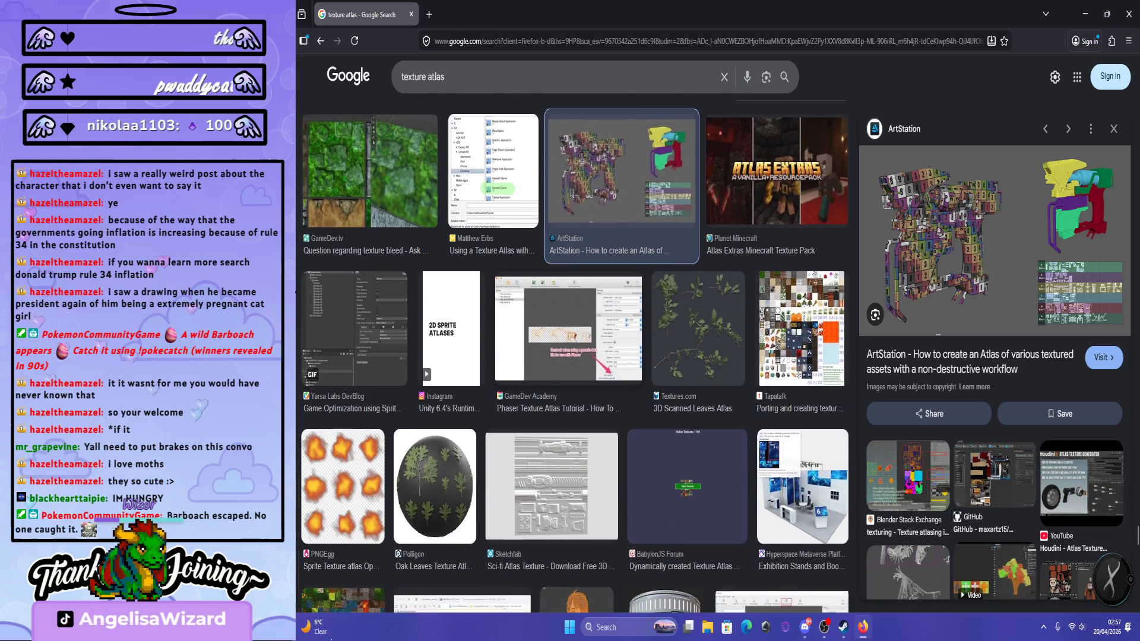
scroll(574, 356, down, 3)
scroll(575, 357, down, 4)
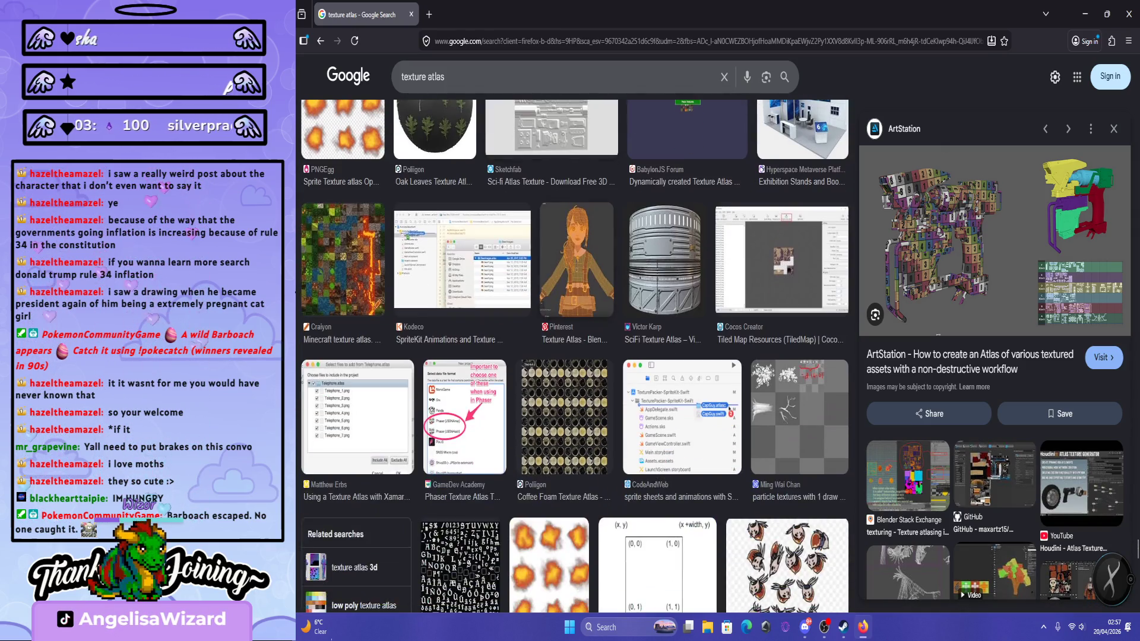
scroll(574, 356, down, 5)
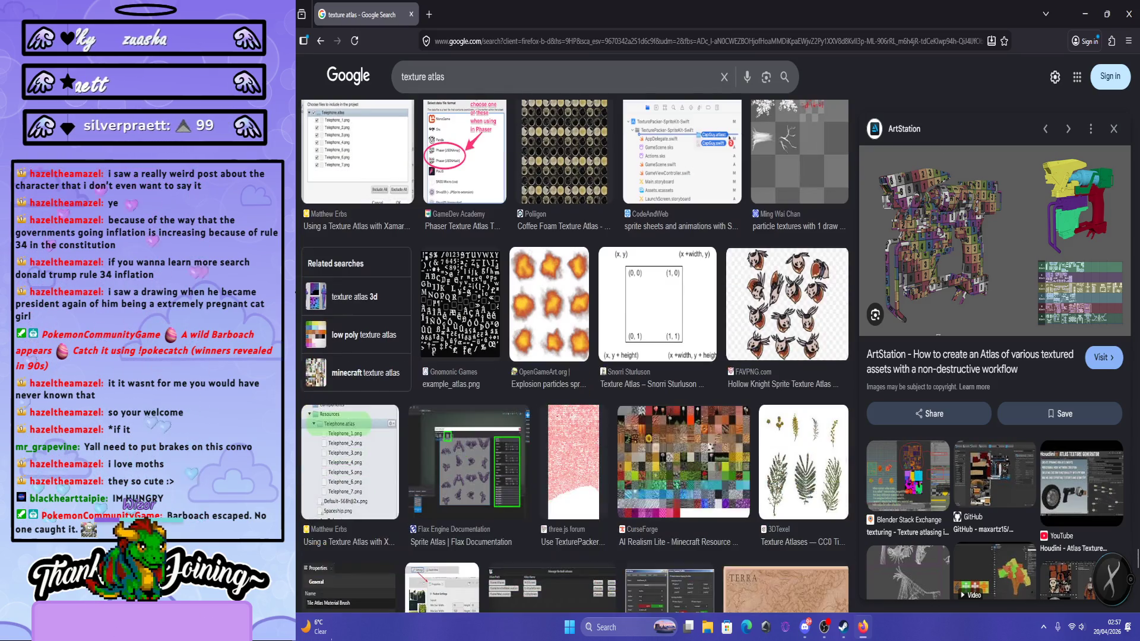
scroll(574, 356, down, 4)
scroll(574, 356, down, 10)
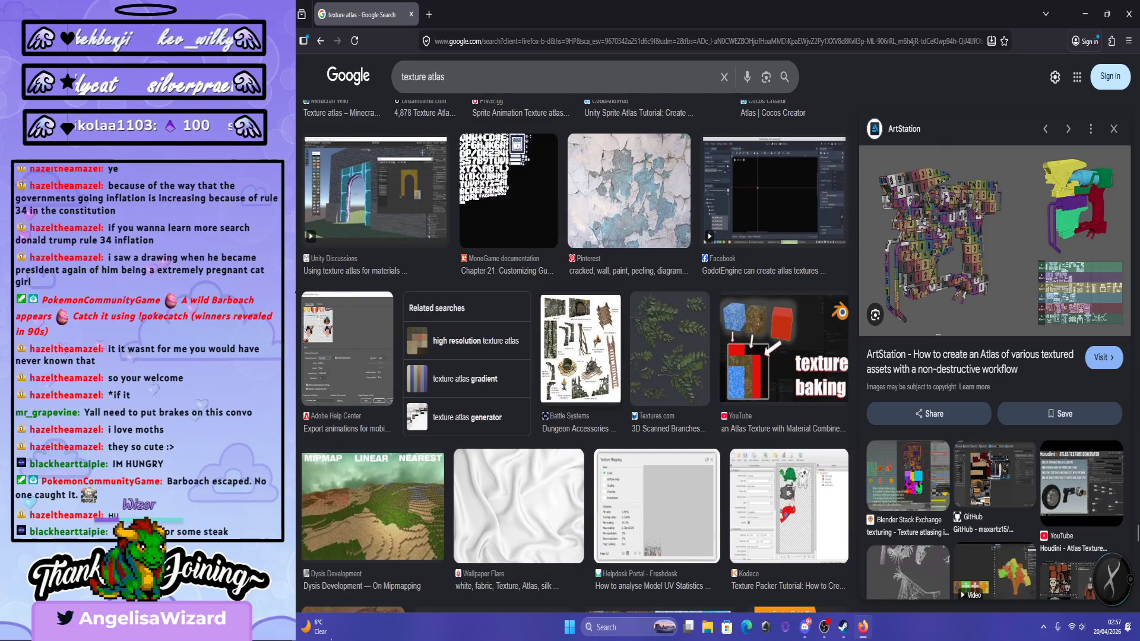
scroll(574, 356, down, 8)
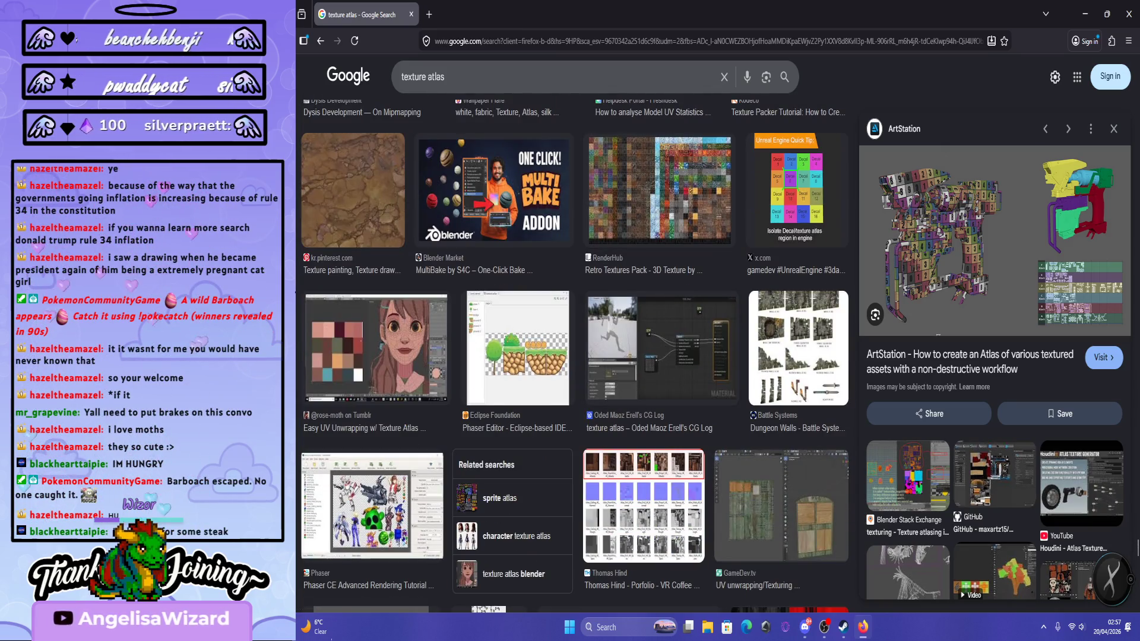
scroll(828, 606, down, 5)
scroll(829, 606, down, 5)
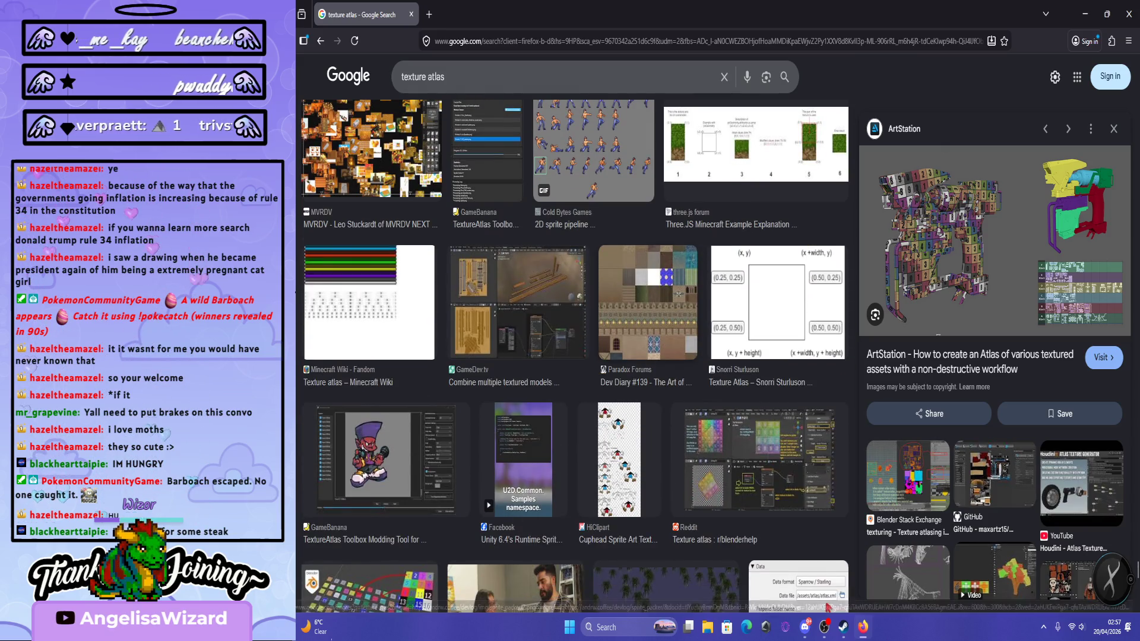
scroll(587, 295, down, 8)
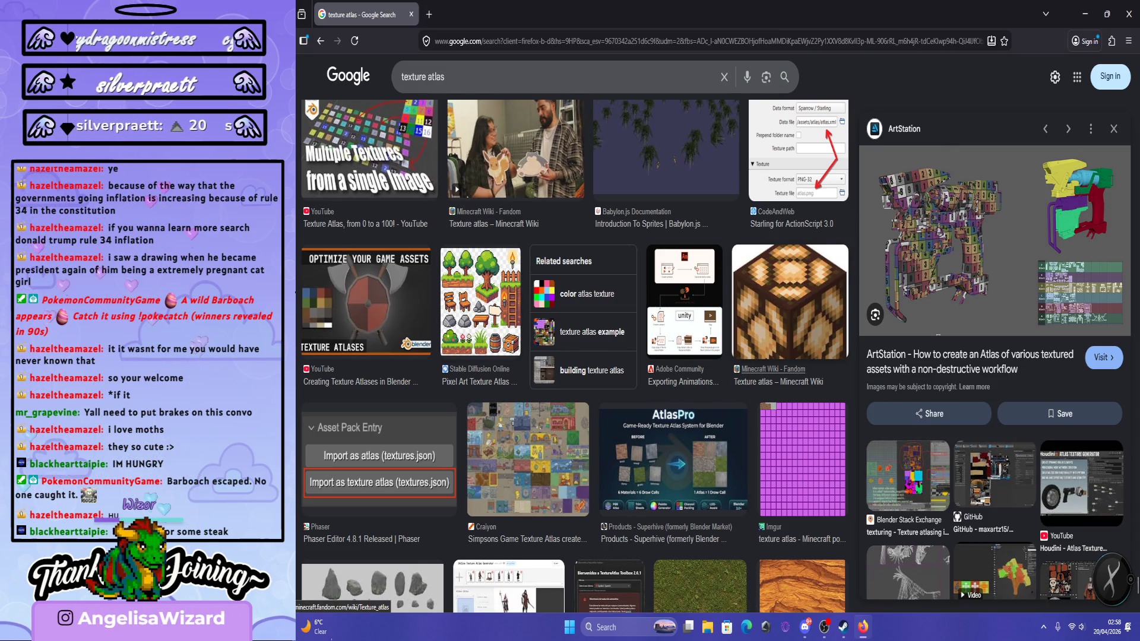
scroll(772, 369, down, 2)
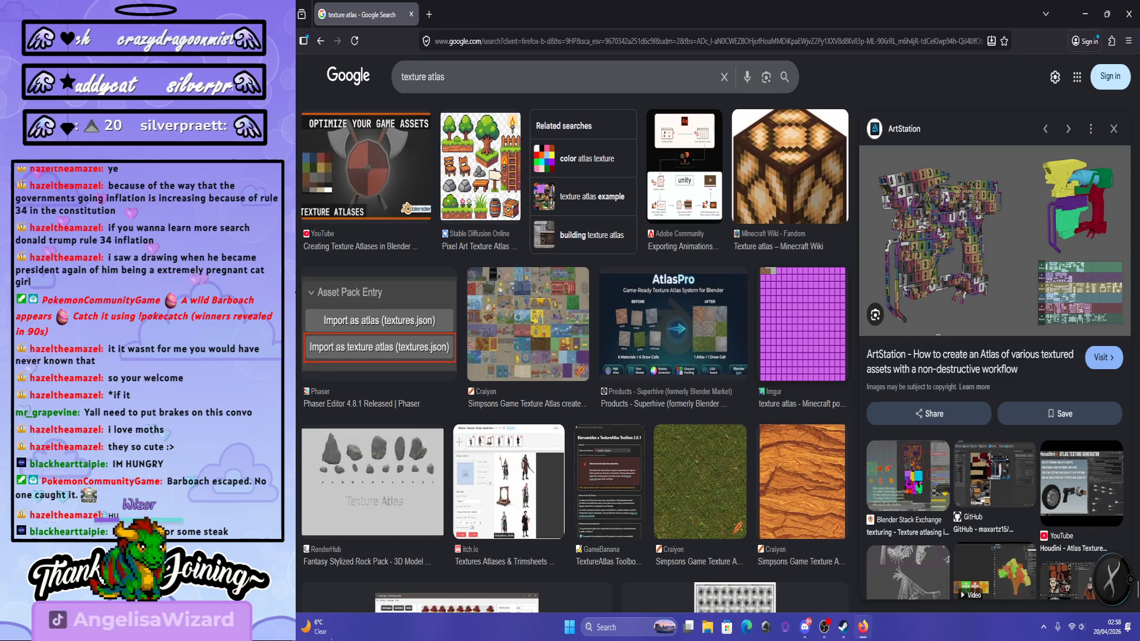
scroll(573, 380, down, 4)
scroll(572, 380, up, 6)
scroll(573, 380, up, 2)
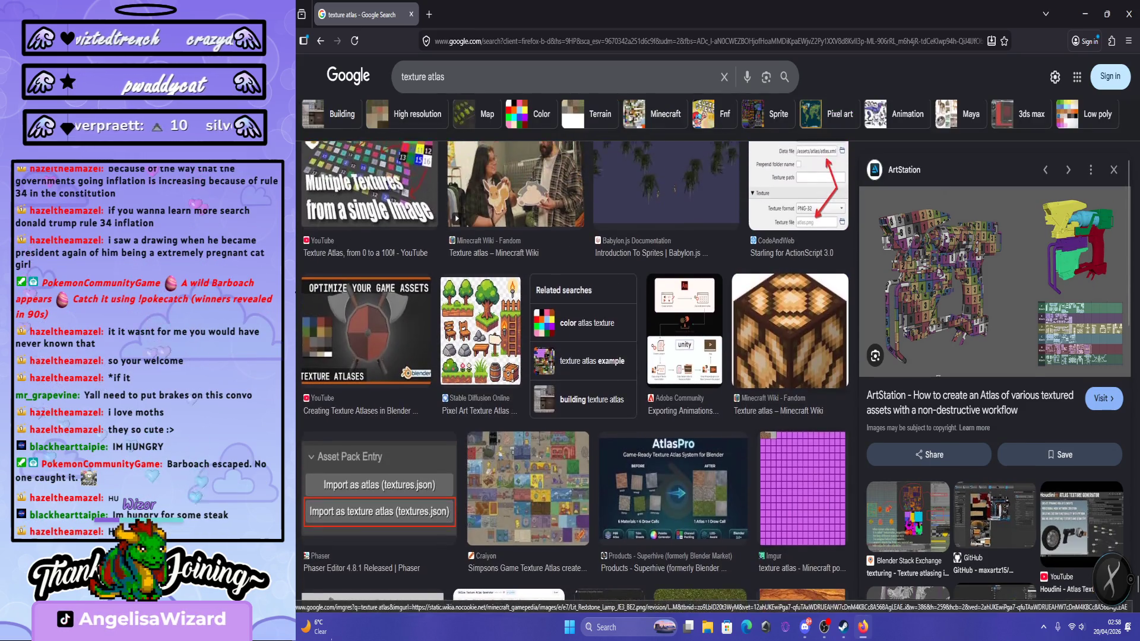
scroll(573, 380, down, 6)
scroll(575, 377, down, 15)
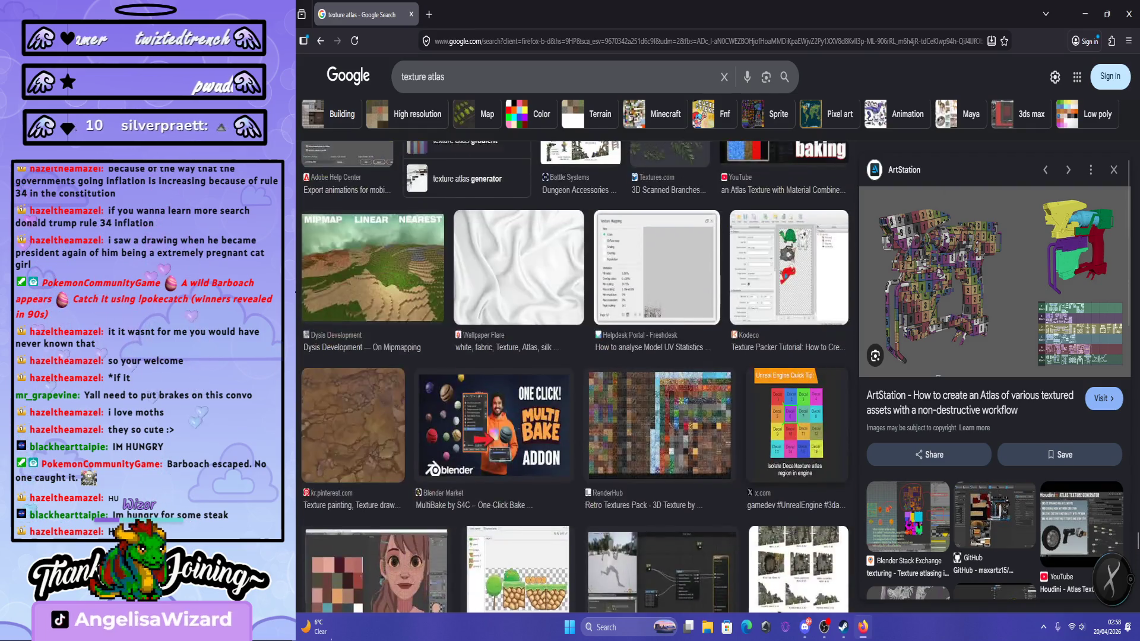
scroll(573, 380, up, 3)
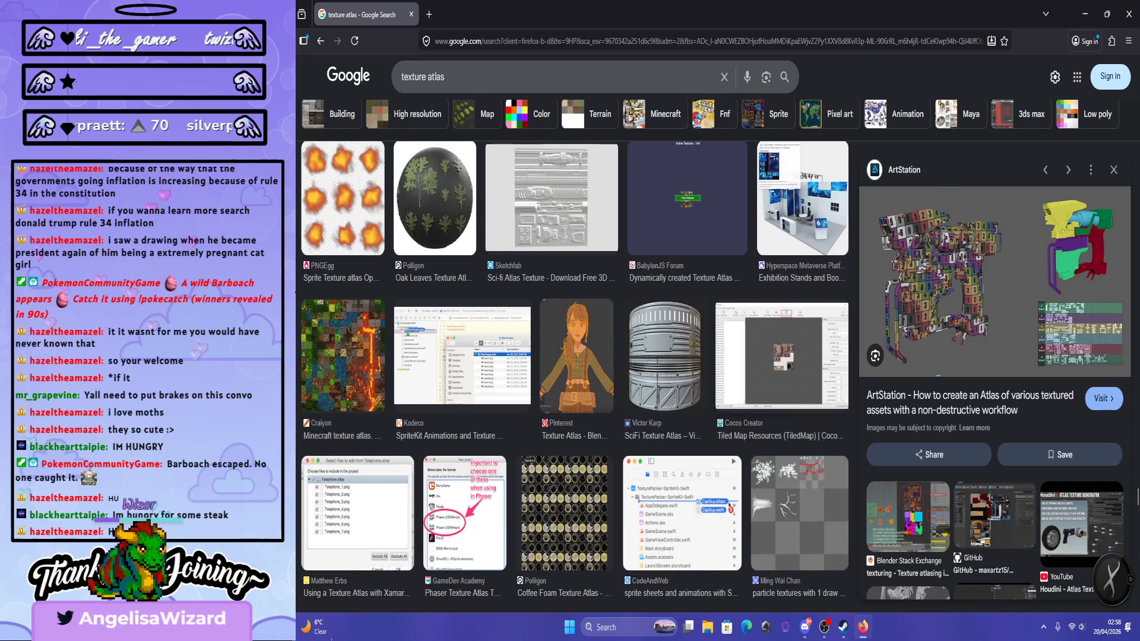
scroll(575, 376, up, 4)
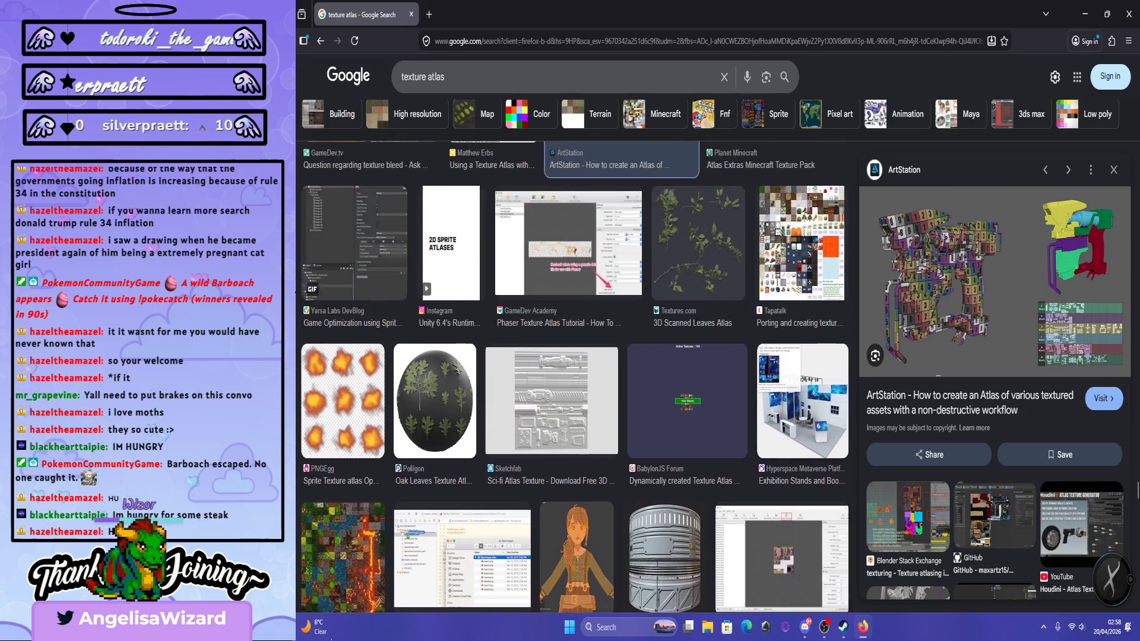
scroll(576, 376, up, 1)
scroll(576, 376, down, 10)
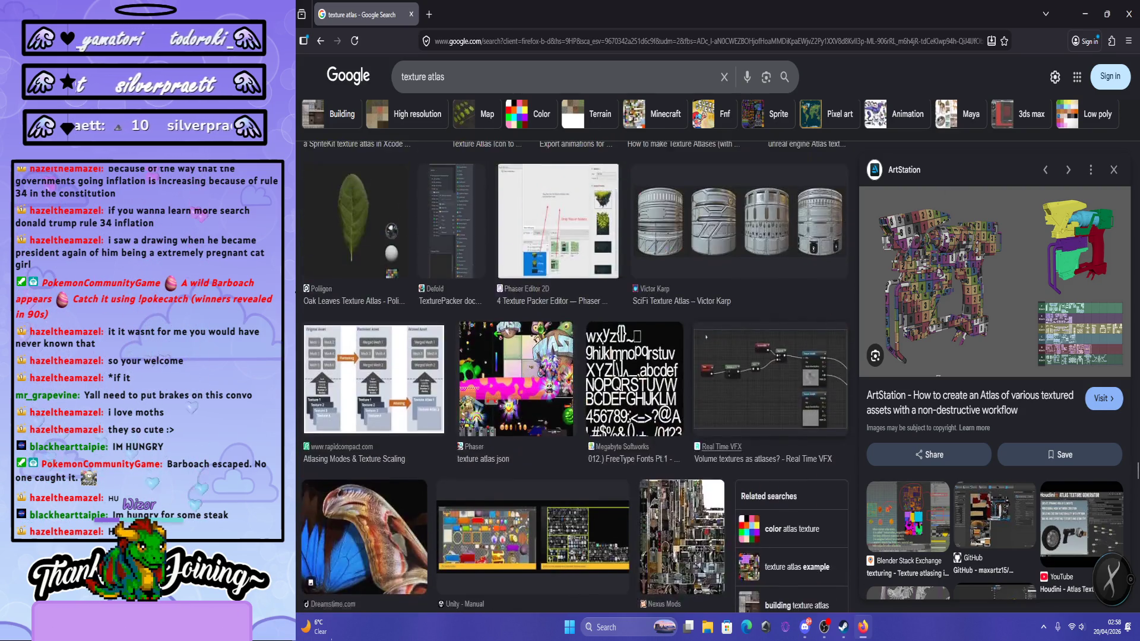
scroll(677, 428, up, 10)
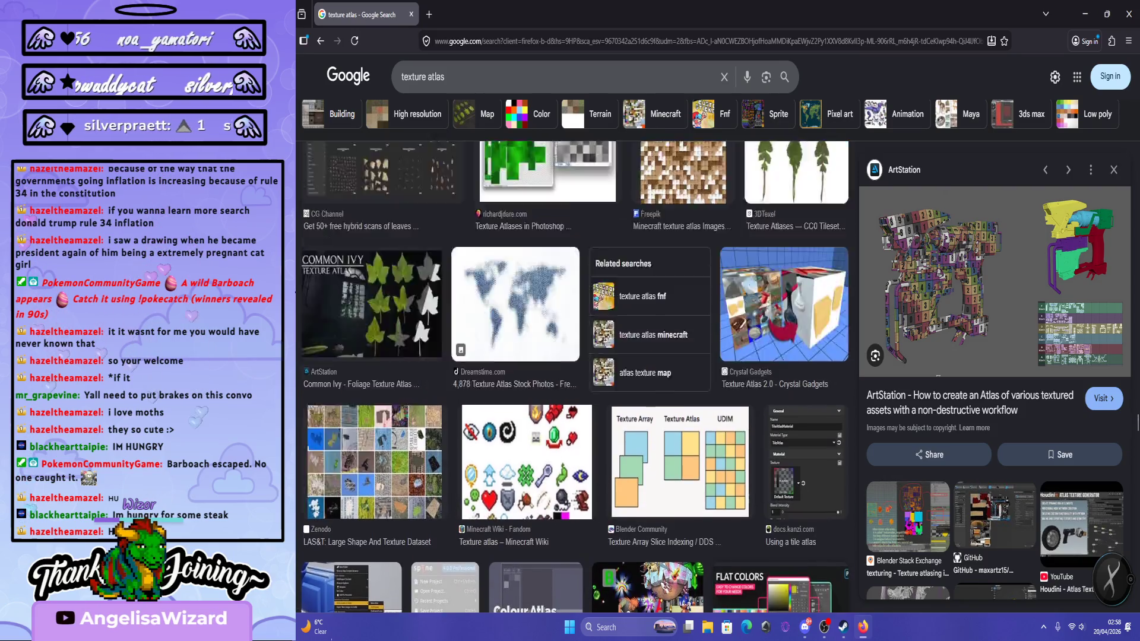
scroll(677, 427, down, 5)
scroll(677, 428, up, 3)
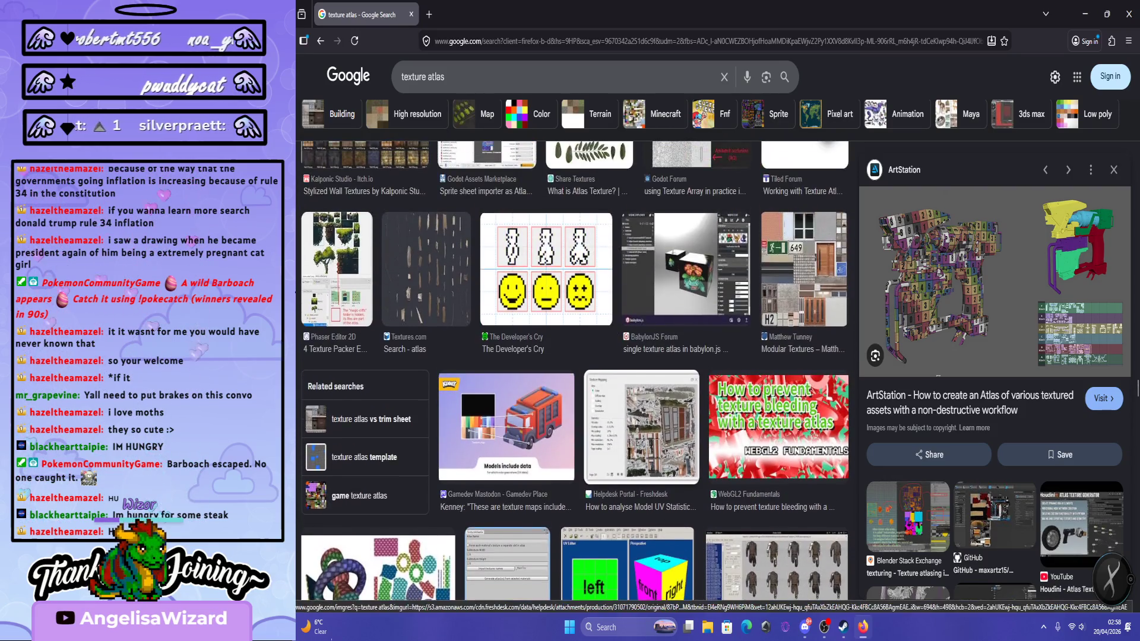
scroll(677, 428, down, 3)
scroll(576, 377, up, 5)
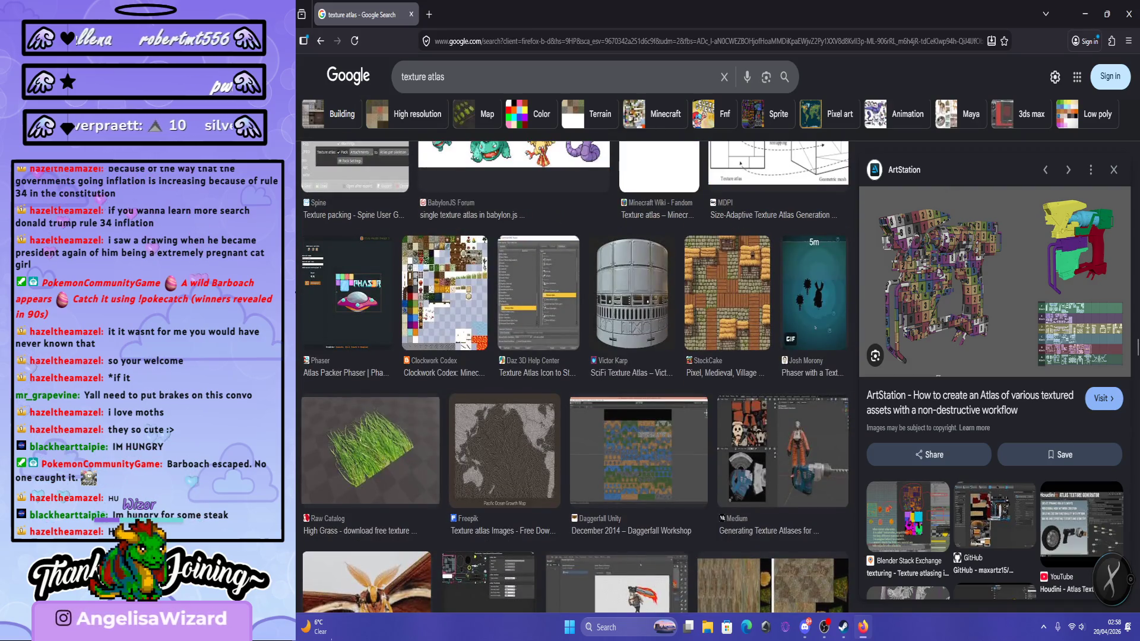
scroll(575, 376, up, 5)
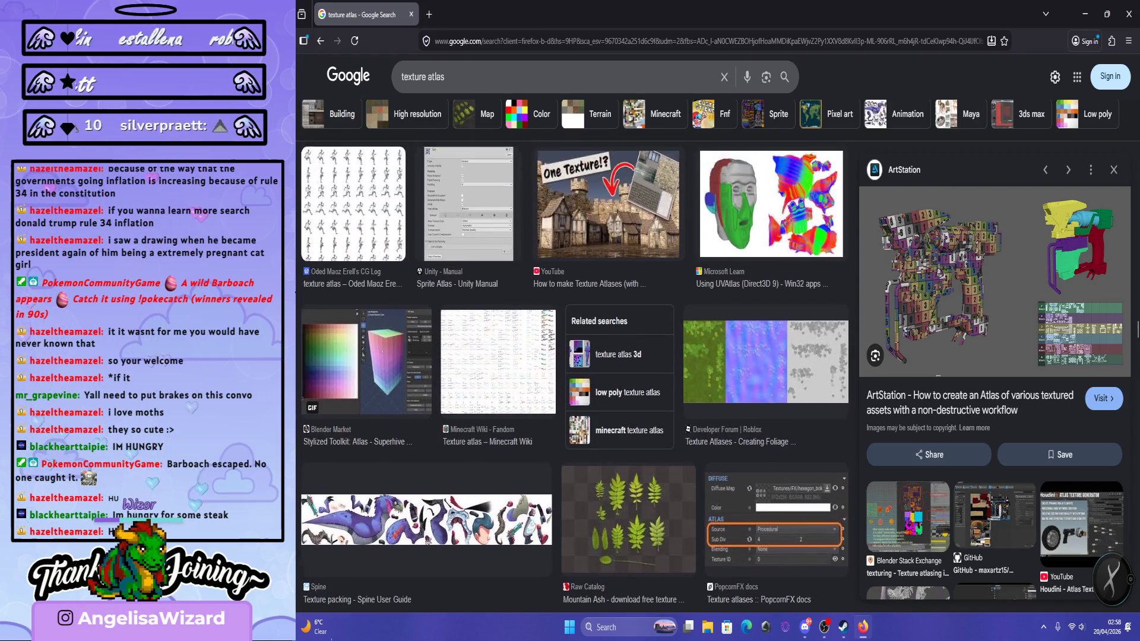
scroll(576, 376, down, 5)
scroll(575, 377, up, 5)
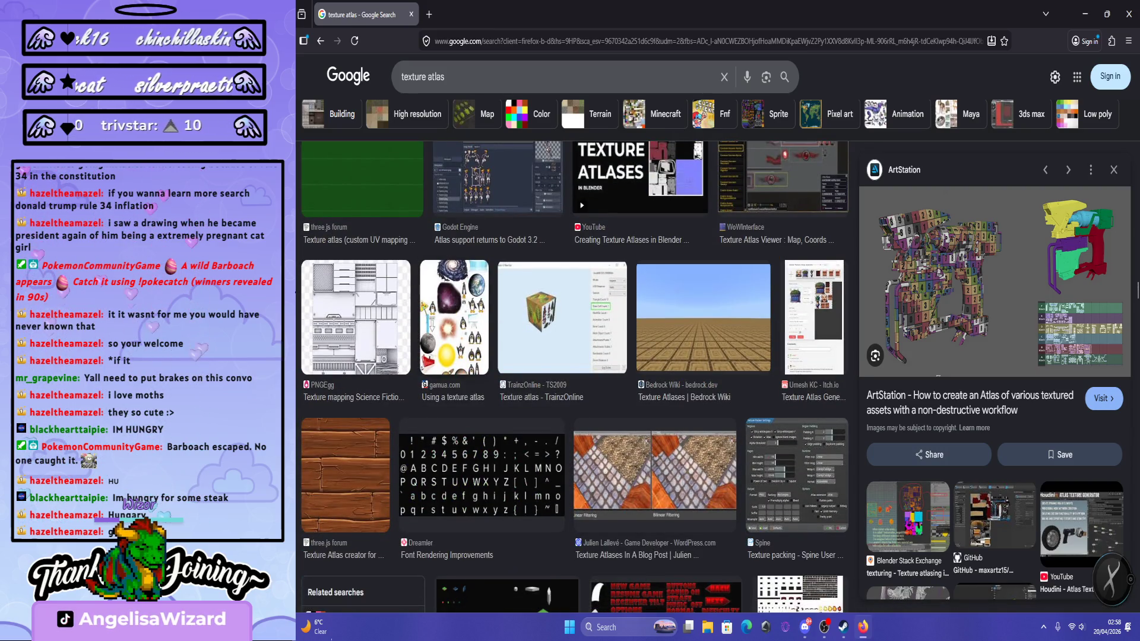
scroll(575, 377, up, 5)
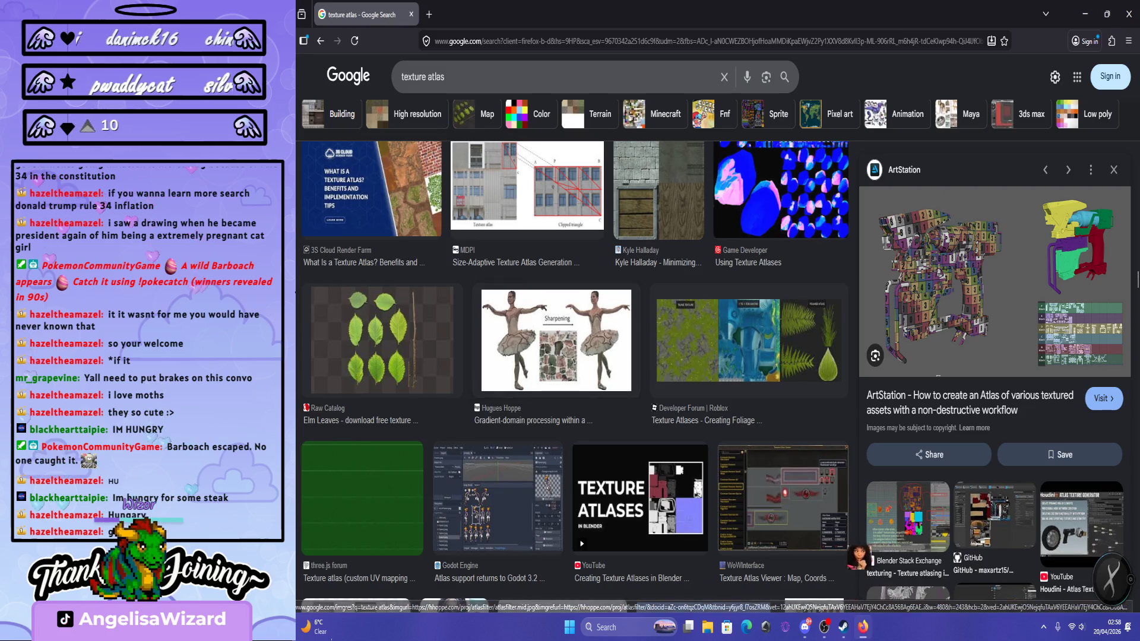
scroll(575, 377, up, 5)
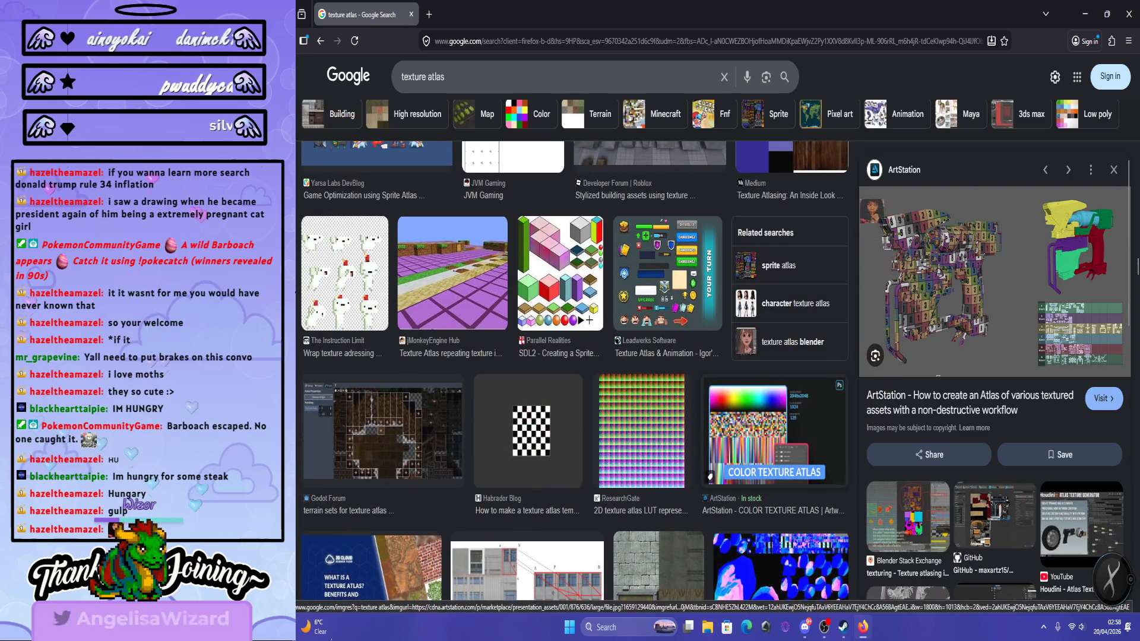
scroll(337, 416, up, 4)
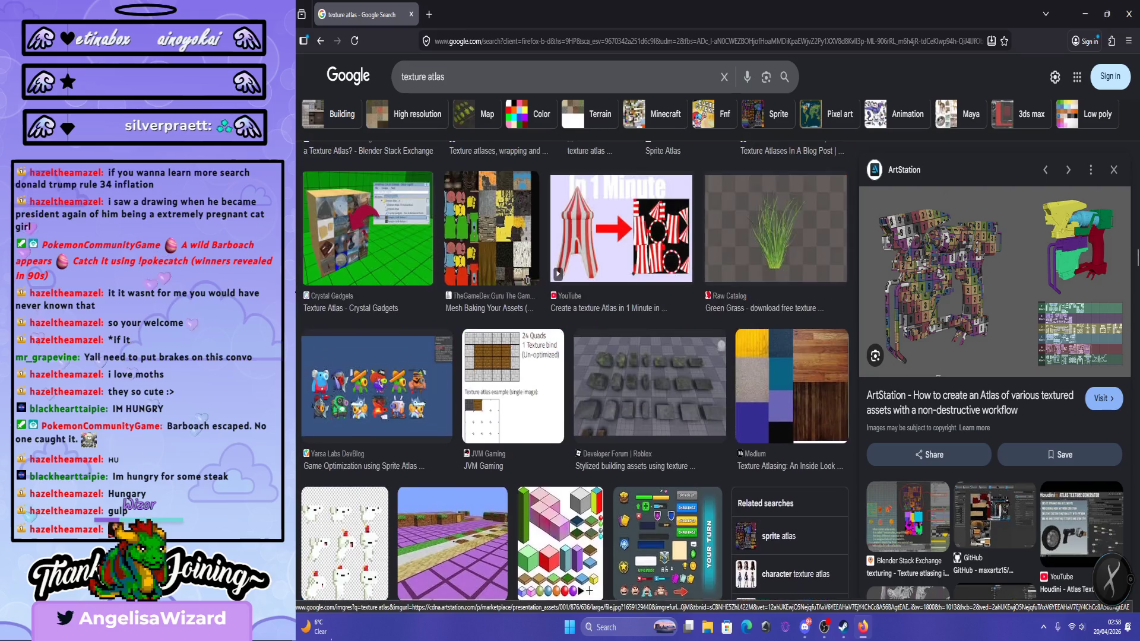
scroll(337, 415, up, 6)
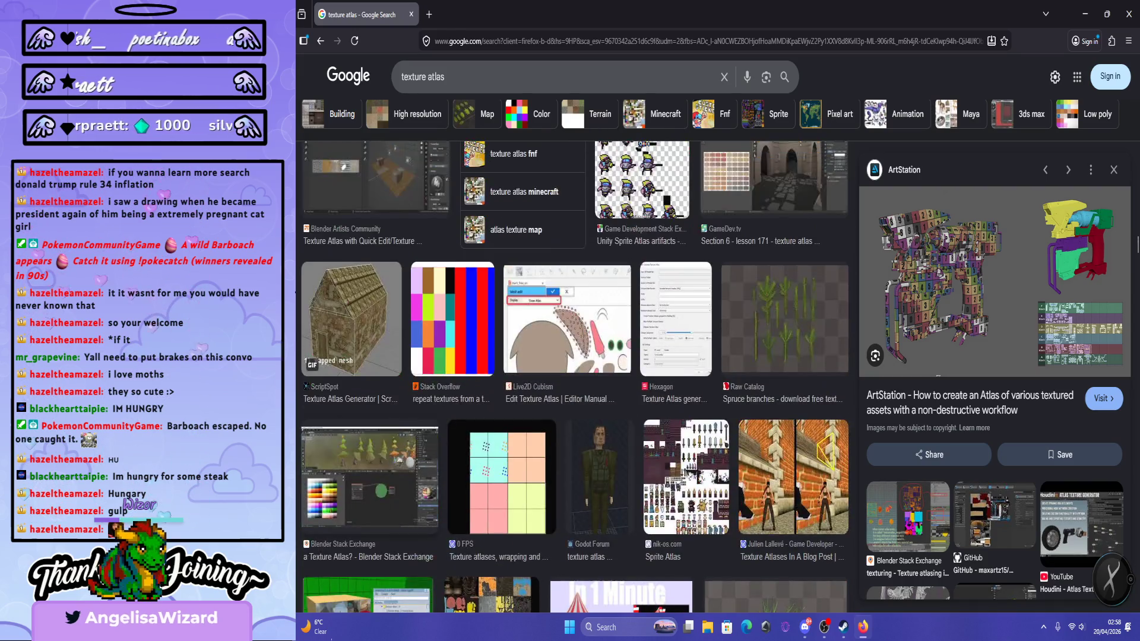
scroll(337, 415, up, 5)
scroll(336, 416, up, 5)
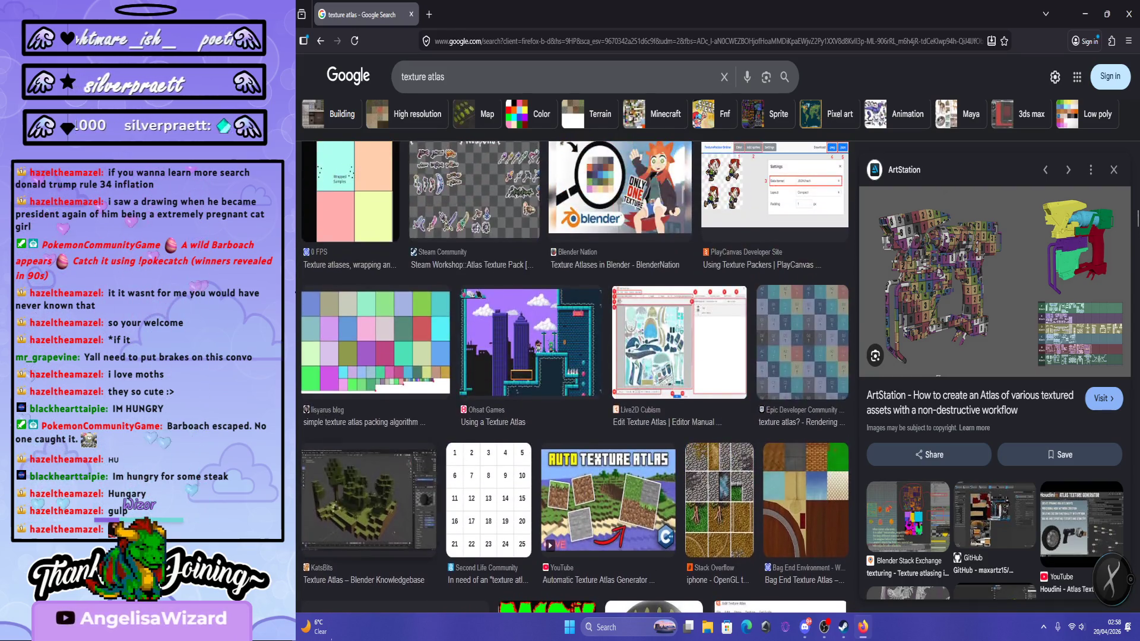
scroll(575, 376, up, 12)
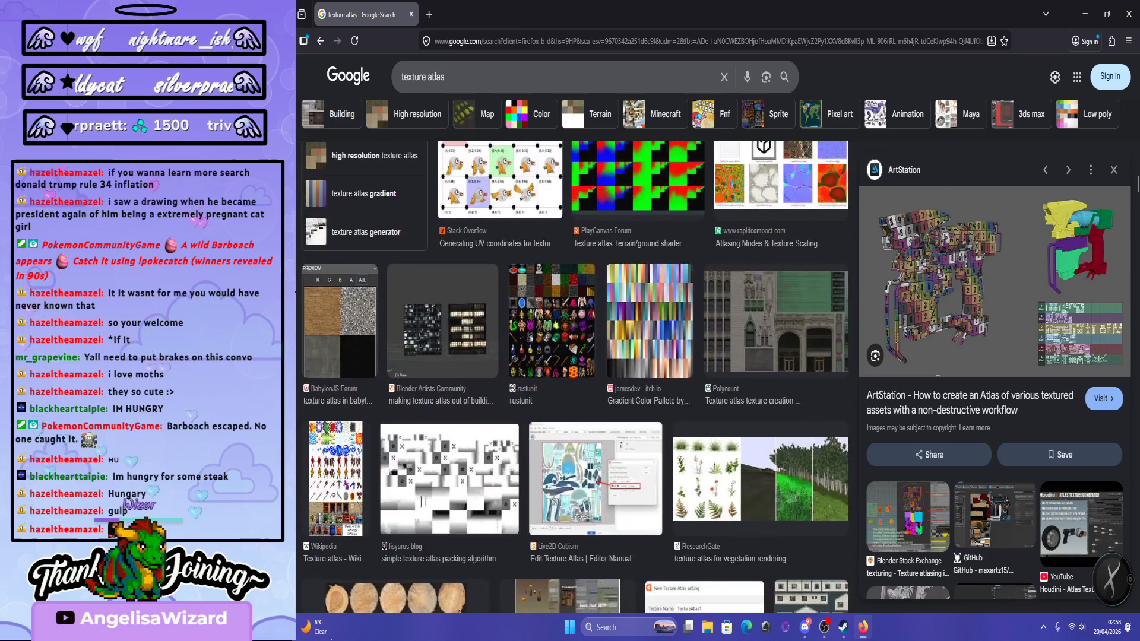
scroll(574, 377, up, 12)
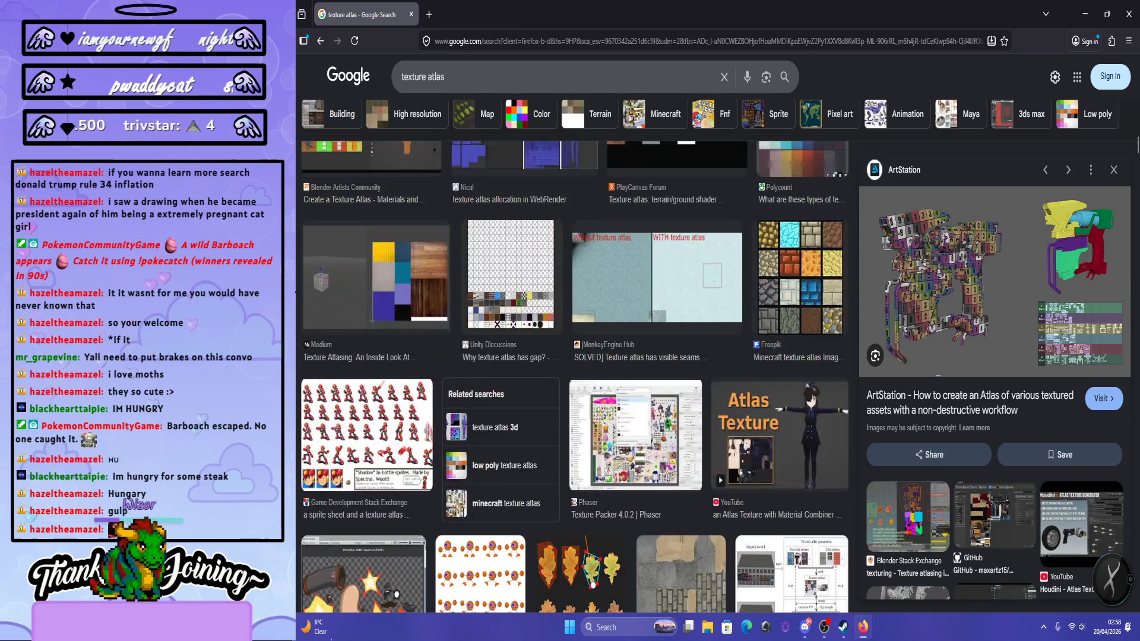
scroll(574, 377, up, 1)
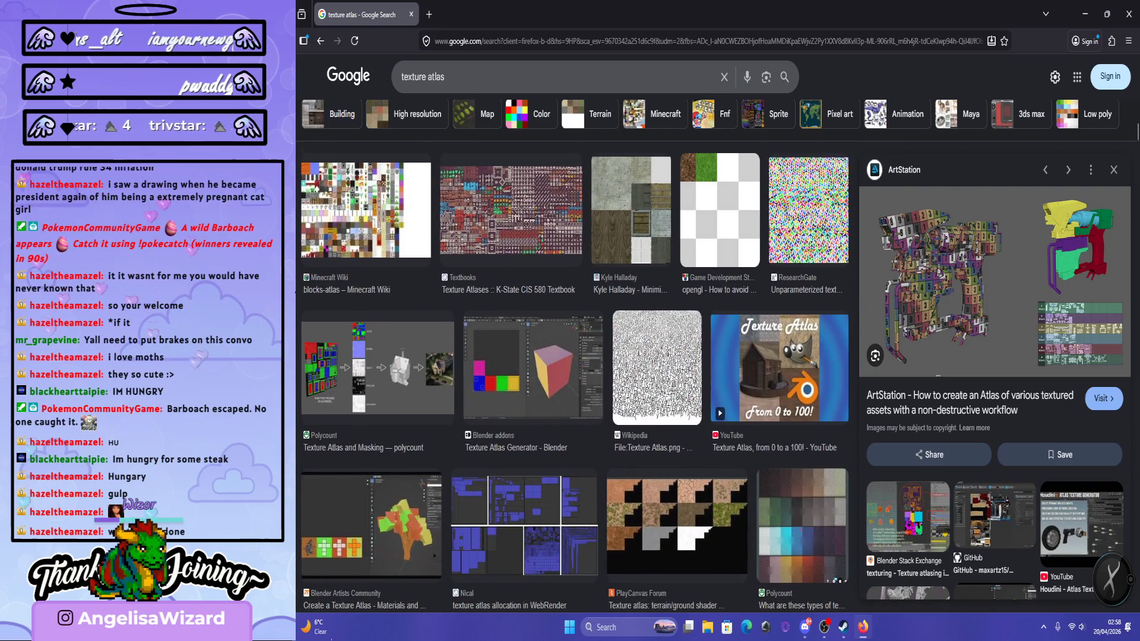
scroll(575, 377, down, 10)
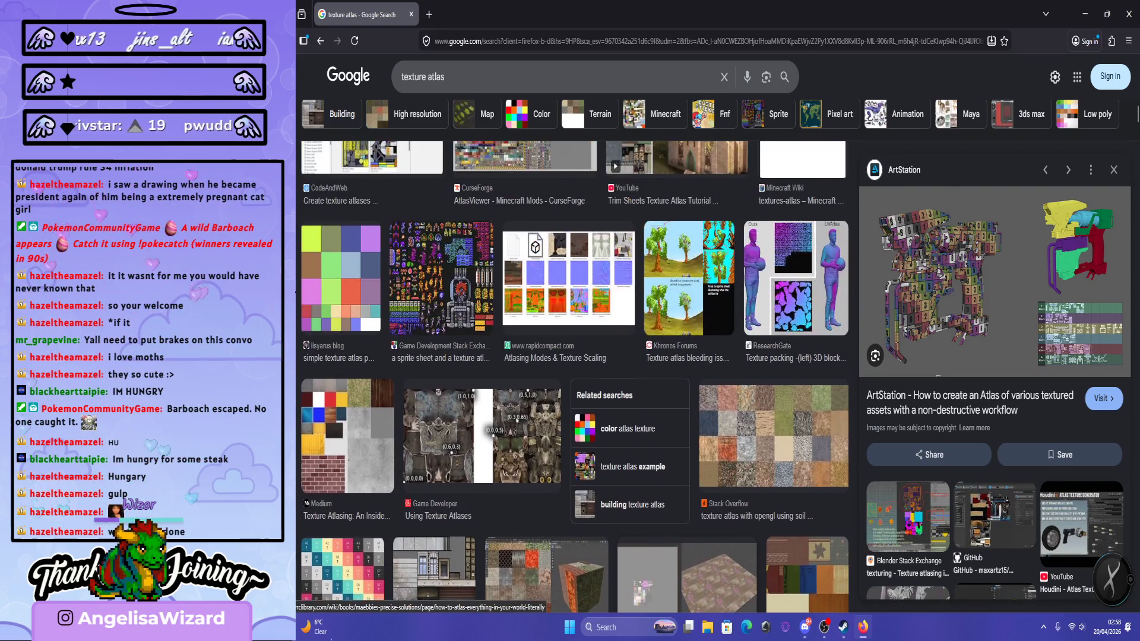
scroll(575, 376, down, 5)
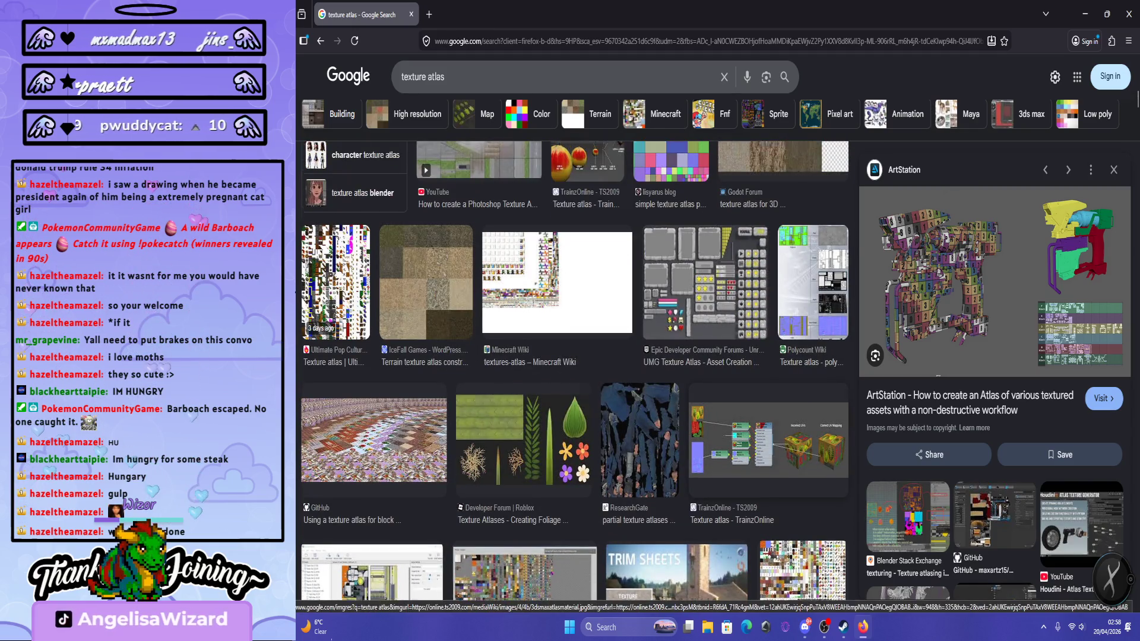
scroll(582, 416, down, 5)
scroll(575, 376, up, 5)
scroll(575, 376, up, 5)
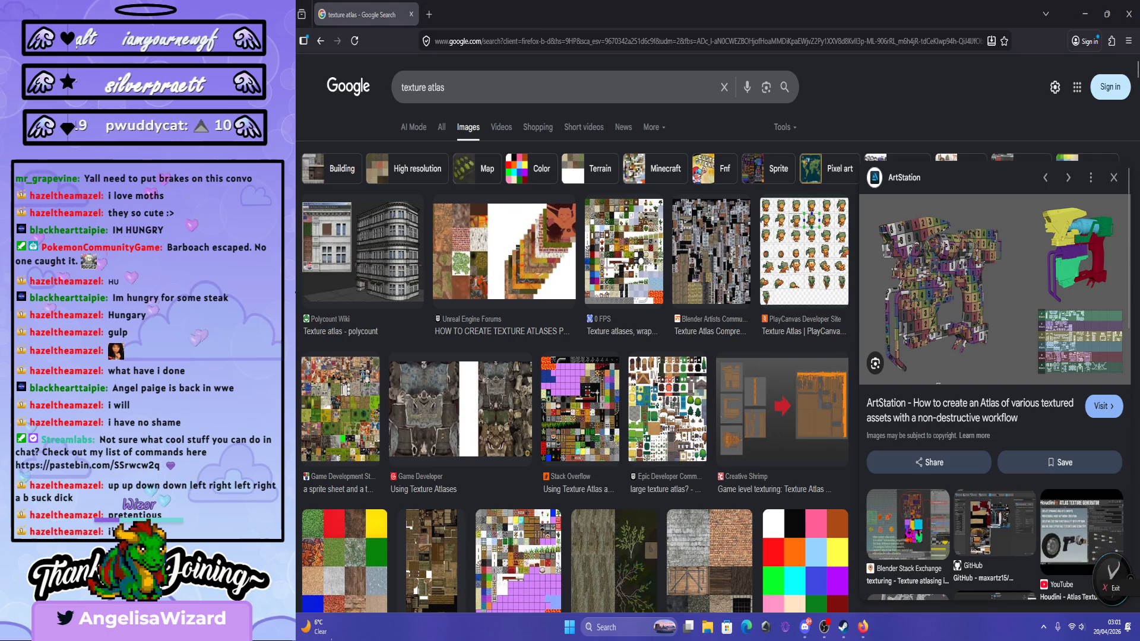
Hide Firefox's texture atlas results to show the Windows desktop.
key(super+d)
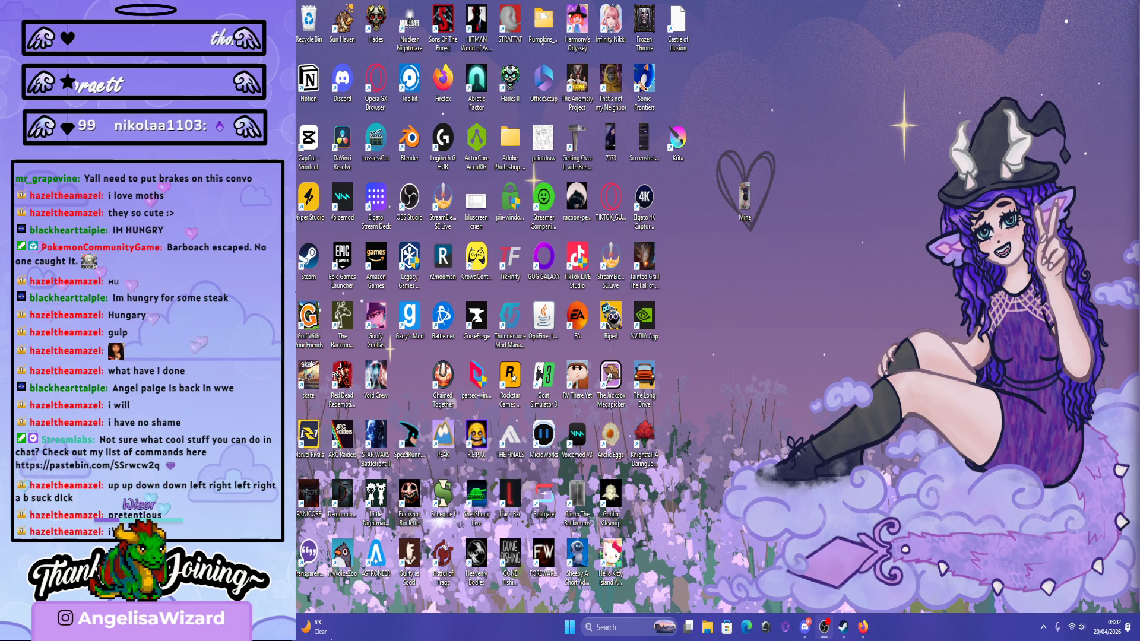
Launch Krita from Windows search, then return to the gun2icon.kra window.
key(super)
text(kritash)
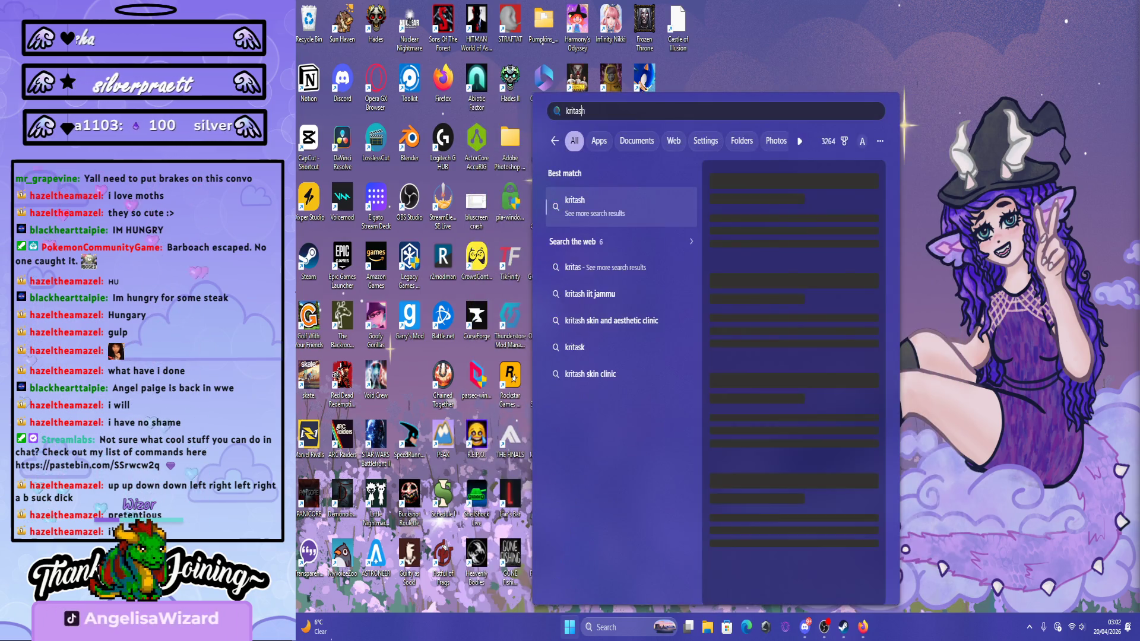
key(Return)
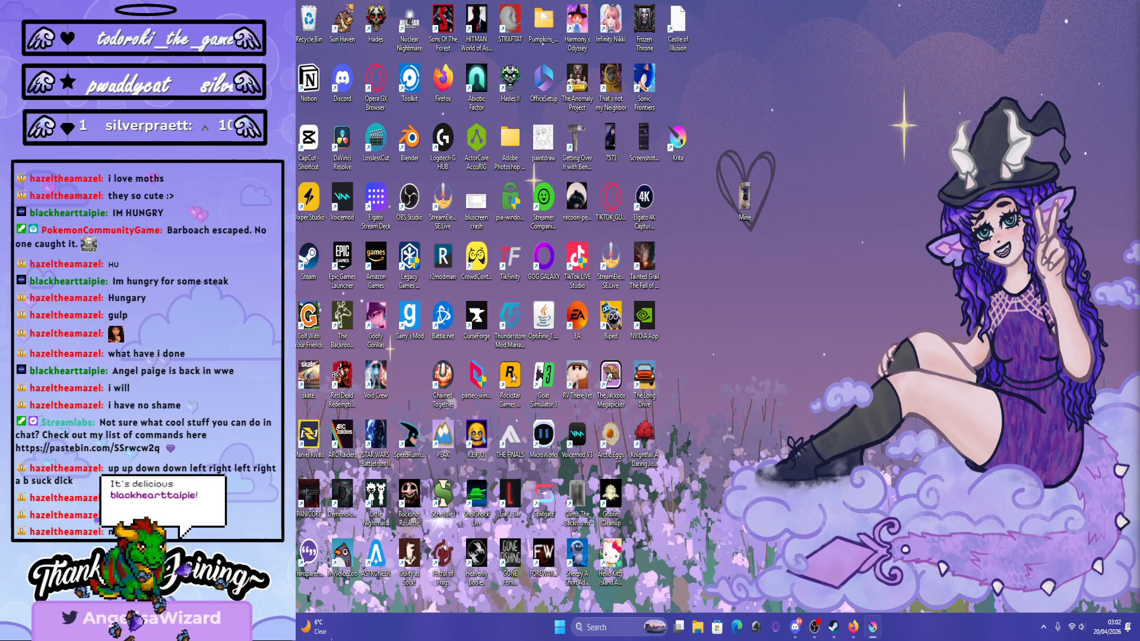
key(alt+Tab)
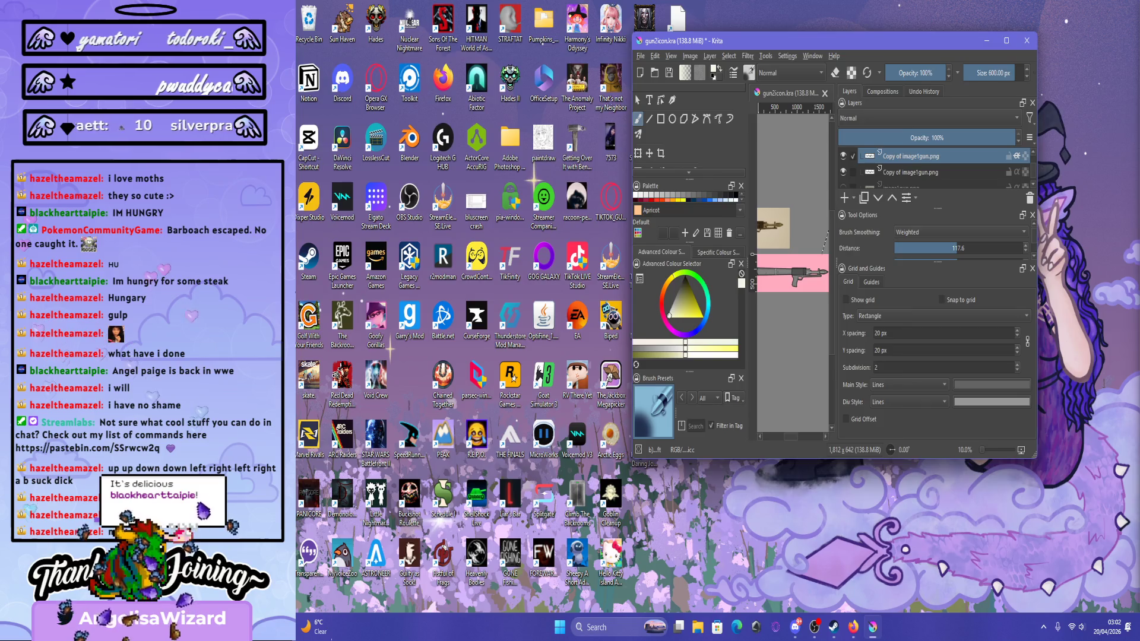
Maximize the gun2icon.kra window and zoom the canvas out to 33.3%.
key(super+Up)
scroll(786, 176, down, 3)
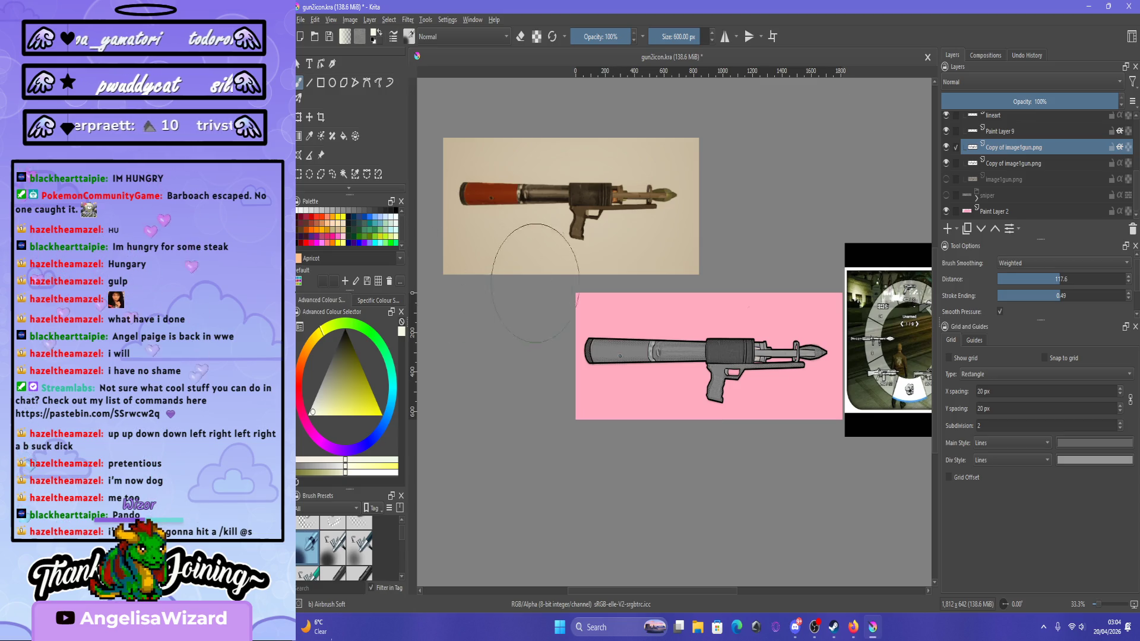
Shrink the brush to about 33 px and duplicate the image1gun.png layer.
drag(523, 240, 493, 241)
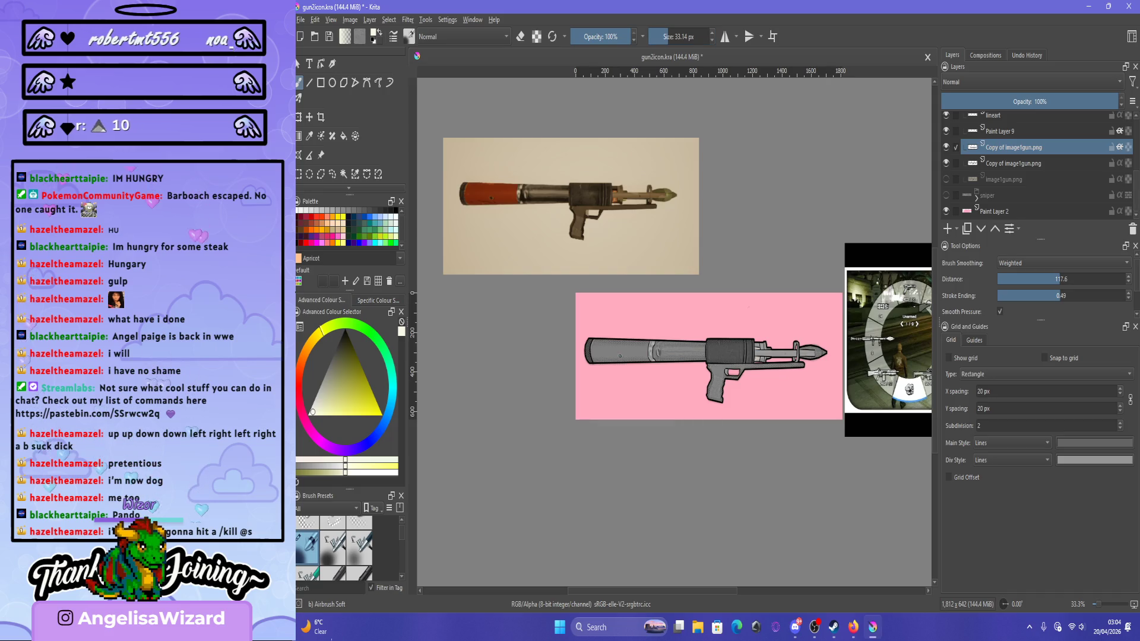
scroll(1036, 163, up, 3)
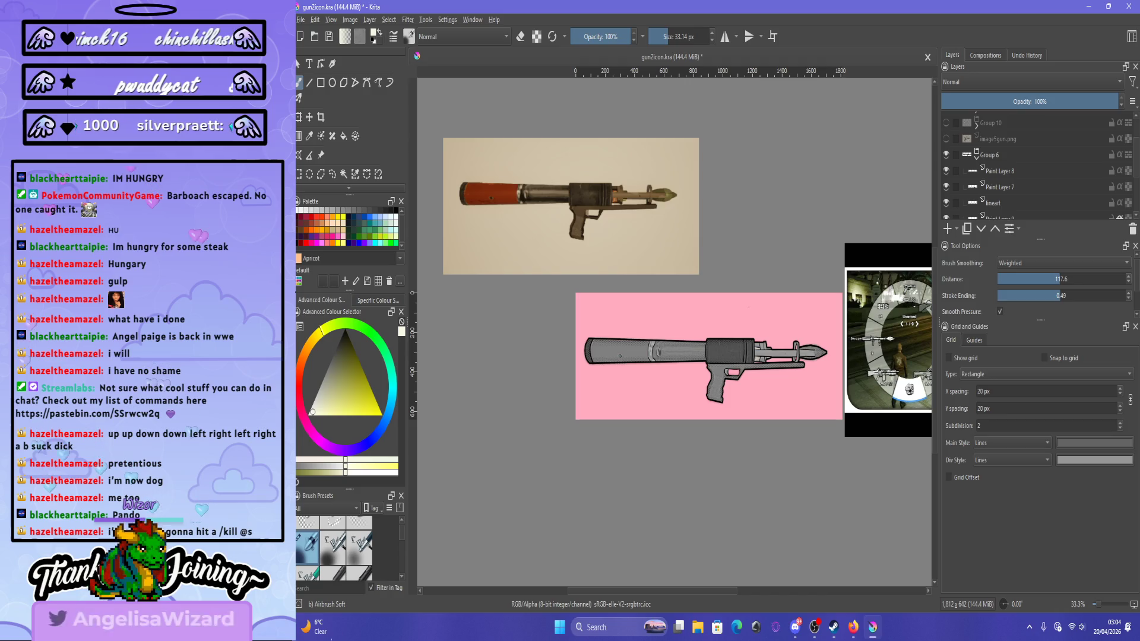
key(ctrl+j)
Toggle Paint Layer 9 and Paint Layer 7 off and on to compare their strokes.
click(946, 195)
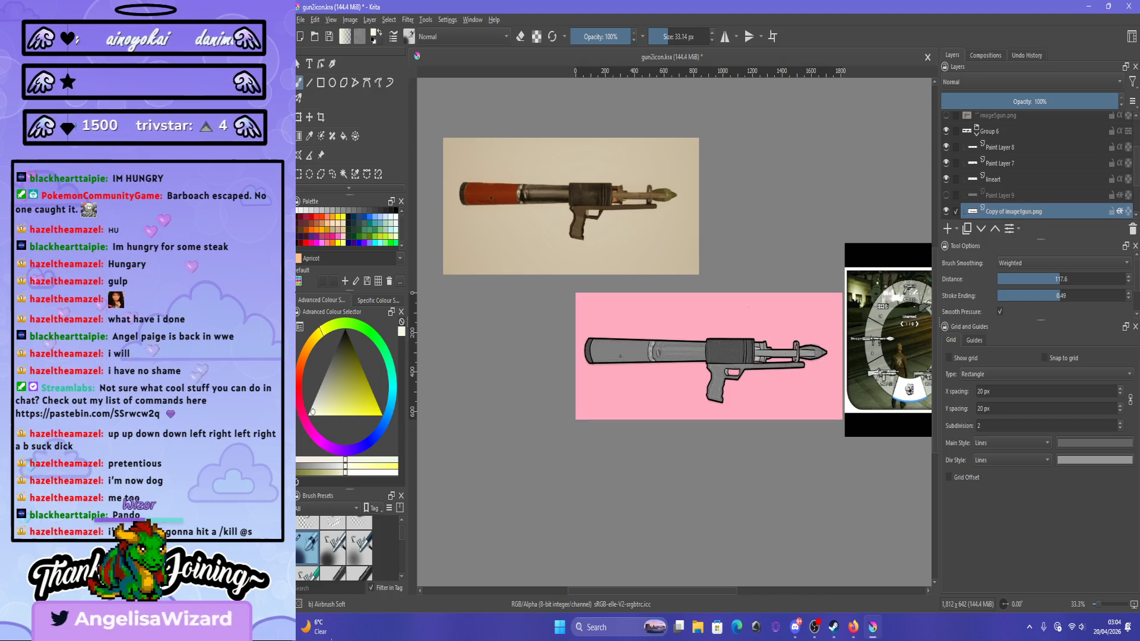
click(1000, 195)
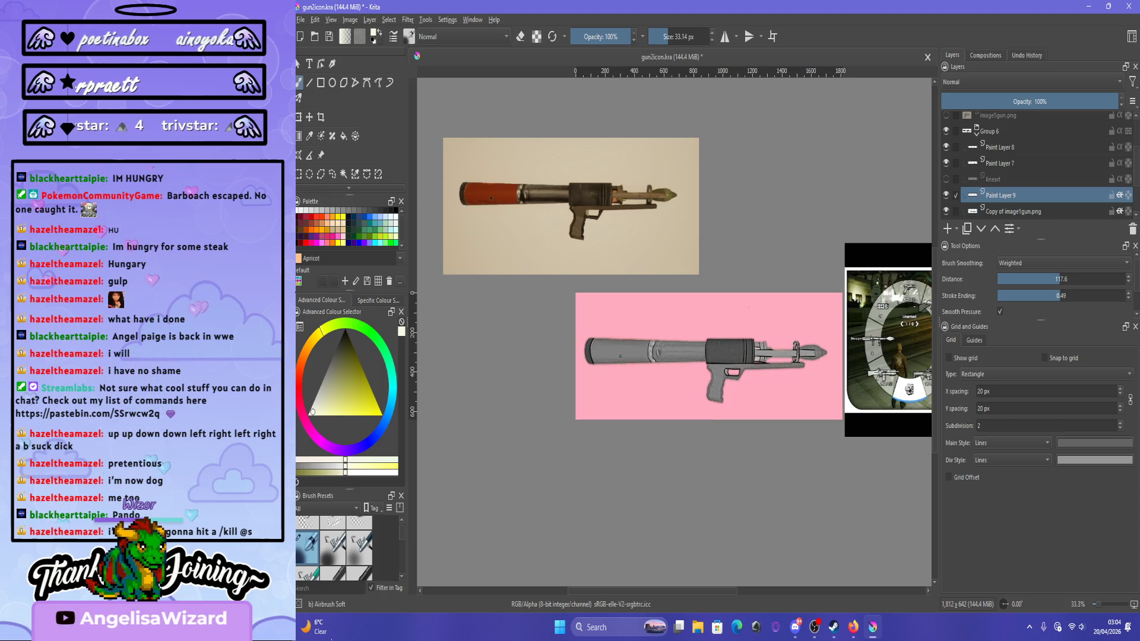
click(946, 162)
click(946, 162)
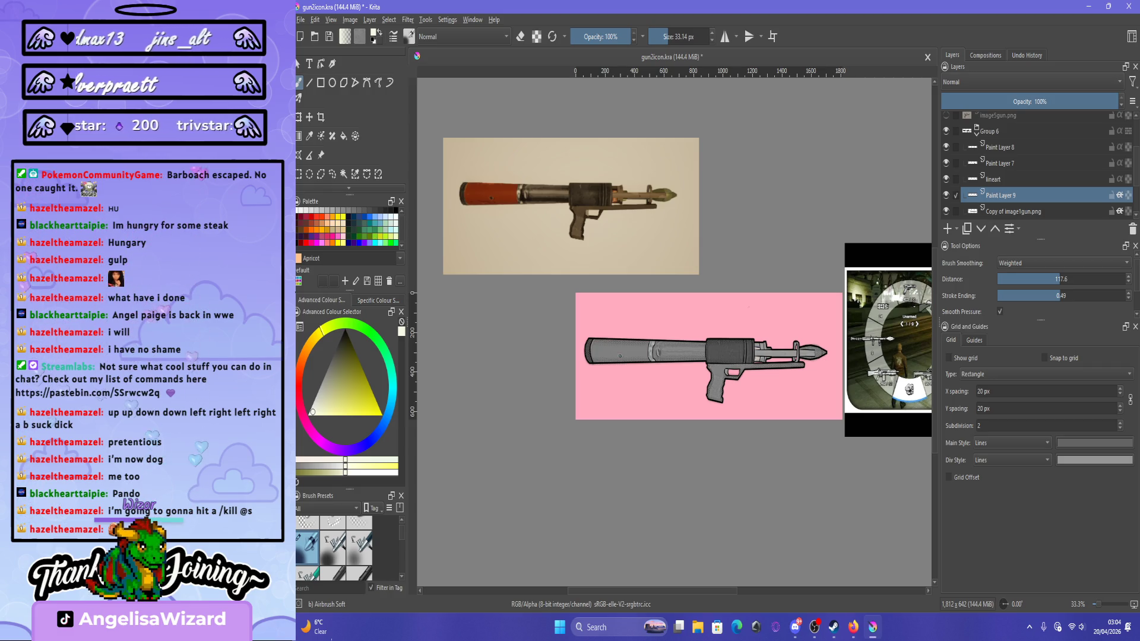
Toggle both Copy of image1gun.png layers to compare shading, leaving the upper copy active.
click(1014, 211)
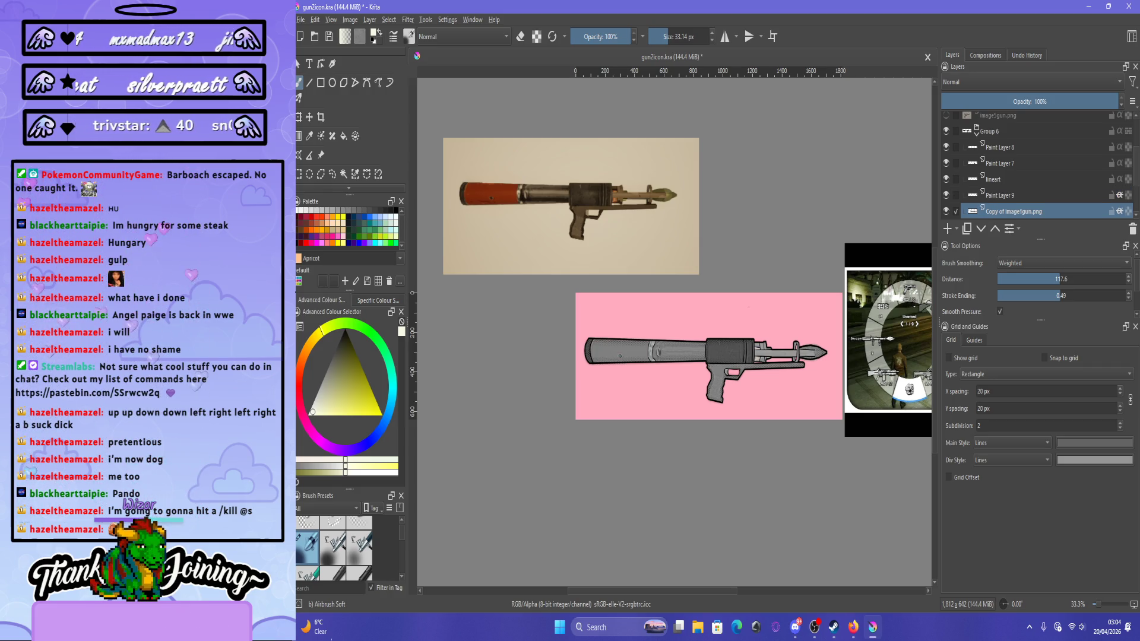
scroll(1013, 178, down, 3)
click(1014, 183)
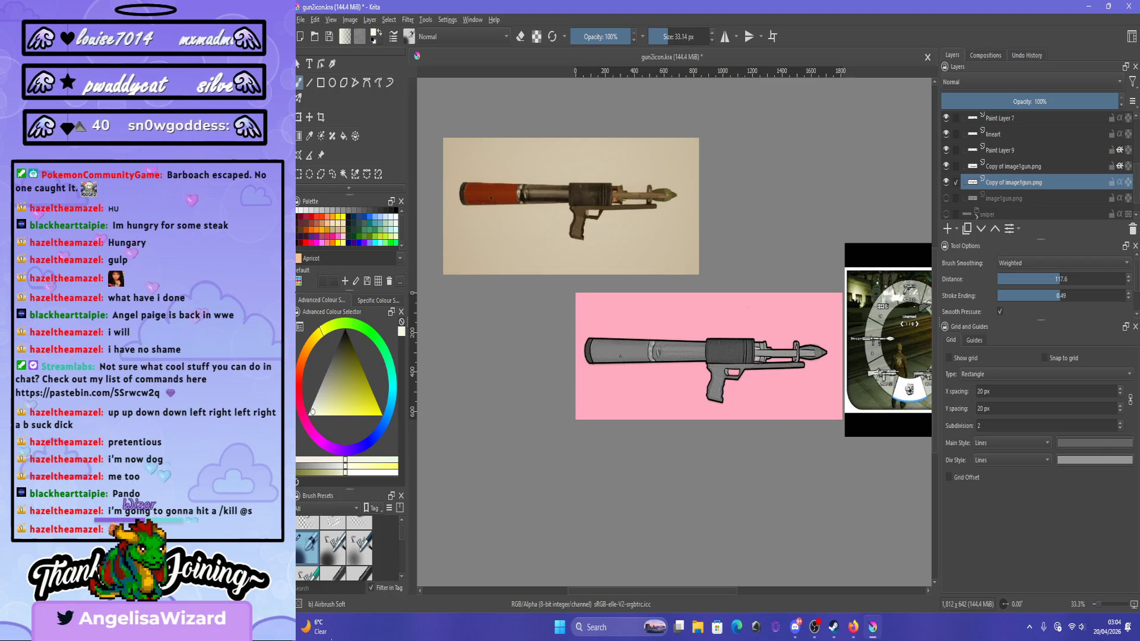
click(945, 182)
click(945, 182)
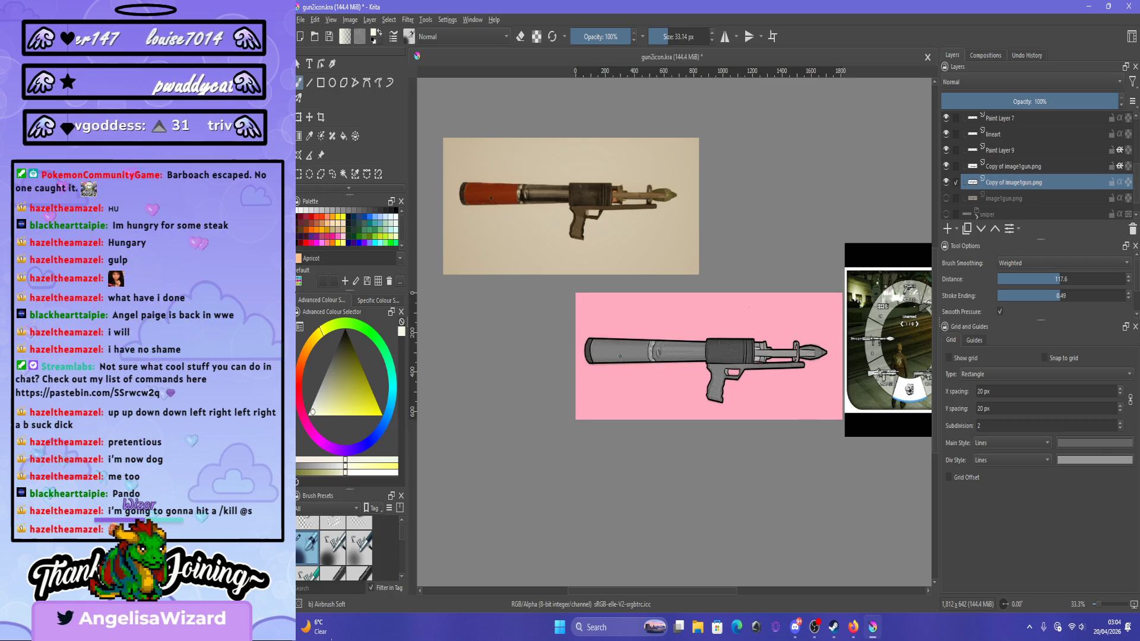
click(1013, 166)
click(946, 166)
click(946, 166)
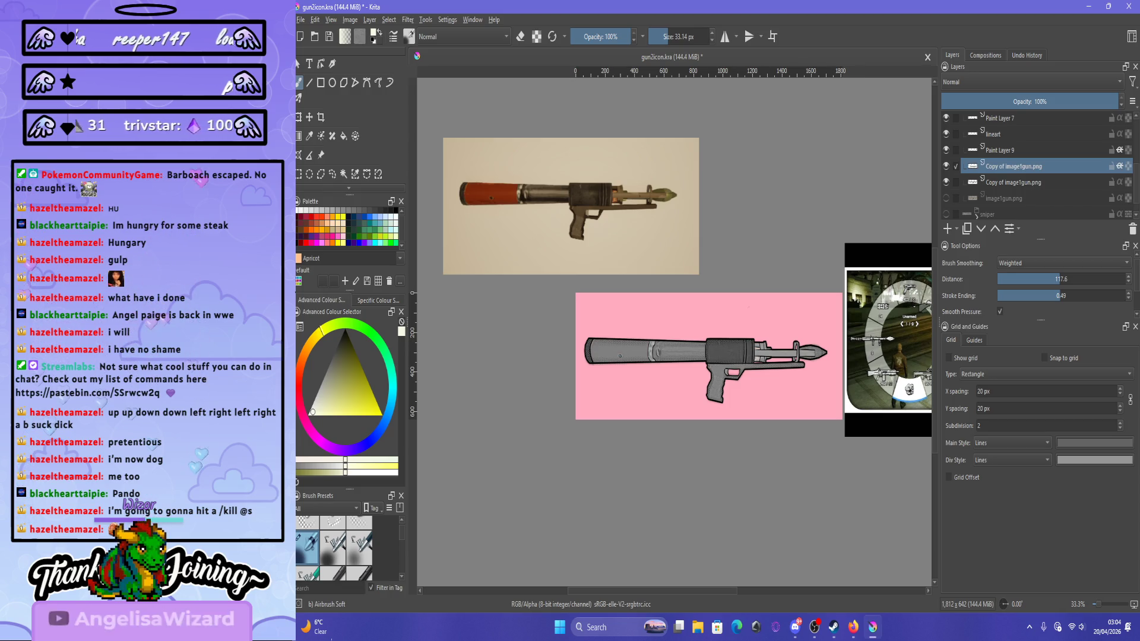
Pick a grey painting colour and switch to freehand selection.
scroll(768, 339, up, 1)
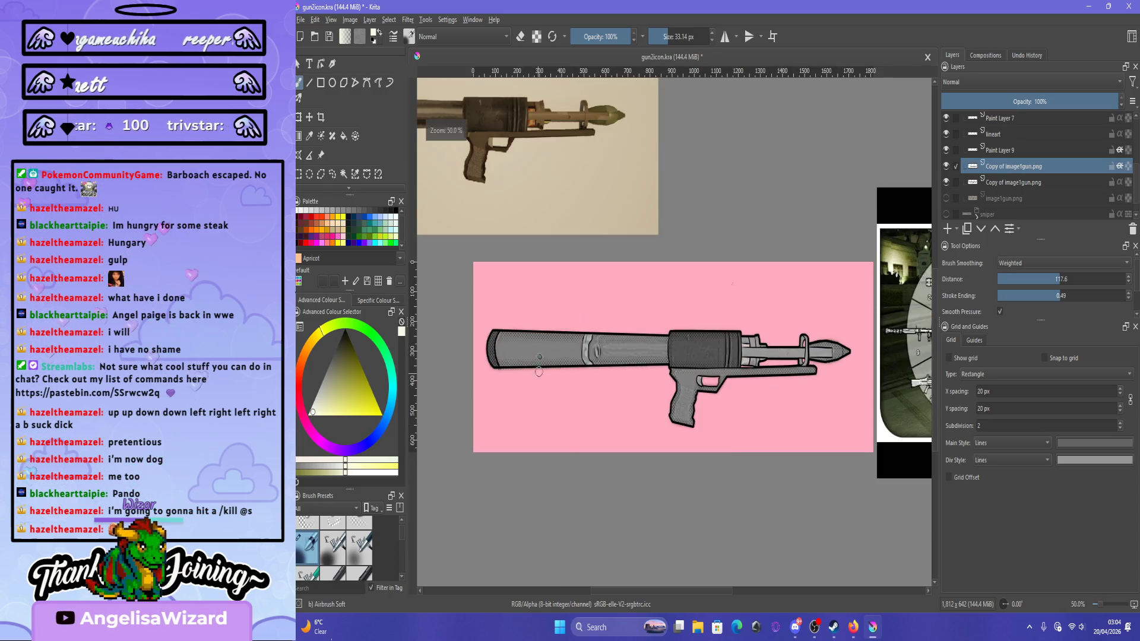
scroll(768, 338, down, 1)
scroll(767, 338, up, 2)
scroll(552, 258, down, 1)
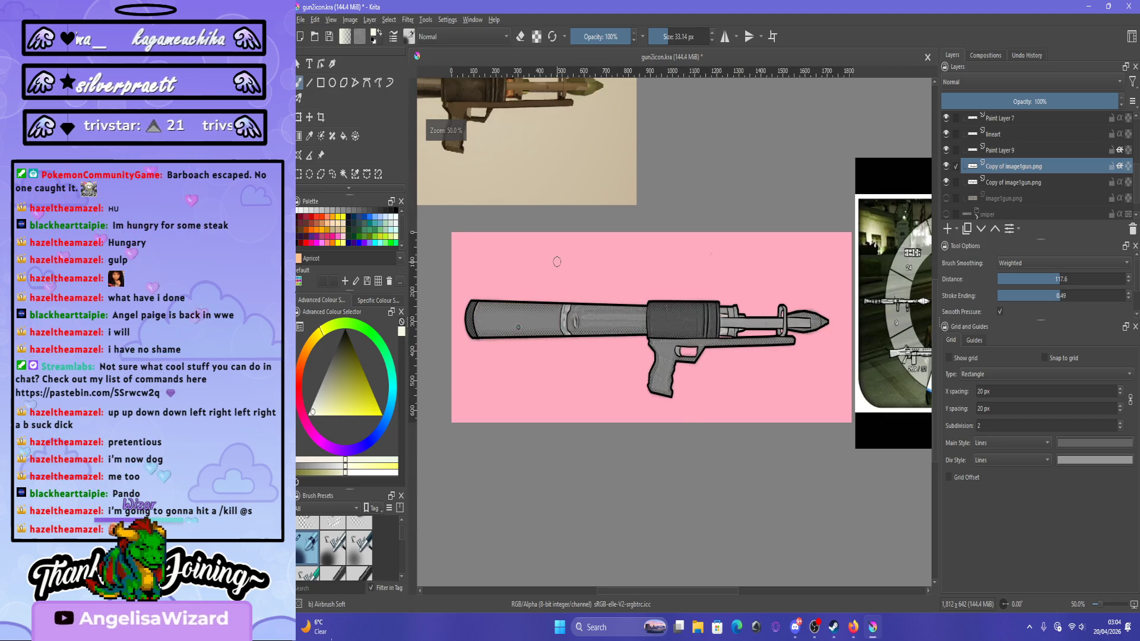
scroll(554, 257, up, 1)
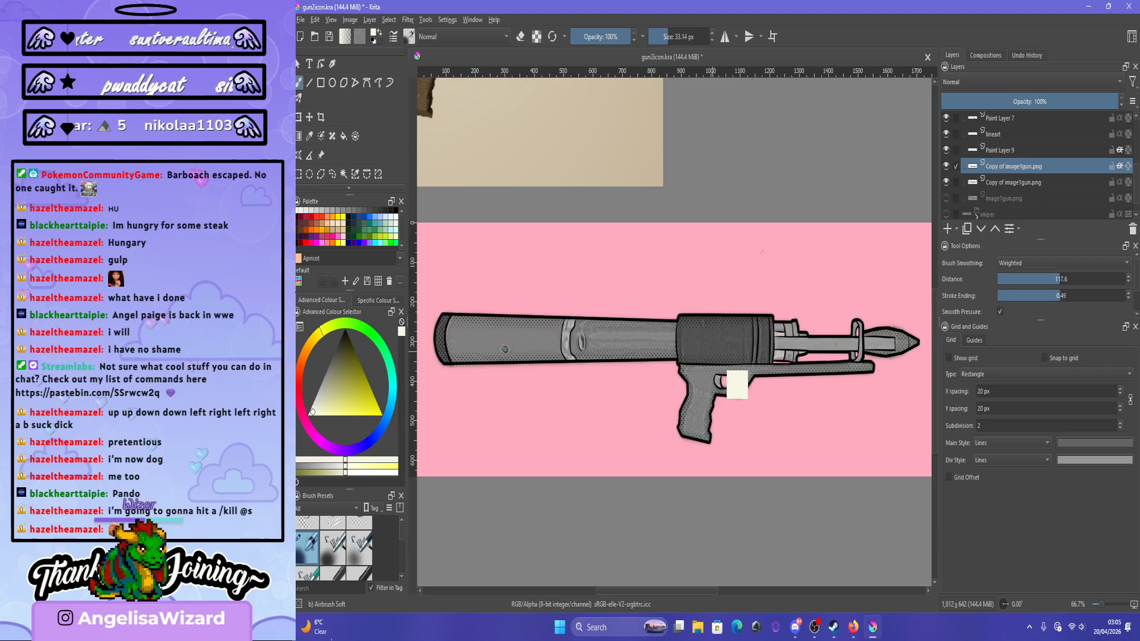
ctrl+click(739, 377)
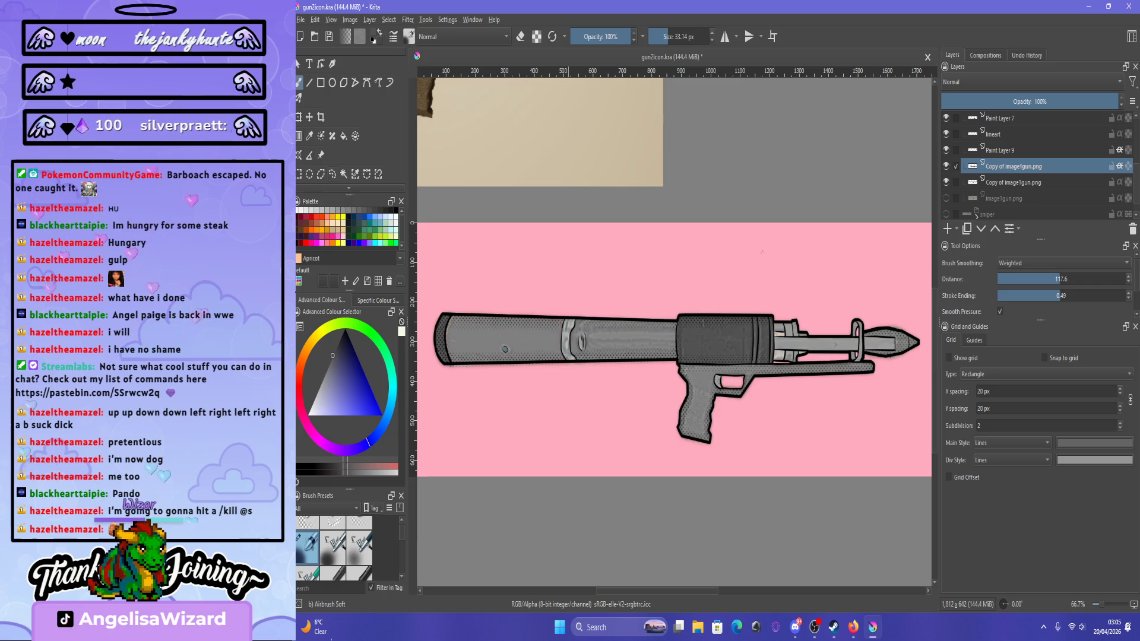
key(ctrl+r)
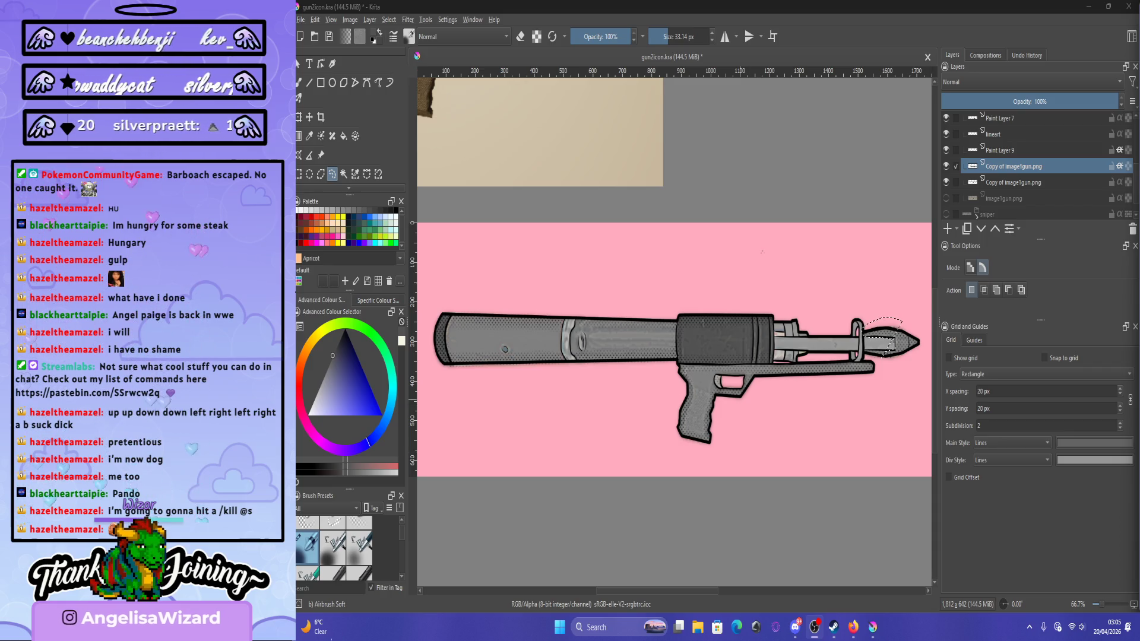
Zoom in and enclose the gun's pointed tip and barrel end in a closed selection.
scroll(722, 332, down, 2)
scroll(722, 332, up, 5)
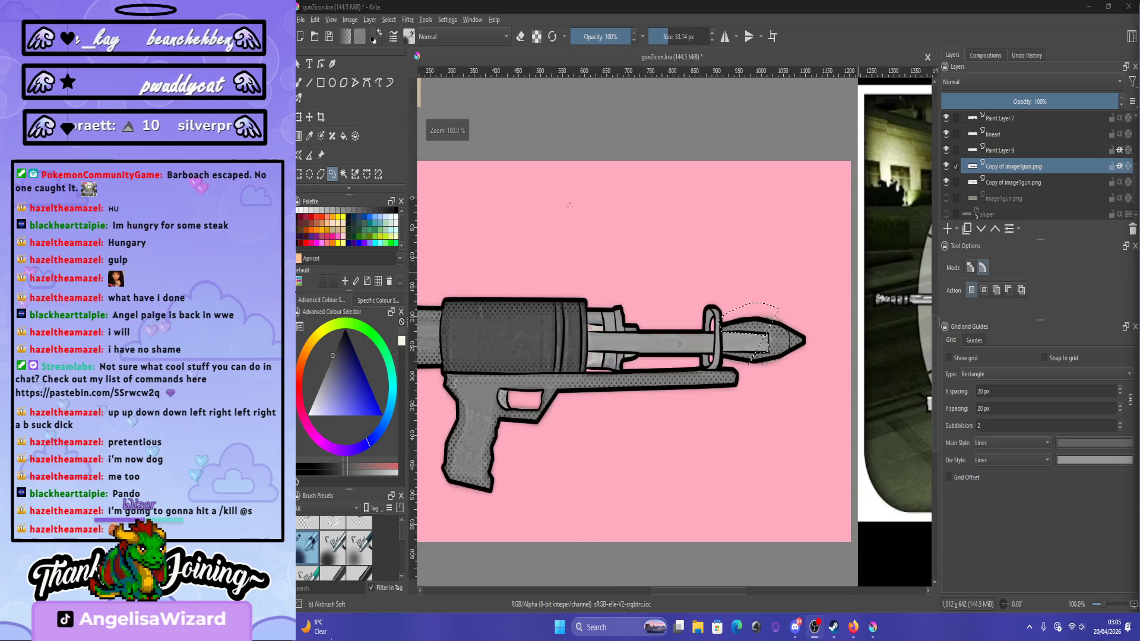
scroll(658, 313, up, 2)
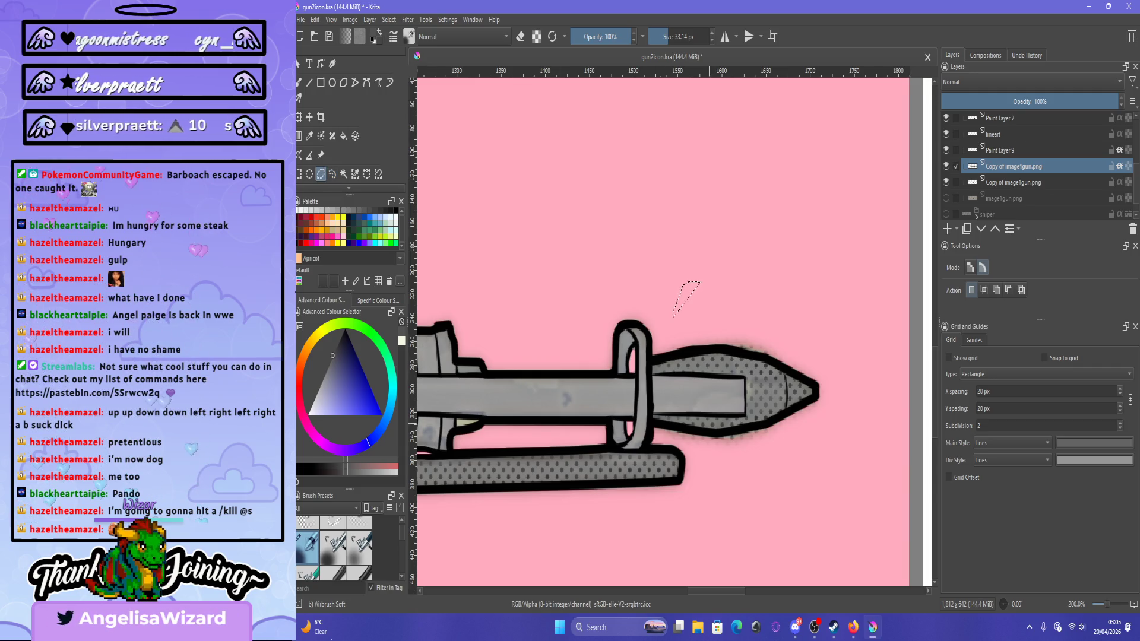
scroll(712, 425, up, 2)
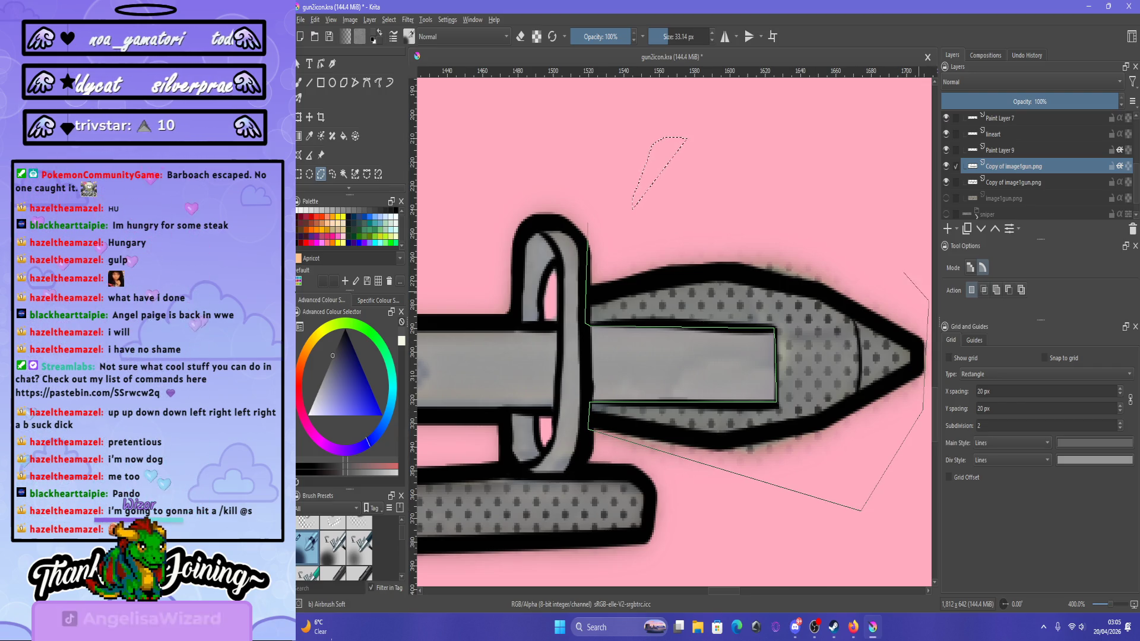
click(588, 222)
scroll(626, 192, down, 2)
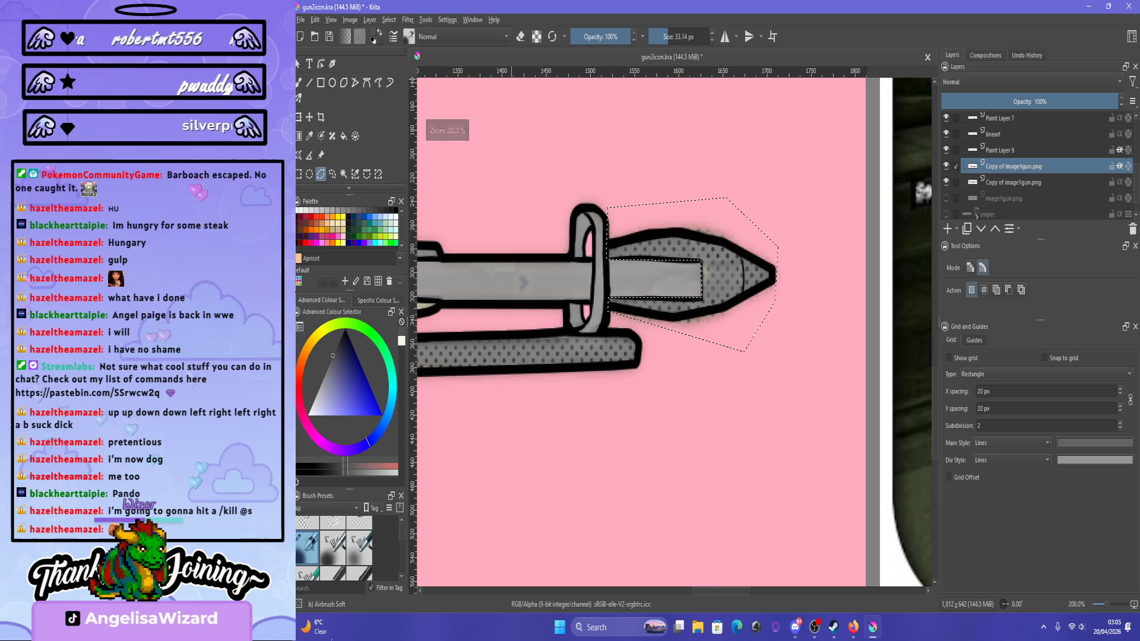
click(408, 19)
mouse_move(421, 62)
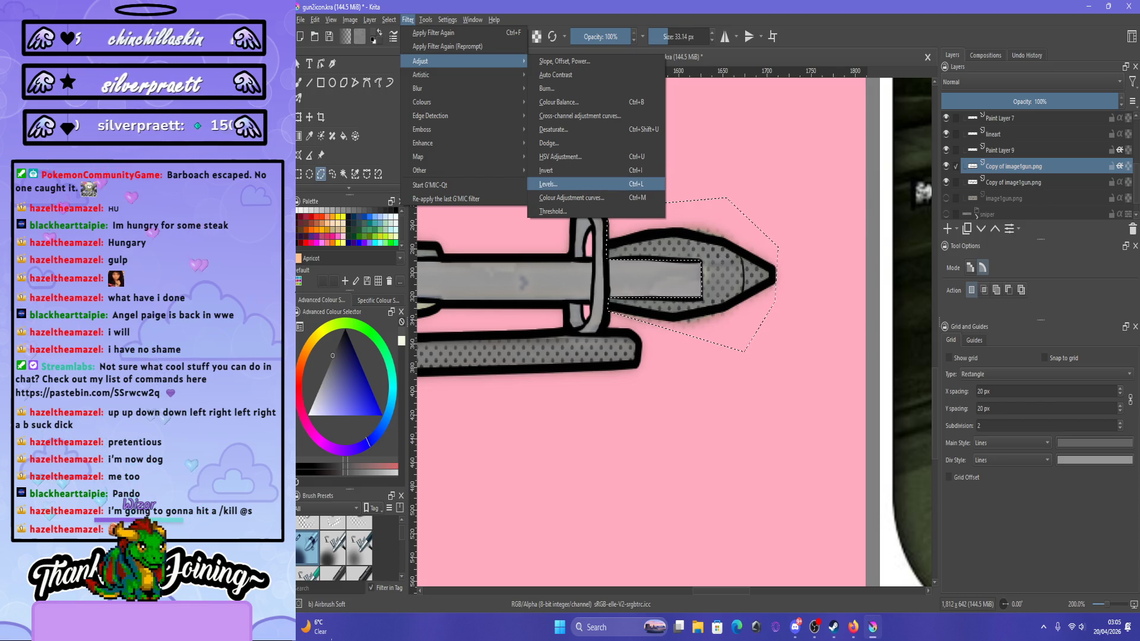
Apply Levels to the selected gun tip, raising the black input point to about 63.
click(550, 184)
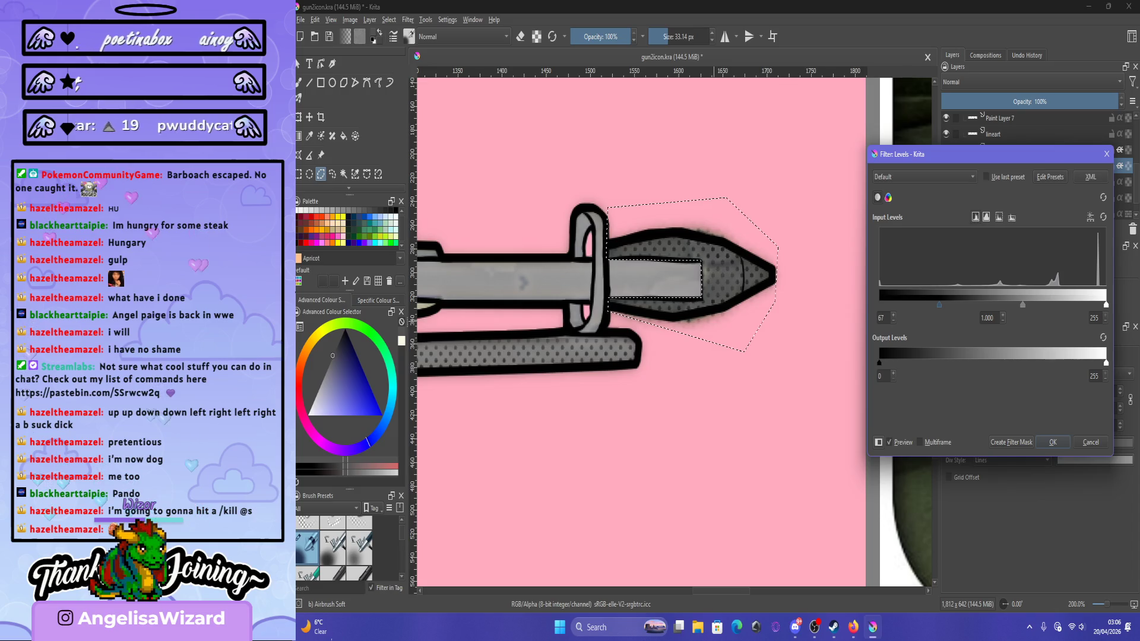
scroll(645, 315, down, 5)
scroll(526, 282, up, 2)
drag(939, 305, 954, 304)
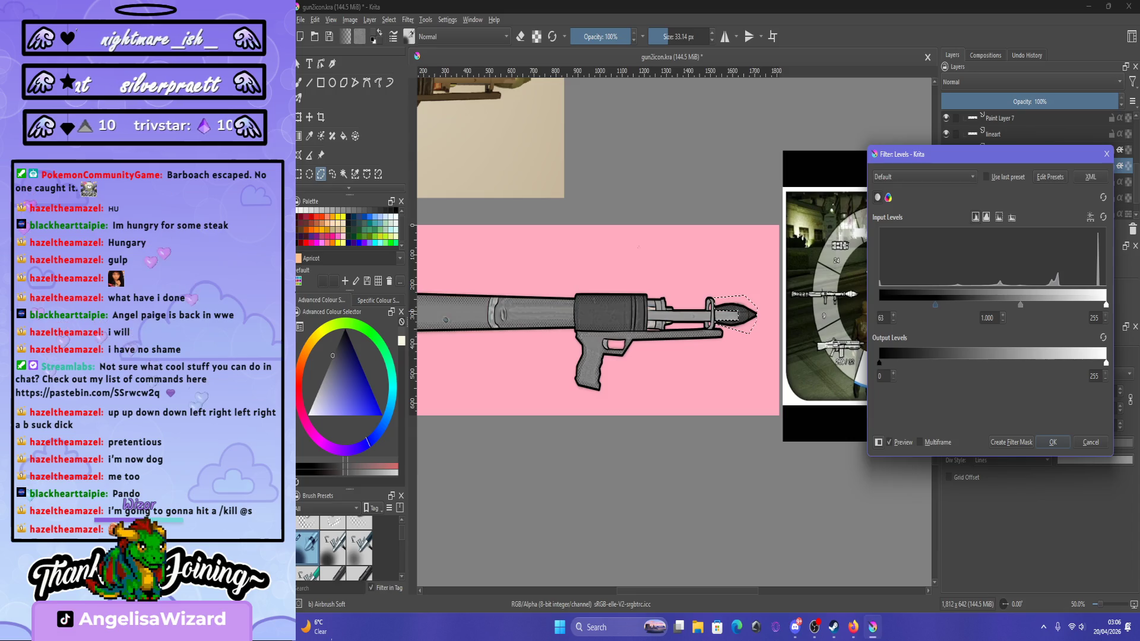
scroll(641, 297, down, 1)
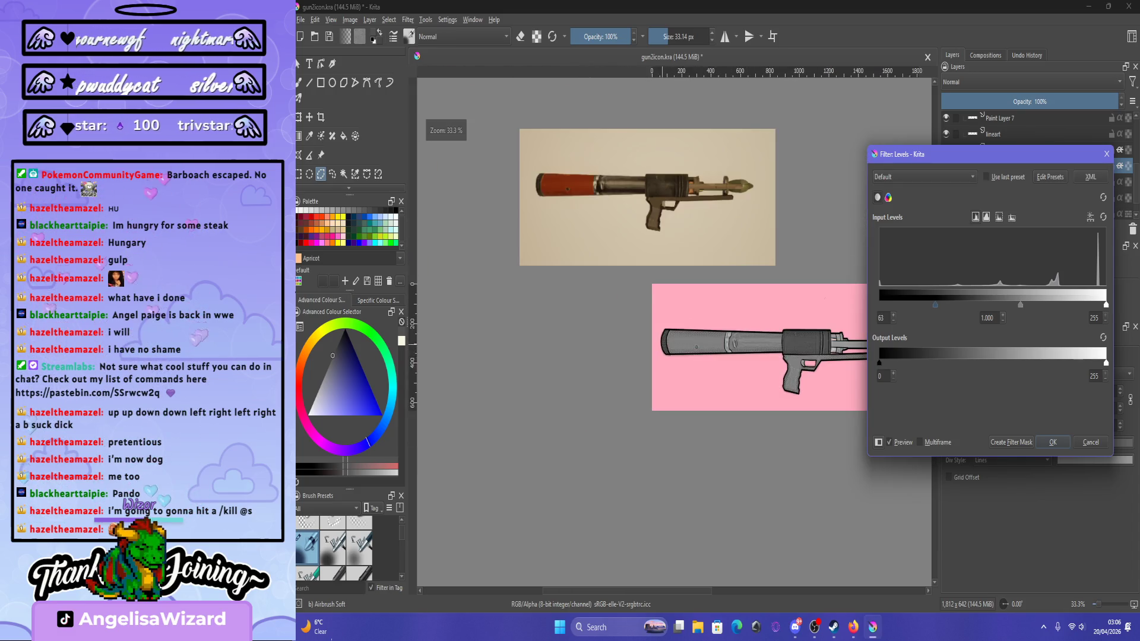
scroll(641, 297, up, 1)
key(Return)
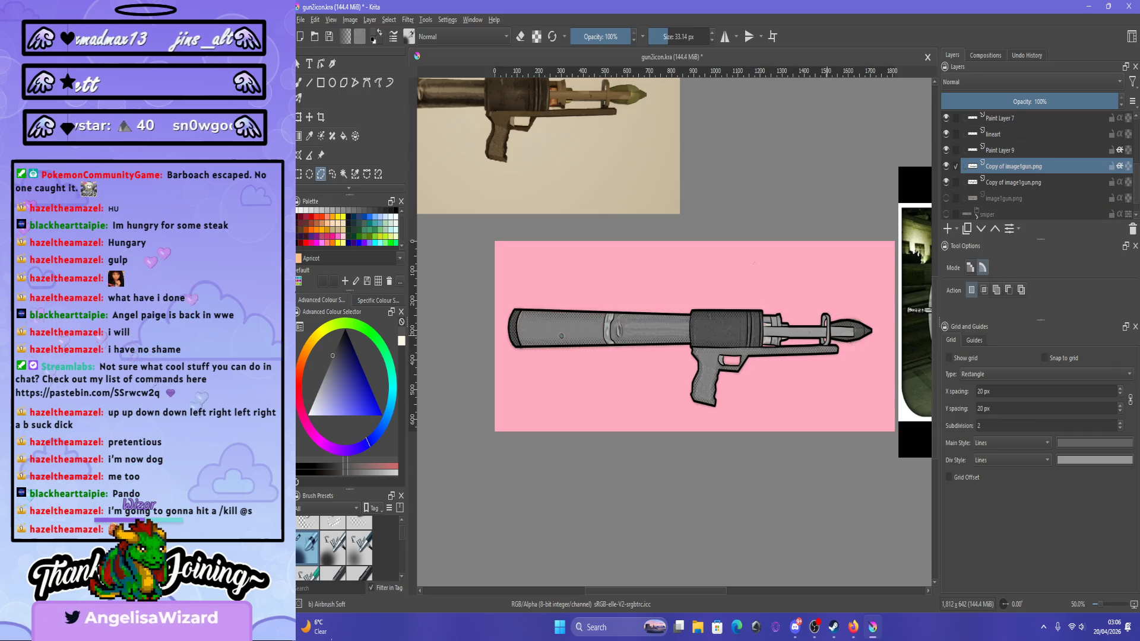
Compare the rocket-launcher and sniper rifle drawings by toggling their group visibility.
scroll(843, 314, up, 2)
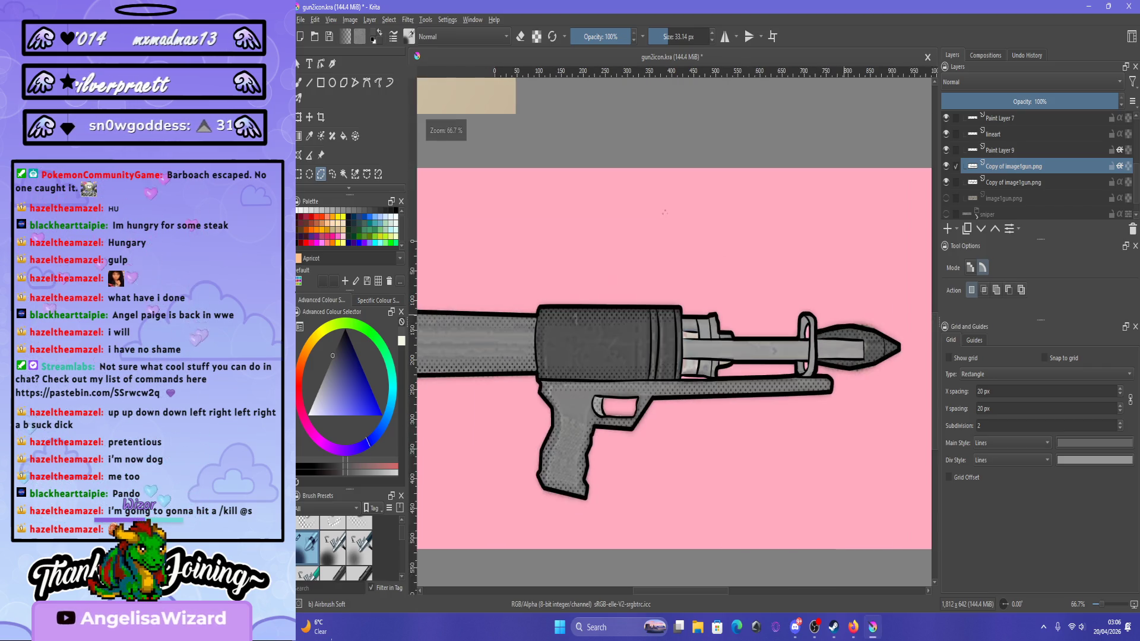
scroll(837, 315, down, 2)
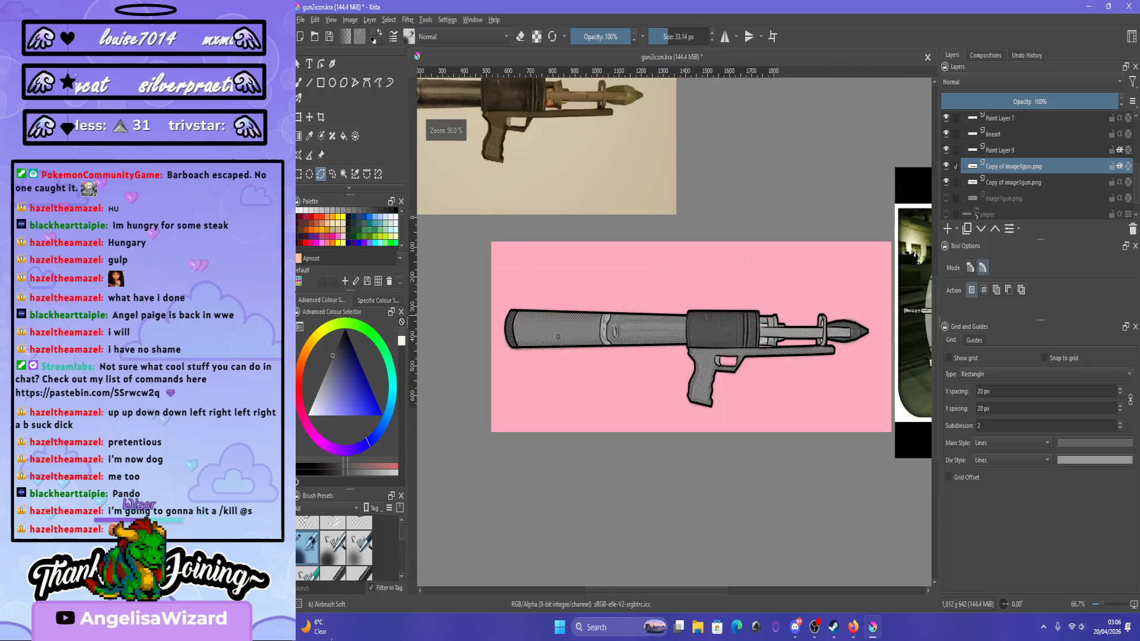
scroll(767, 293, down, 1)
scroll(1033, 166, up, 3)
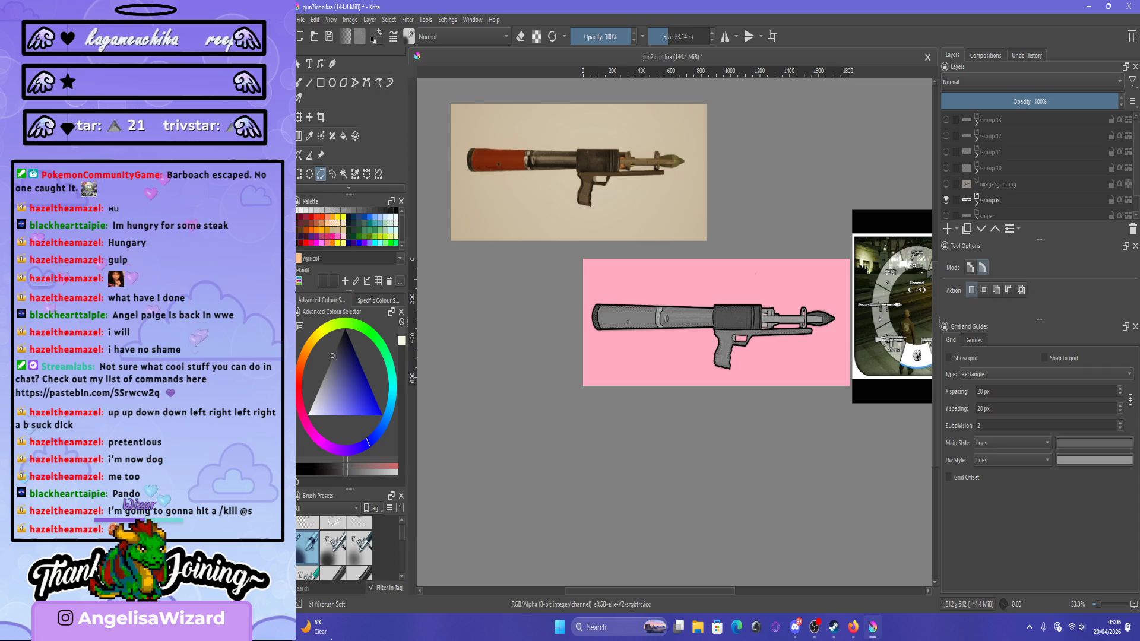
scroll(1033, 166, down, 1)
click(946, 180)
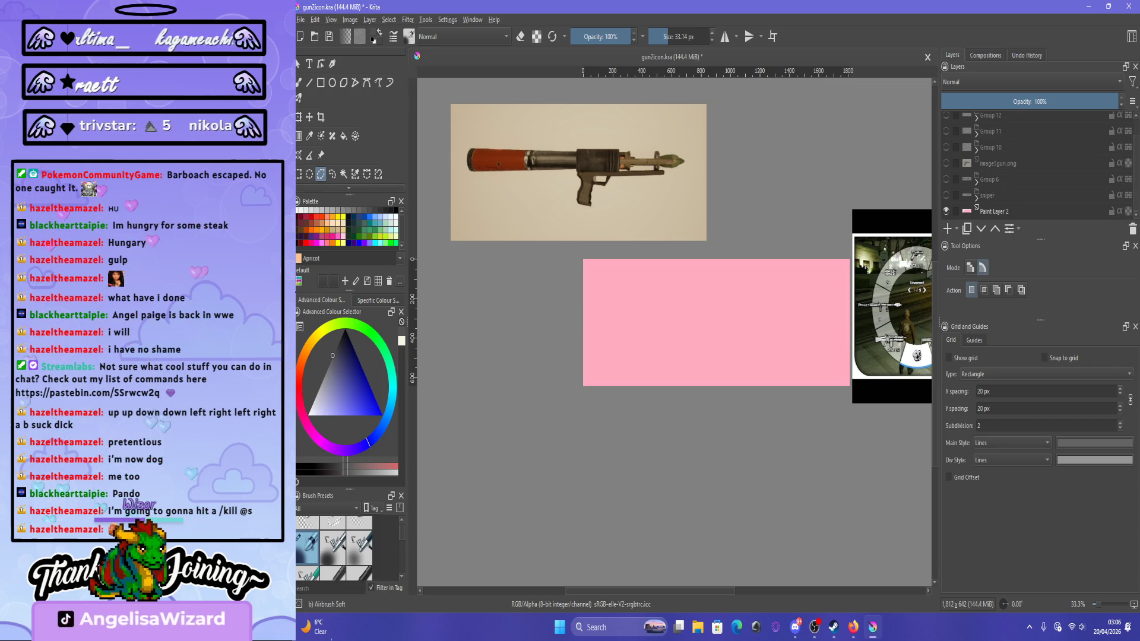
click(946, 195)
click(946, 196)
click(946, 179)
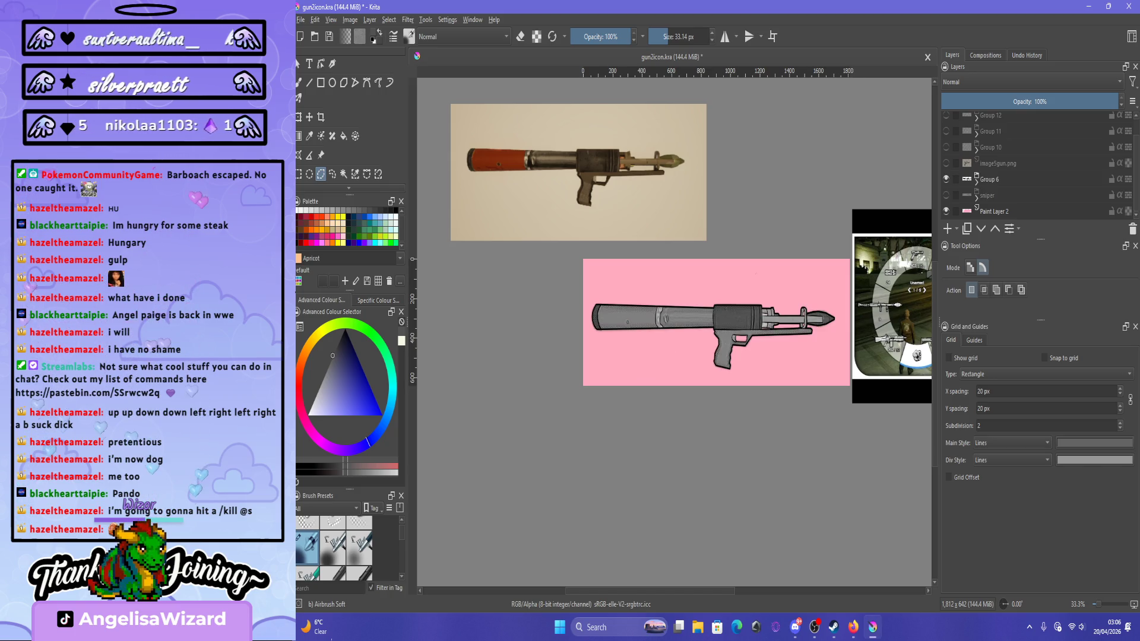
click(945, 196)
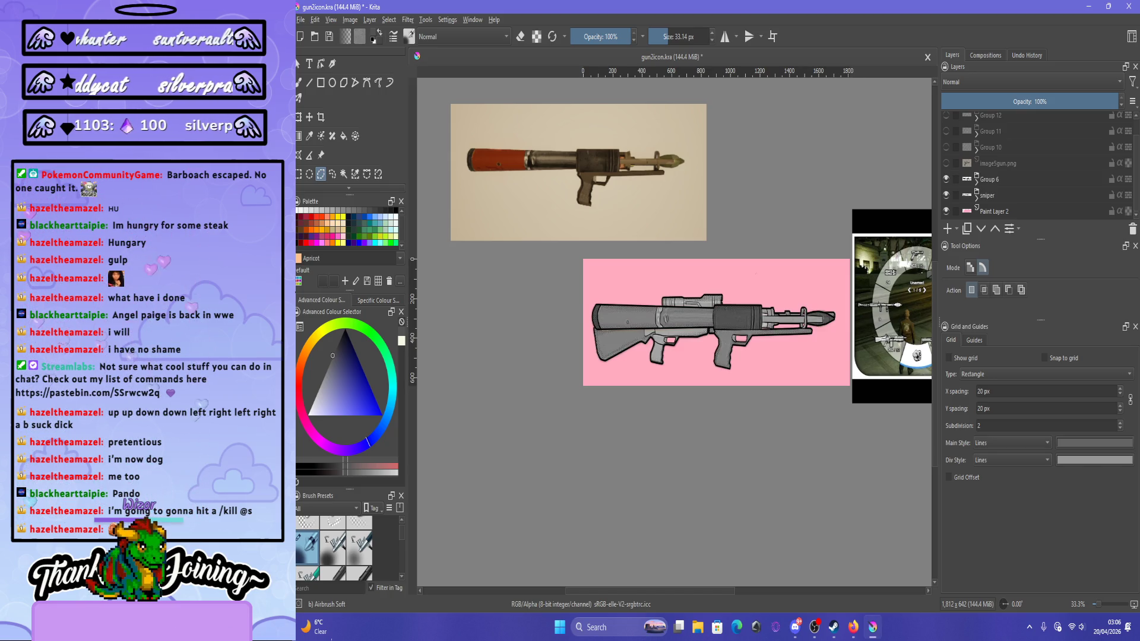
click(946, 180)
Switch to the freehand brush and sample a pale blue-white colour from the rifle's rail.
scroll(629, 287, up, 5)
scroll(673, 329, up, 1)
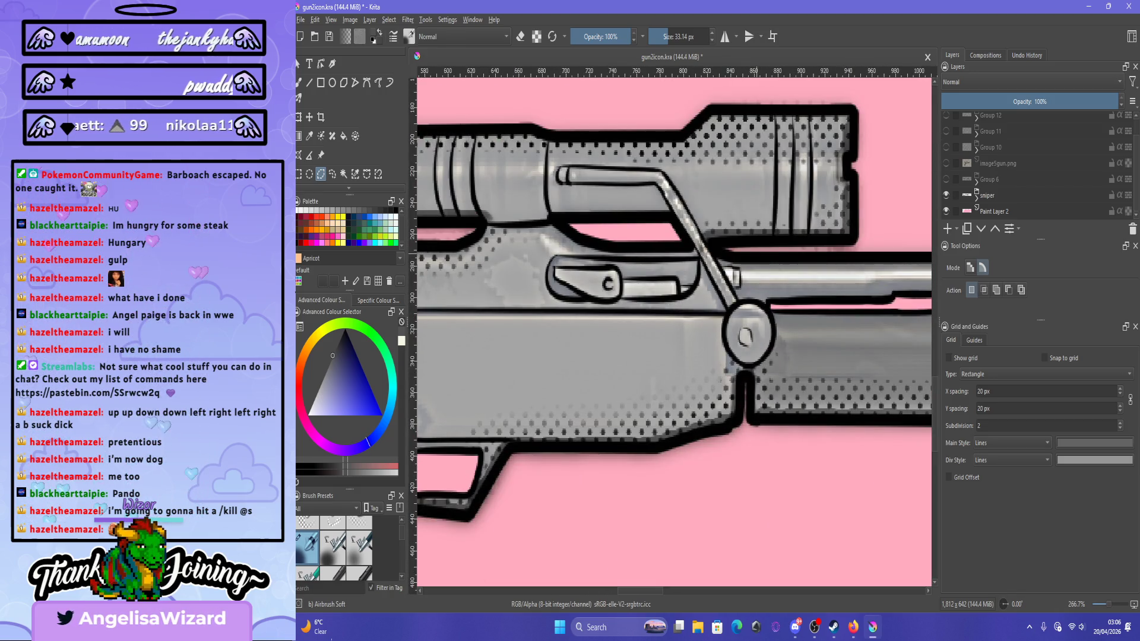
key(b)
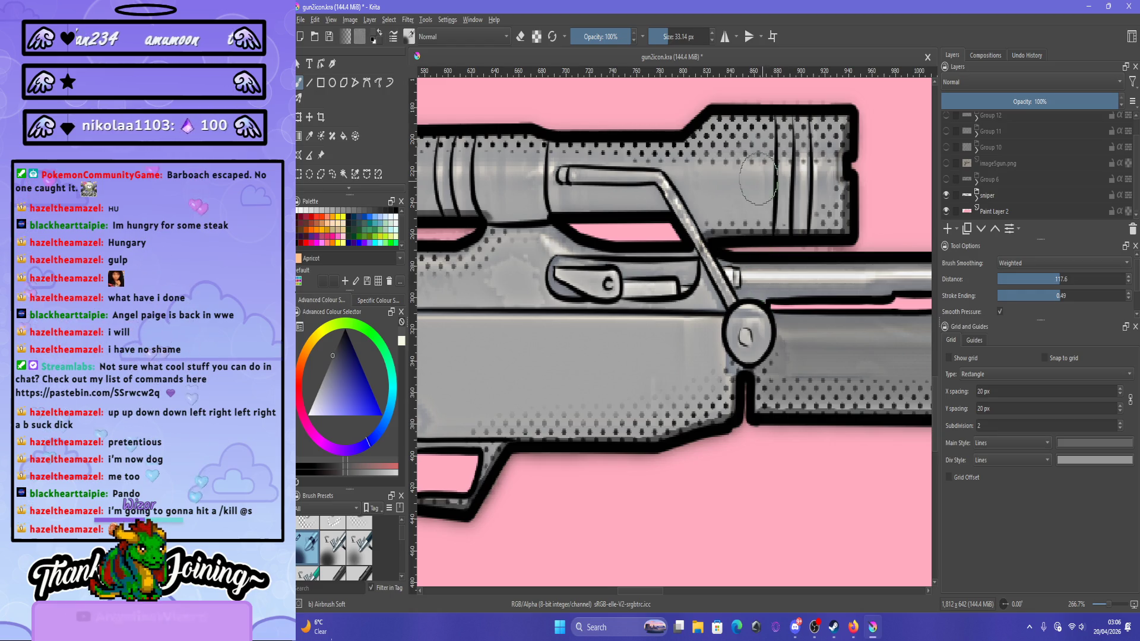
ctrl+click(774, 302)
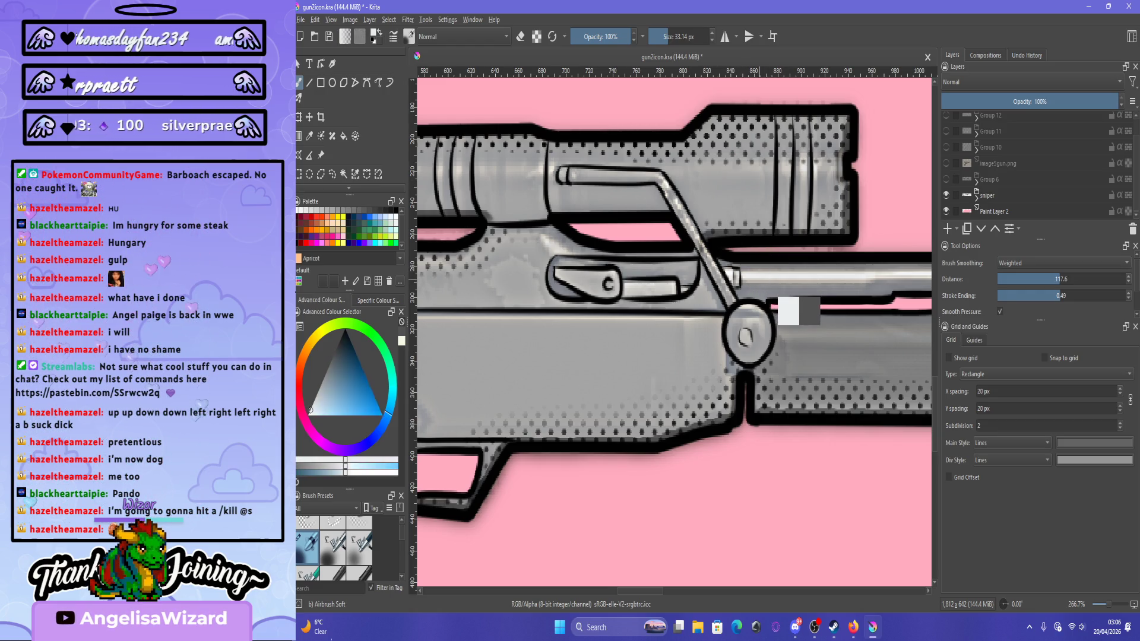
ctrl+click(774, 300)
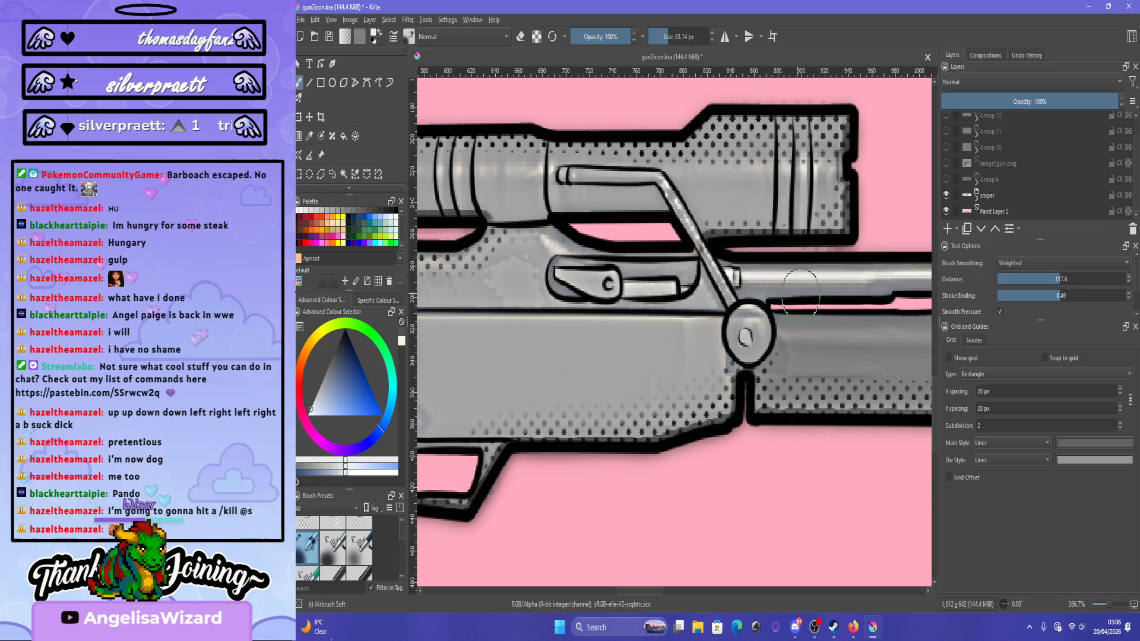
Show the rocket-launcher group, hide the sniper rifle, and expand the launcher group's layers.
click(945, 178)
click(945, 195)
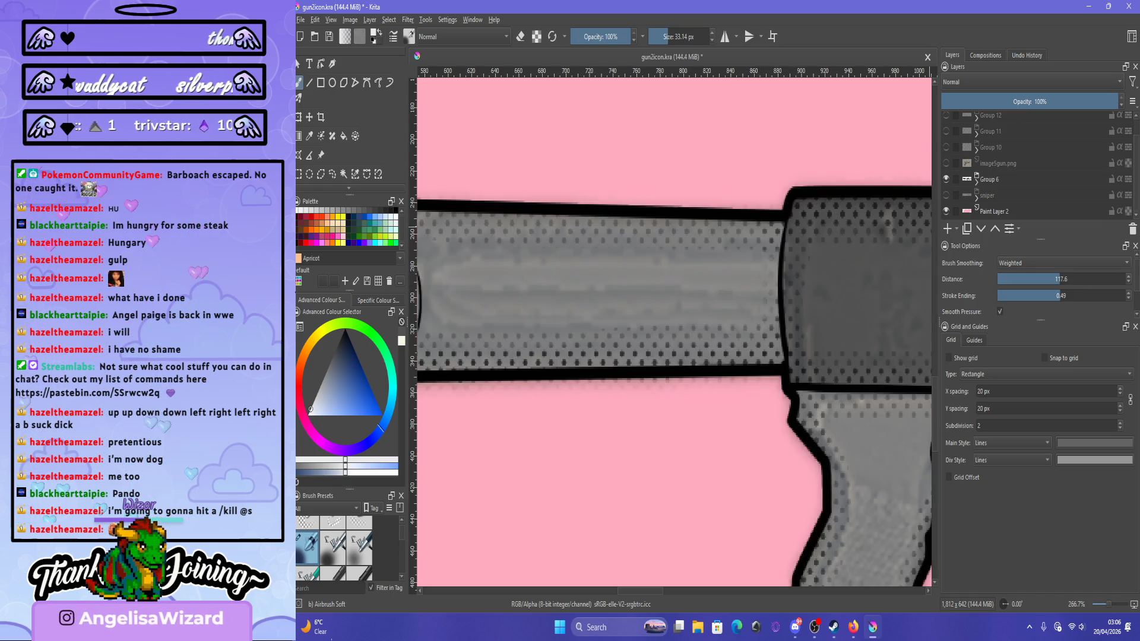
click(976, 182)
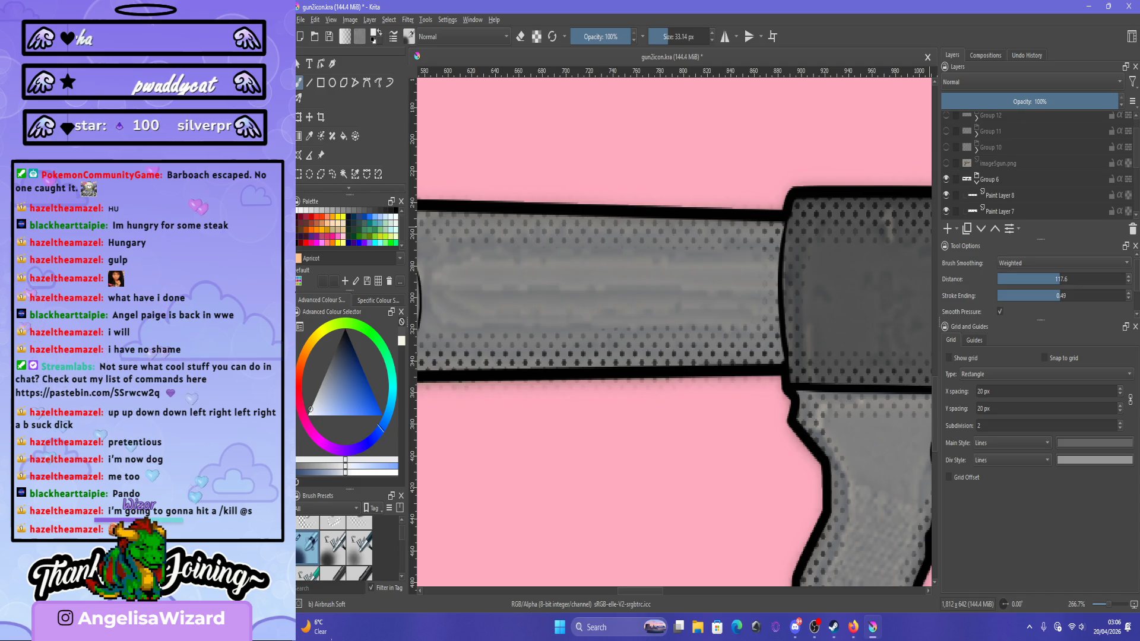
scroll(1036, 163, down, 5)
scroll(674, 326, down, 6)
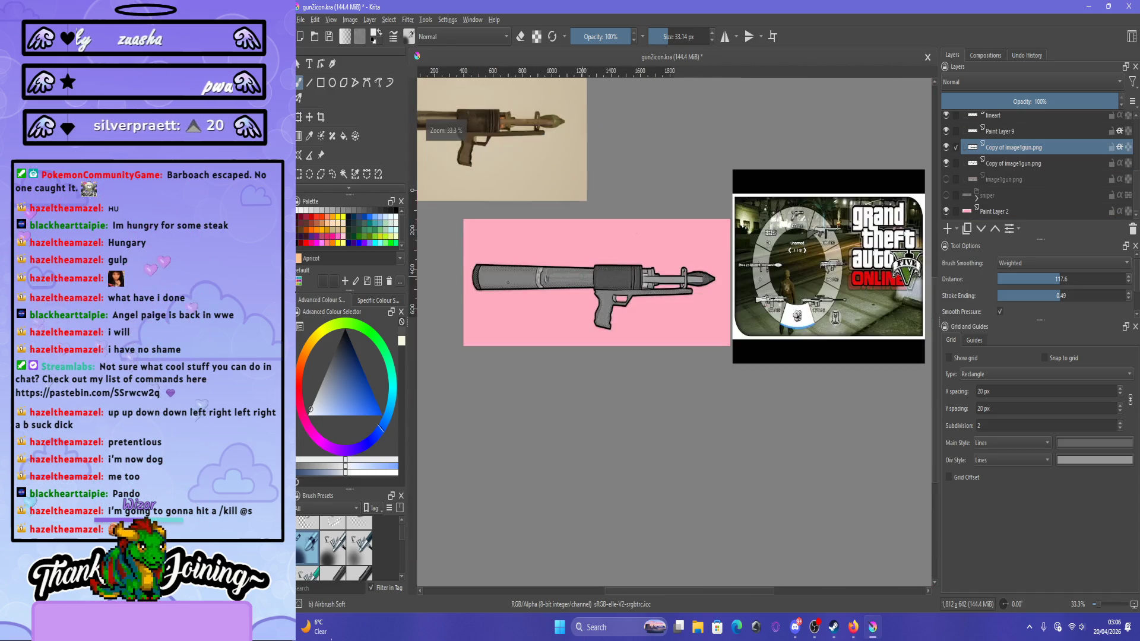
Repaint the barrel ring with soft airbrush shading in the pale blue-white colour.
scroll(511, 300, up, 2)
scroll(511, 299, down, 1)
scroll(511, 299, up, 1)
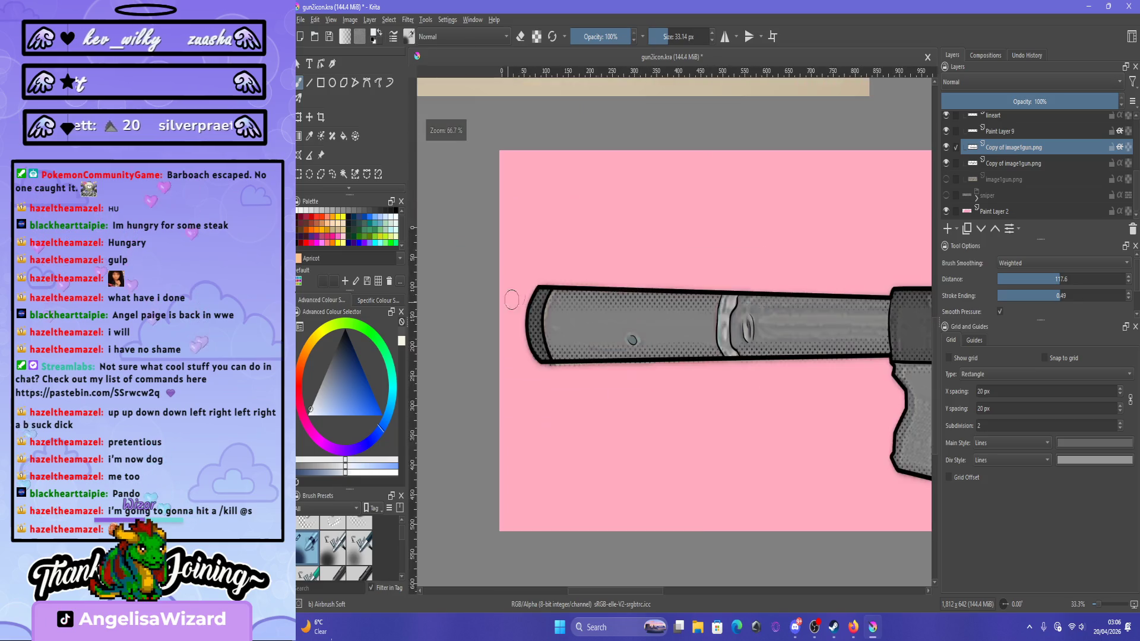
scroll(511, 299, down, 3)
scroll(609, 189, up, 2)
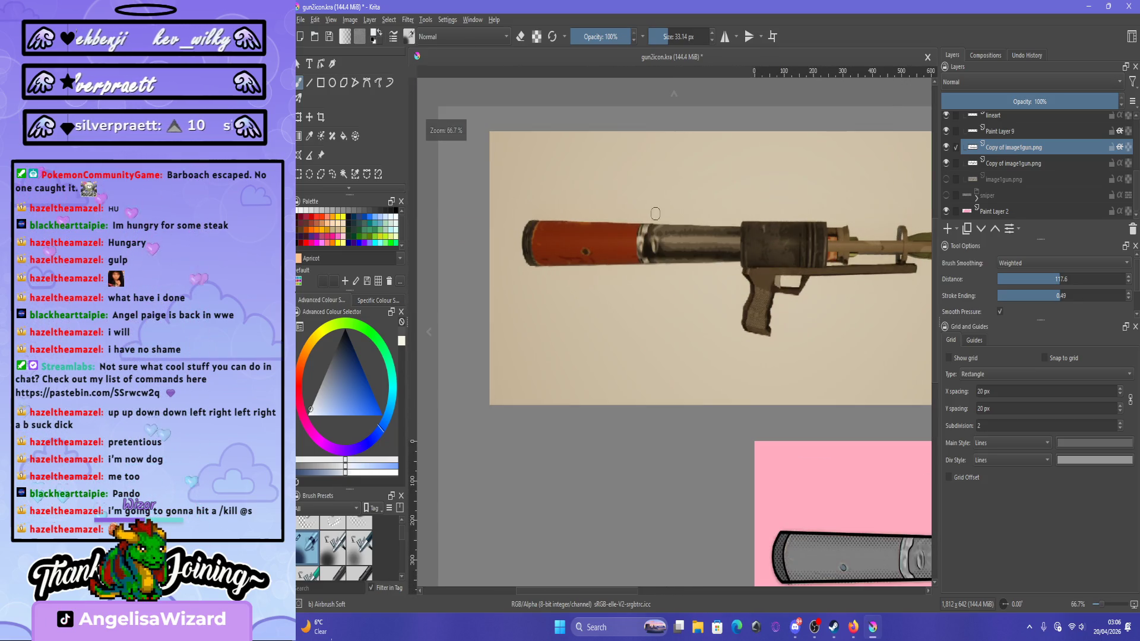
scroll(647, 237, down, 2)
scroll(795, 395, up, 1)
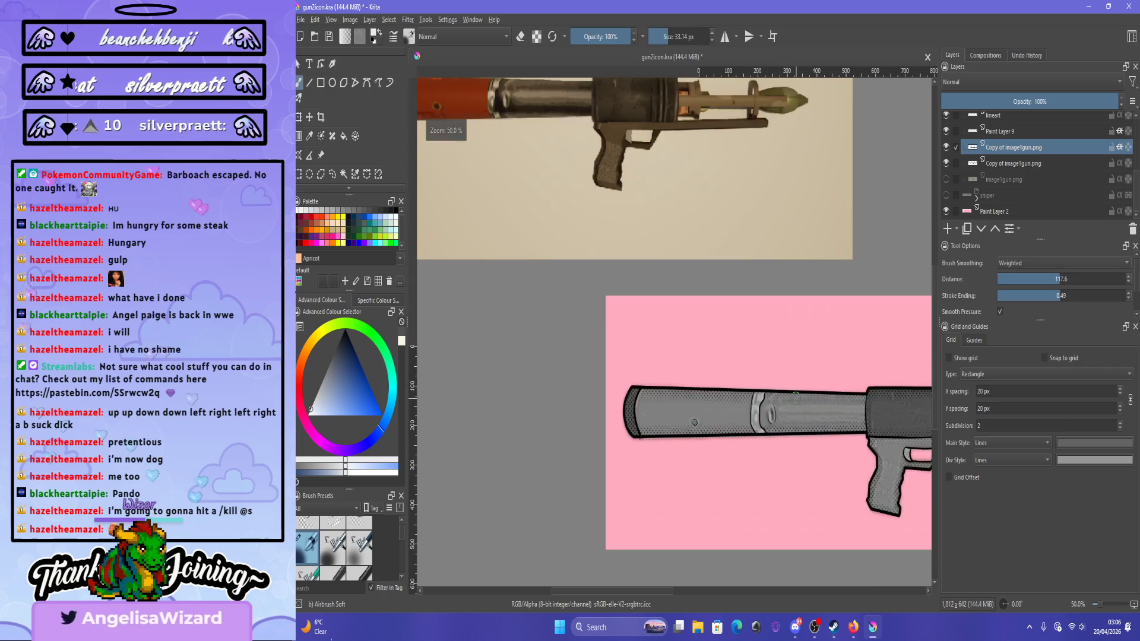
scroll(795, 396, up, 4)
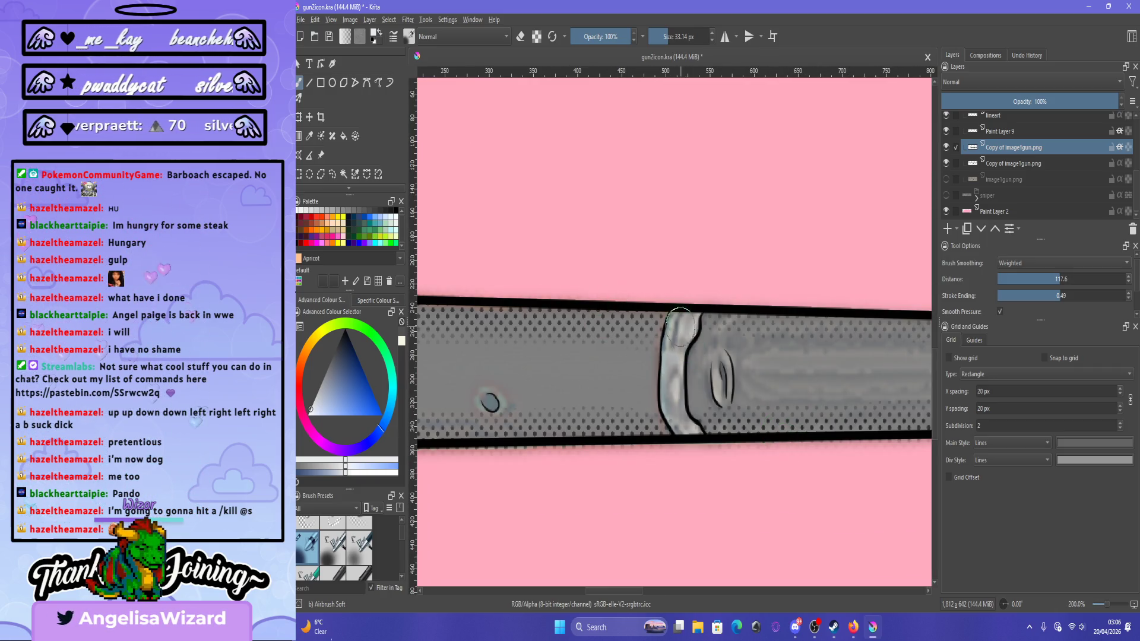
drag(680, 326, 677, 431)
drag(697, 291, 679, 427)
mouse_move(683, 314)
mouse_down()
mouse_move(694, 344)
mouse_move(676, 404)
mouse_up()
drag(683, 315, 677, 421)
mouse_move(677, 362)
mouse_down()
mouse_move(683, 314)
mouse_move(688, 341)
mouse_move(671, 374)
mouse_up()
Shrink the brush to 11.6 px and dab a brighter highlight on the ring's top.
key(bracketleft)
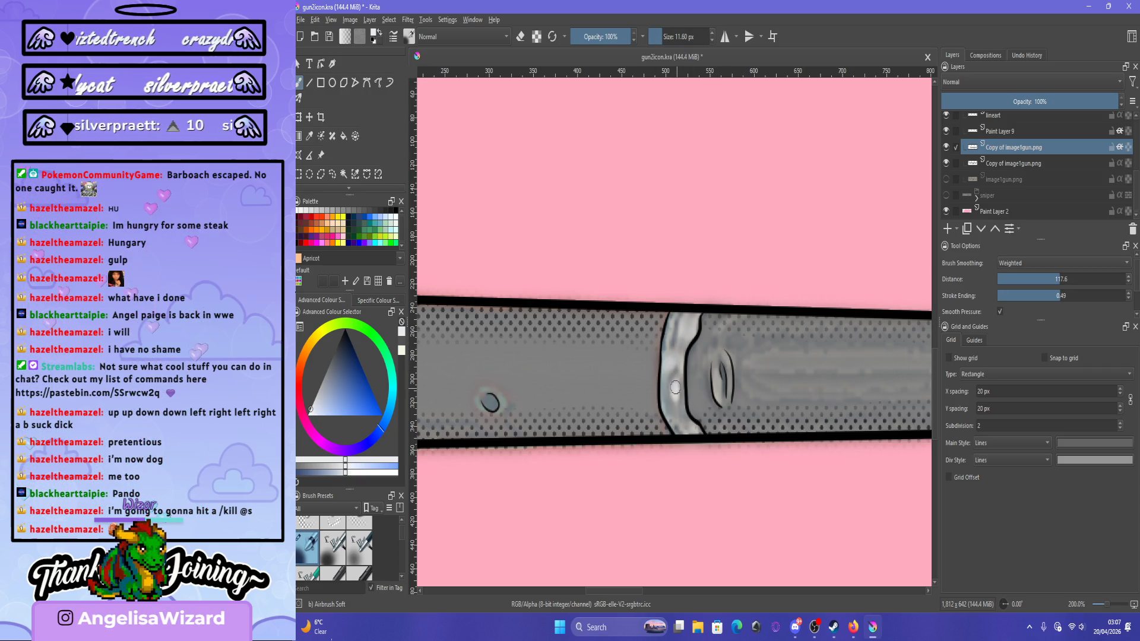
drag(675, 387, 669, 362)
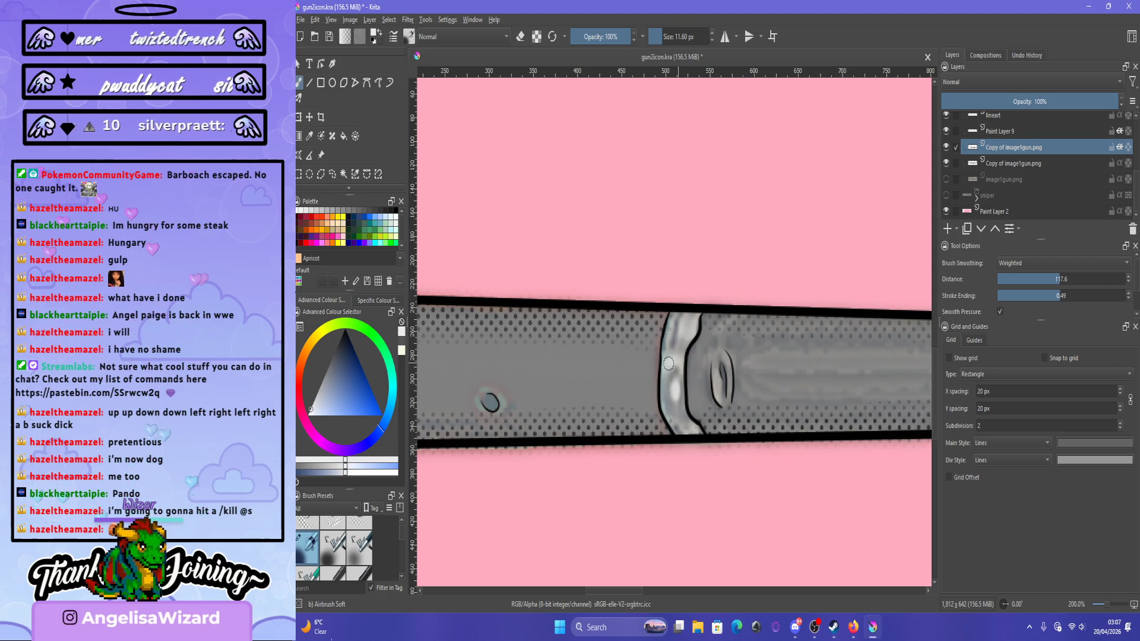
drag(688, 331, 689, 327)
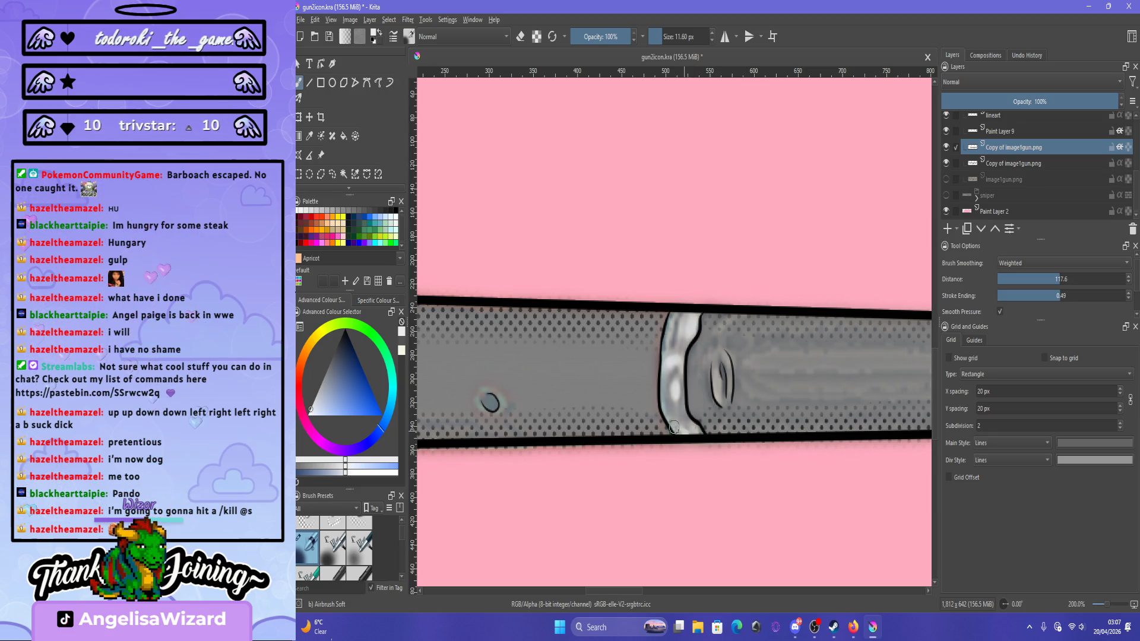
key(minus)
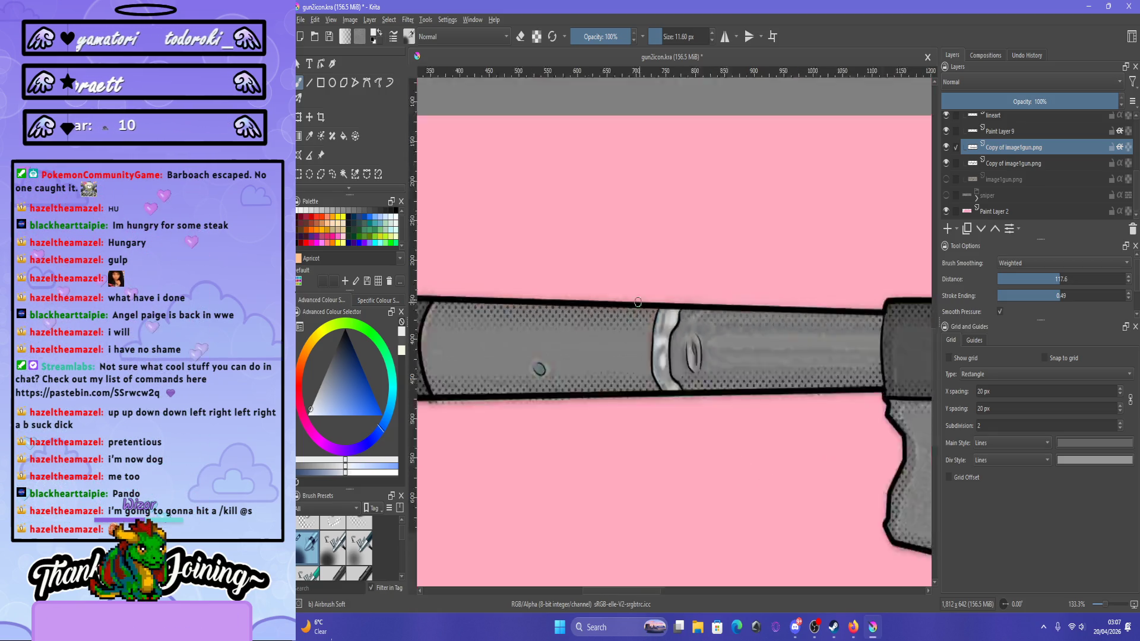
scroll(638, 302, down, 5)
scroll(778, 314, up, 5)
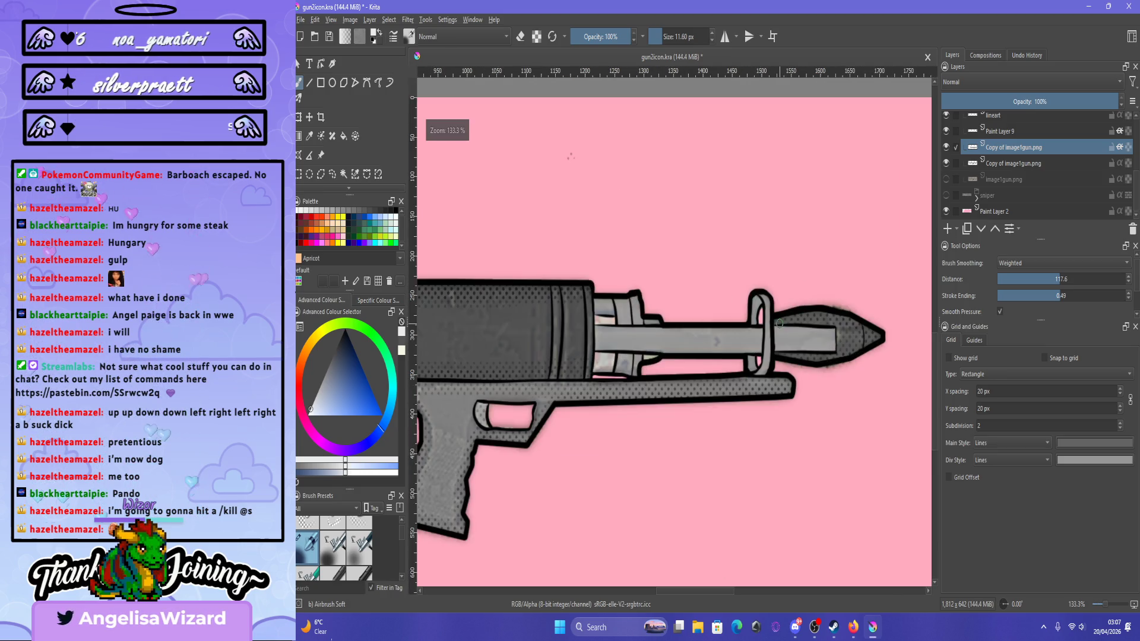
scroll(779, 323, up, 2)
scroll(779, 323, down, 3)
scroll(766, 324, up, 2)
scroll(766, 324, down, 2)
scroll(768, 322, up, 2)
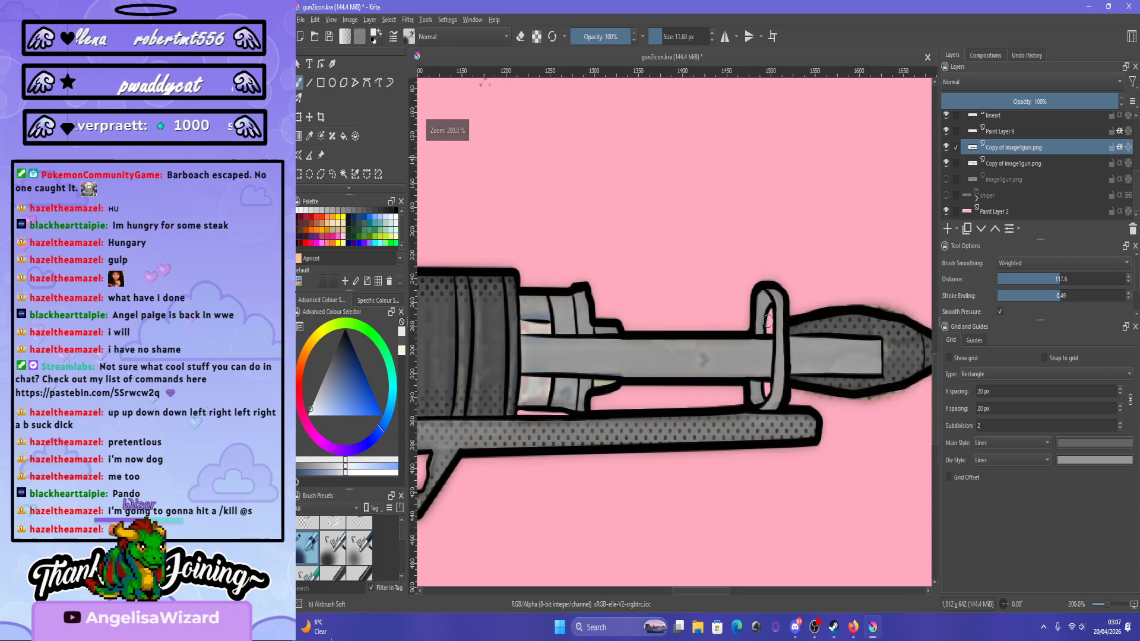
drag(551, 344, 754, 343)
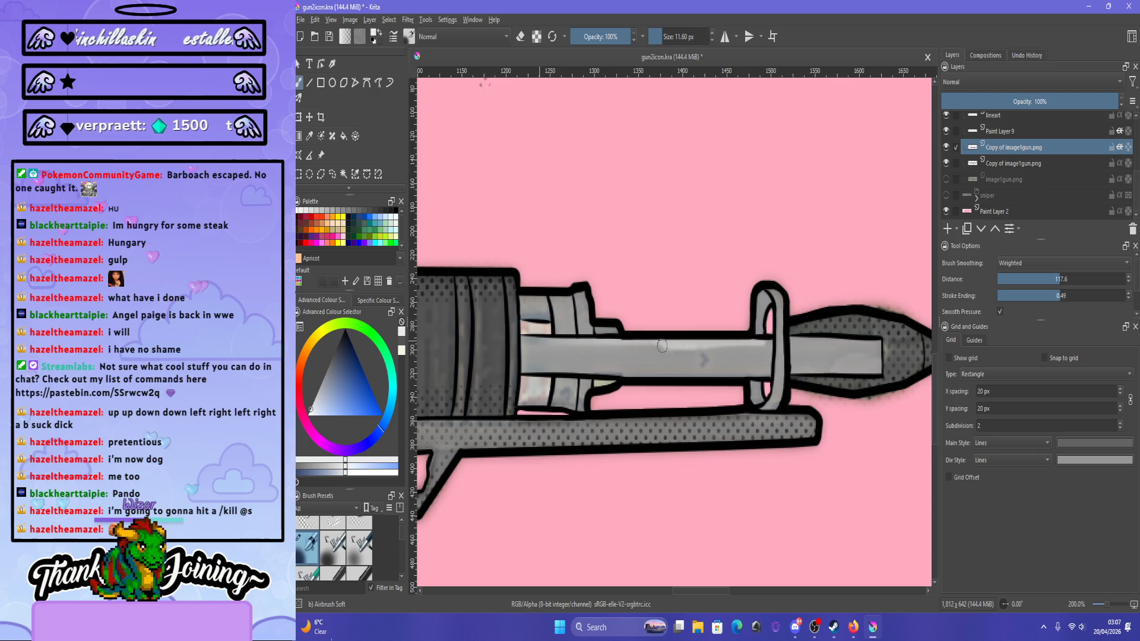
key(ctrl+z)
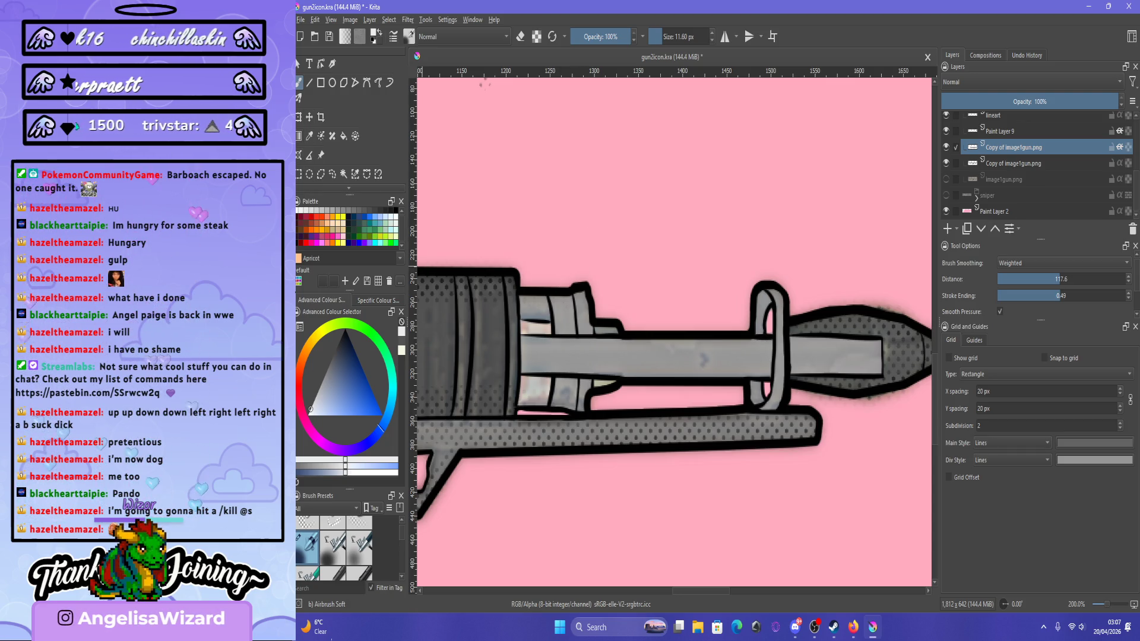
key(v)
mouse_move(772, 349)
mouse_down()
mouse_move(537, 339)
mouse_move(878, 344)
mouse_up()
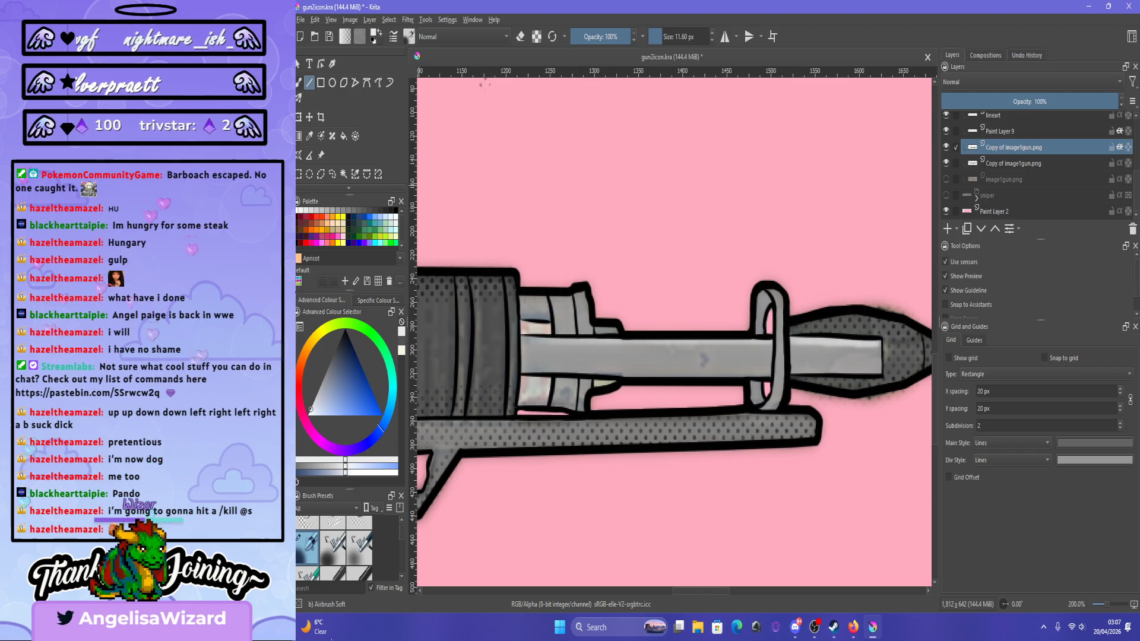
Try grey freehand shading at about 18 px on the ring's right edge, then undo it.
key(b)
key(bracketright)
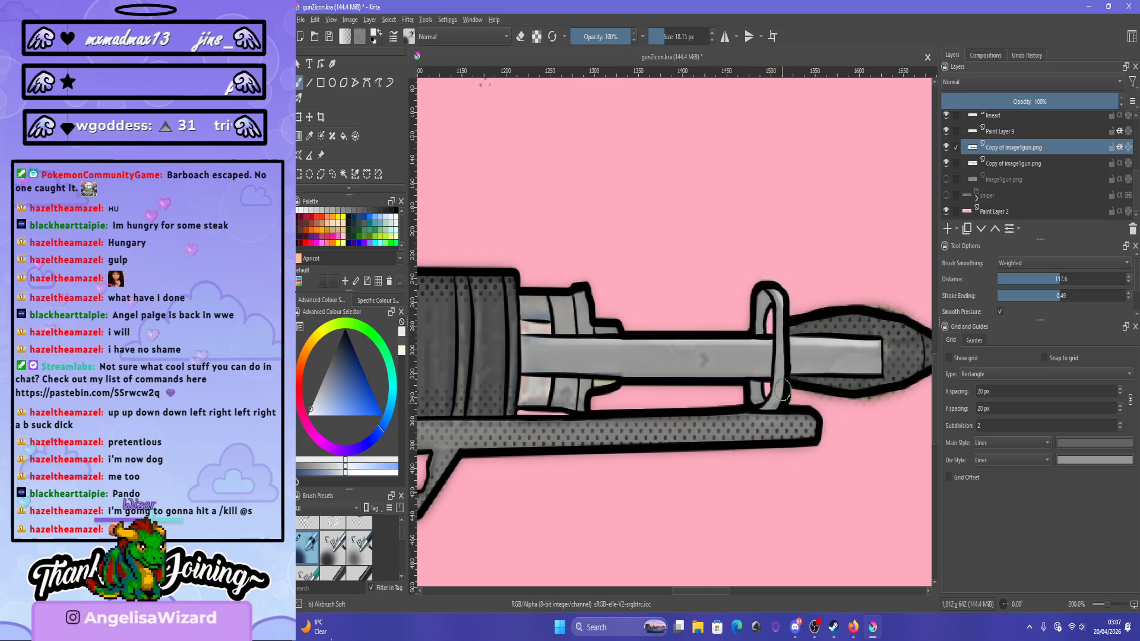
mouse_move(782, 390)
mouse_down()
mouse_move(782, 306)
mouse_move(768, 277)
mouse_up()
key(ctrl+z)
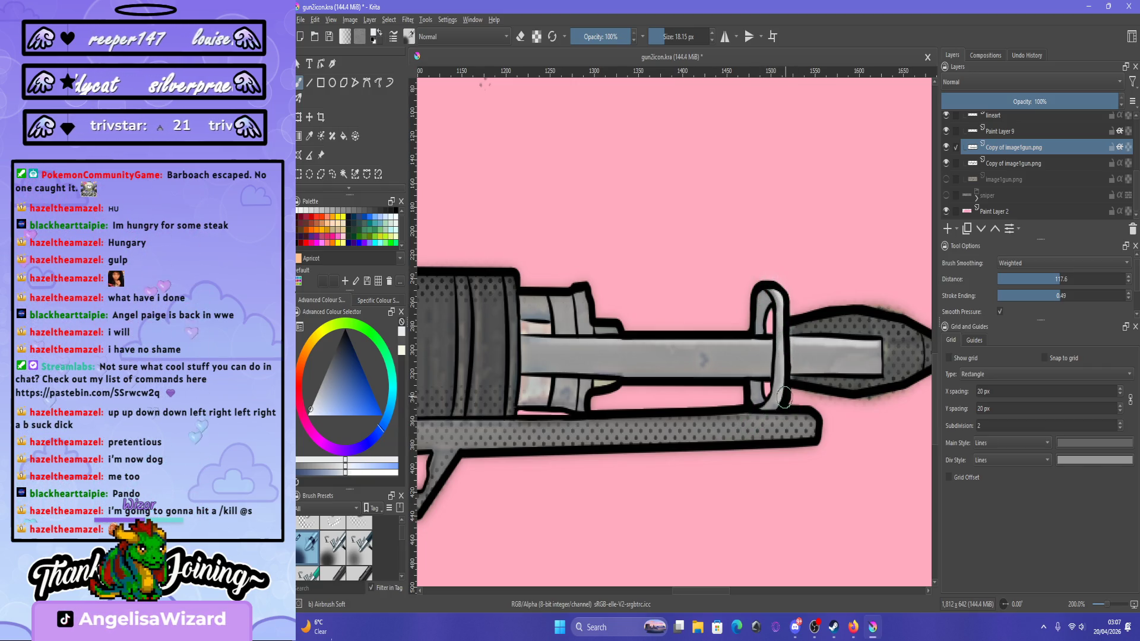
key(ctrl+shift+z)
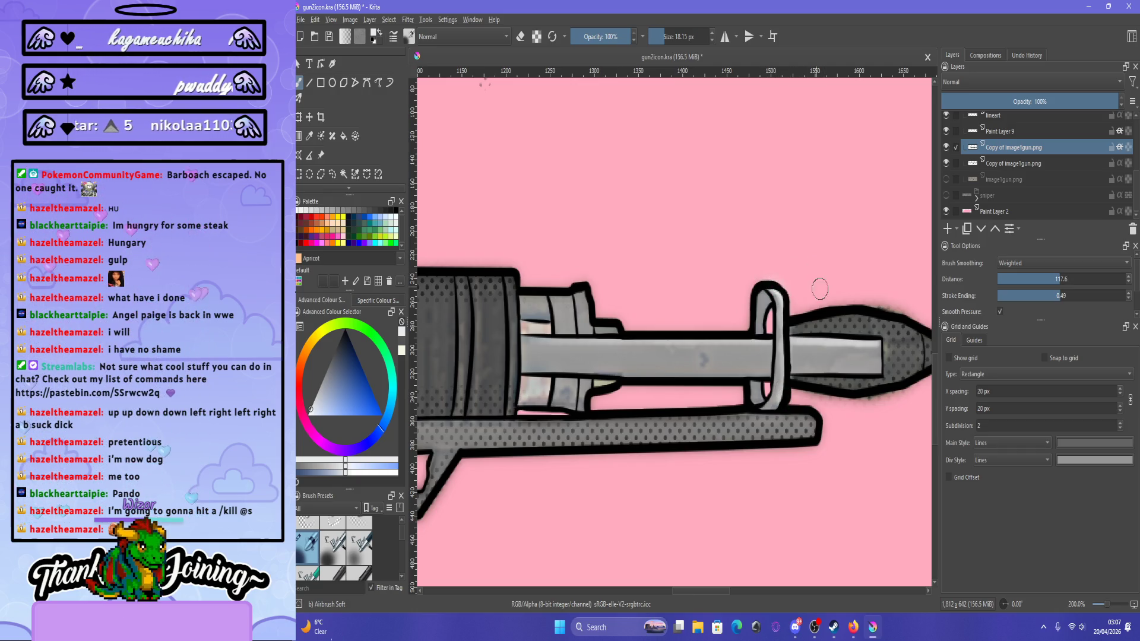
key(ctrl+z)
key(bracketleft)
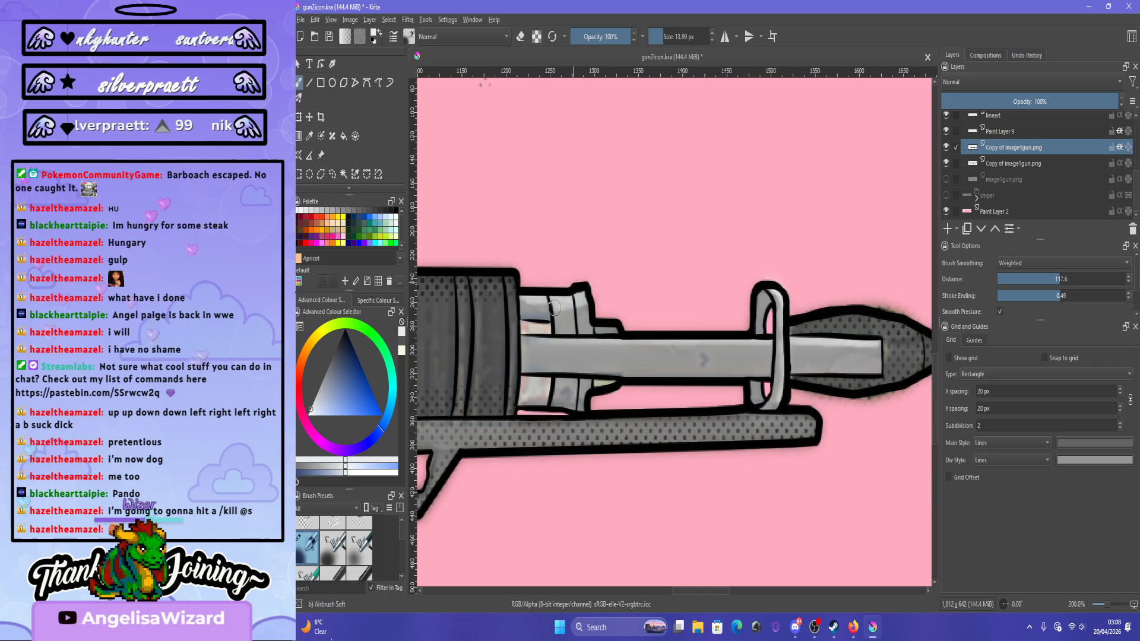
key(ctrl+z)
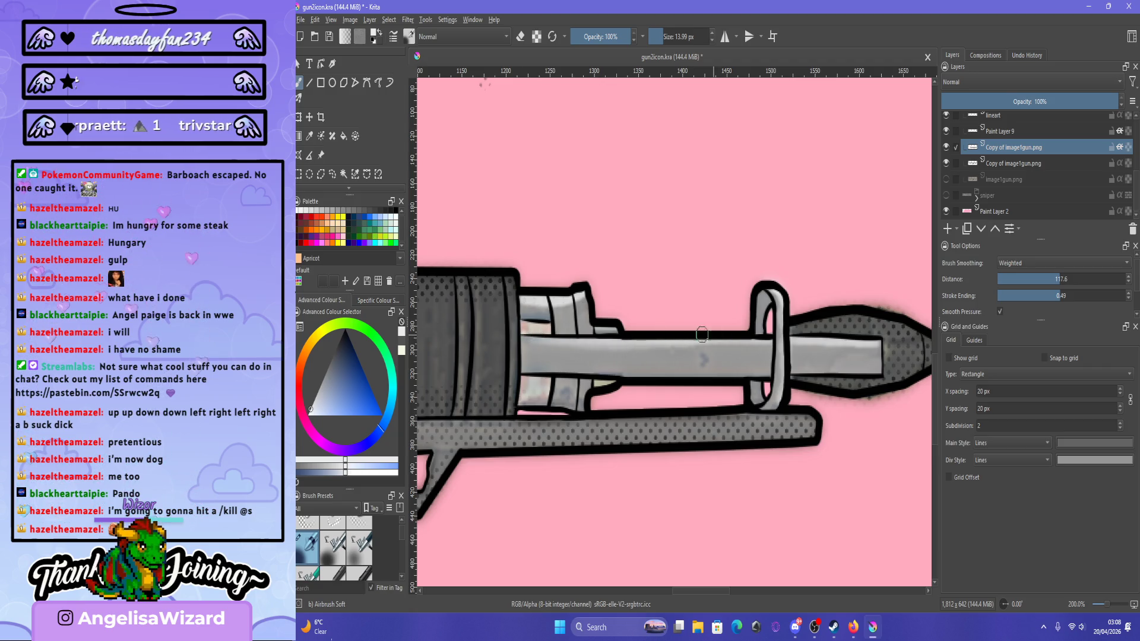
Draw straight outline lines along the edges of the gun's front rod.
key(v)
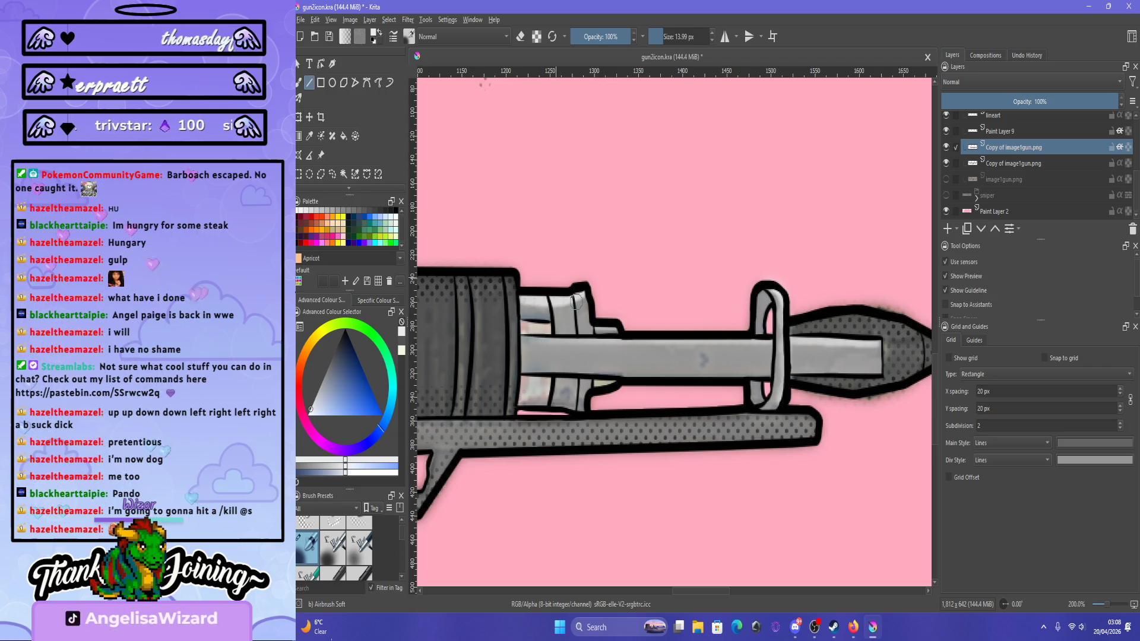
drag(761, 343, 781, 346)
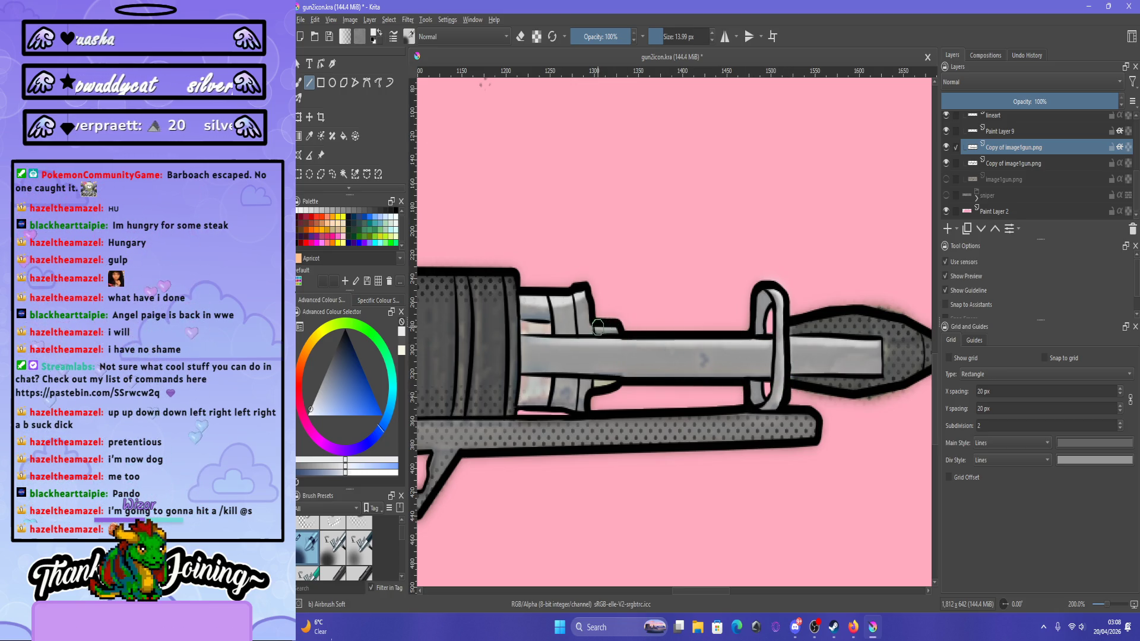
drag(598, 327, 667, 335)
drag(534, 402, 627, 409)
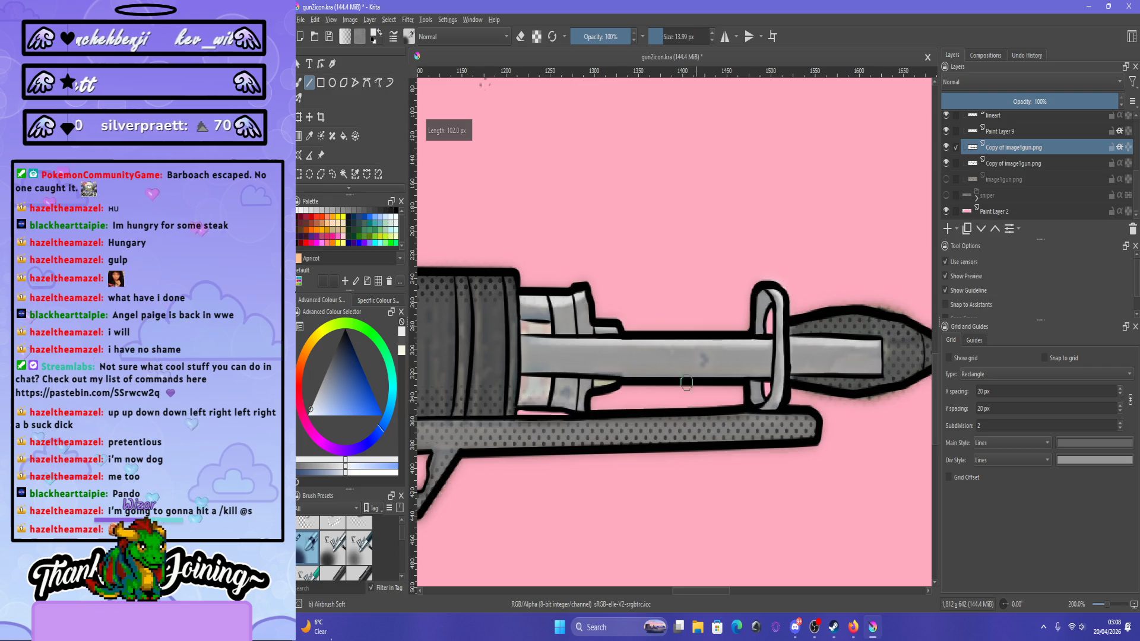
drag(686, 383, 686, 383)
Review the whole gun, switch to the freehand brush, and make the lower gun image copy active.
scroll(674, 317, down, 5)
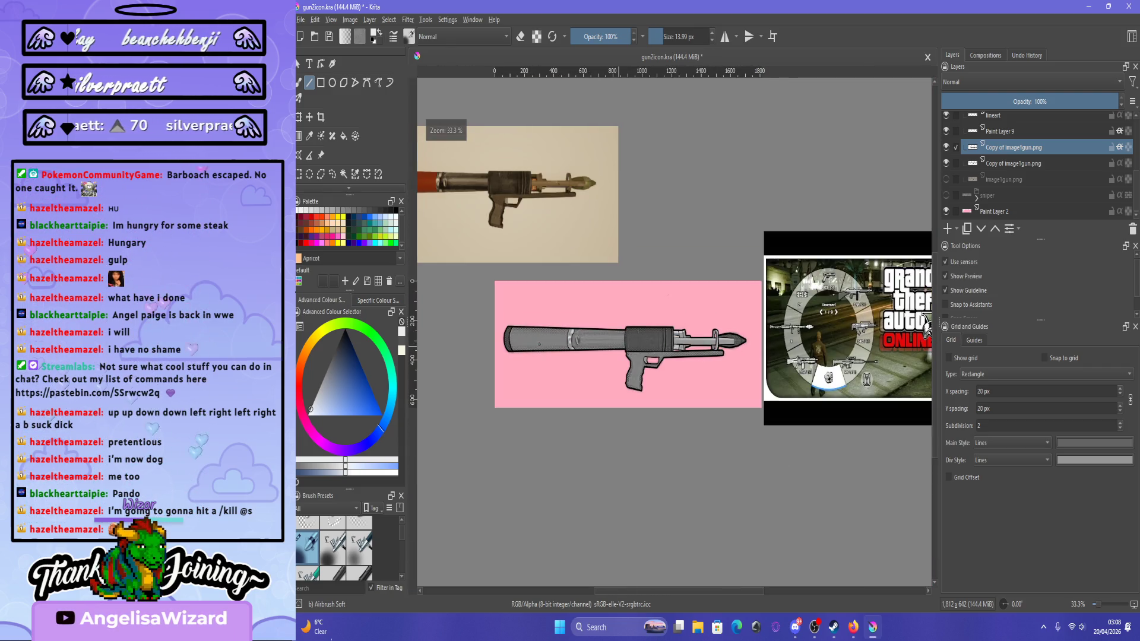
scroll(586, 351, up, 2)
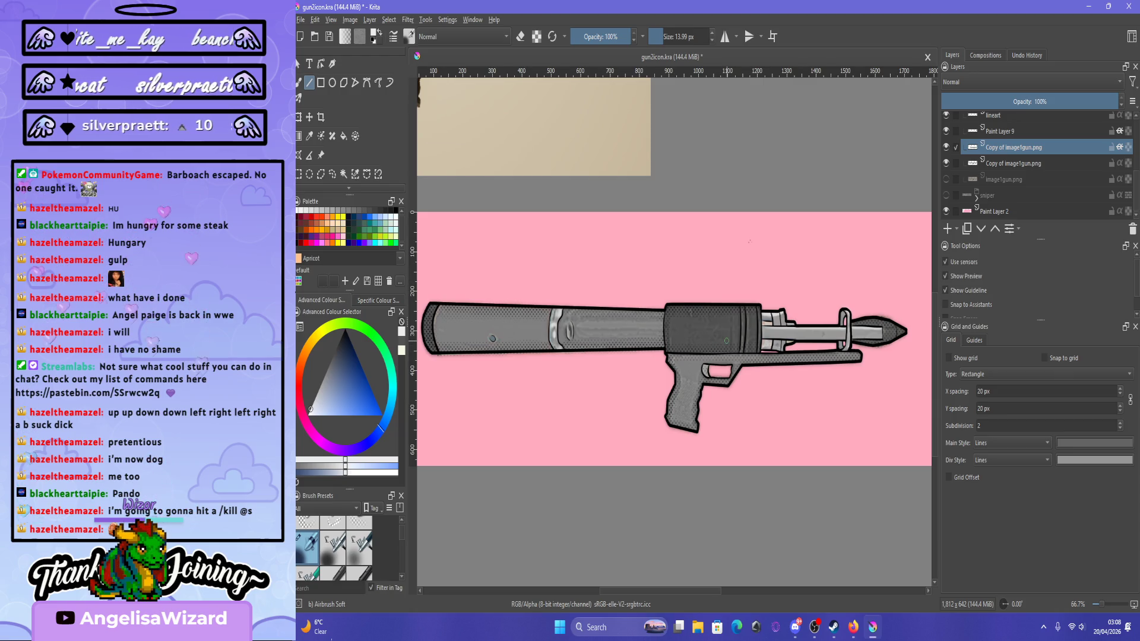
scroll(726, 341, down, 1)
scroll(728, 342, up, 1)
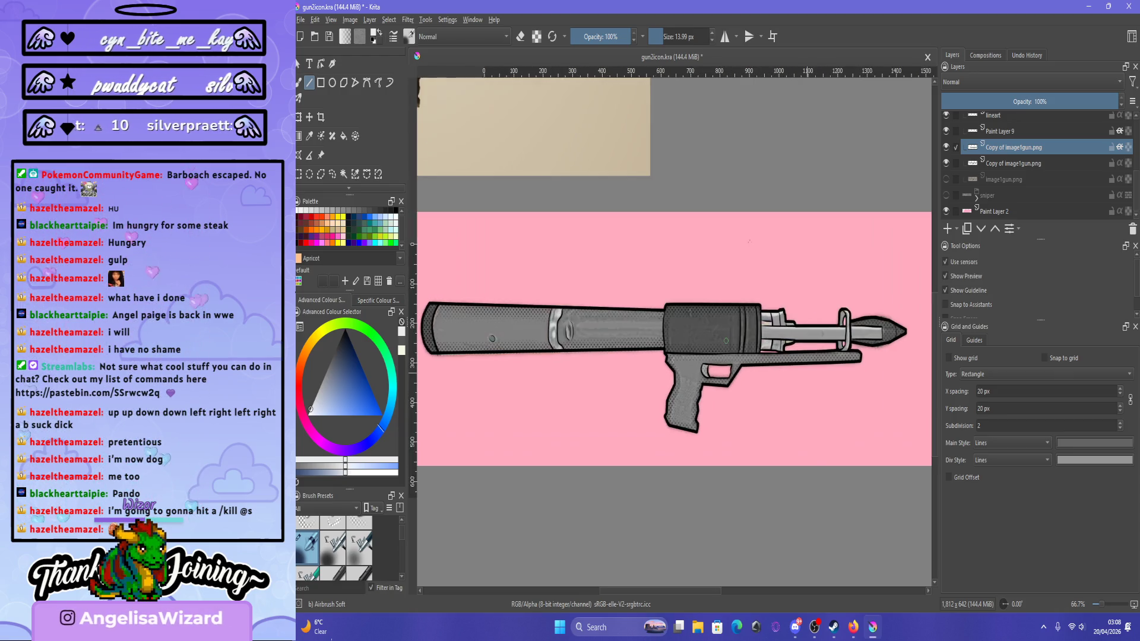
scroll(727, 342, down, 2)
scroll(727, 342, down, 1)
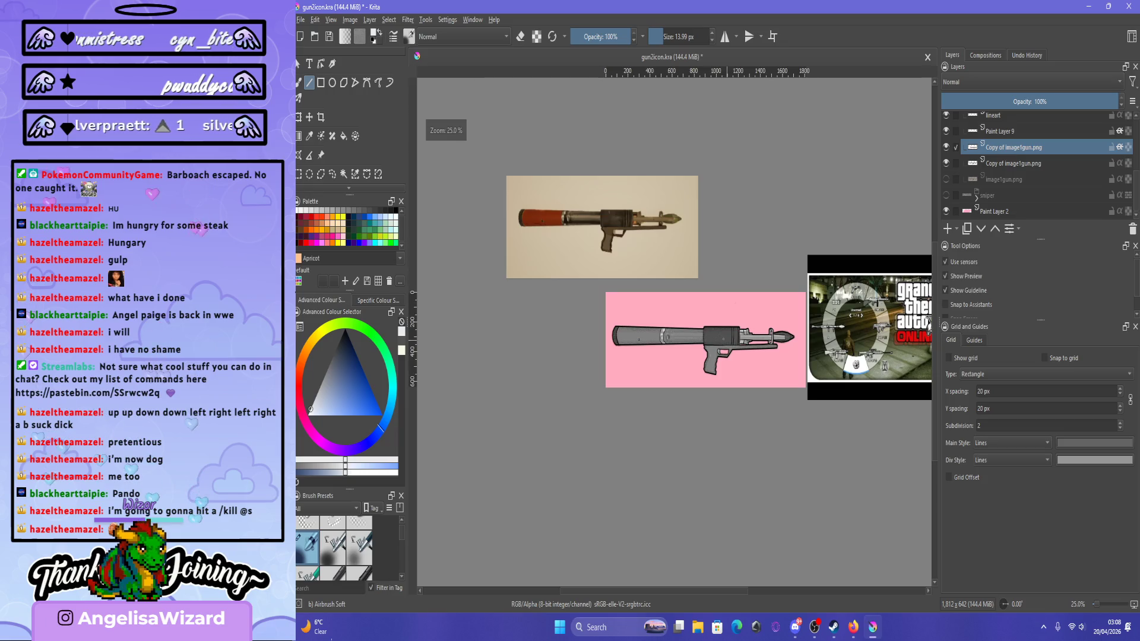
scroll(653, 315, up, 4)
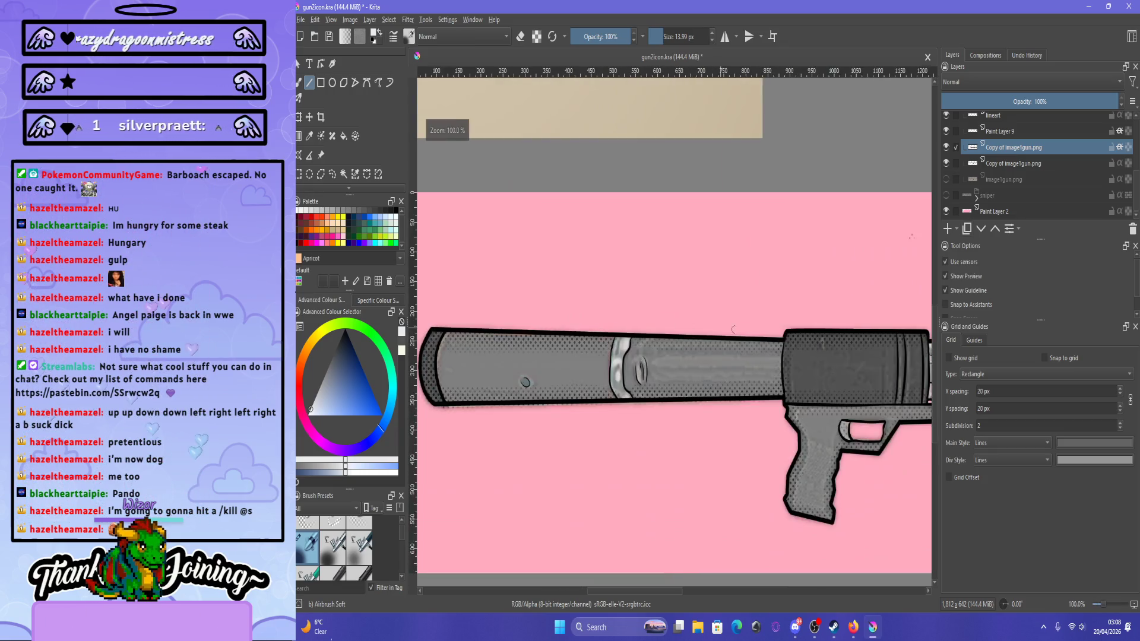
scroll(653, 315, down, 4)
scroll(837, 345, up, 6)
scroll(837, 344, down, 4)
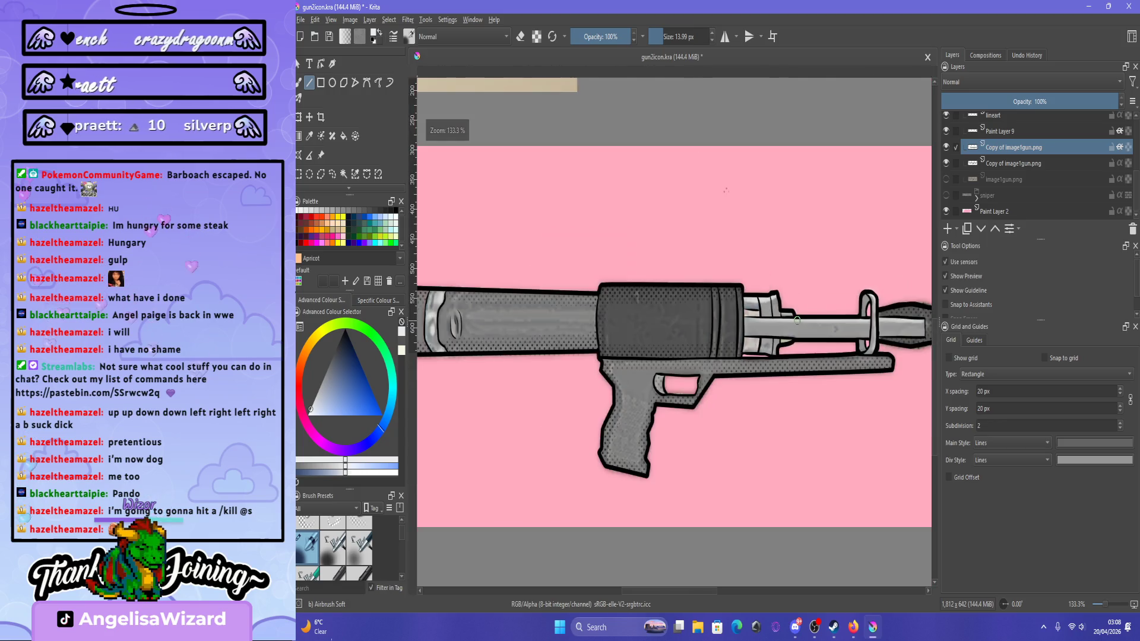
scroll(735, 236, up, 1)
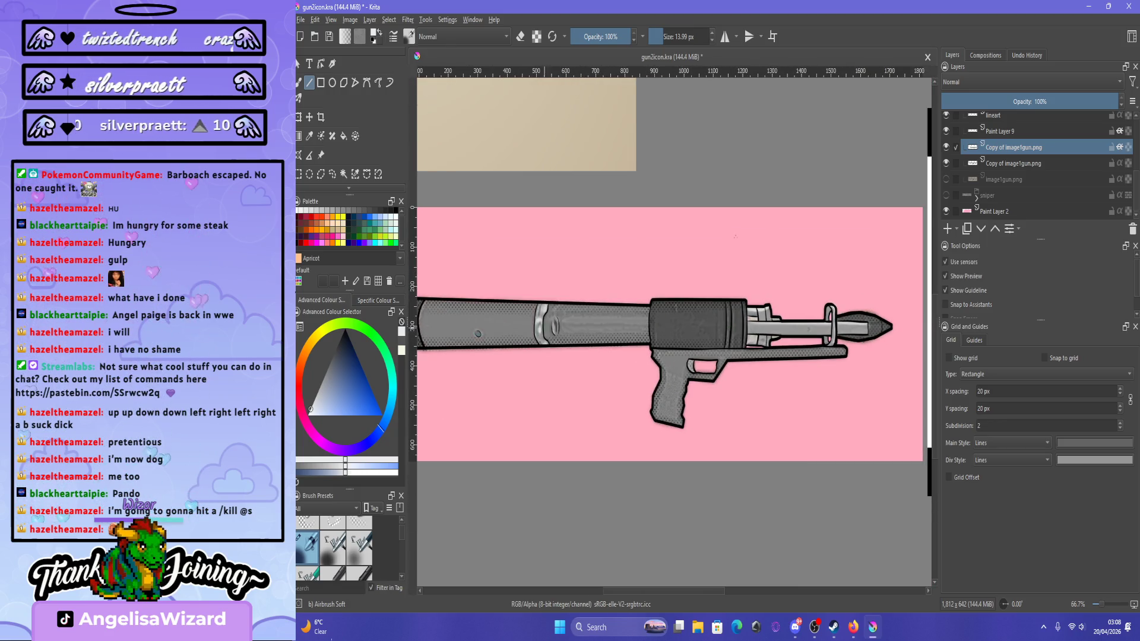
scroll(671, 326, down, 1)
scroll(552, 368, up, 2)
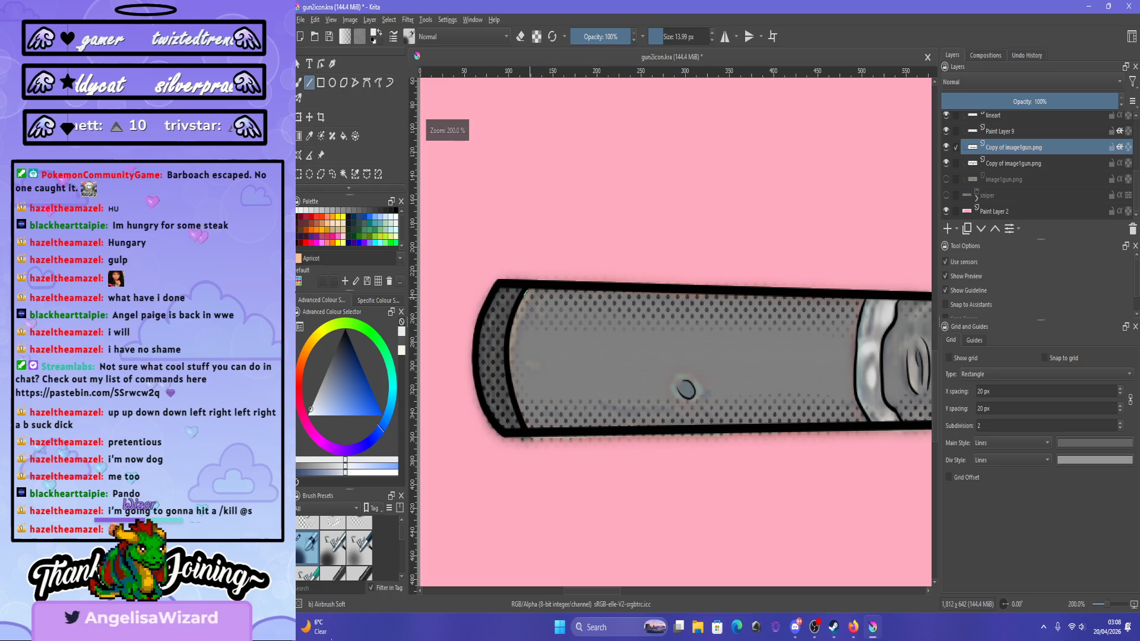
key(b)
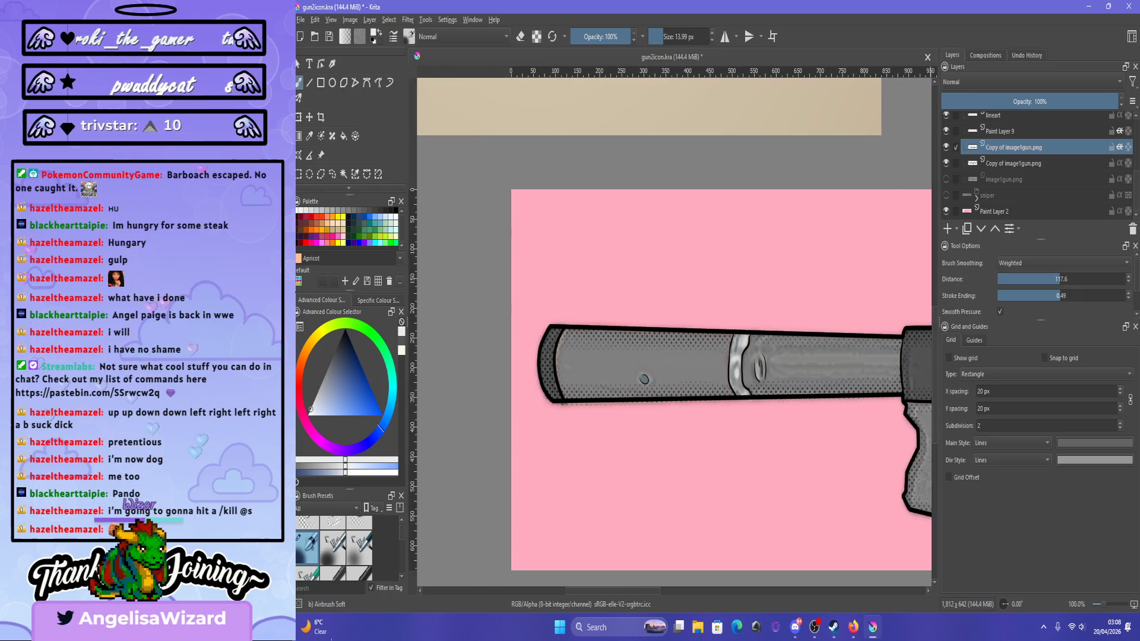
key(Page_Down)
scroll(552, 353, up, 3)
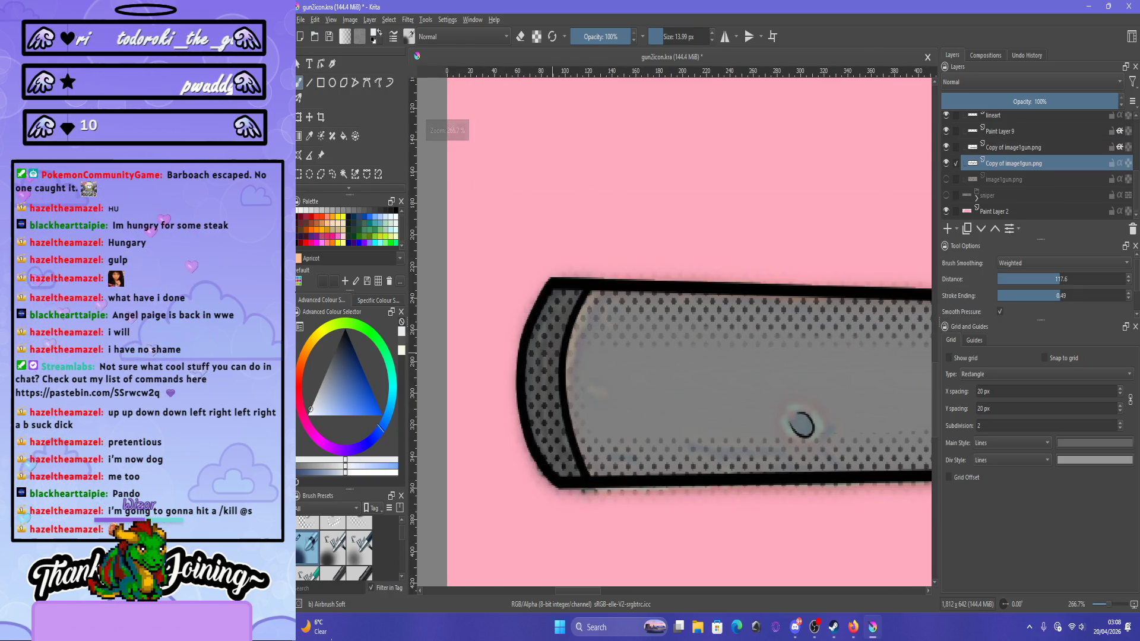
Sample grey from the gun barrel, then review the whole gun across the upper and lower copy layers.
ctrl+click(652, 397)
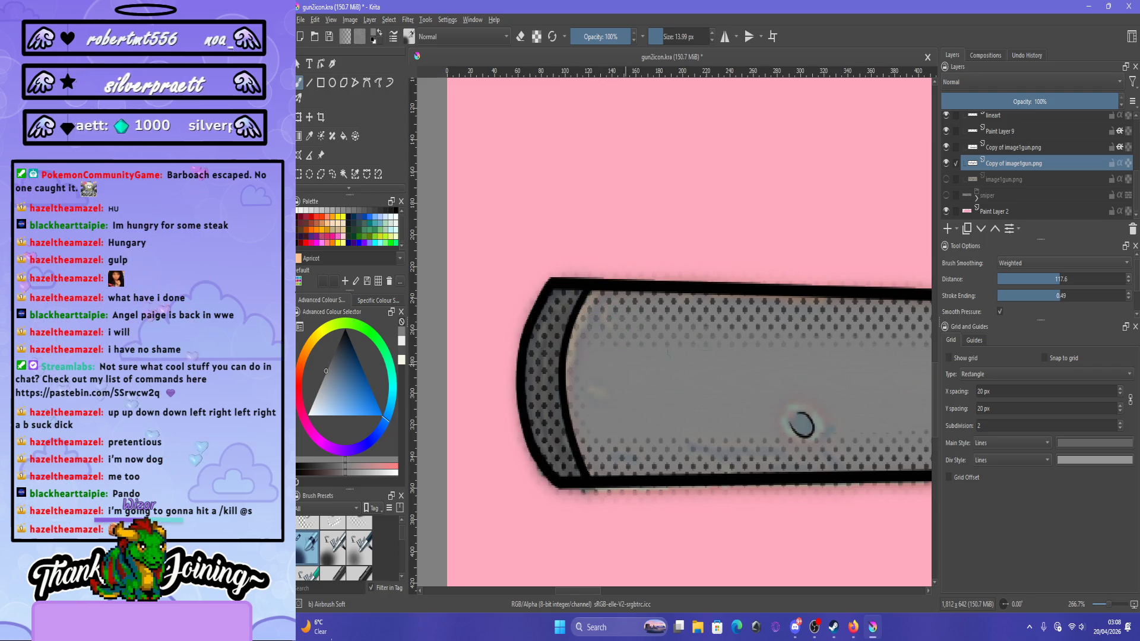
key(Page_Up)
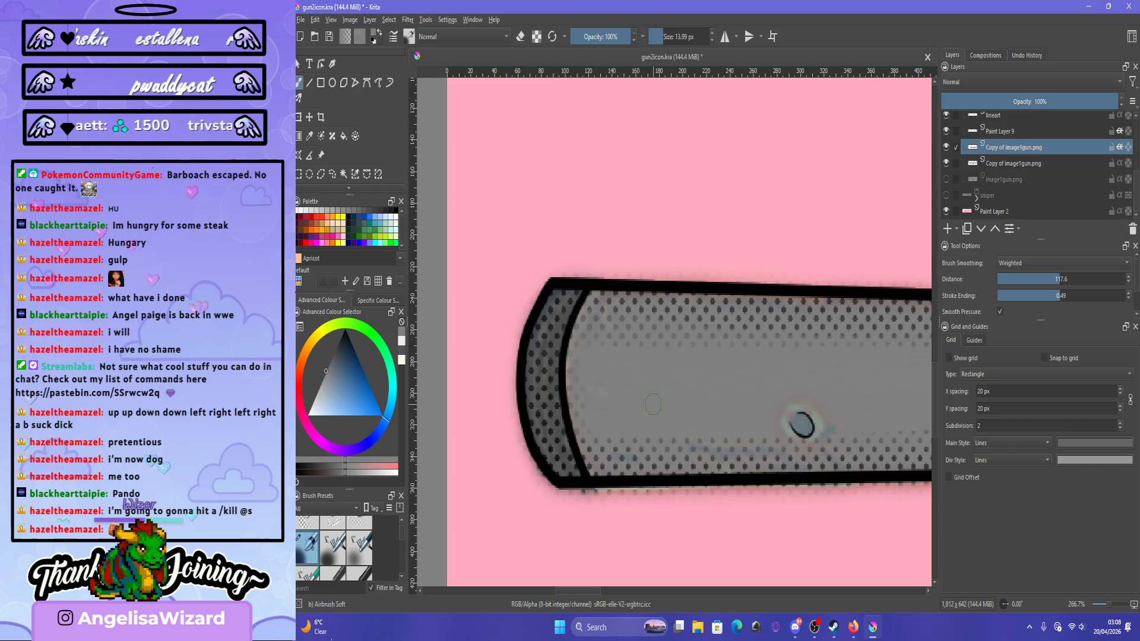
scroll(653, 404, down, 5)
scroll(561, 252, up, 2)
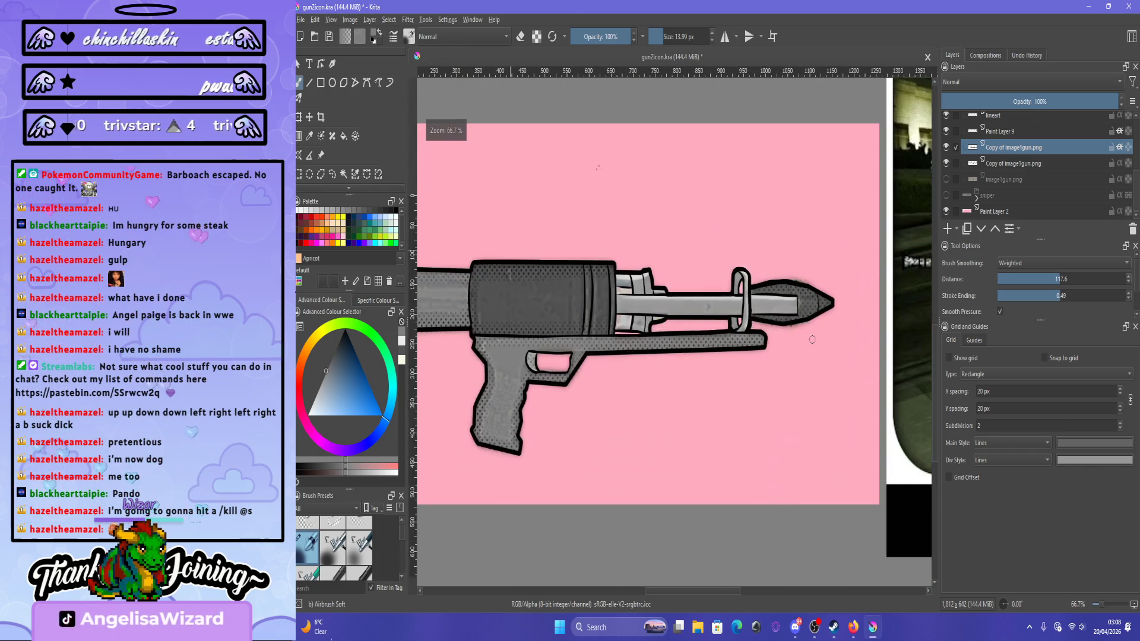
scroll(561, 252, down, 2)
scroll(513, 333, up, 2)
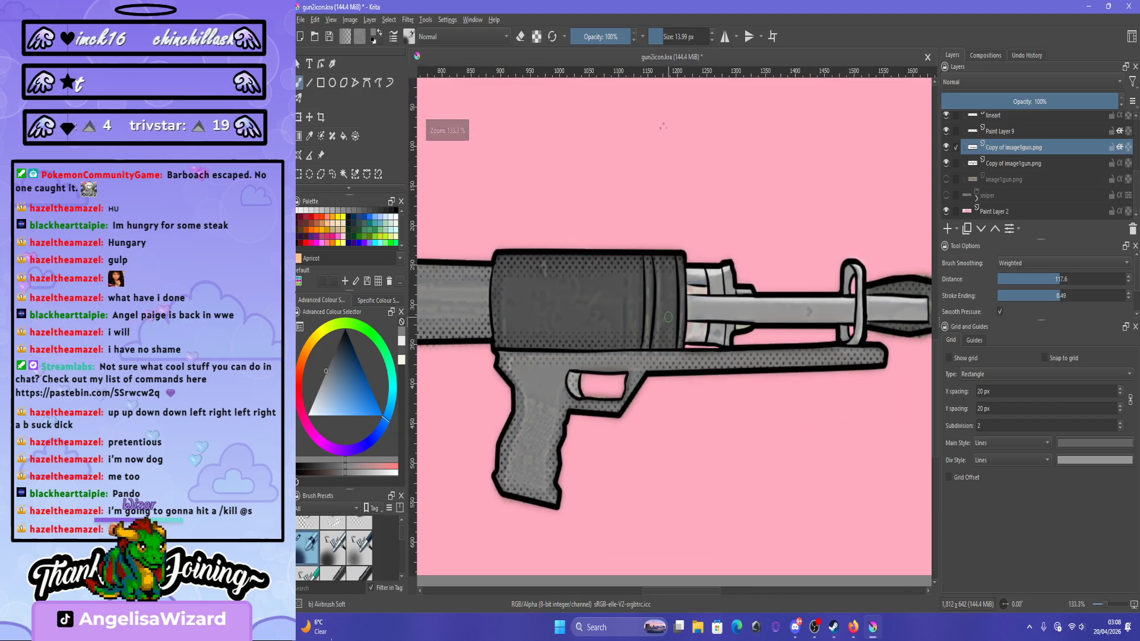
scroll(668, 317, down, 2)
scroll(575, 343, up, 1)
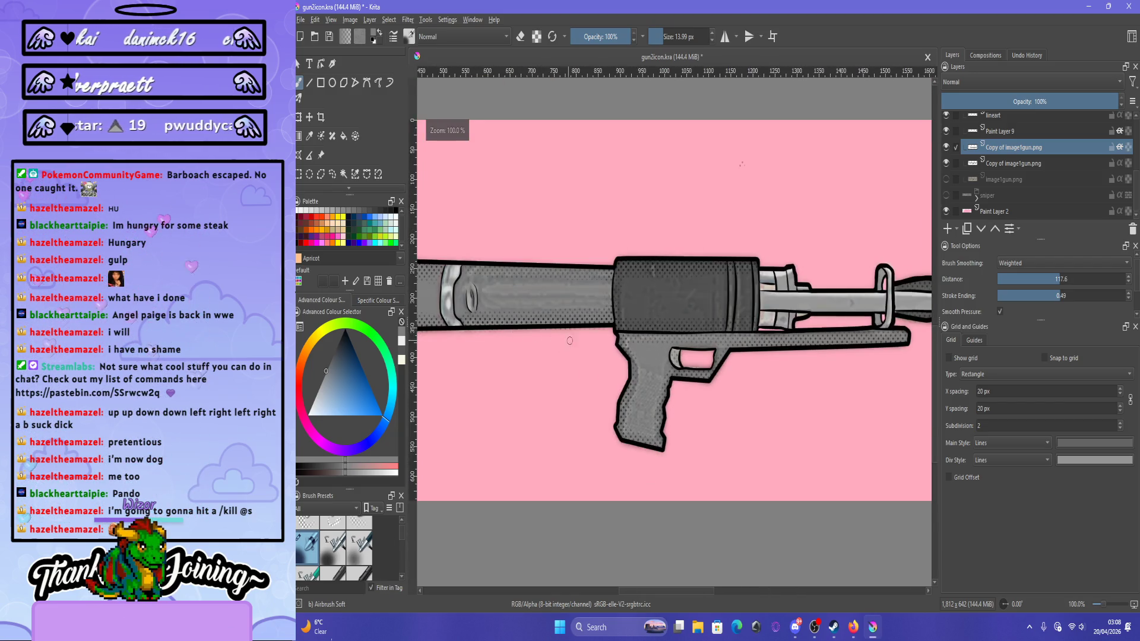
scroll(574, 342, down, 1)
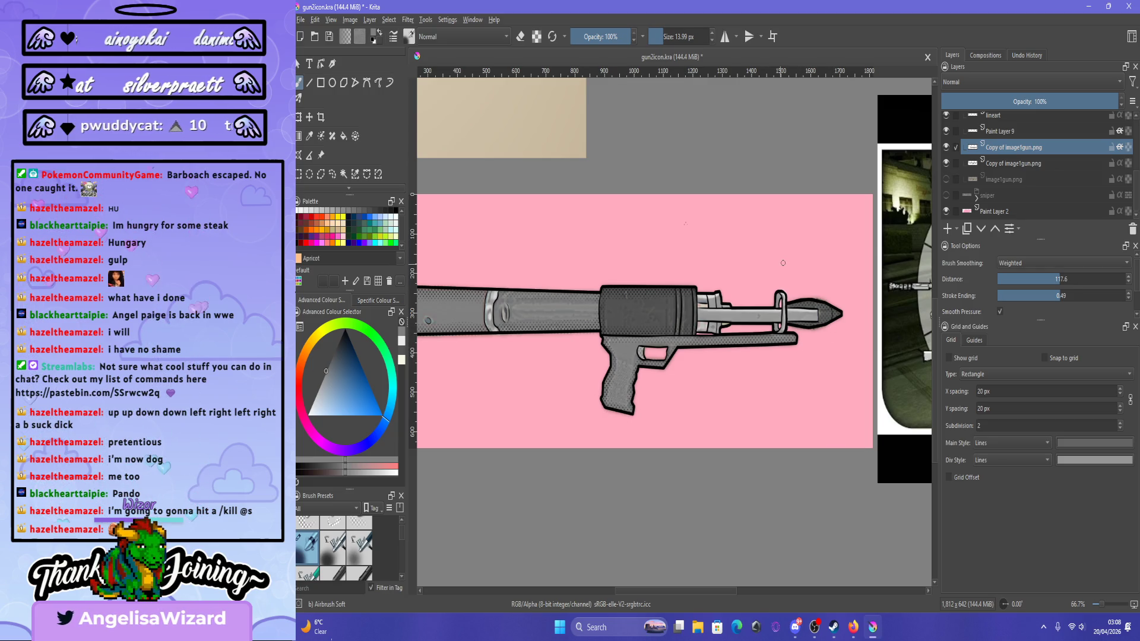
scroll(731, 209, up, 1)
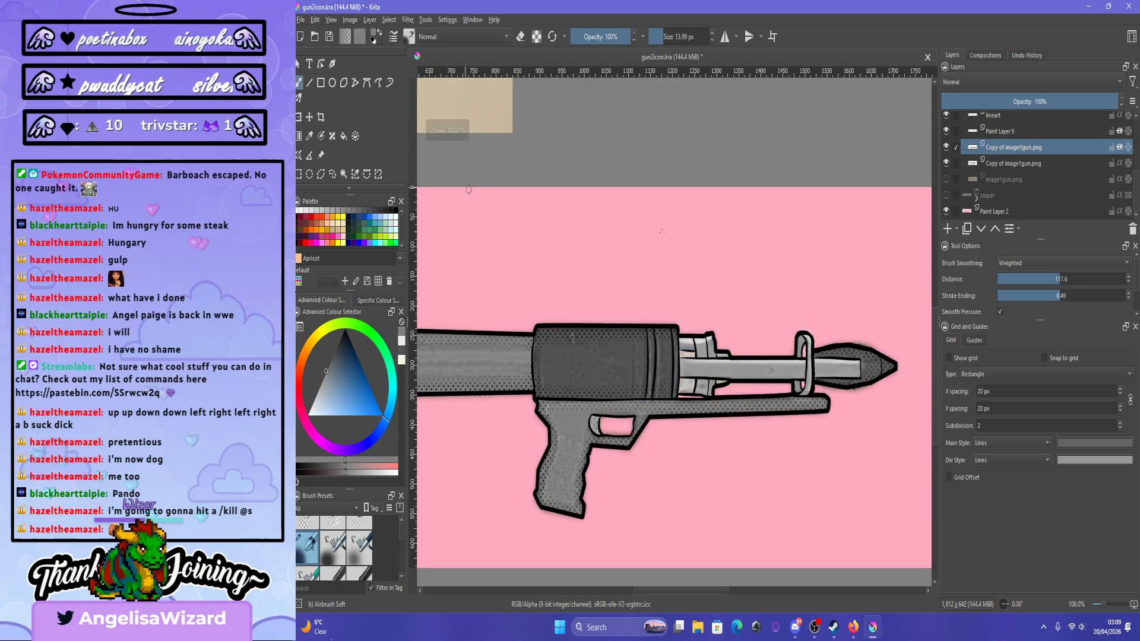
key(Page_Down)
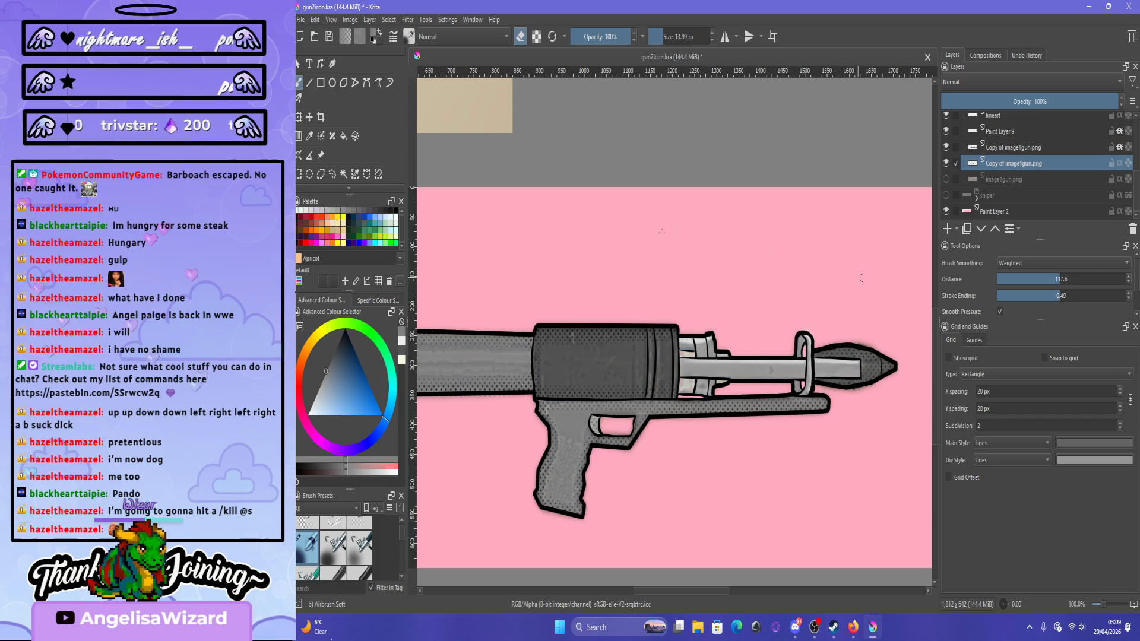
Step through the layer stack, undo recent changes, and make the bottom gun image copy active.
key(Page_Down)
key(Page_Down)
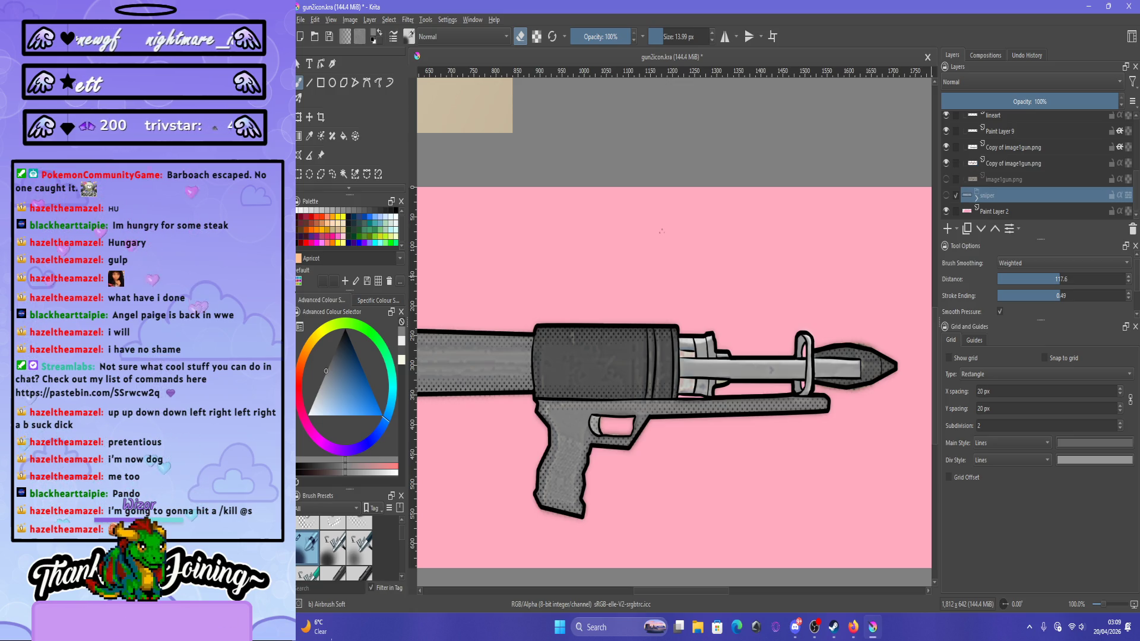
key(Page_Up)
key(Page_Up)
key(Page_Up)
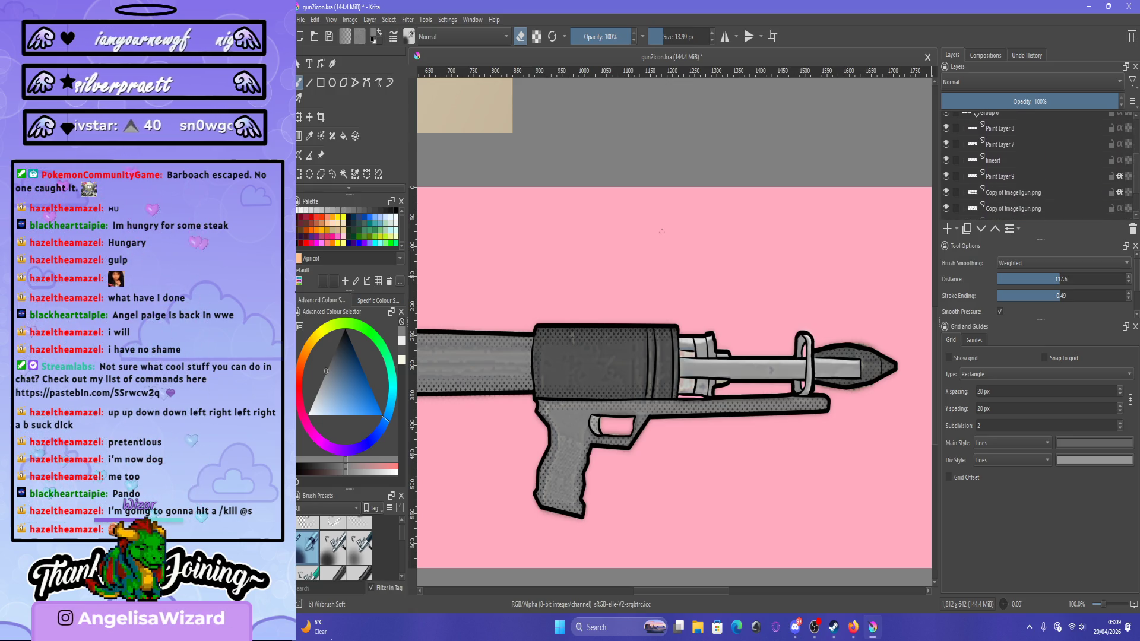
key(ctrl+z)
key(ctrl+z)
key(ctrl+z)
key(ctrl+z)
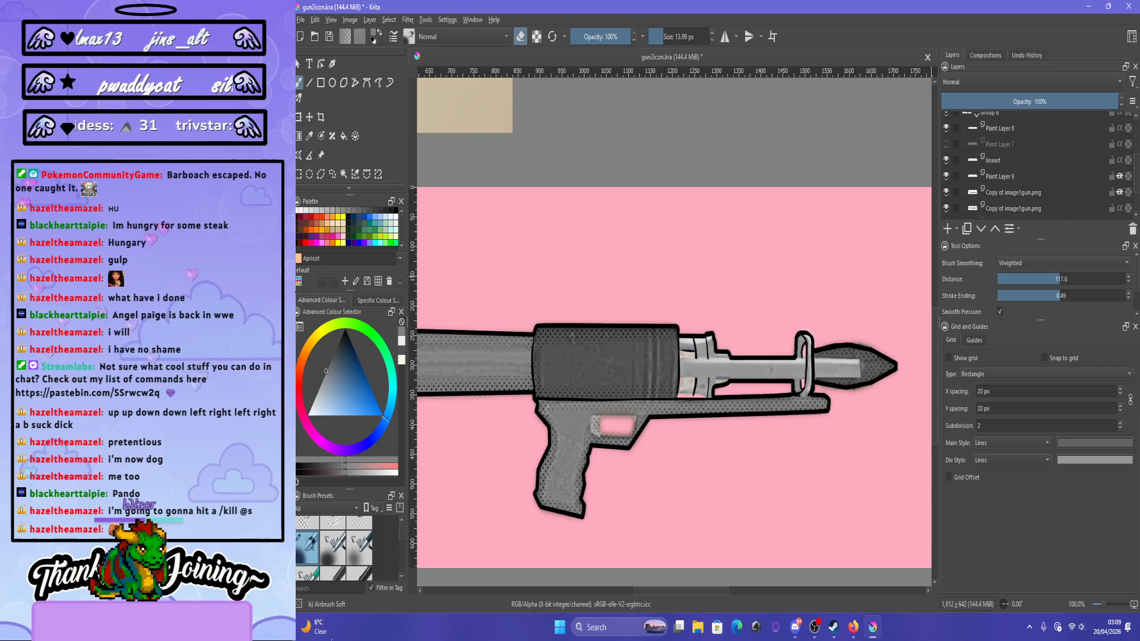
key(ctrl+z)
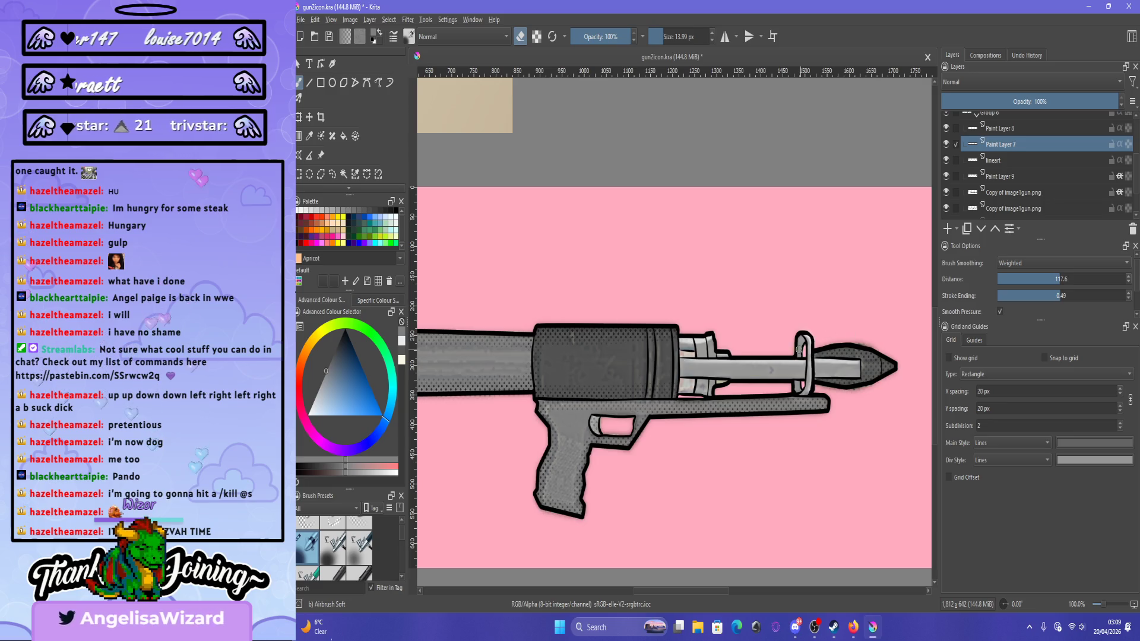
scroll(800, 349, up, 5)
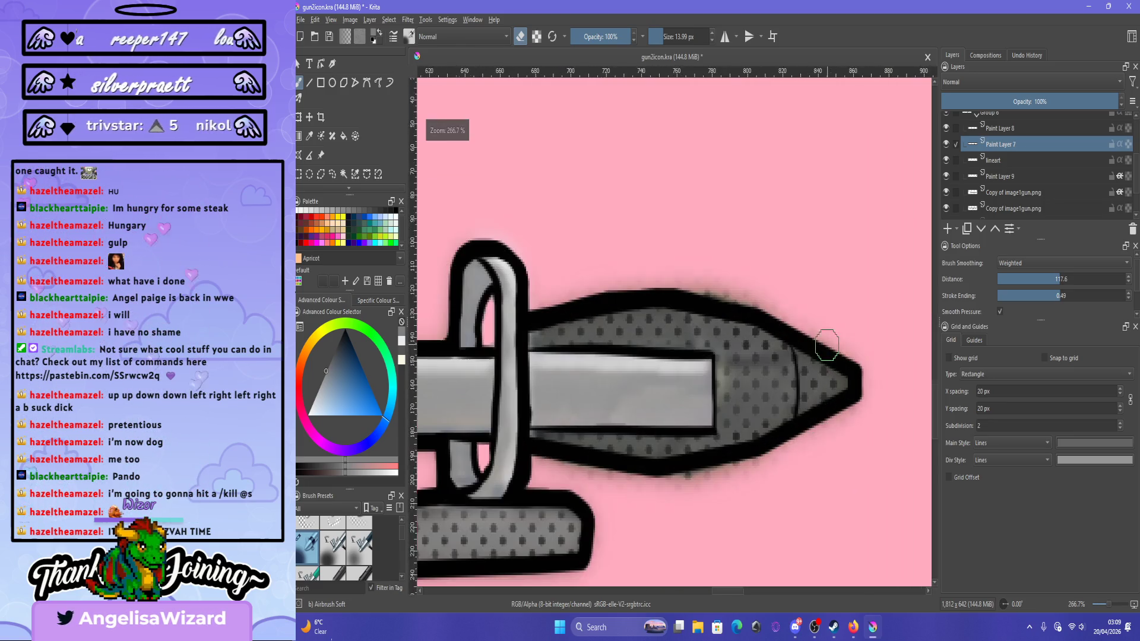
scroll(693, 262, up, 2)
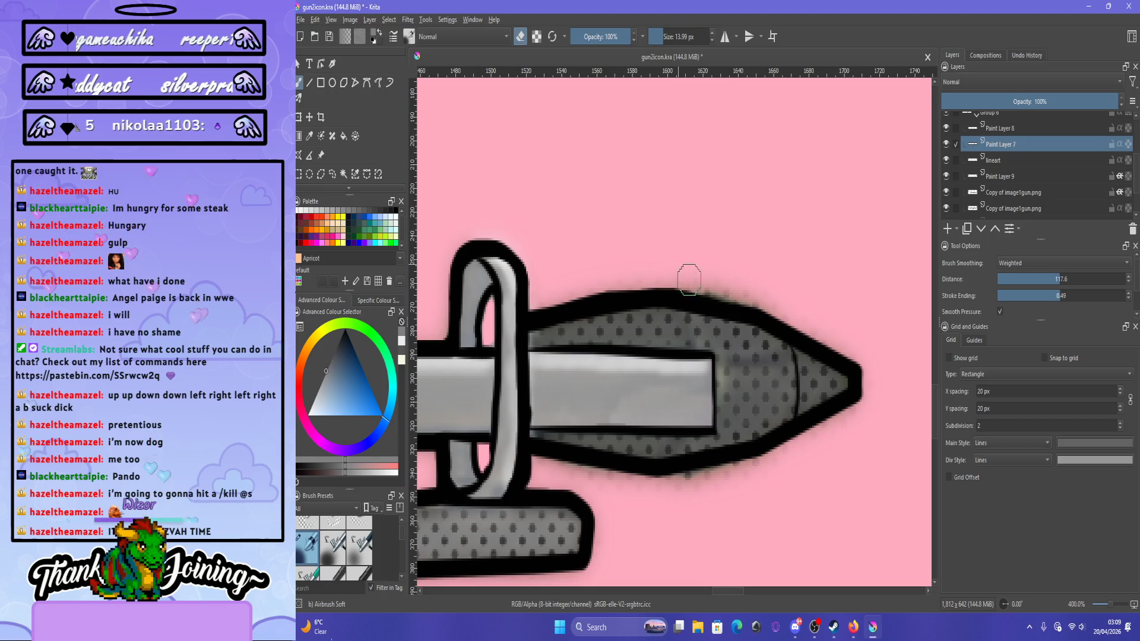
key(Page_Up)
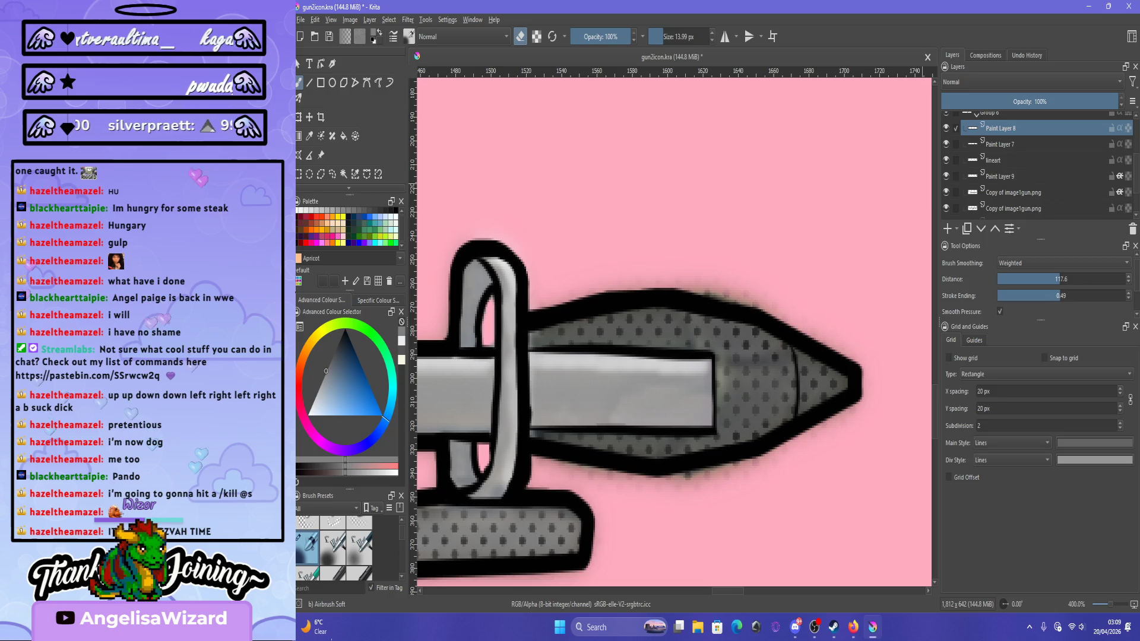
key(Page_Down)
key(Page_Down)
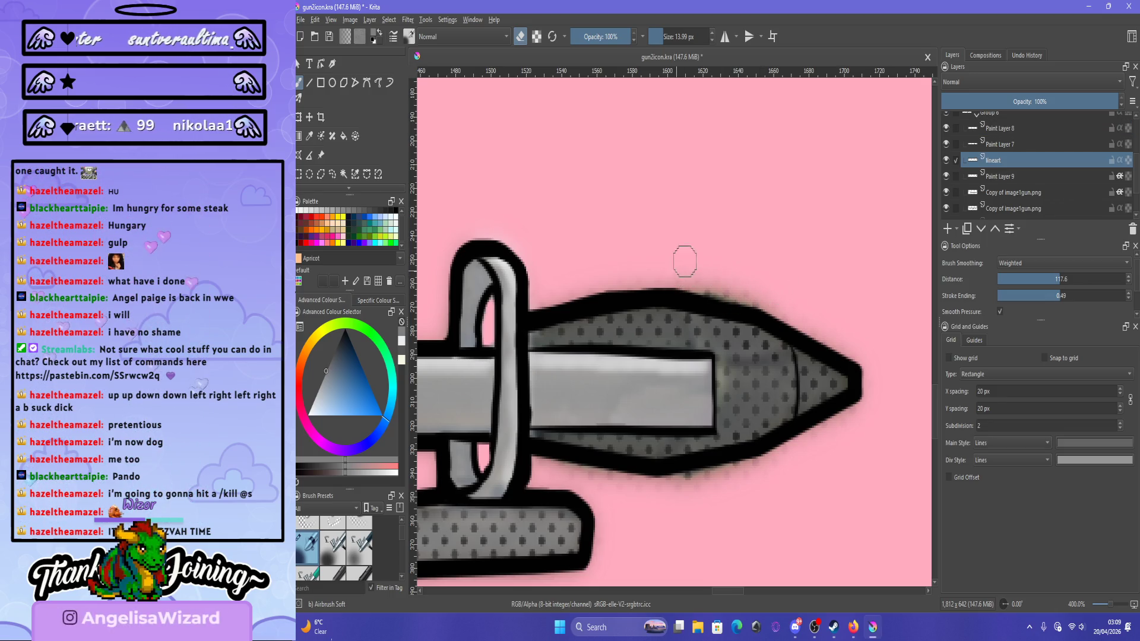
key(Page_Down)
key(Page_Down)
key(Page_Down)
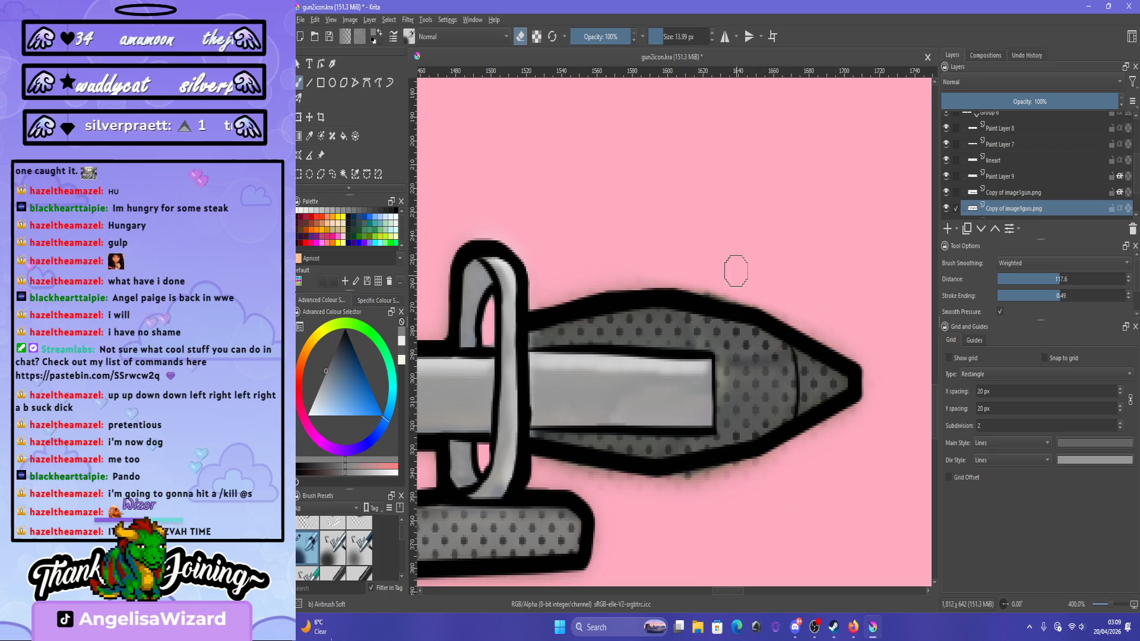
Lower brush opacity to 28% and paint a soft stroke along the tip's lower edge.
click(588, 36)
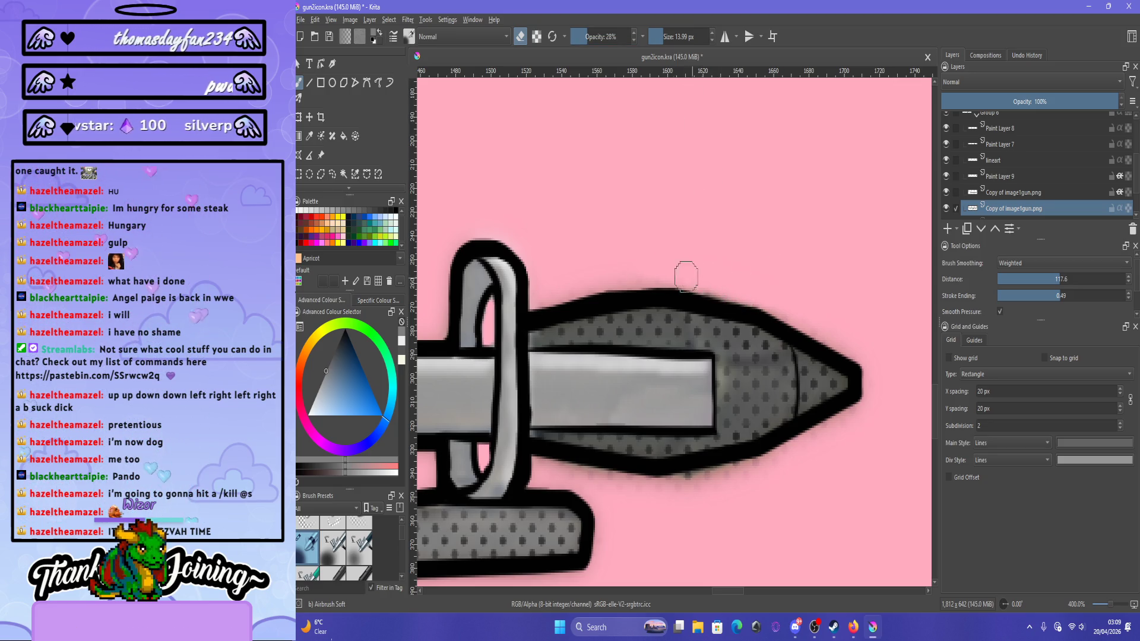
mouse_move(712, 482)
mouse_down()
mouse_move(799, 461)
mouse_move(752, 475)
mouse_up()
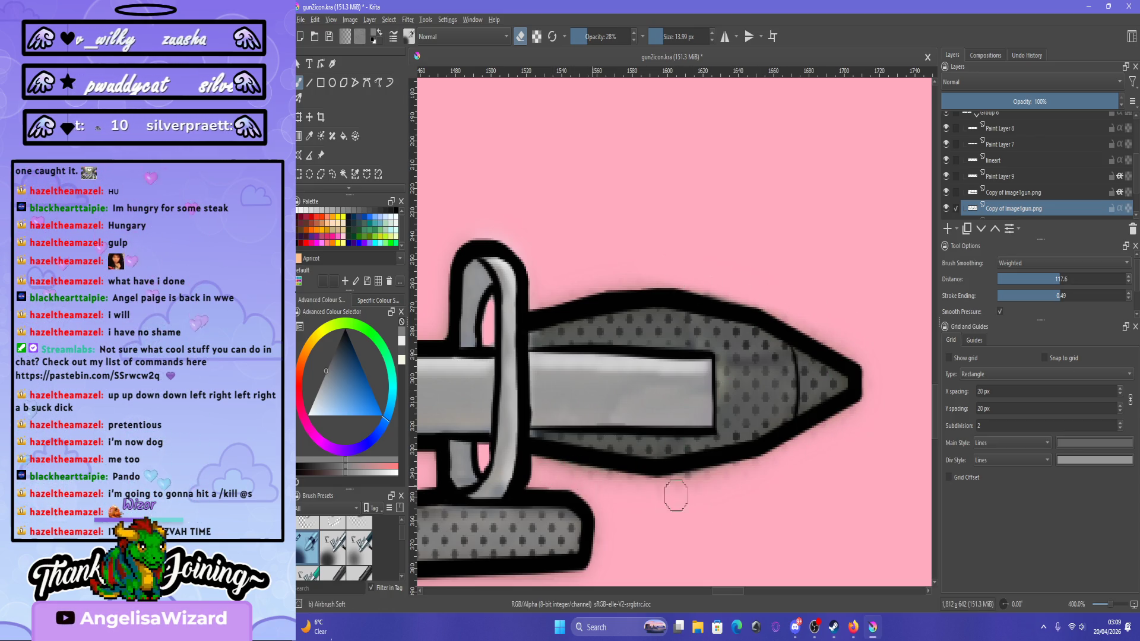
scroll(781, 457, down, 6)
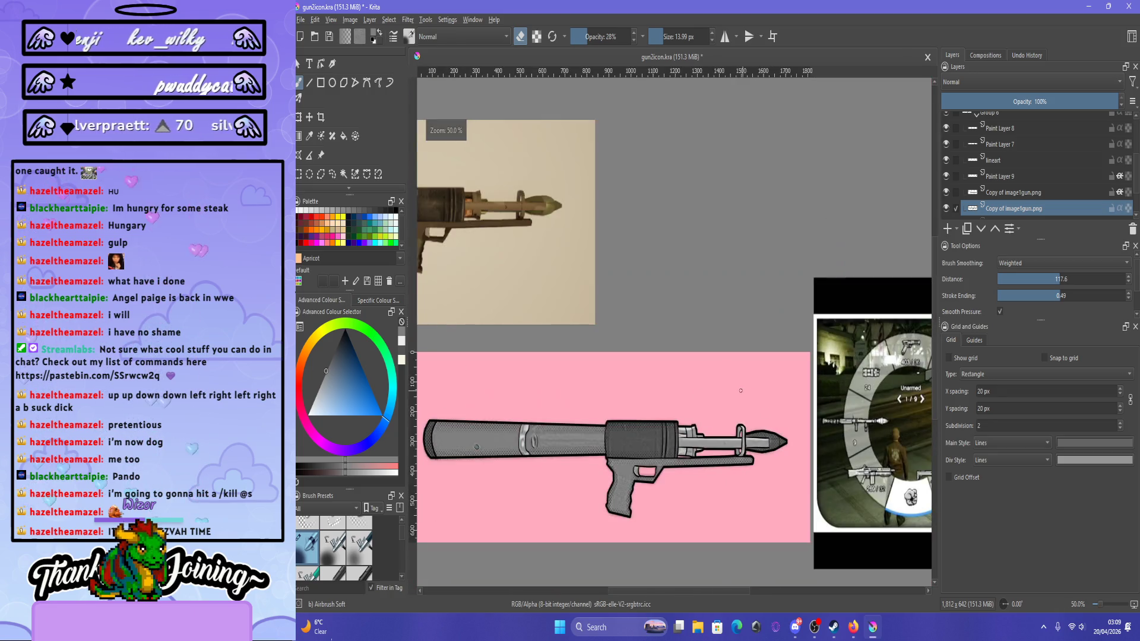
Save the gun2icon.kra document.
scroll(687, 408, up, 3)
scroll(623, 440, down, 4)
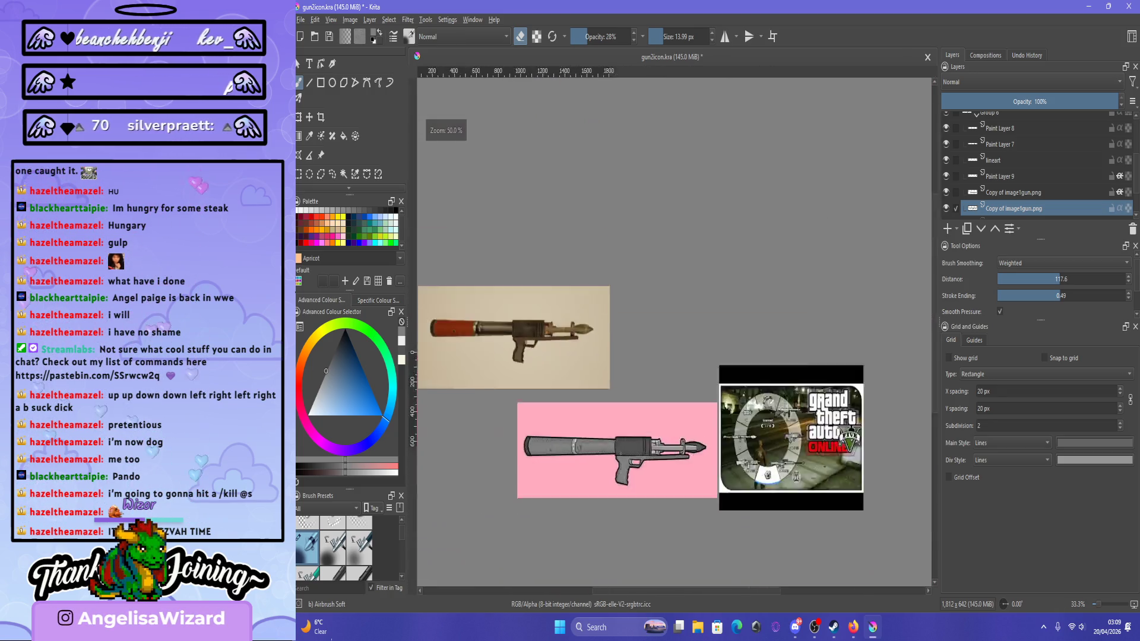
scroll(587, 474, up, 5)
scroll(588, 473, down, 2)
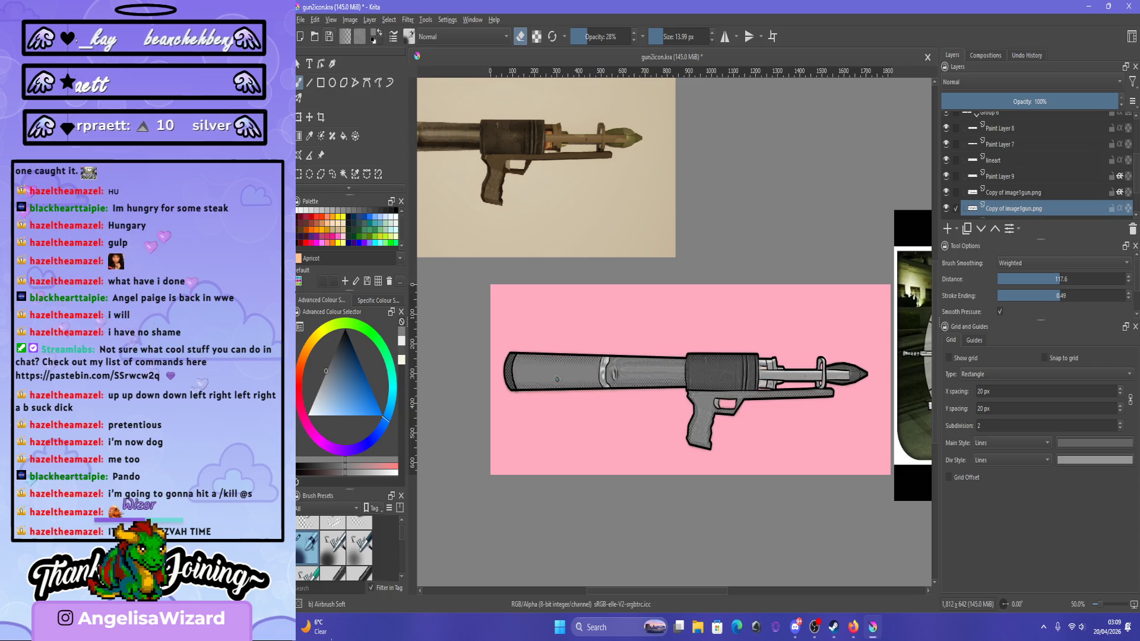
key(ctrl+s)
Hide the finished gun artwork, show the pistol reference image, and open its layer options.
scroll(1036, 166, up, 1)
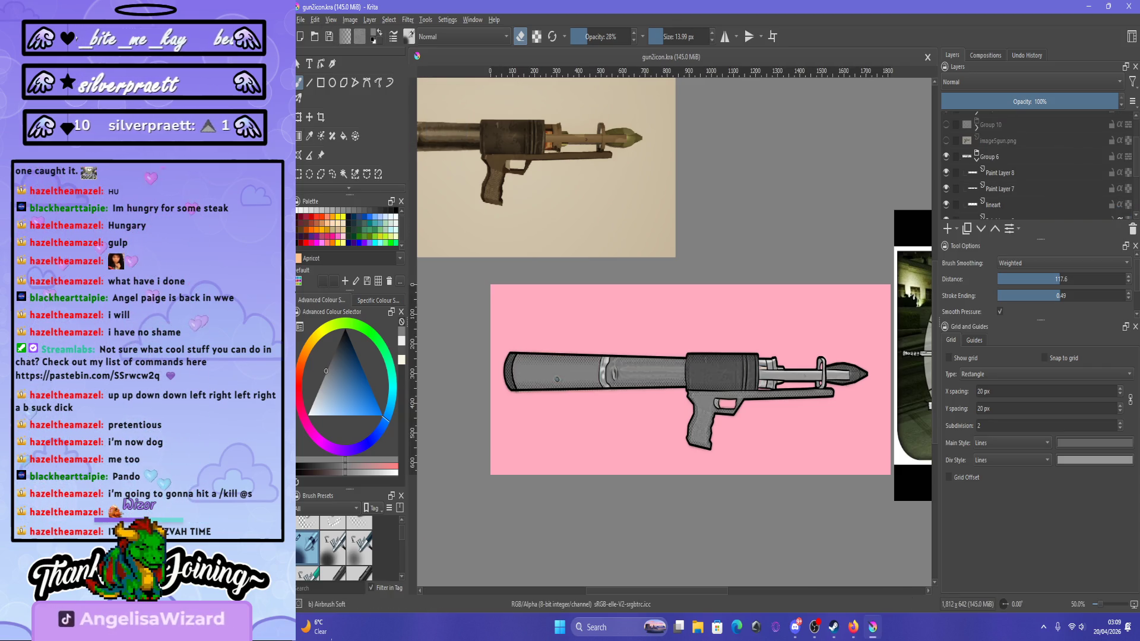
click(946, 156)
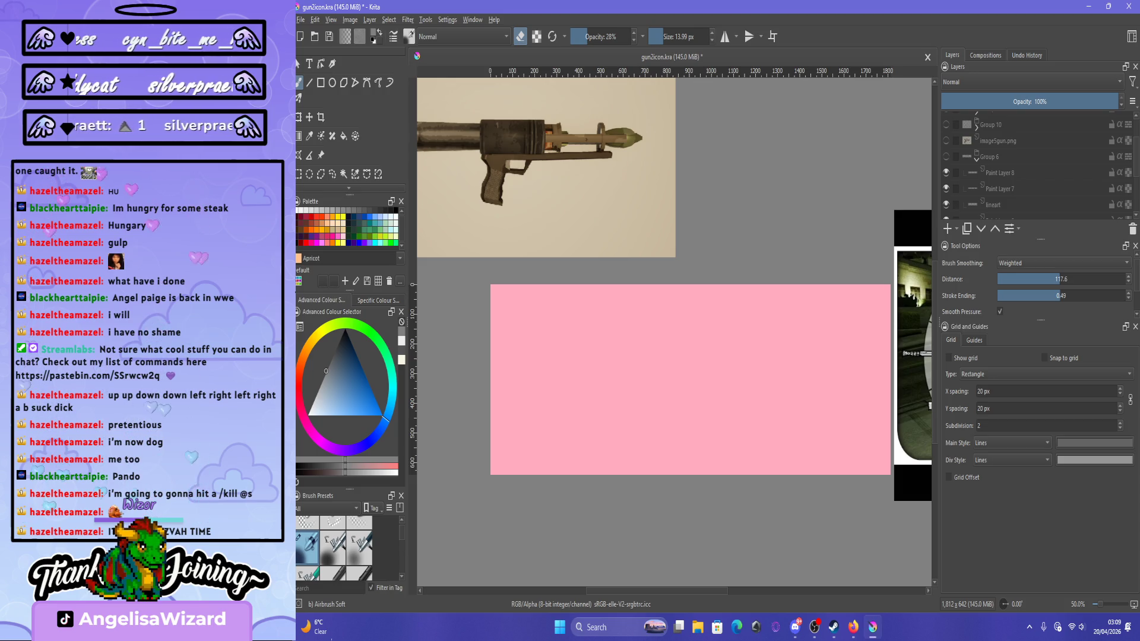
click(946, 140)
scroll(721, 361, down, 3)
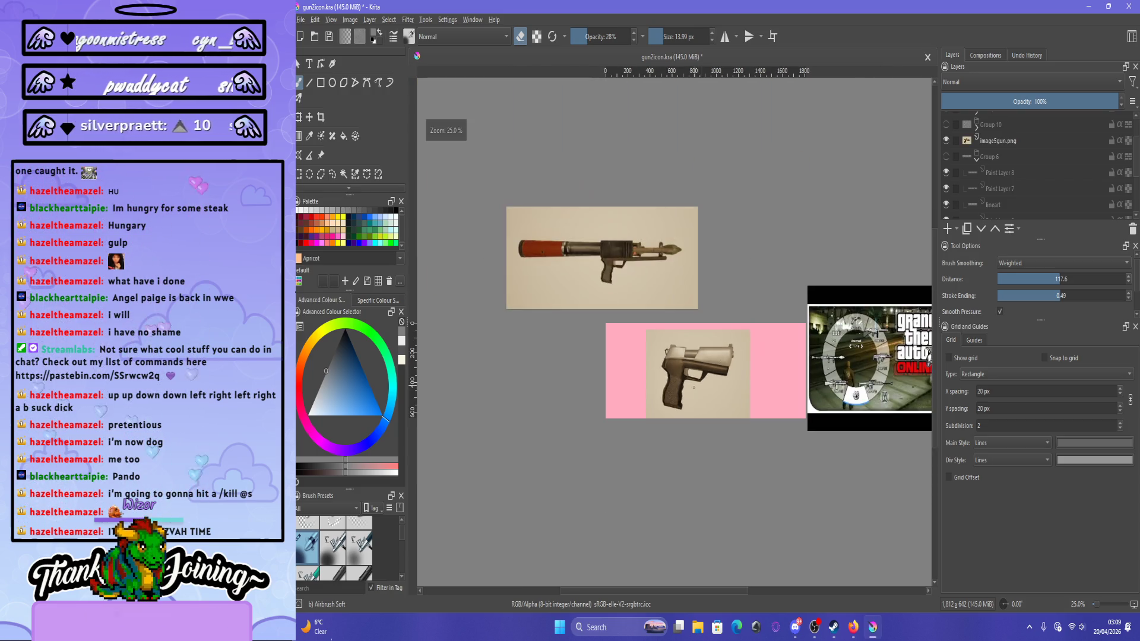
scroll(687, 402, up, 3)
scroll(689, 391, up, 2)
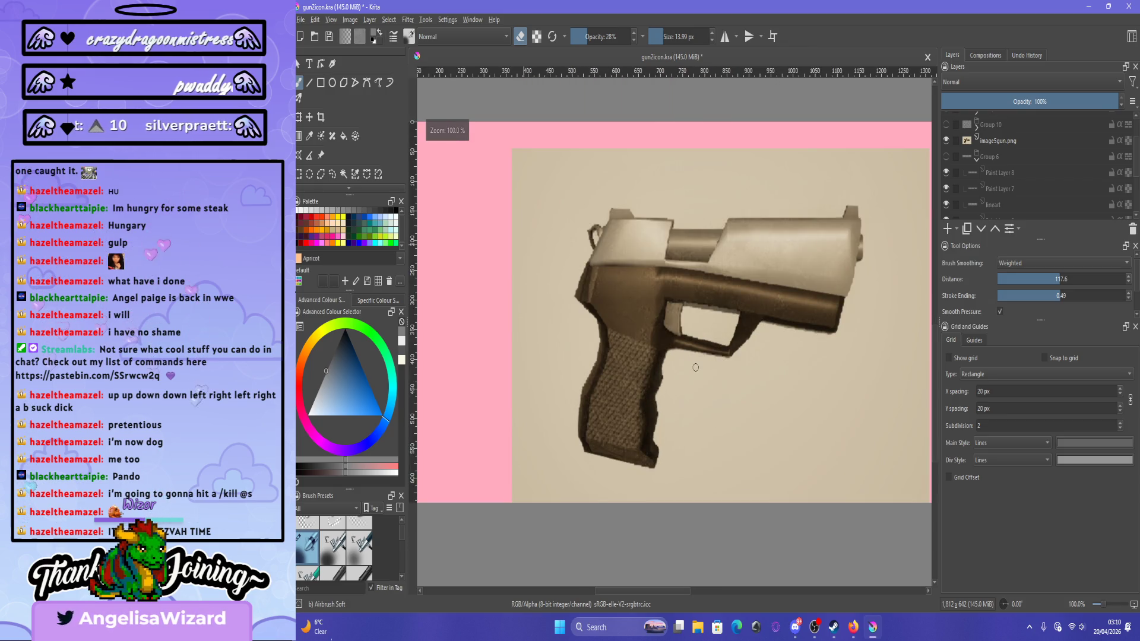
scroll(696, 368, down, 2)
scroll(695, 367, up, 2)
right_click(1008, 142)
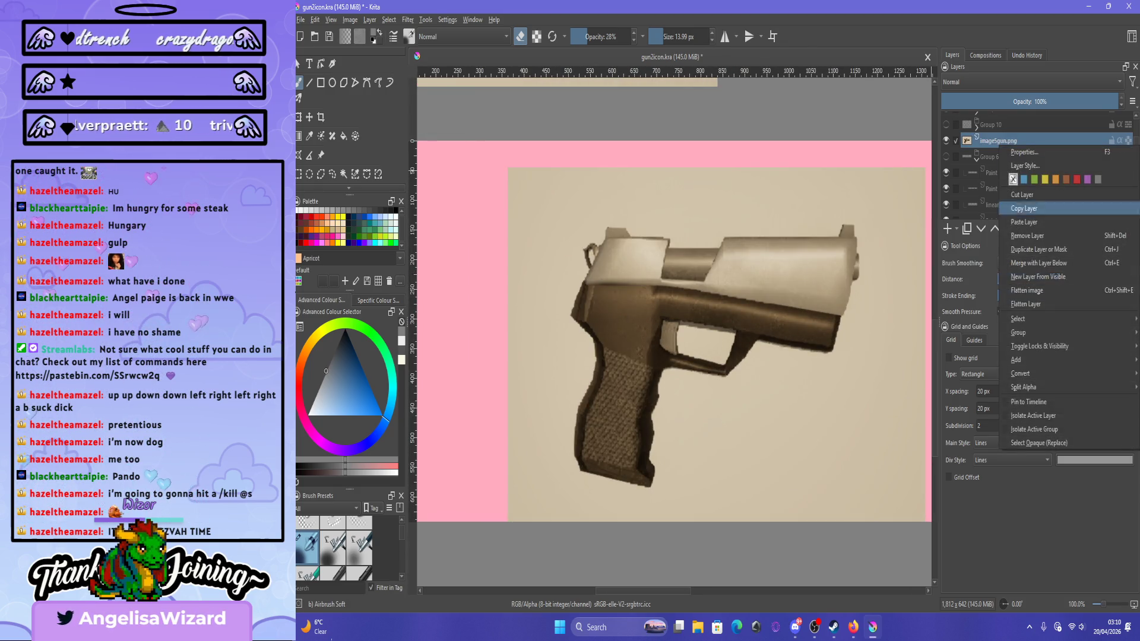
Put the pistol reference into a Quick Group and name it 'guns'.
mouse_move(1018, 333)
click(926, 331)
text(guns)
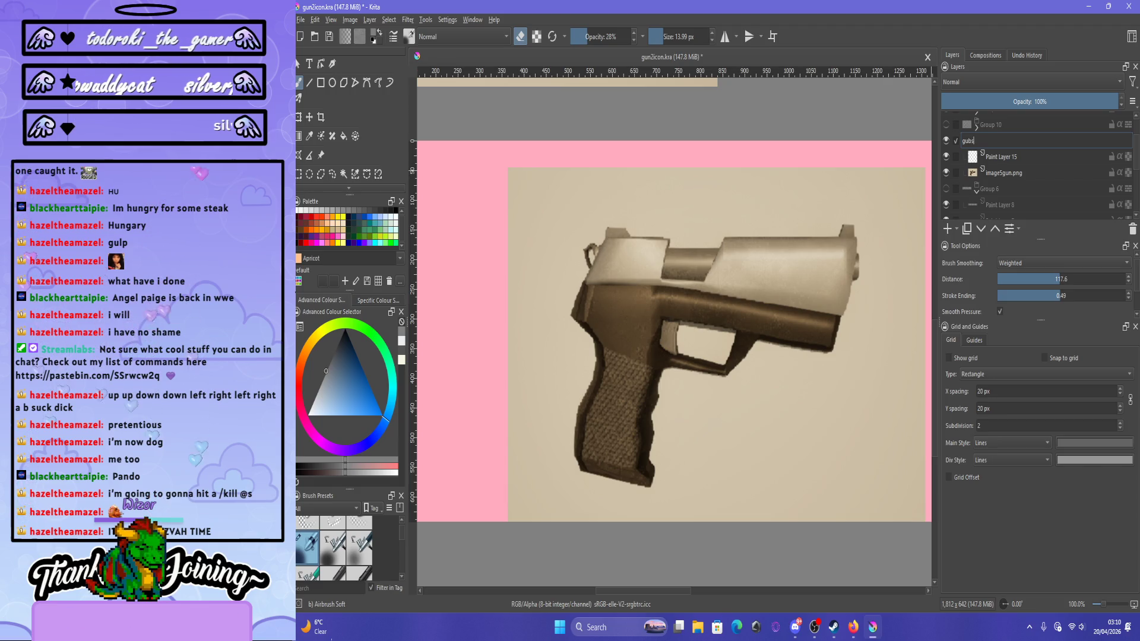
key(Return)
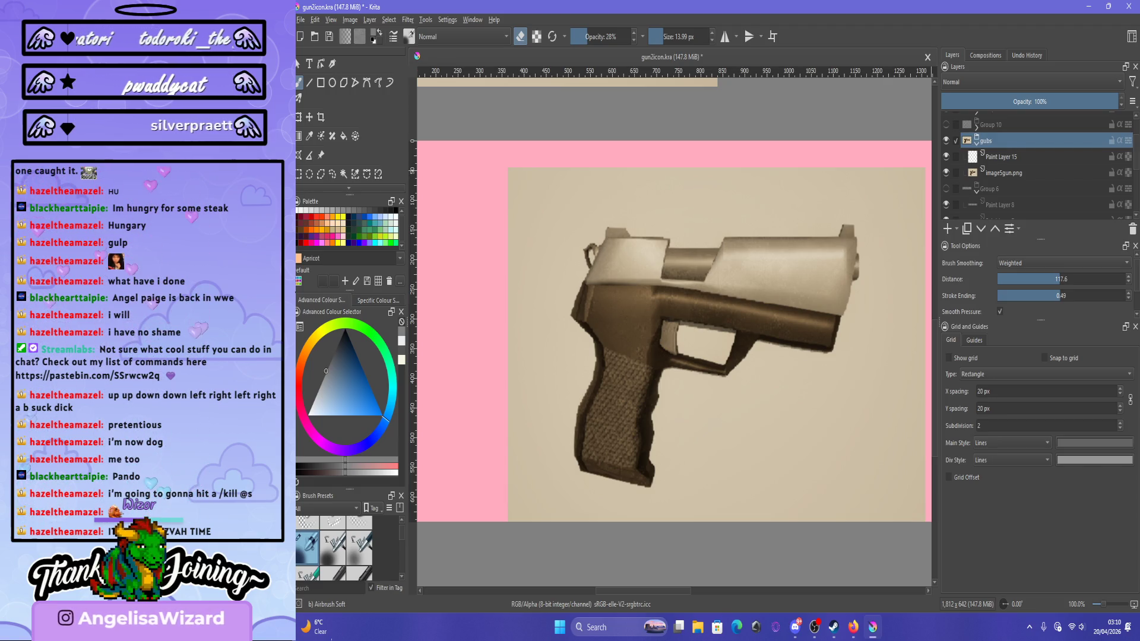
key(F2)
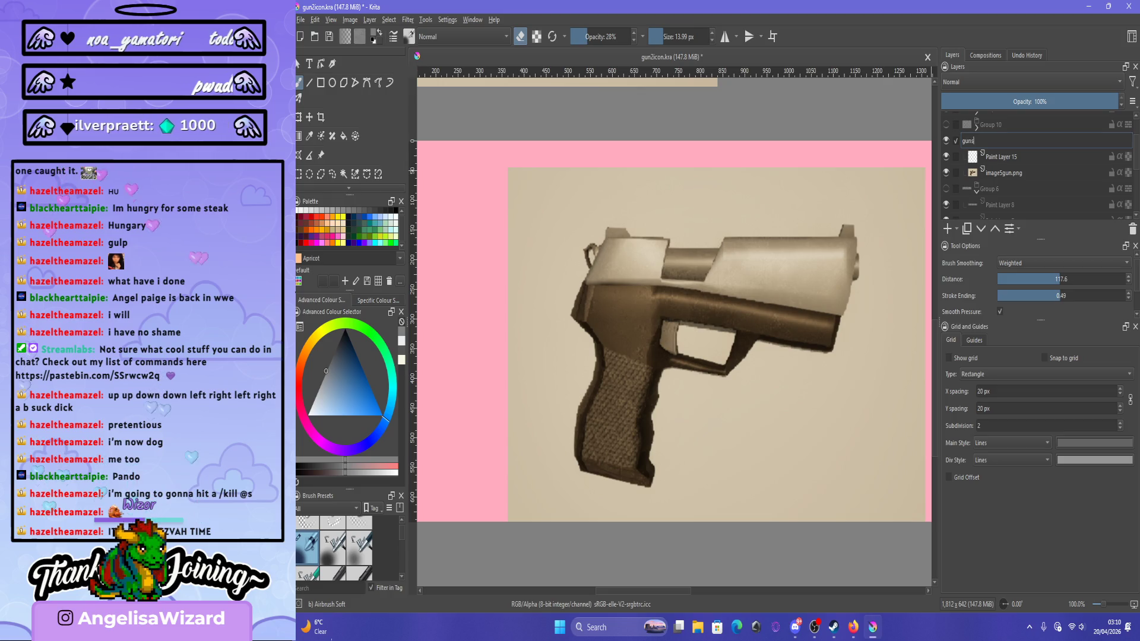
key(Return)
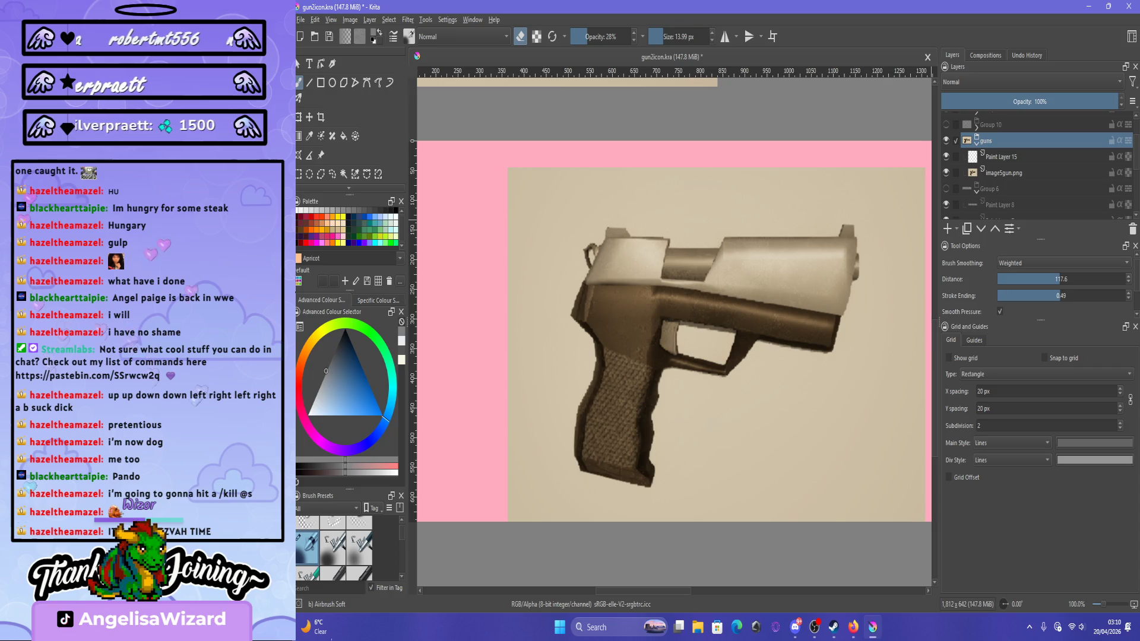
Briefly show then hide the gun artwork, and switch to the Line tool with the dynamic brush.
click(946, 188)
click(946, 188)
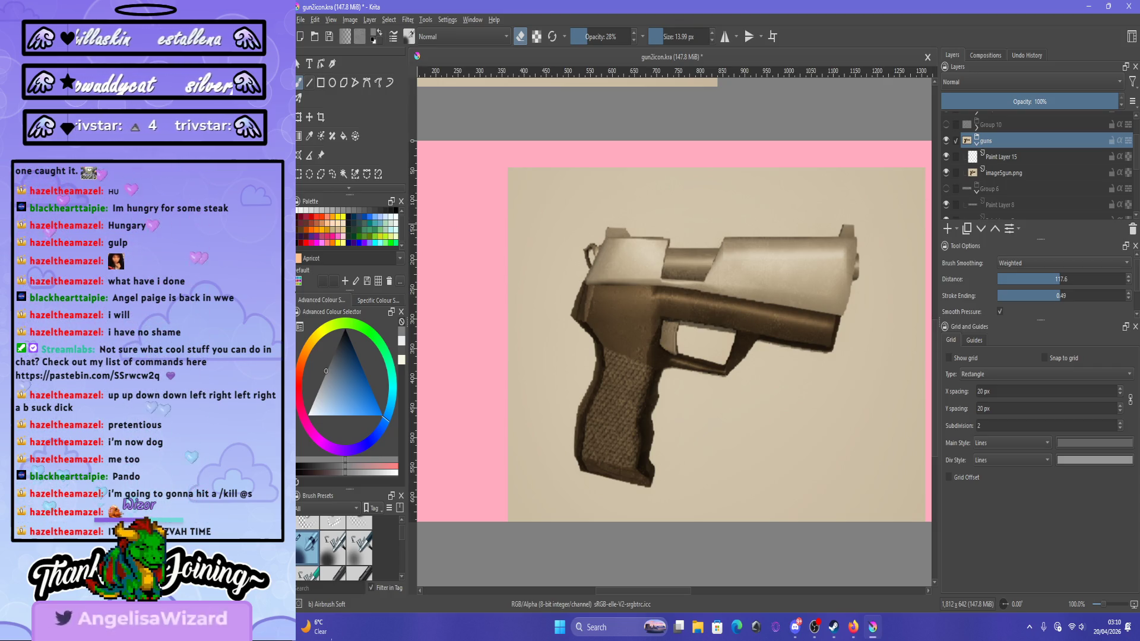
key(v)
click(389, 83)
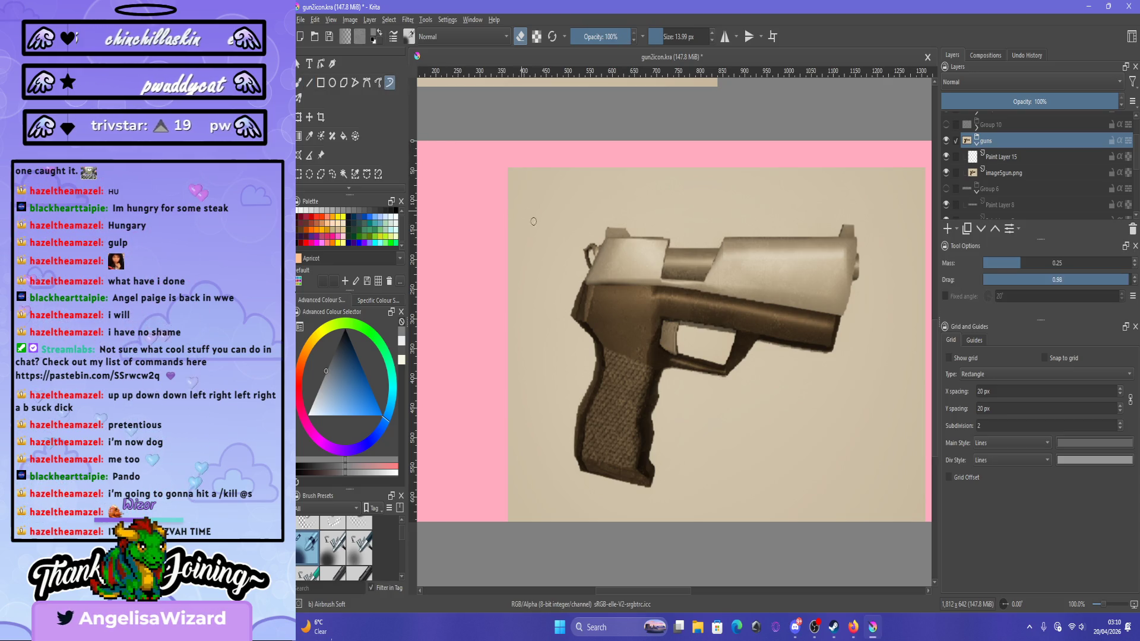
Draw a straight line along the pistol's top slide on Paint Layer 15.
key(v)
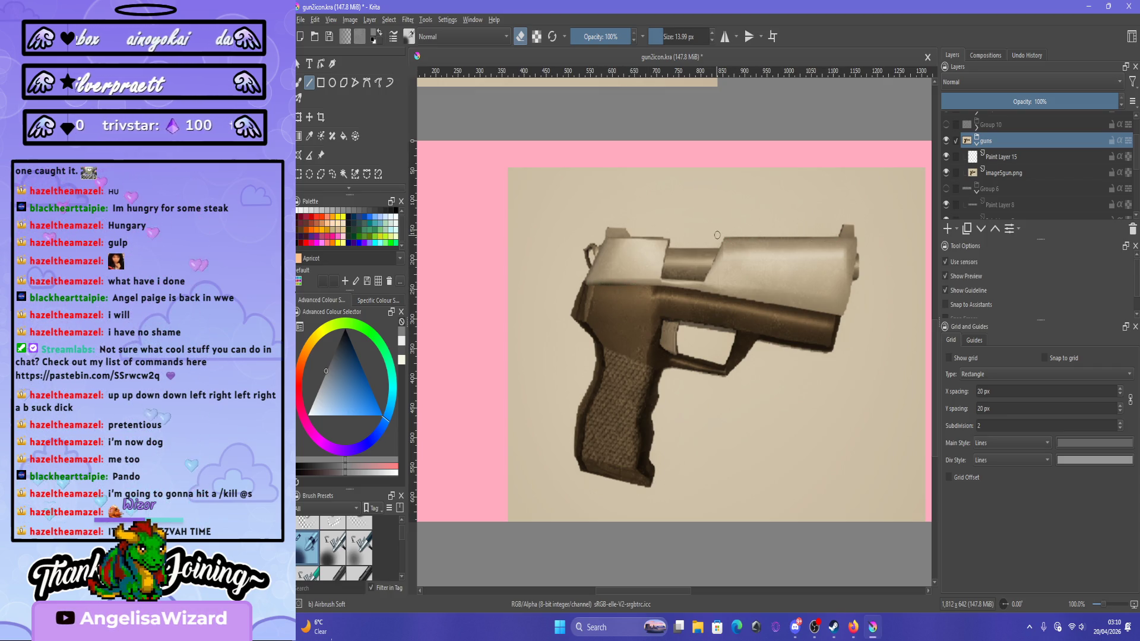
key(Page_Down)
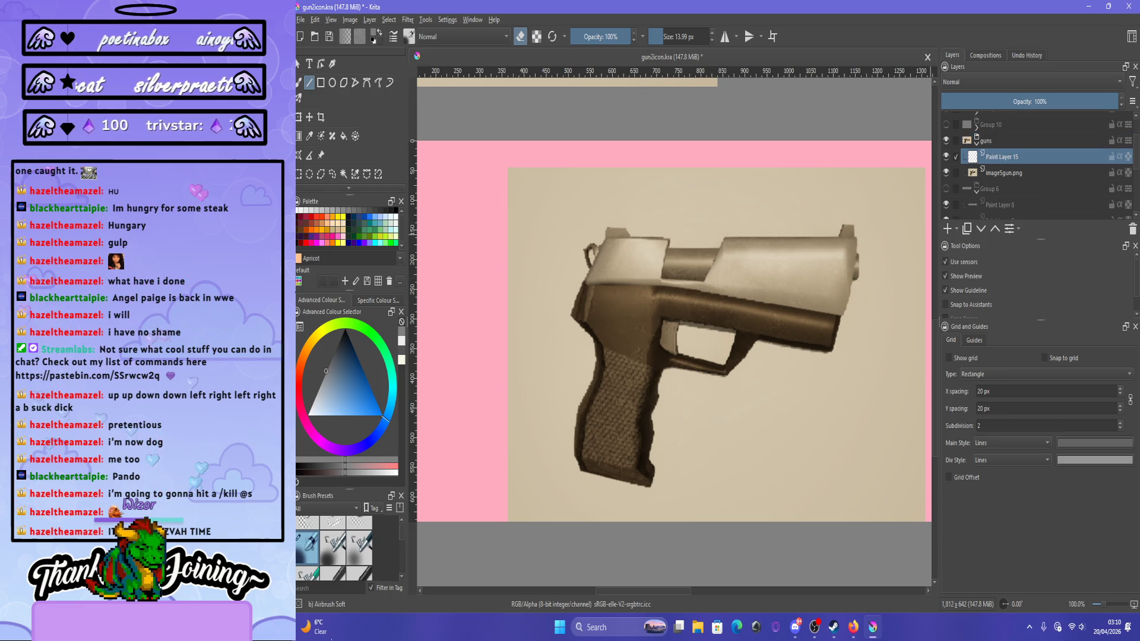
mouse_move(723, 239)
mouse_down()
mouse_move(834, 242)
mouse_move(842, 264)
mouse_up()
click(946, 189)
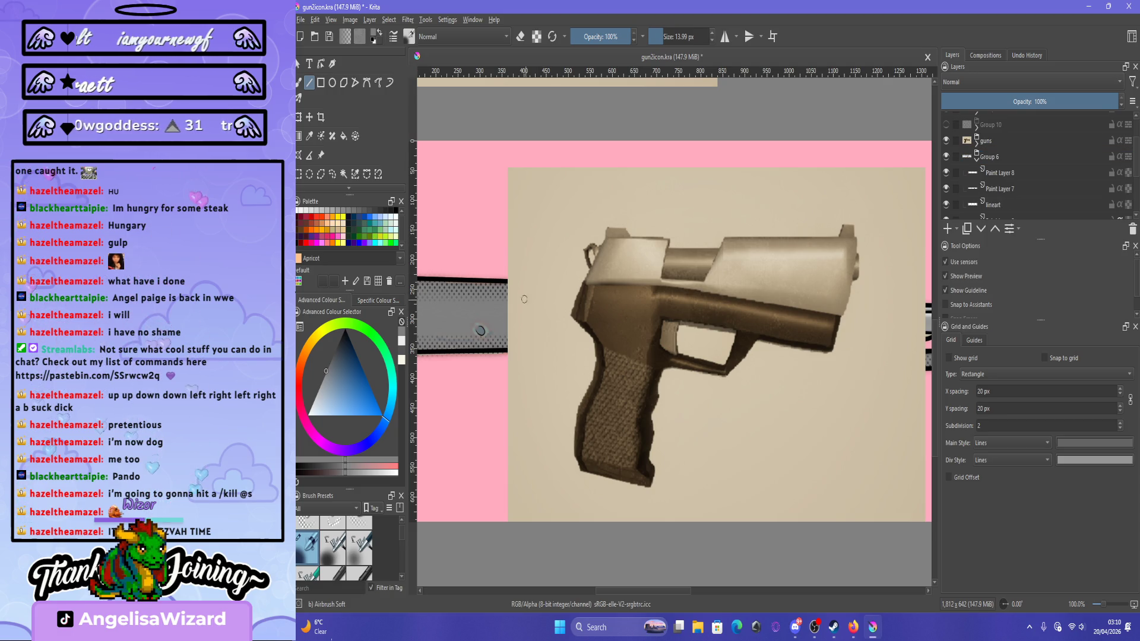
Reset the colour to black, delete Paint Layer 15, and choose the 40 px Basic-5 Size preset.
key(d)
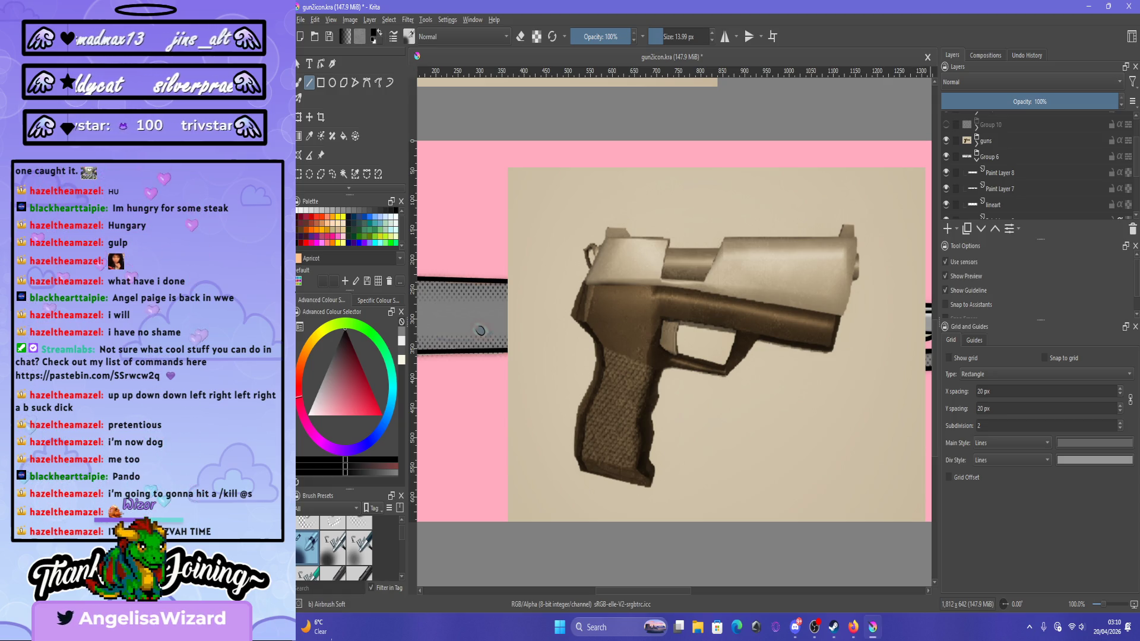
click(985, 141)
click(976, 143)
key(shift+Delete)
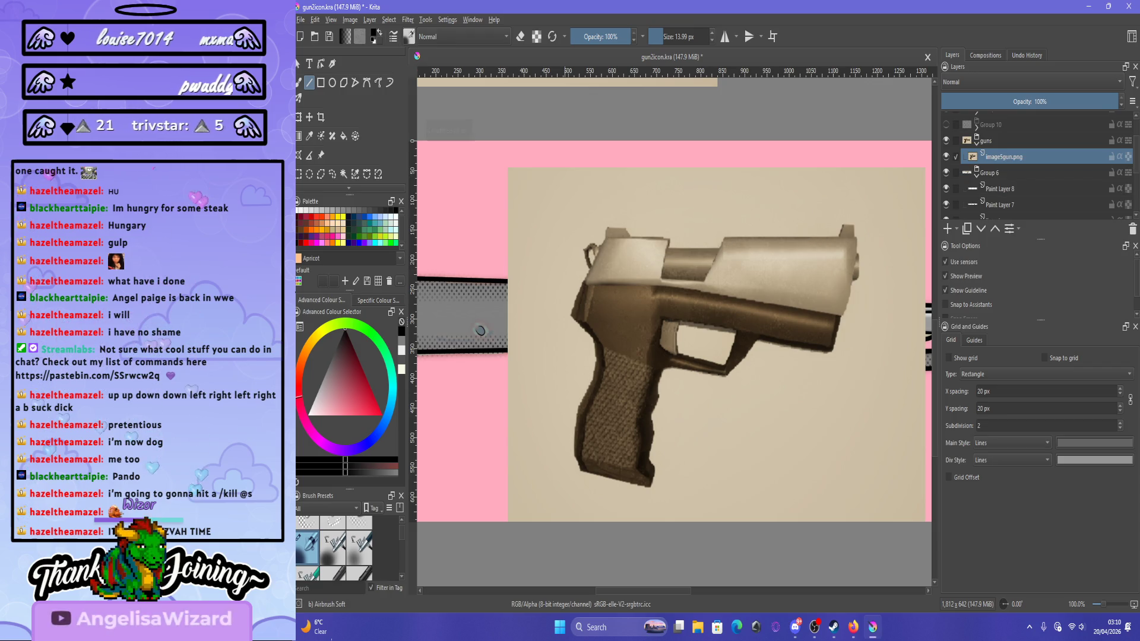
key(F6)
click(552, 119)
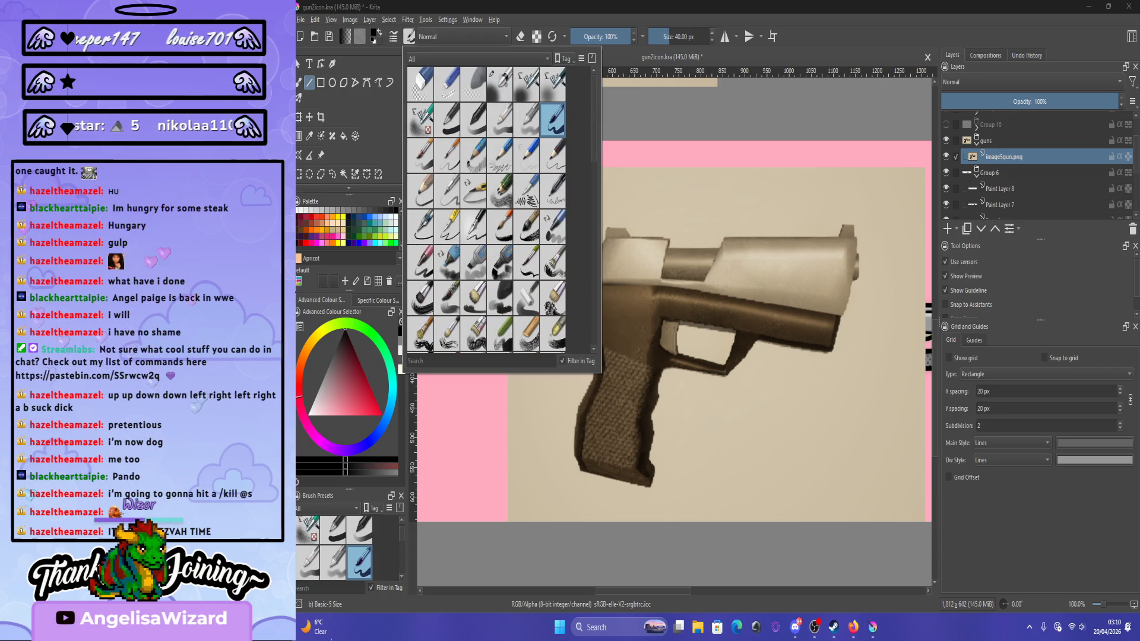
click(691, 126)
key(shift+Delete)
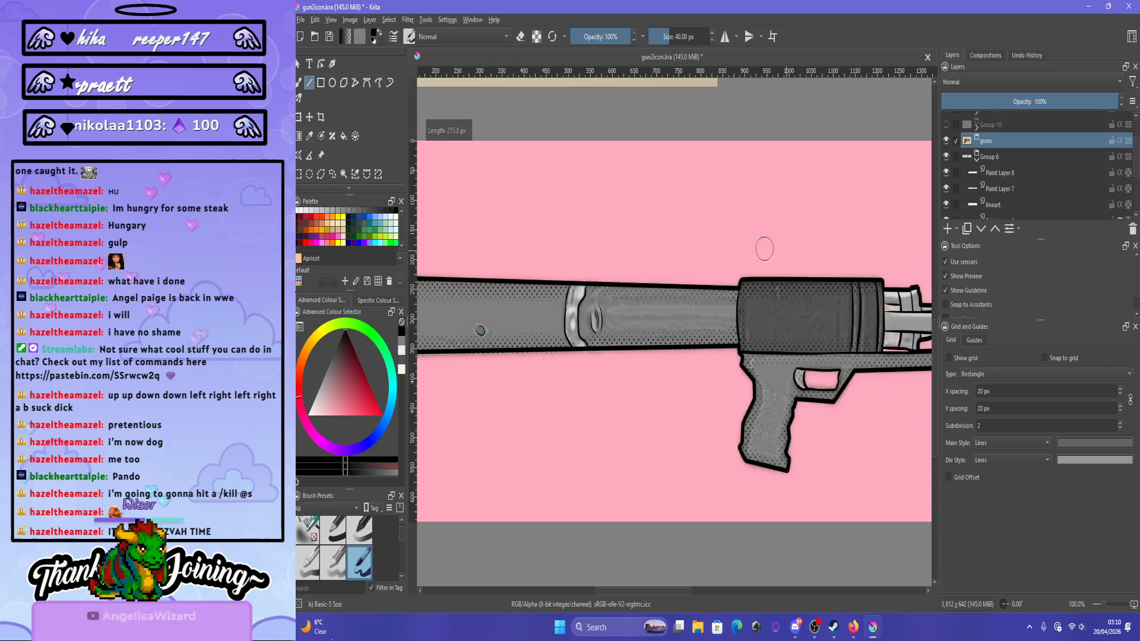
key(ctrl+z)
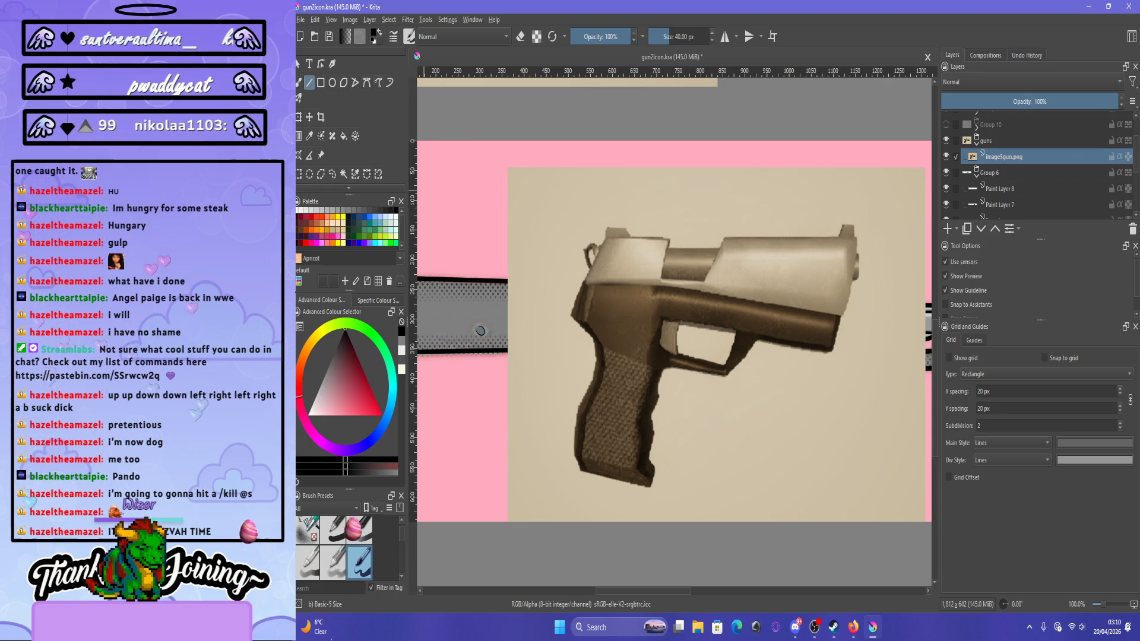
click(379, 82)
drag(691, 237, 813, 238)
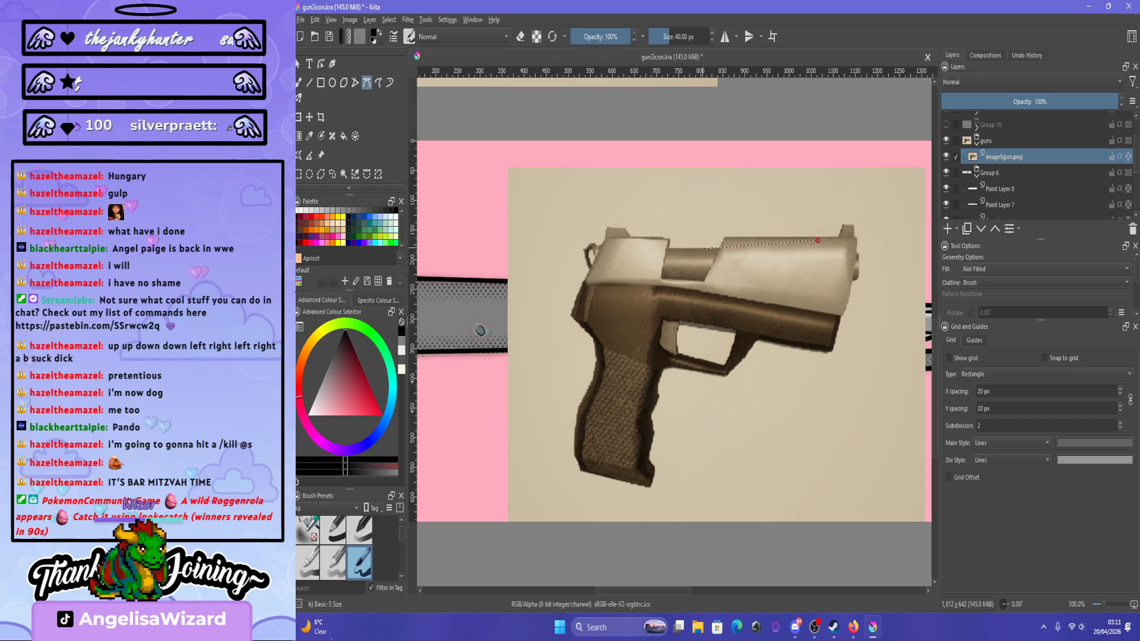
click(818, 240)
click(705, 248)
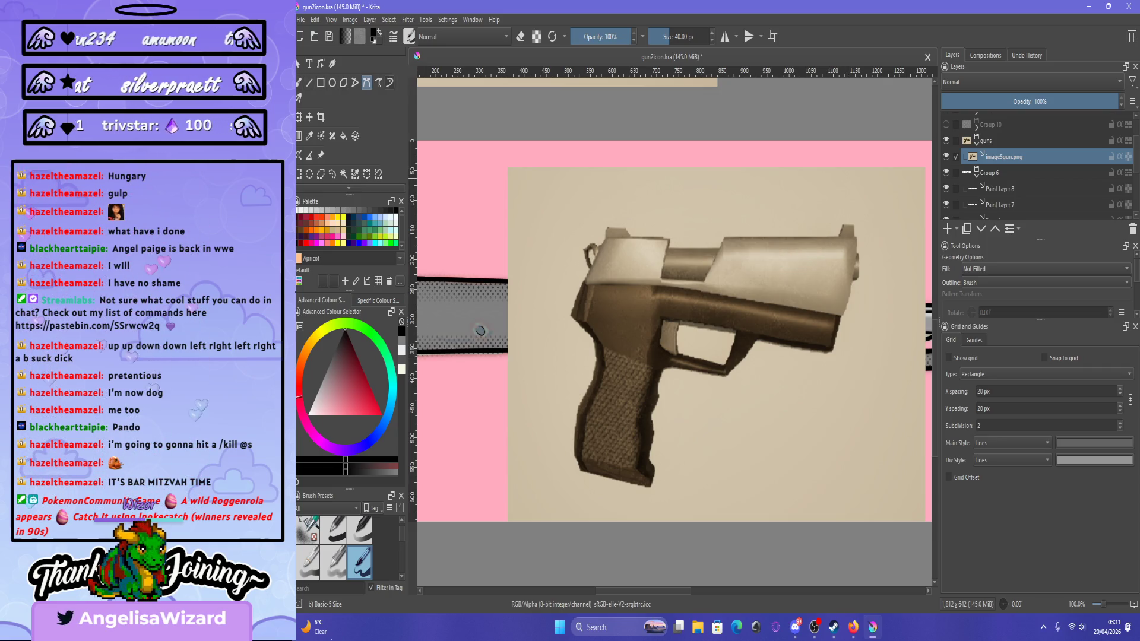
click(389, 82)
key(shift+Delete)
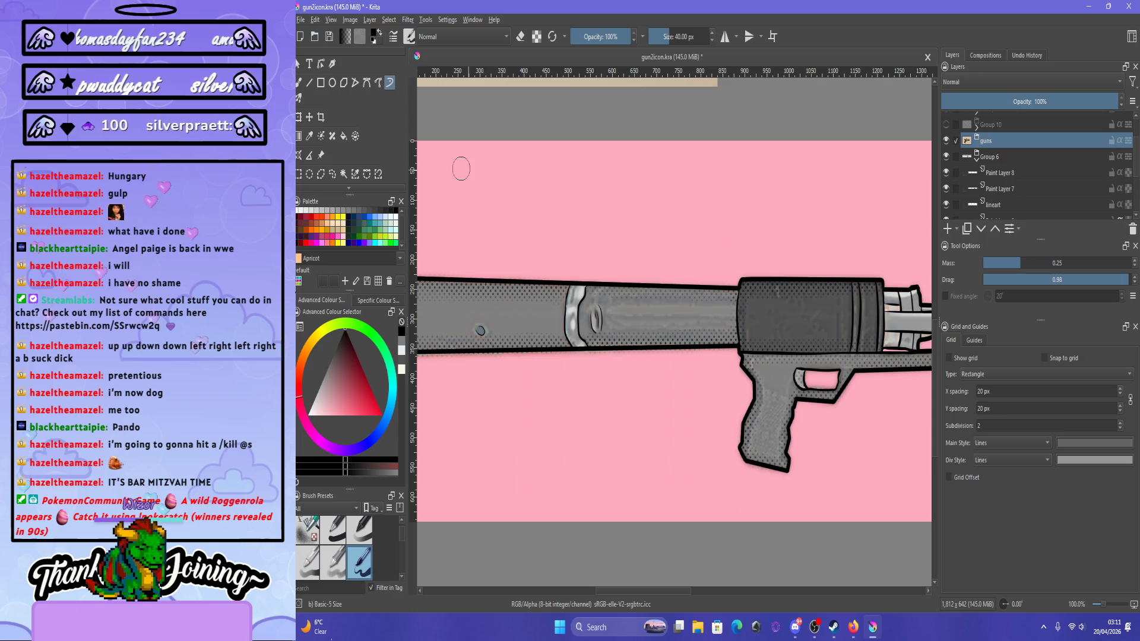
key(ctrl+z)
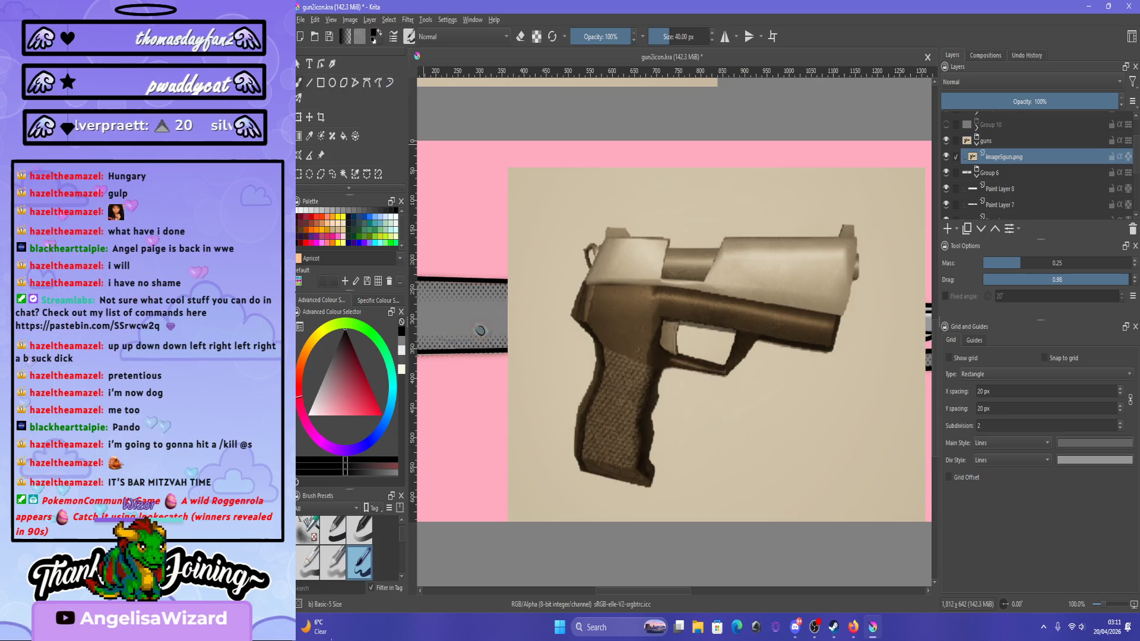
key(b)
scroll(774, 230, up, 1)
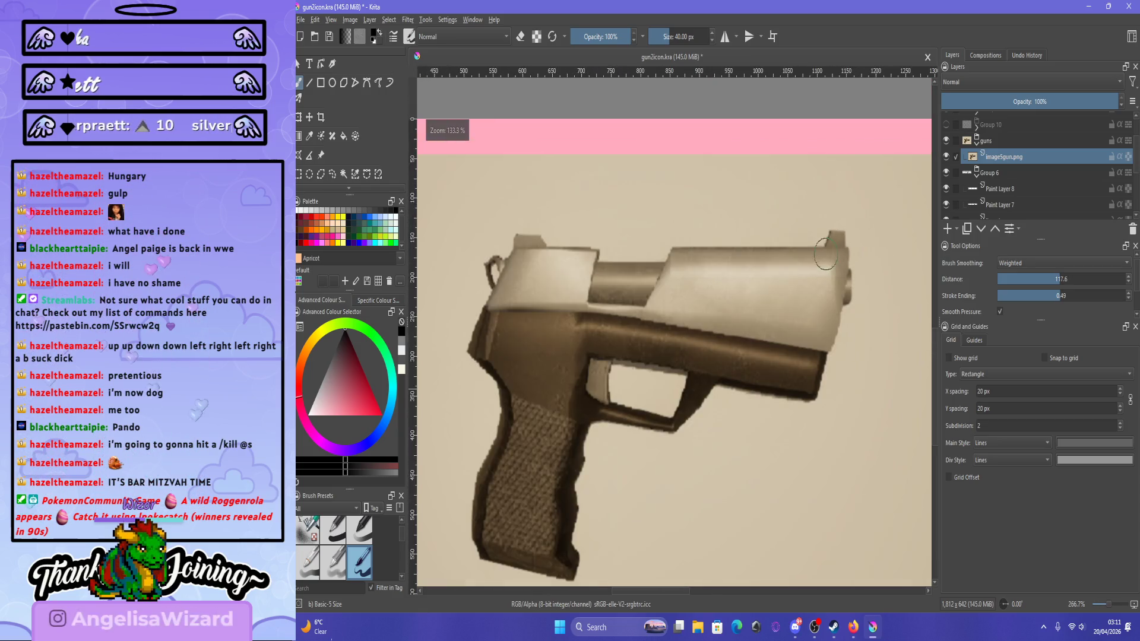
key(v)
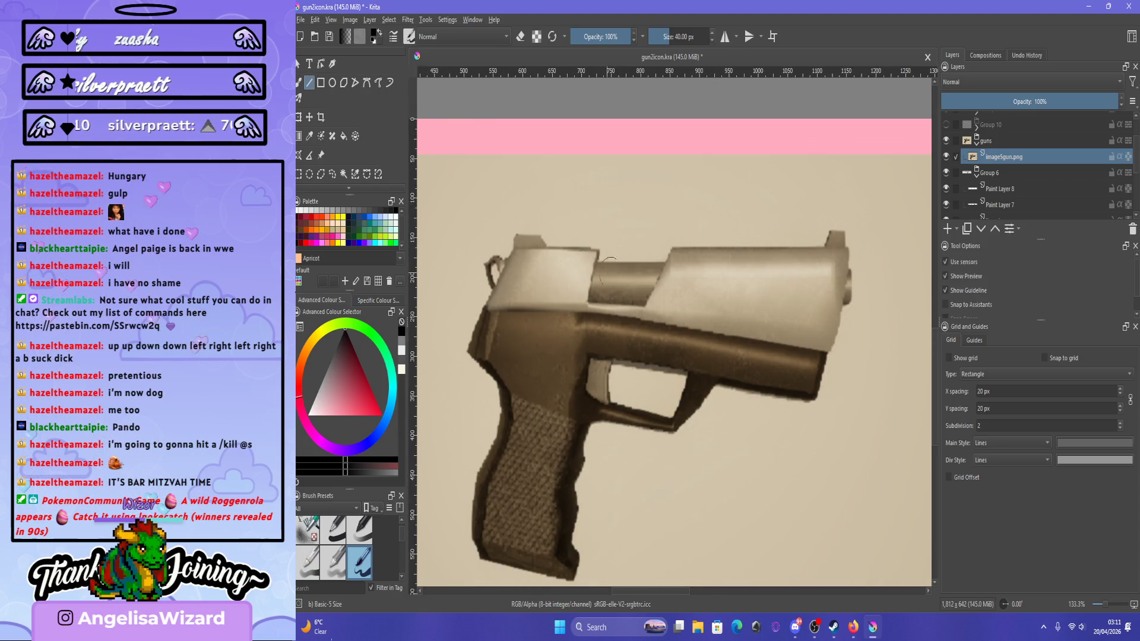
scroll(689, 351, up, 2)
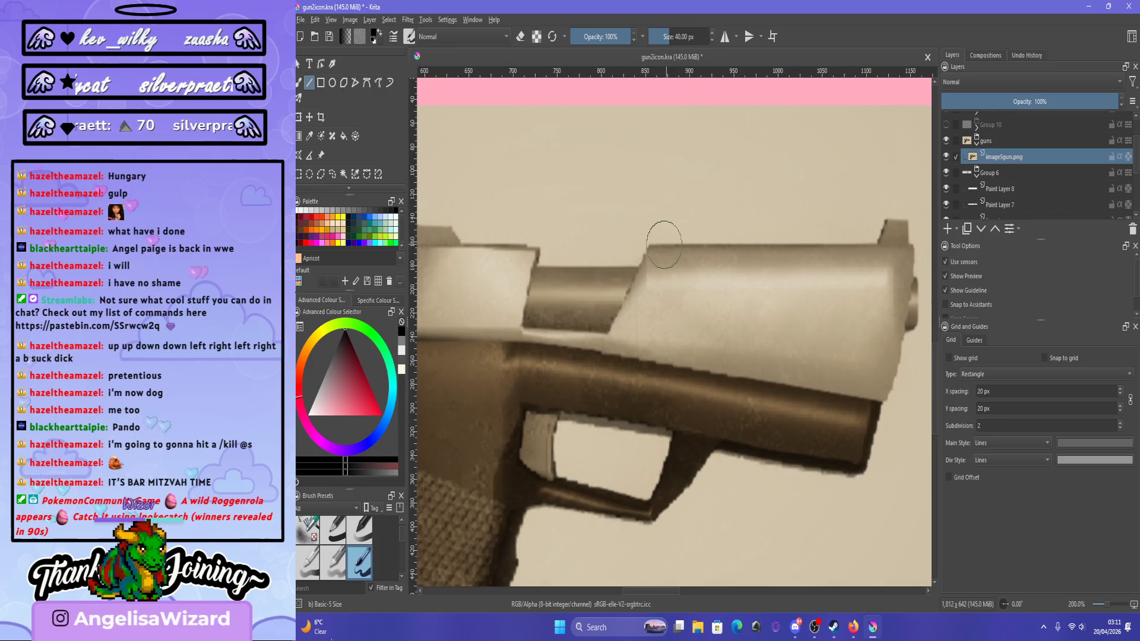
drag(646, 244, 874, 244)
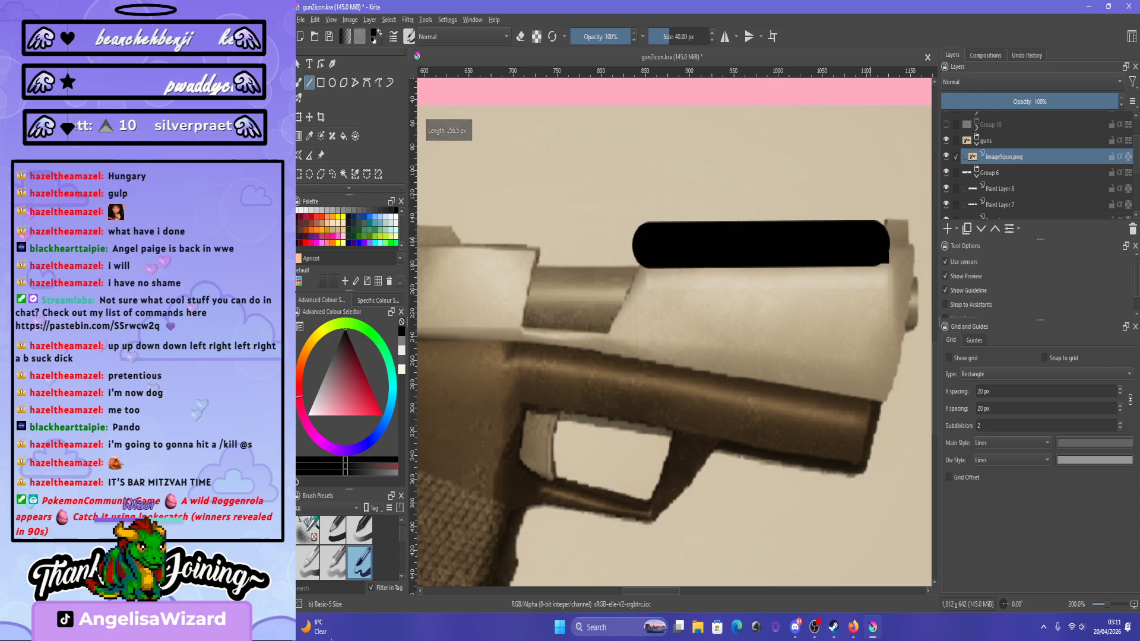
Redo the slide outline at about 17 px: a straight top line plus a short segment from the diagonal.
key(ctrl+z)
click(663, 36)
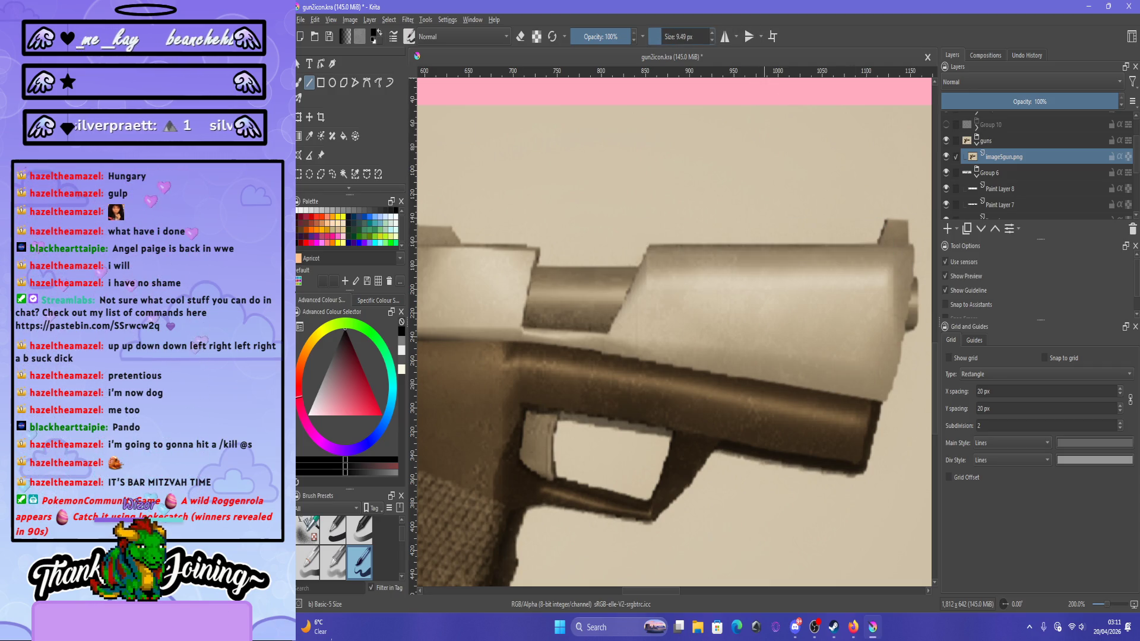
mouse_move(649, 244)
mouse_down()
mouse_move(865, 245)
mouse_move(885, 219)
mouse_up()
scroll(885, 219, down, 5)
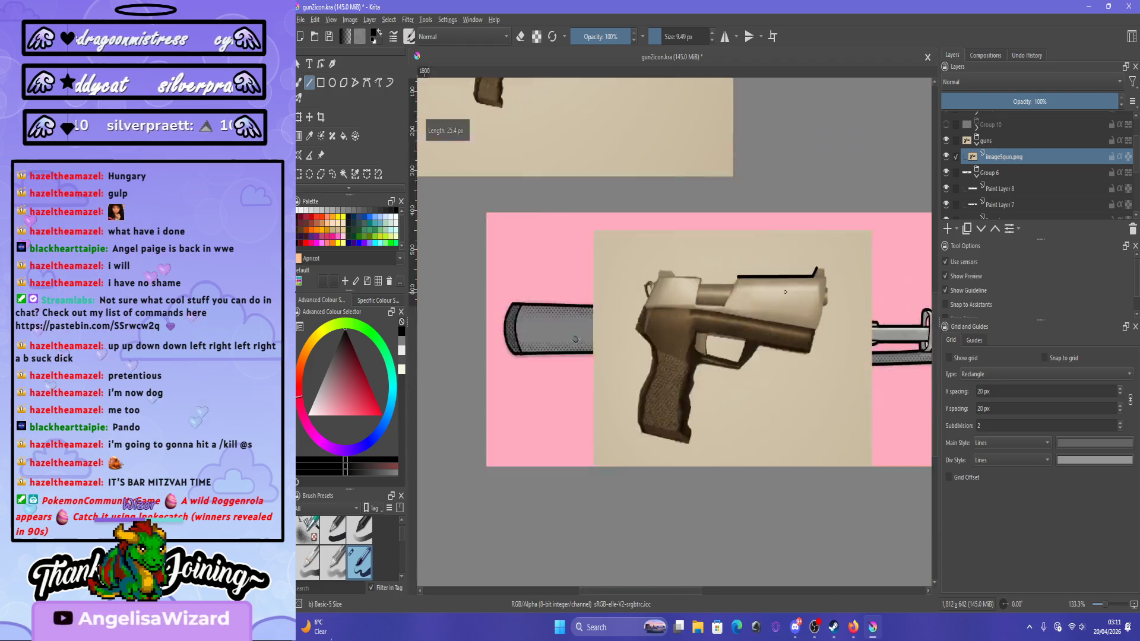
scroll(772, 236, up, 6)
scroll(772, 236, up, 2)
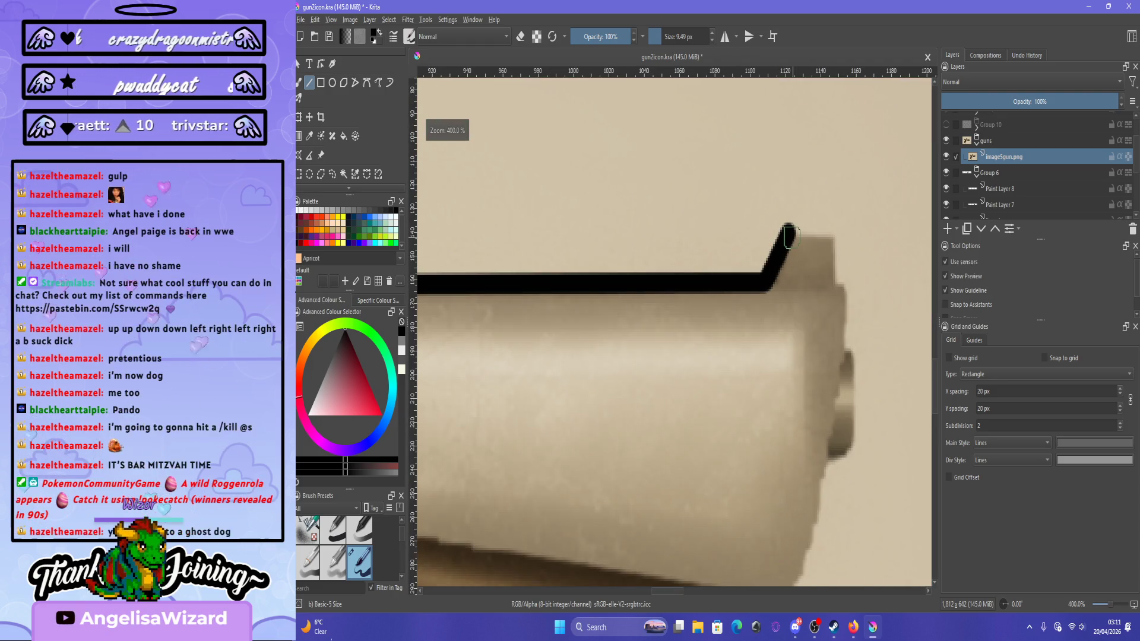
mouse_move(785, 228)
mouse_down()
mouse_move(831, 236)
mouse_move(881, 266)
mouse_up()
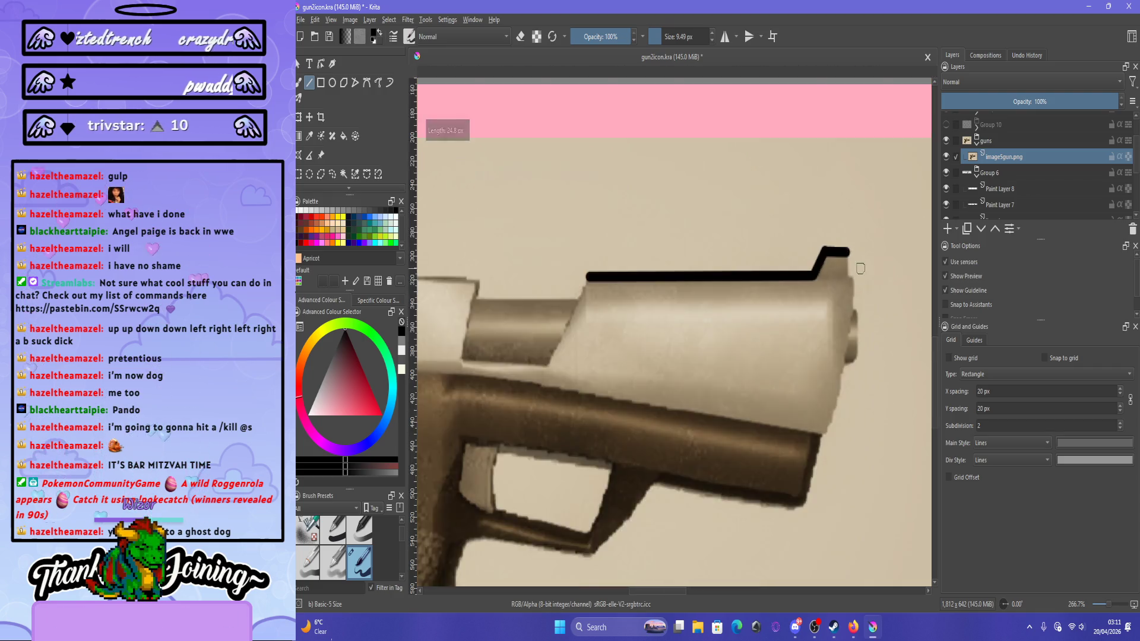
scroll(881, 266, down, 6)
scroll(880, 284, up, 6)
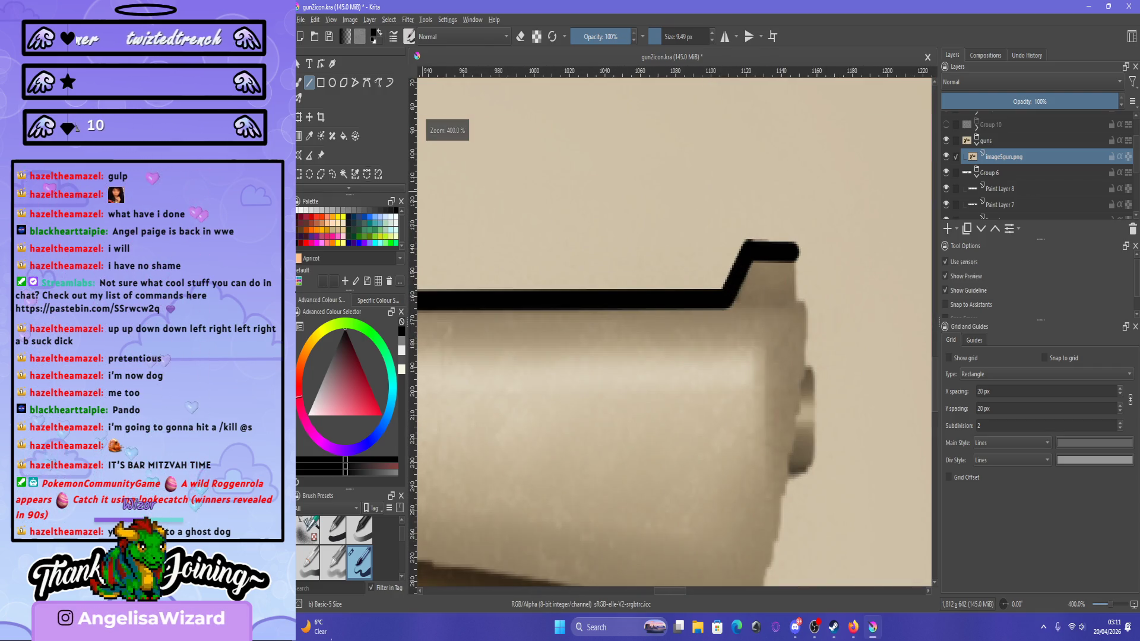
click(378, 82)
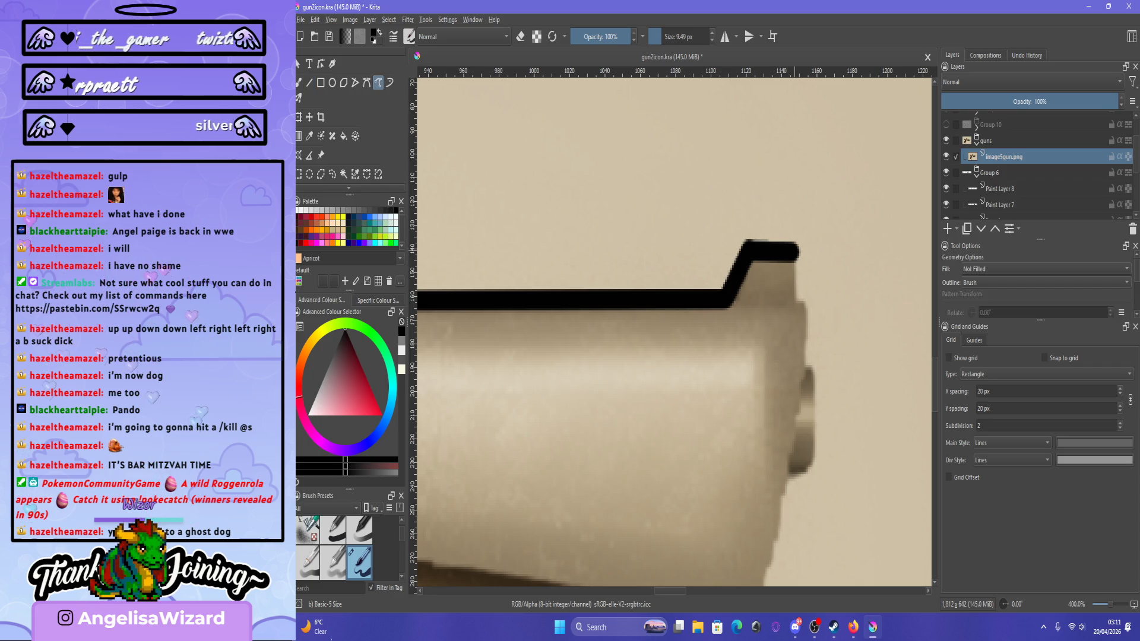
Stroke a black outline down the slide's raised front end and front face.
drag(796, 270, 800, 363)
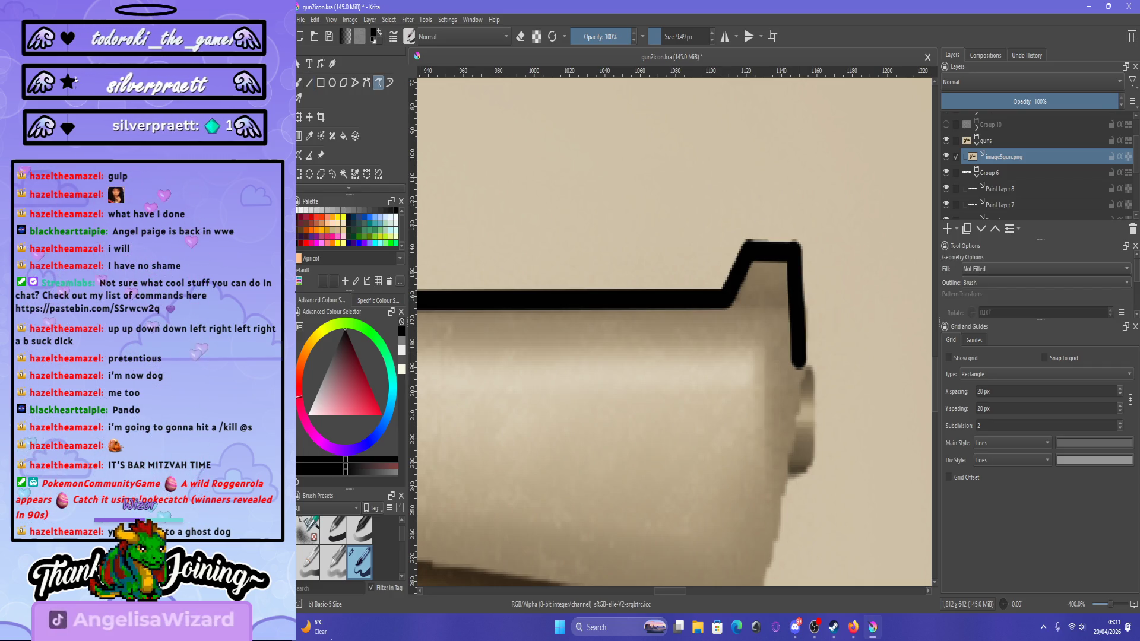
key(ctrl+z)
drag(795, 240, 809, 371)
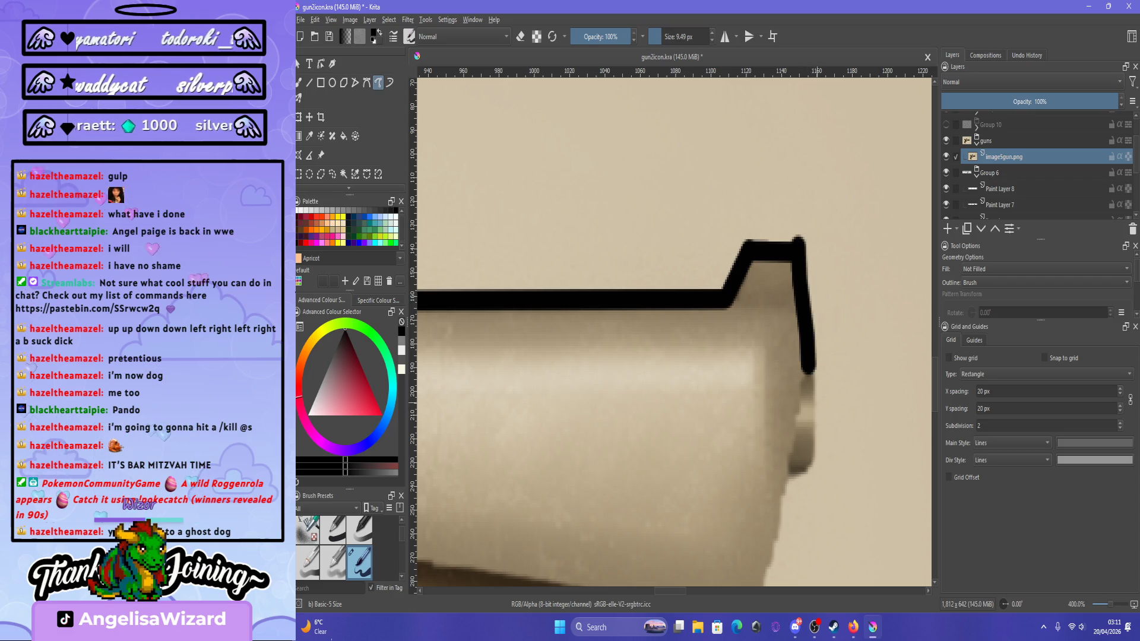
key(ctrl+z)
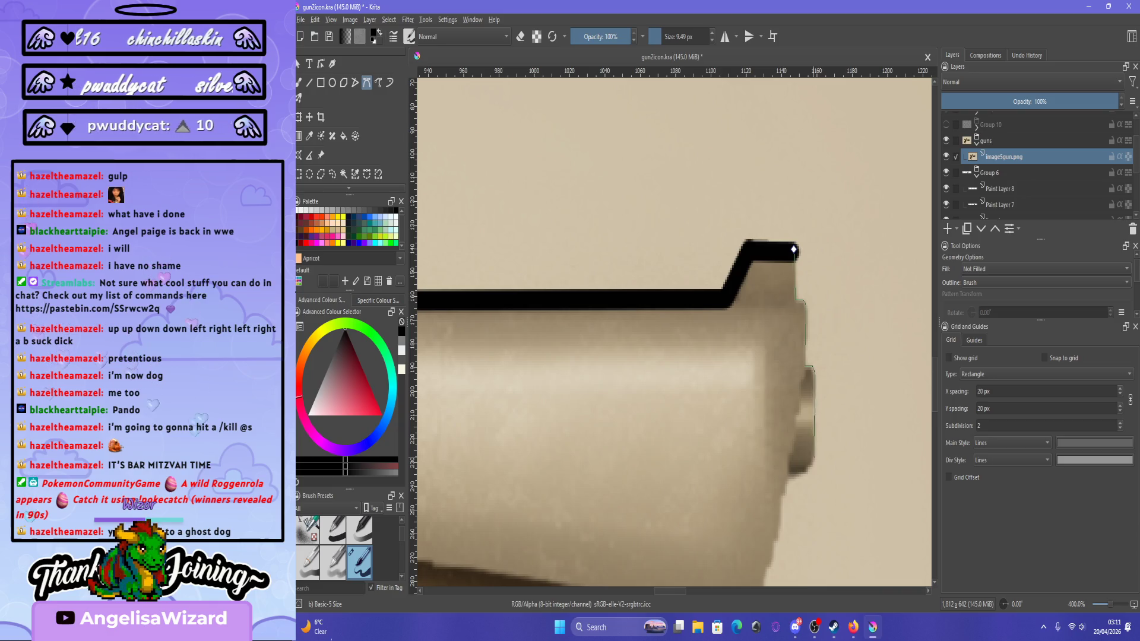
scroll(674, 332, down, 2)
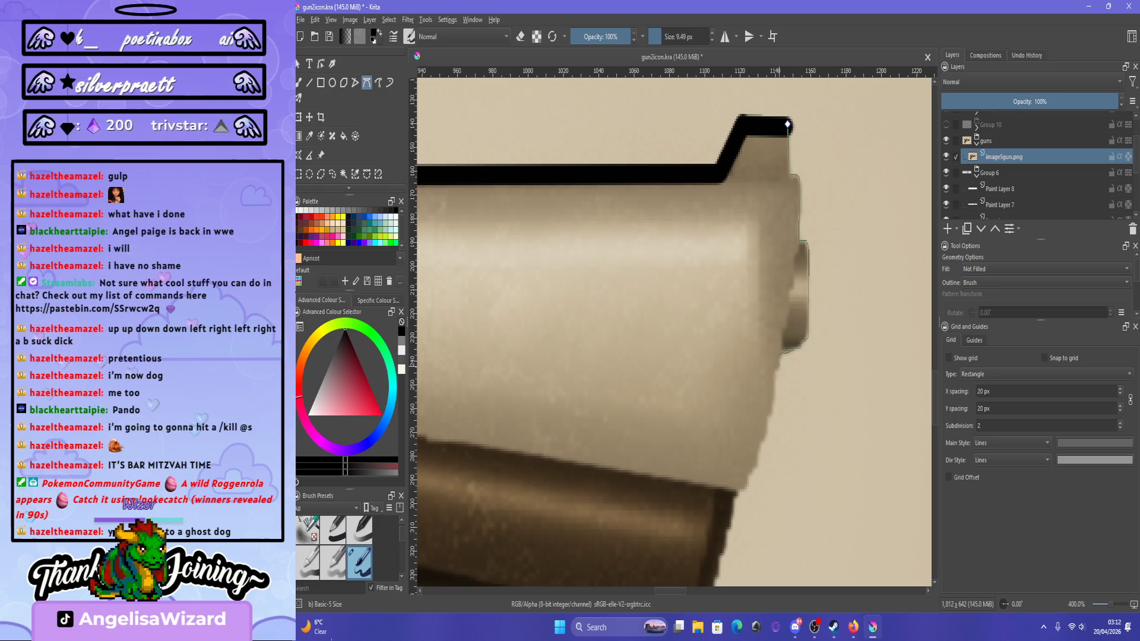
key(Return)
Begin a new Bezier path from the slide's front corner along the barrel's underside.
scroll(673, 333, down, 5)
scroll(674, 333, up, 5)
scroll(674, 332, down, 5)
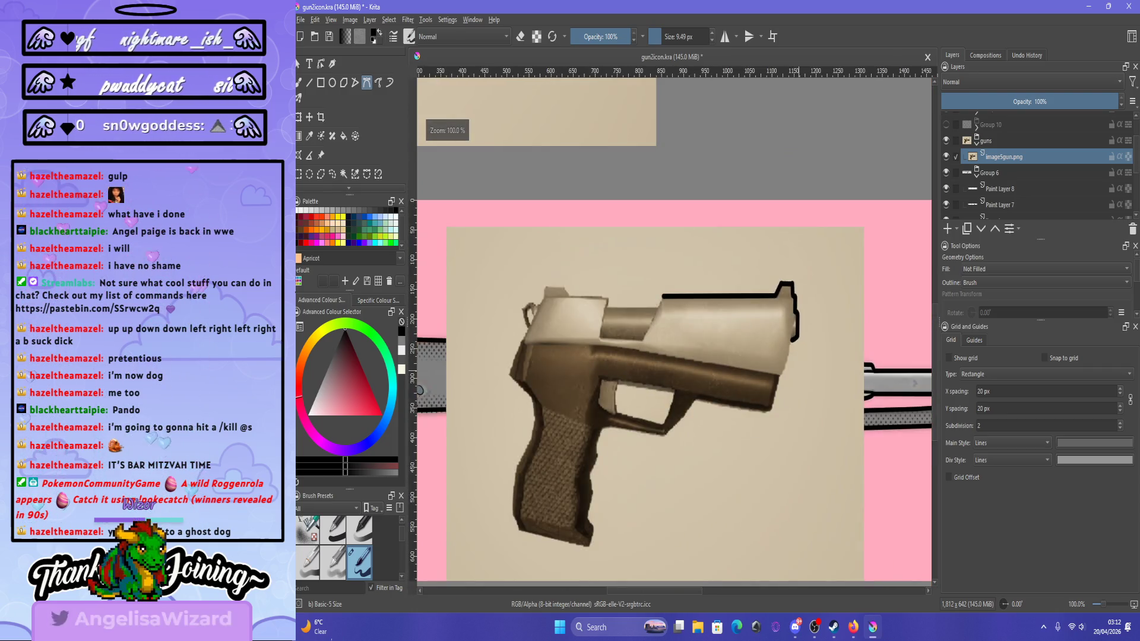
scroll(798, 370, down, 2)
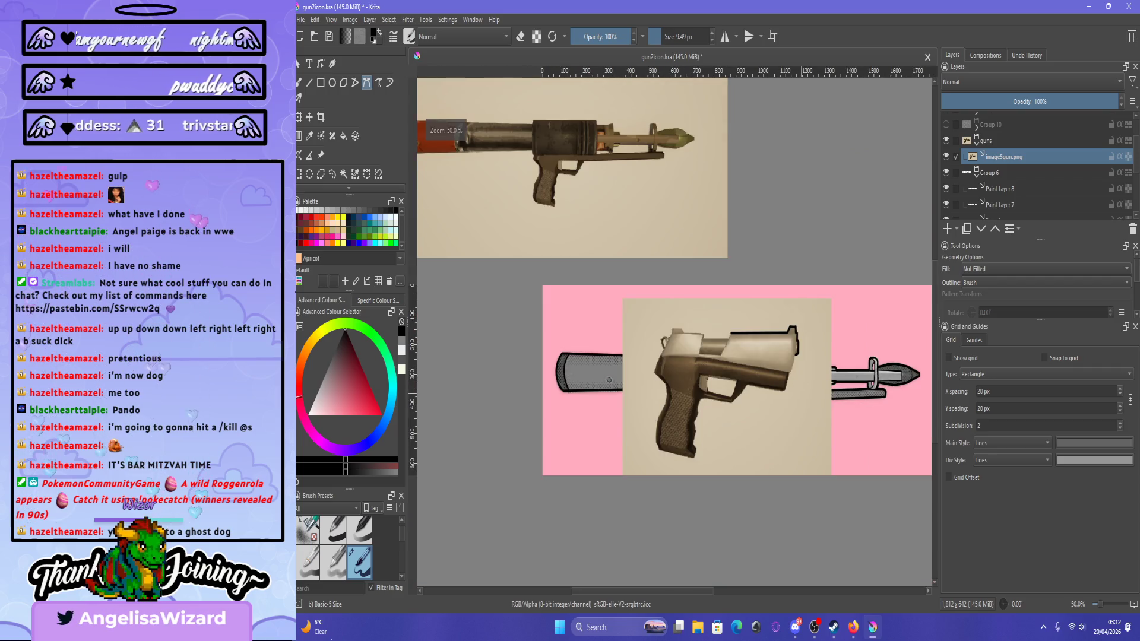
scroll(796, 371, up, 5)
scroll(795, 371, down, 2)
scroll(795, 371, up, 2)
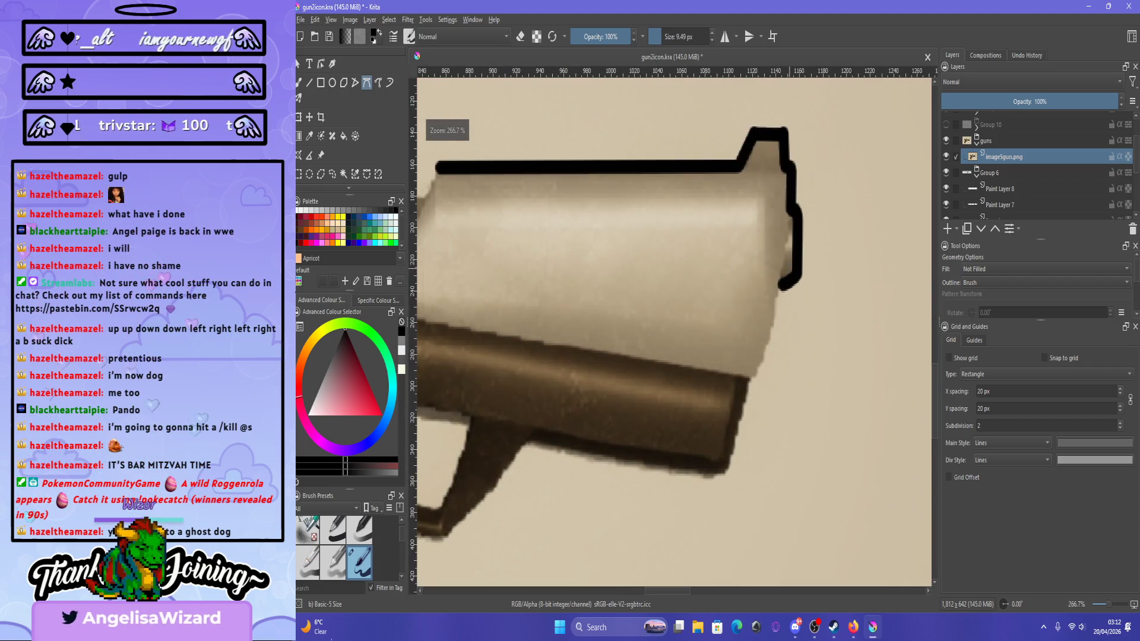
click(778, 288)
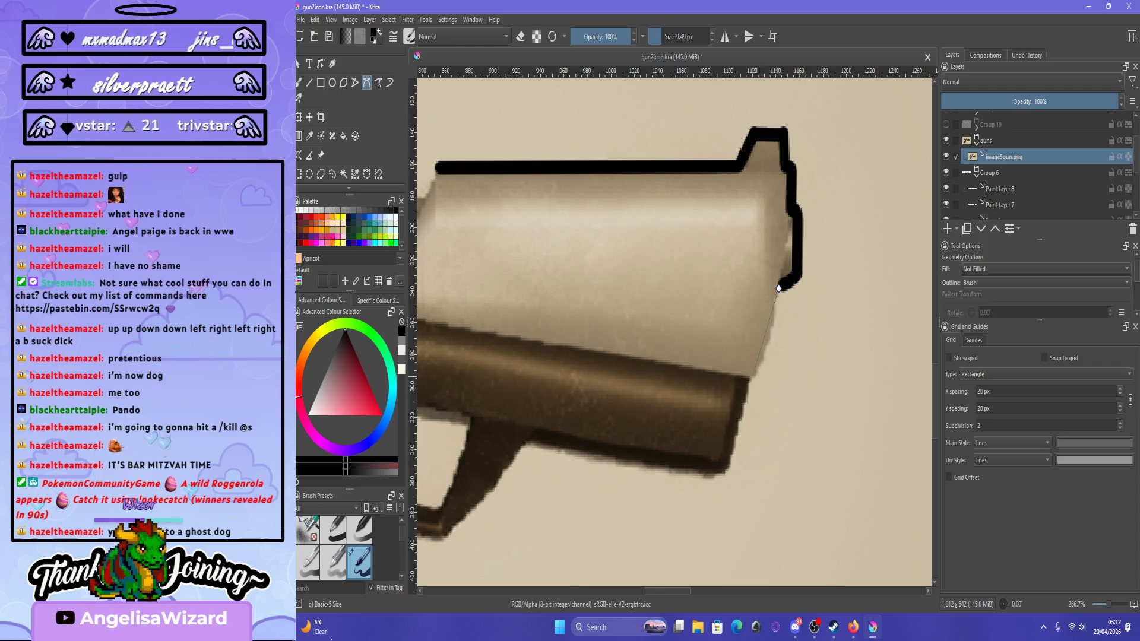
drag(745, 379, 760, 374)
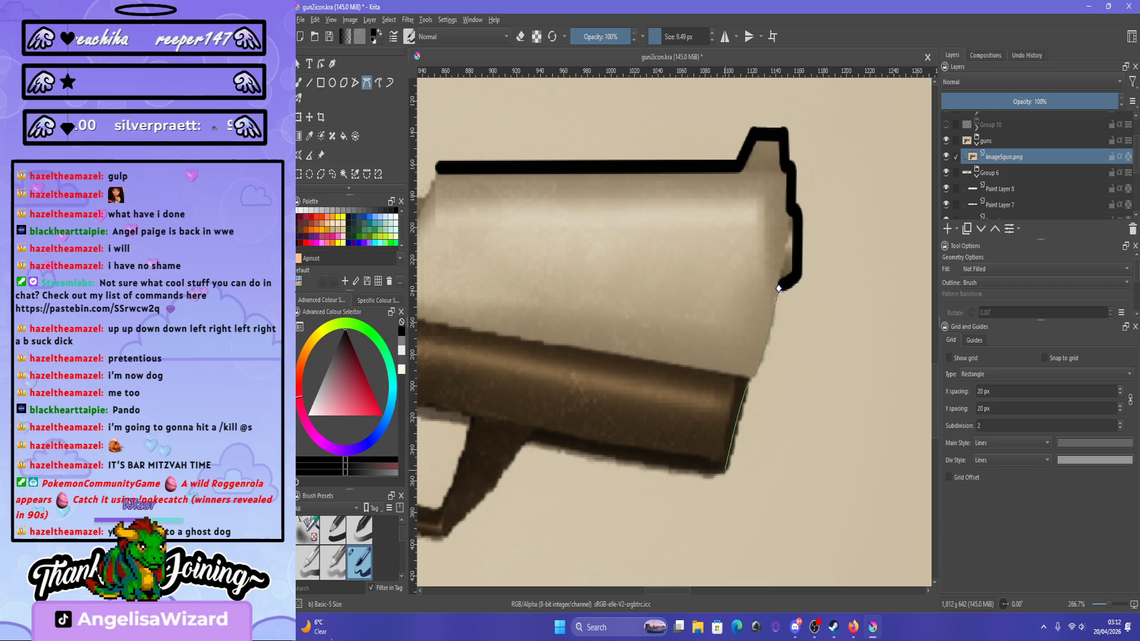
drag(725, 472, 732, 472)
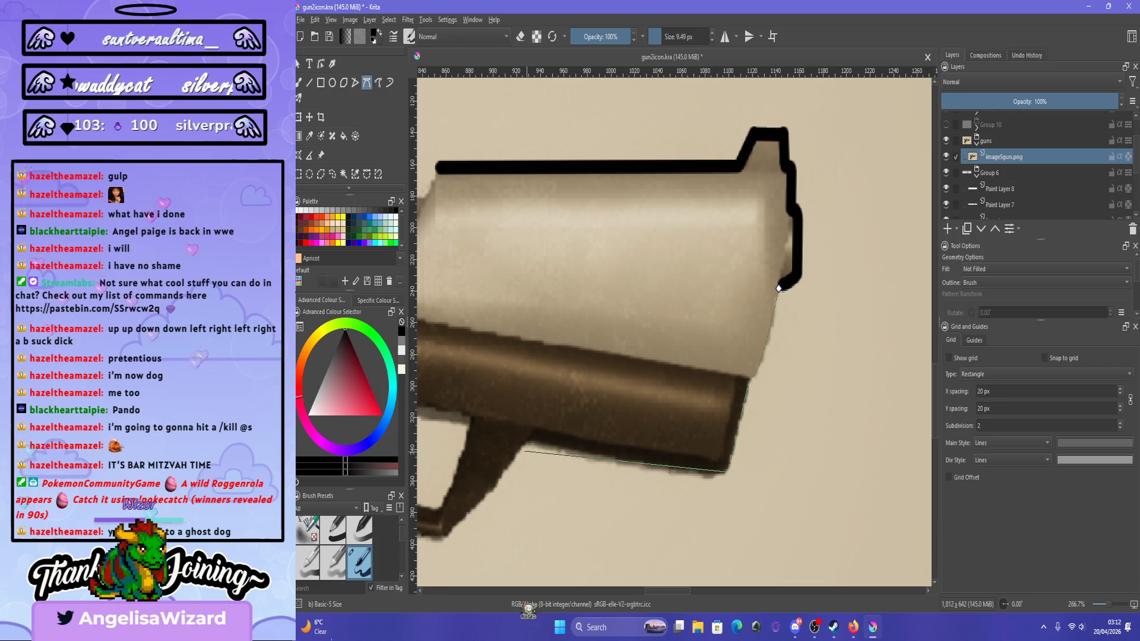
scroll(603, 505, down, 5)
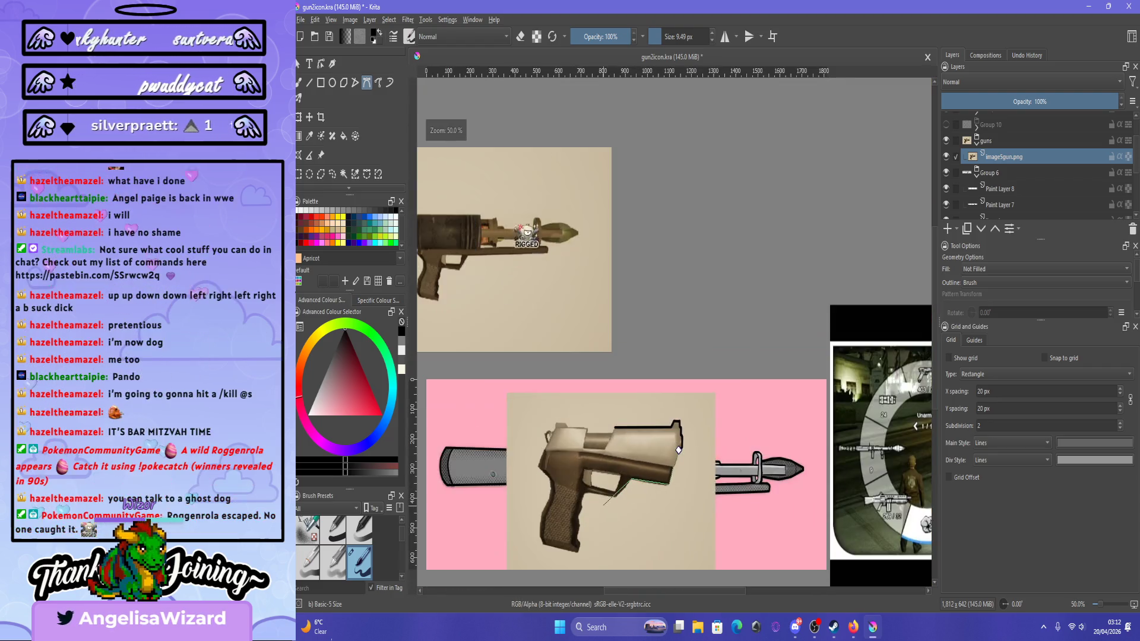
Extend the barrel-underside path to the trigger guard and finish it as a black stroke.
scroll(629, 475, down, 2)
scroll(654, 449, up, 6)
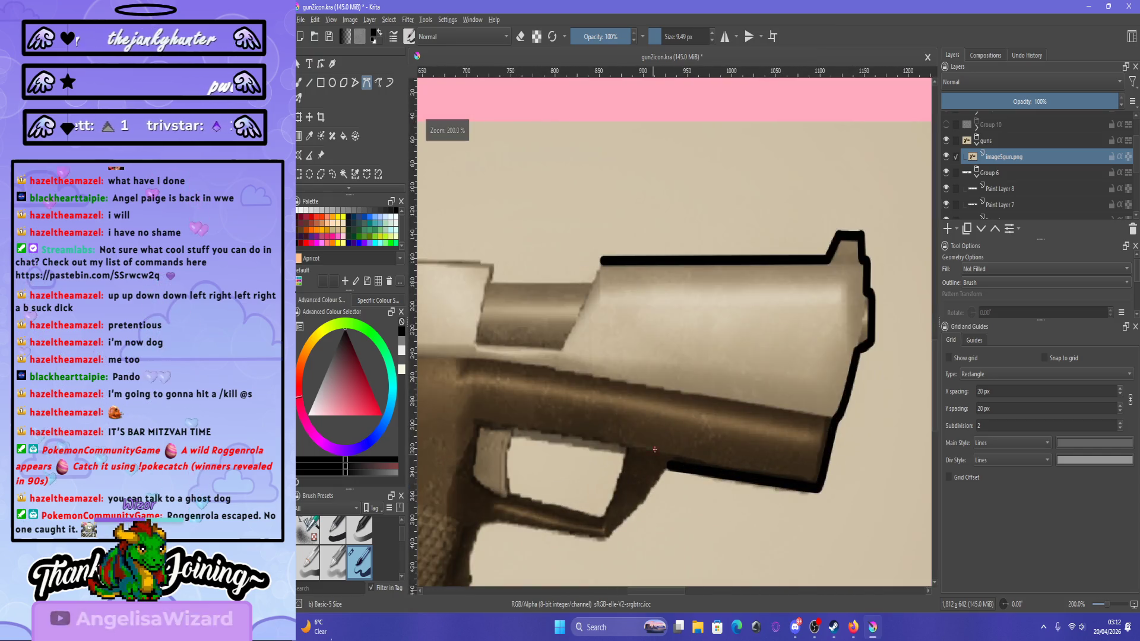
scroll(654, 450, down, 4)
scroll(629, 333, up, 3)
scroll(629, 332, down, 3)
scroll(700, 343, up, 5)
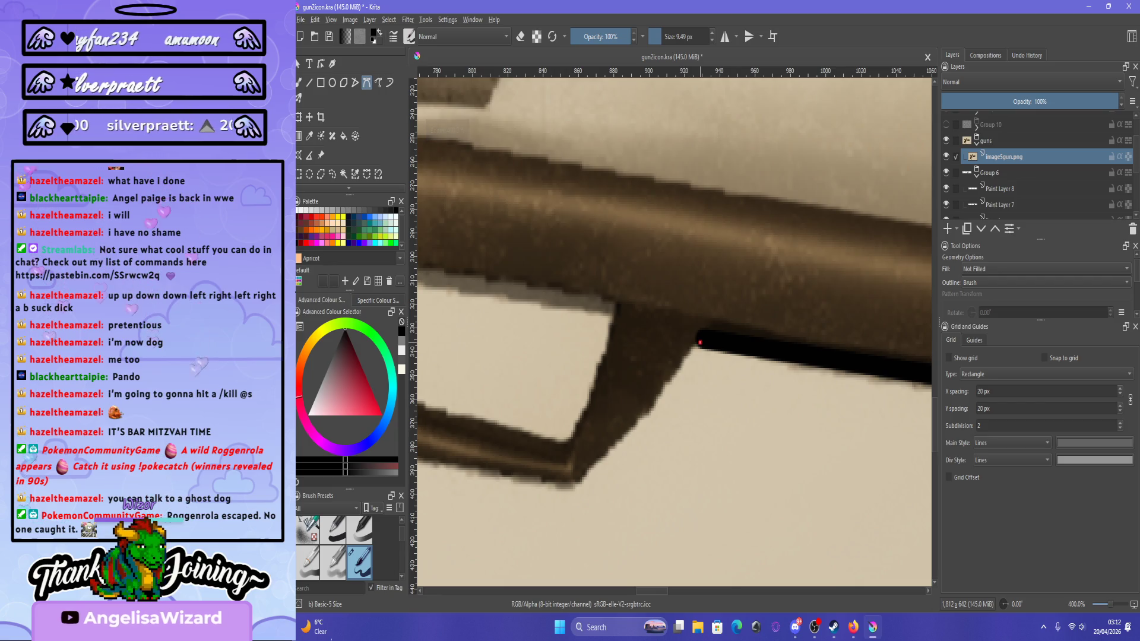
drag(578, 479, 586, 487)
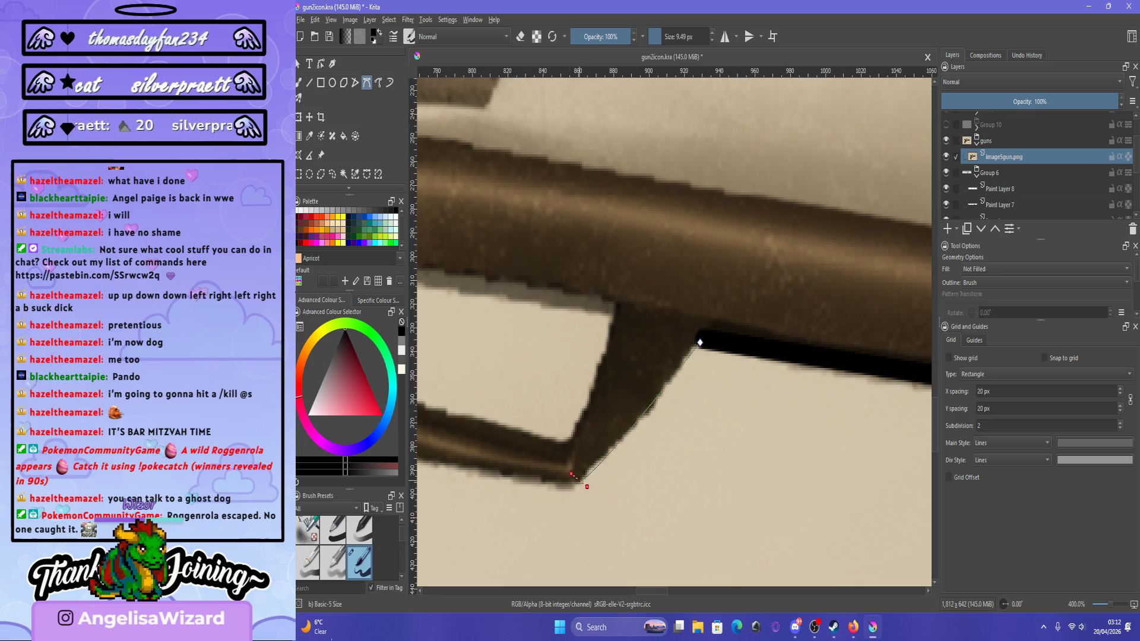
scroll(699, 343, down, 2)
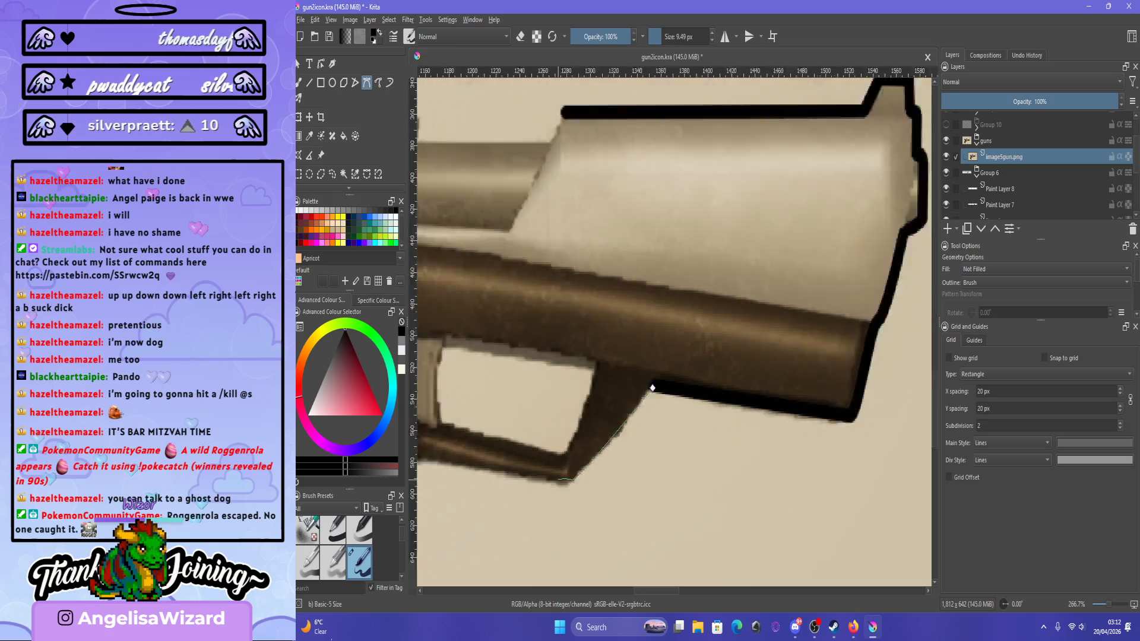
scroll(693, 376, up, 1)
scroll(718, 318, down, 2)
scroll(577, 387, up, 1)
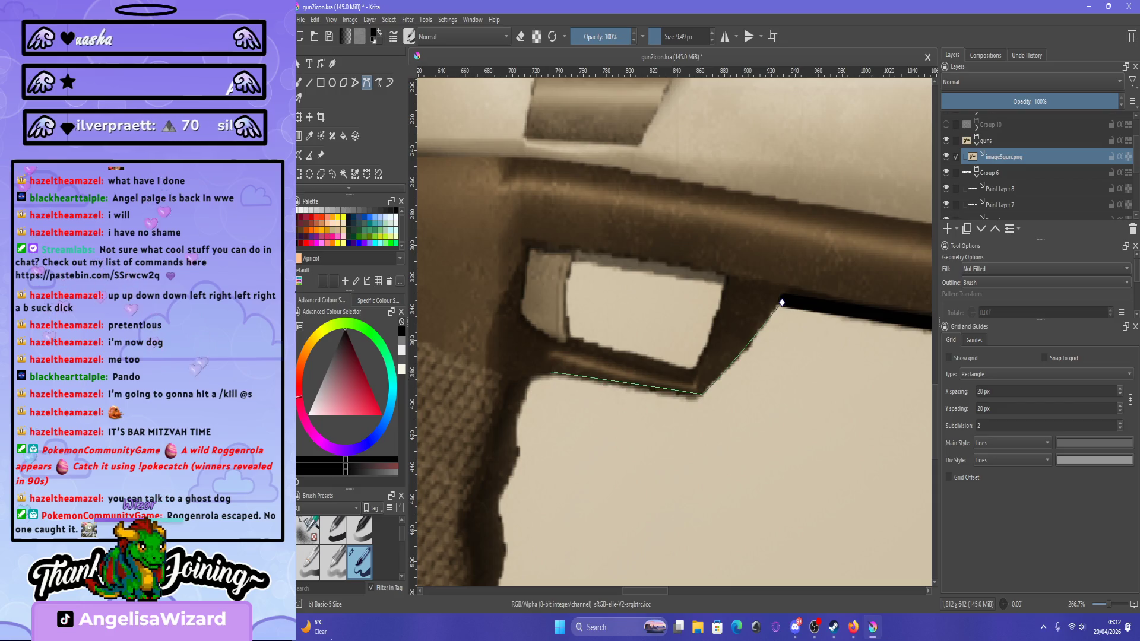
click(782, 302)
Trace a new curved path from behind the trigger guard down the grip's front edge.
scroll(782, 302, down, 3)
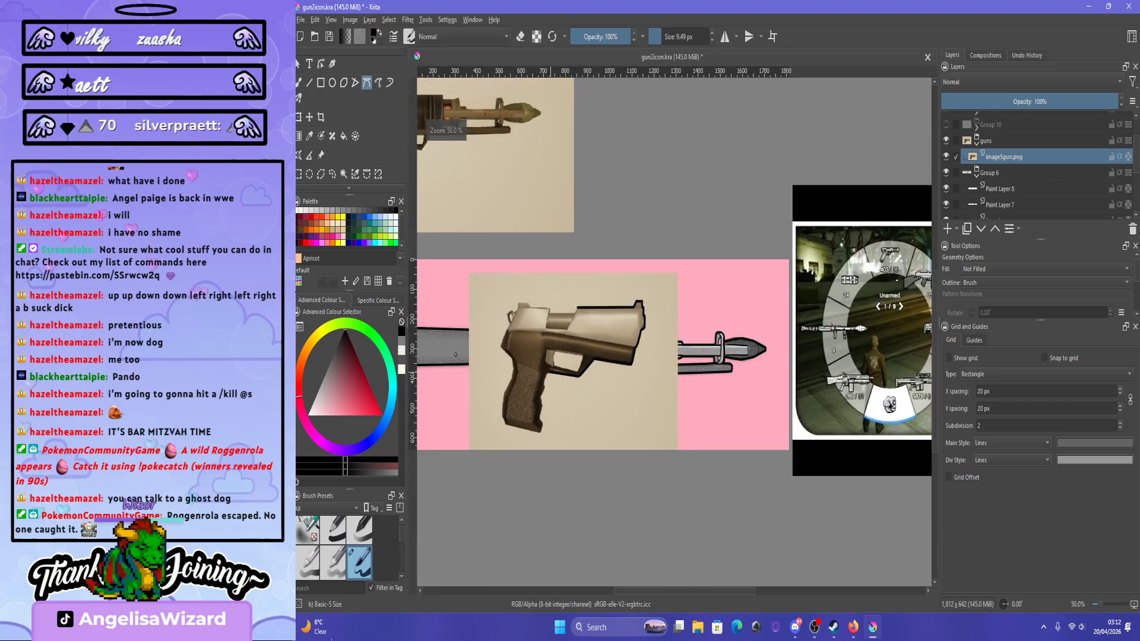
scroll(782, 302, up, 3)
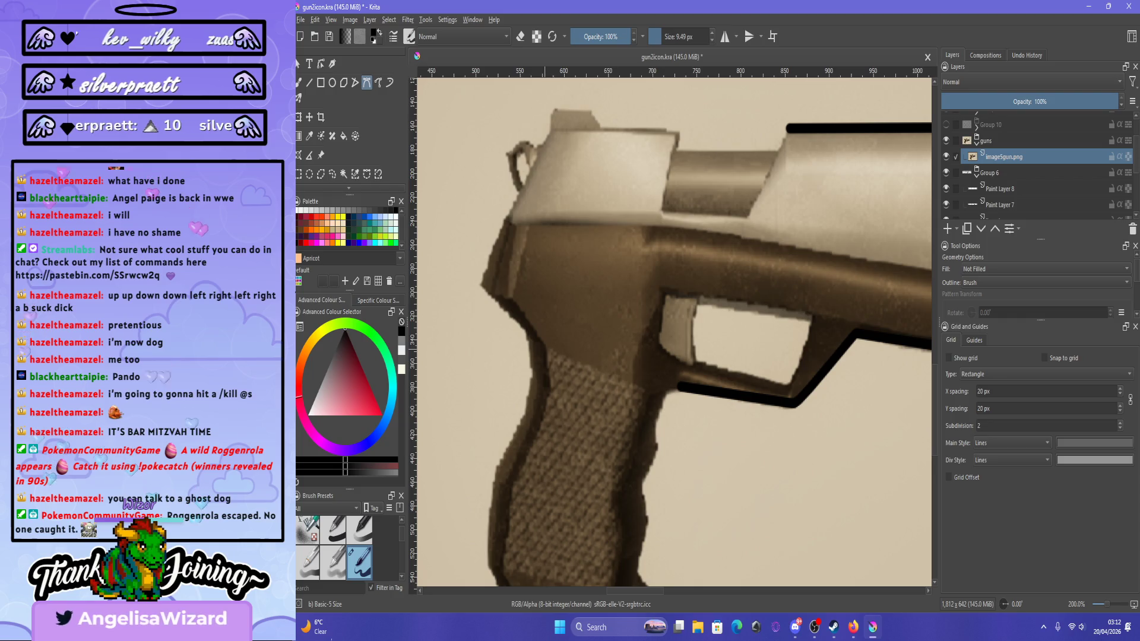
scroll(704, 429, up, 1)
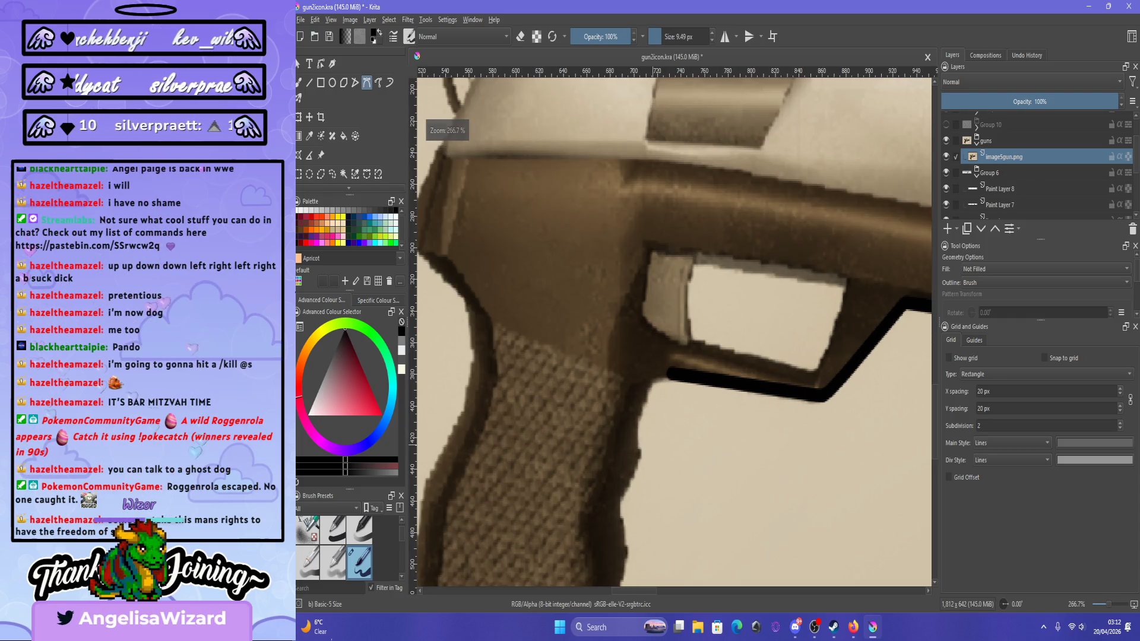
scroll(677, 297, up, 1)
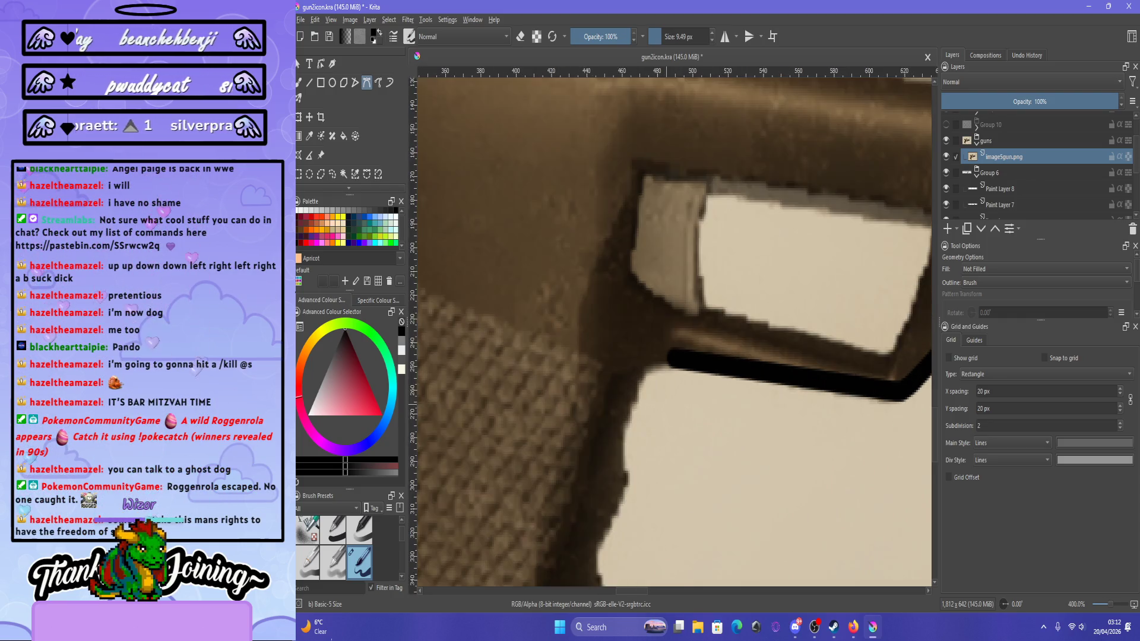
scroll(676, 297, down, 3)
scroll(647, 403, up, 3)
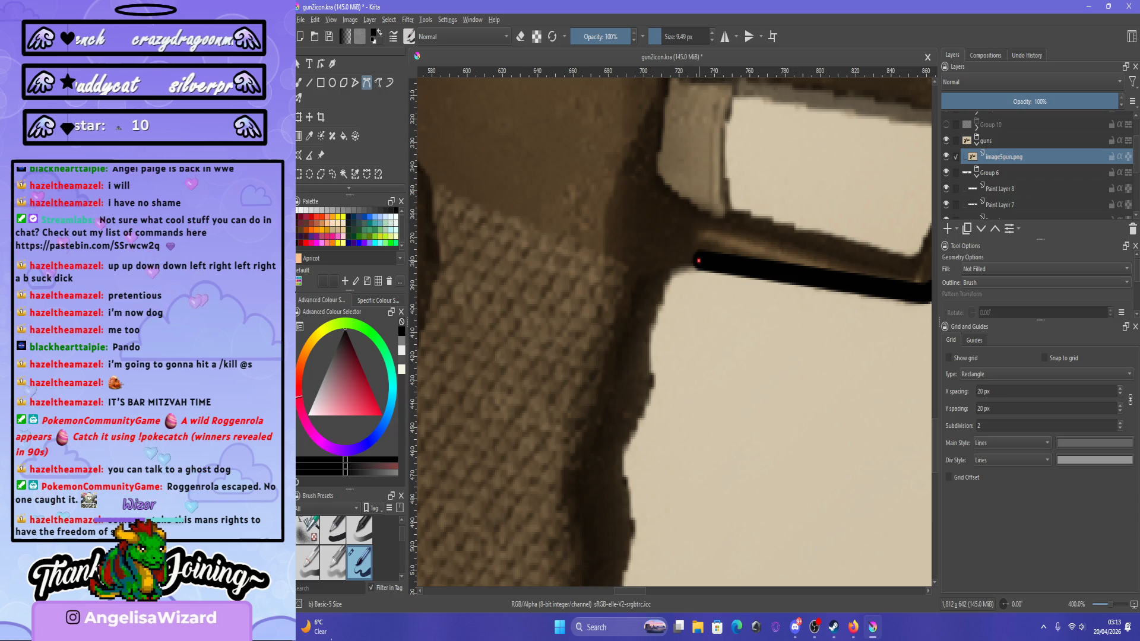
click(698, 261)
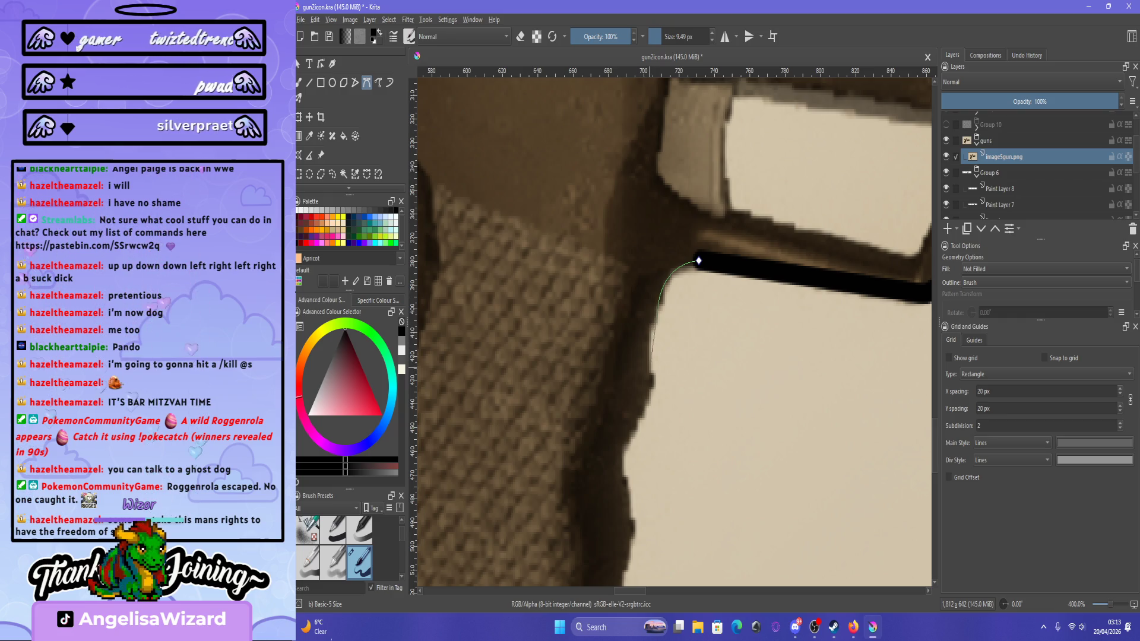
drag(650, 370, 658, 387)
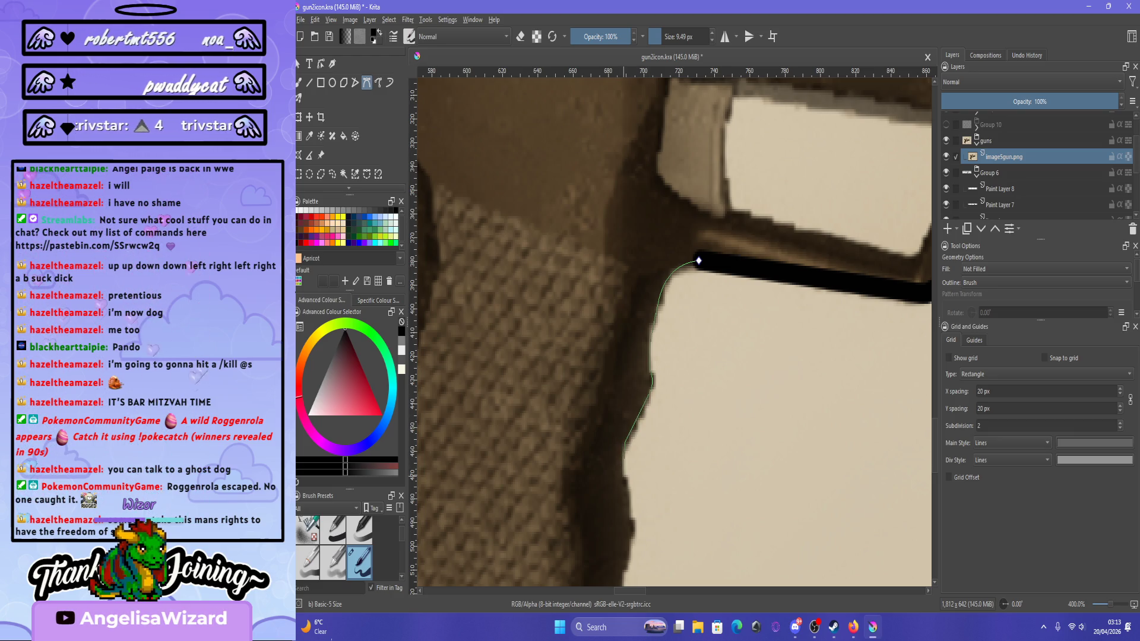
drag(631, 479, 632, 479)
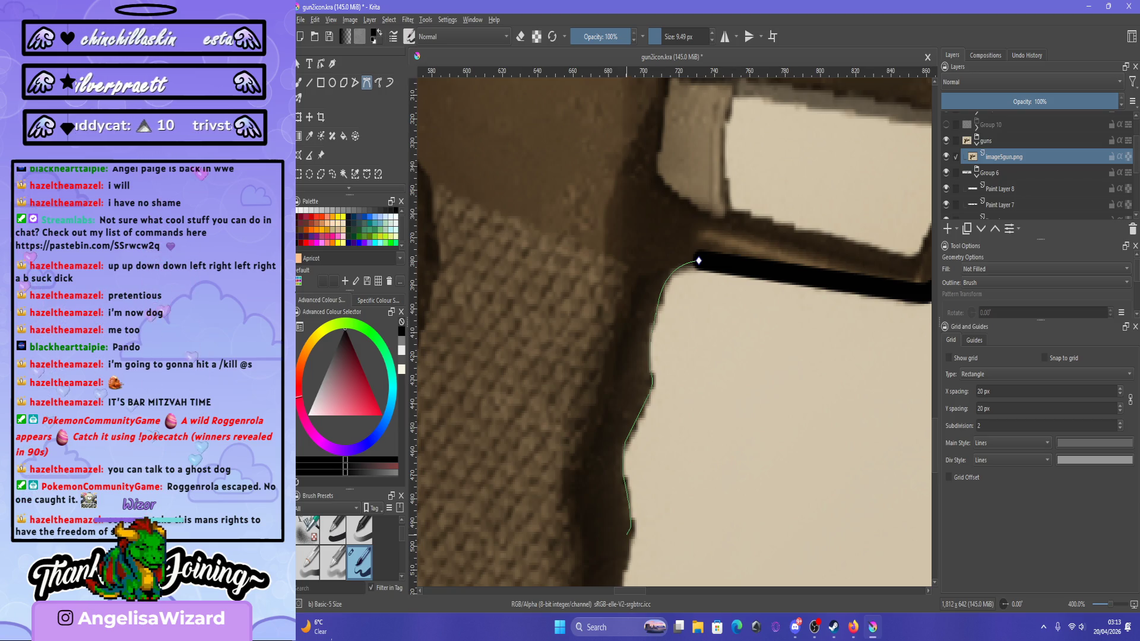
scroll(627, 533, down, 5)
scroll(653, 416, up, 5)
scroll(653, 415, down, 2)
scroll(668, 379, up, 2)
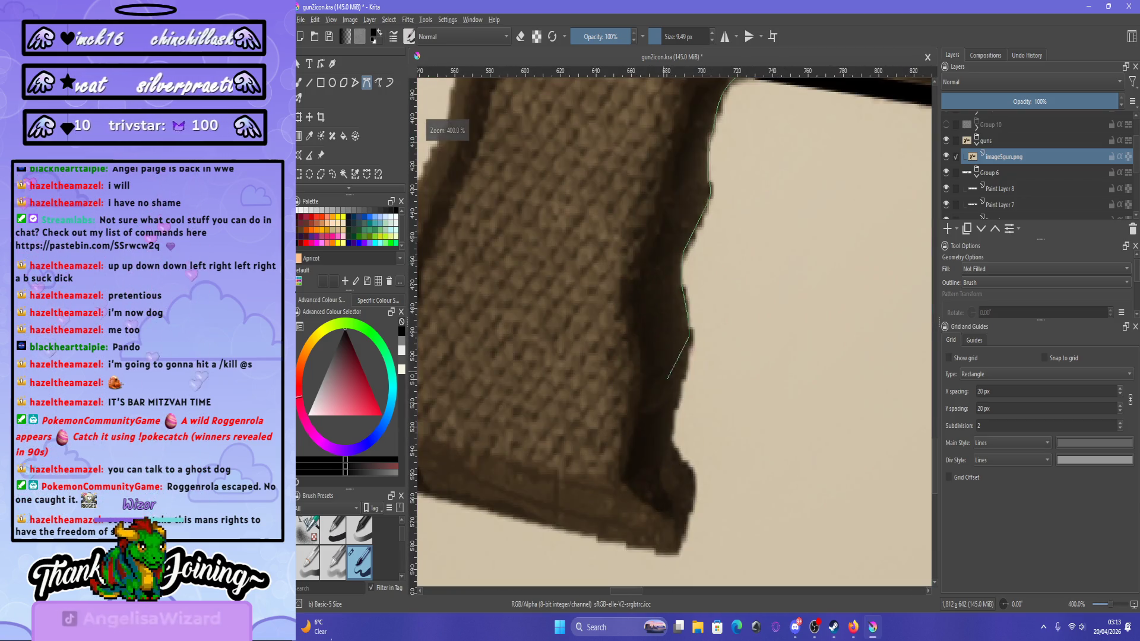
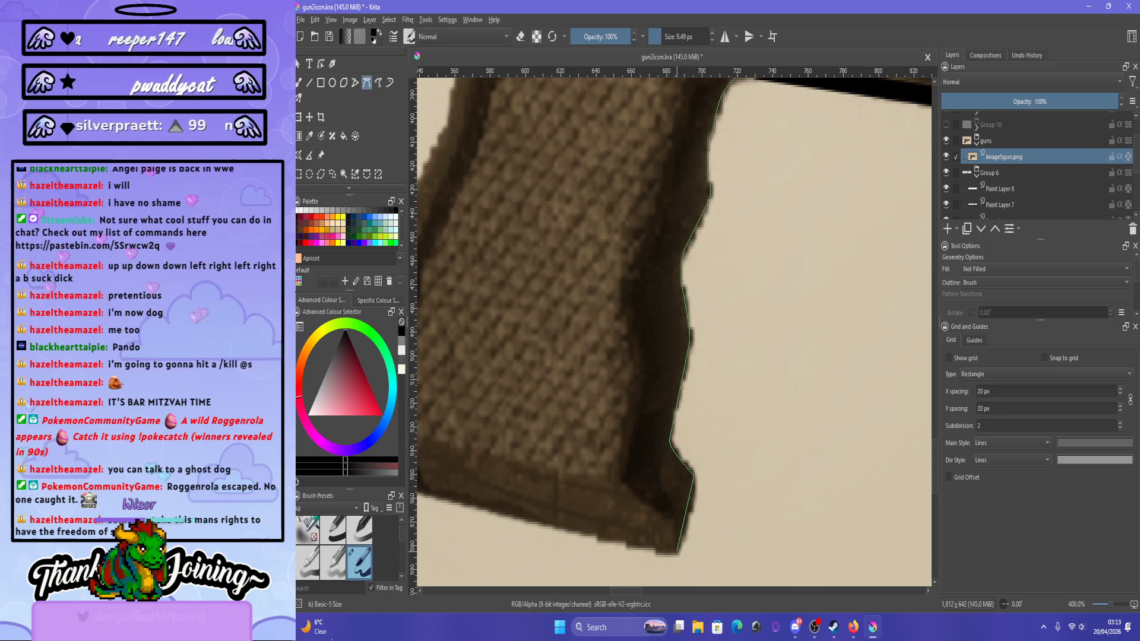
Click Bezier anchors along the grip's bottom, its lower rear corner, and up the rear edge.
click(667, 557)
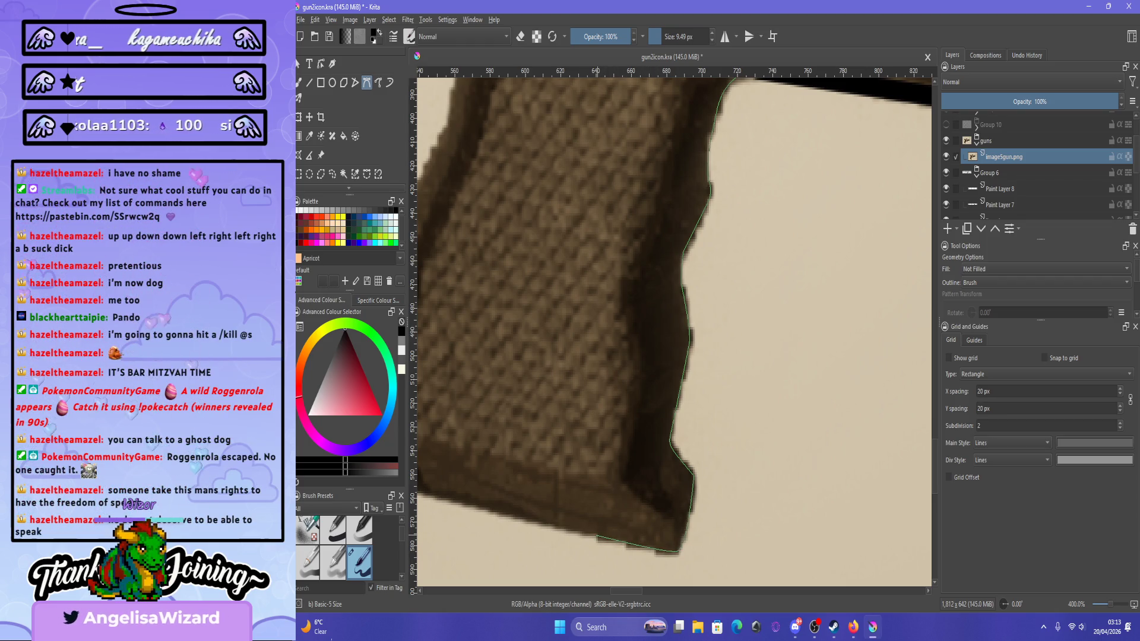
scroll(596, 534, down, 3)
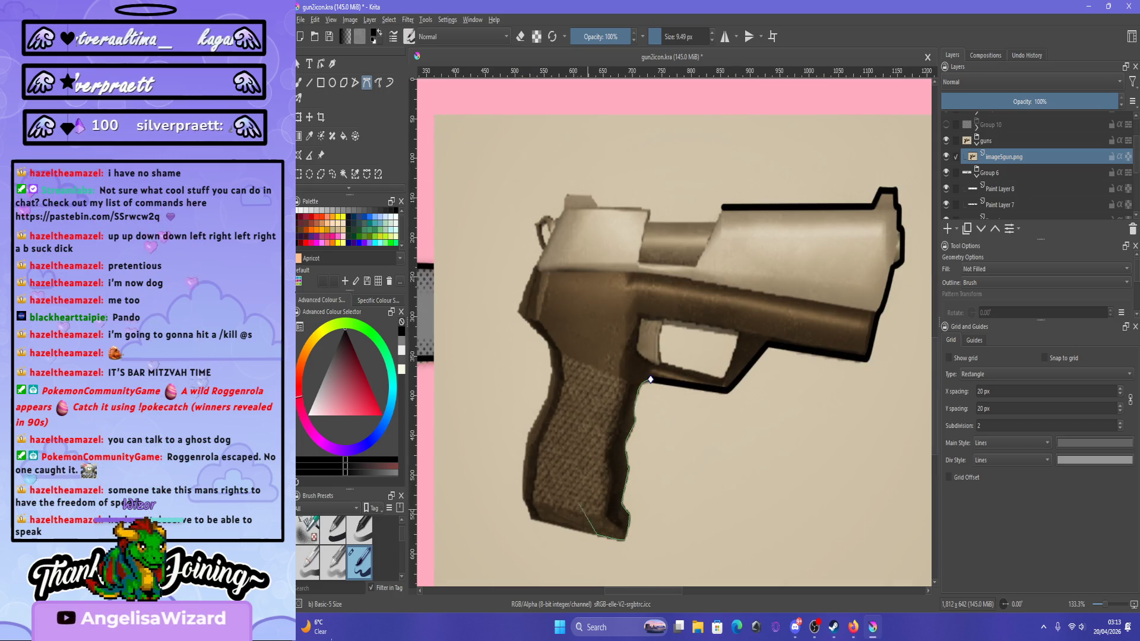
scroll(512, 540, down, 1)
scroll(512, 540, up, 5)
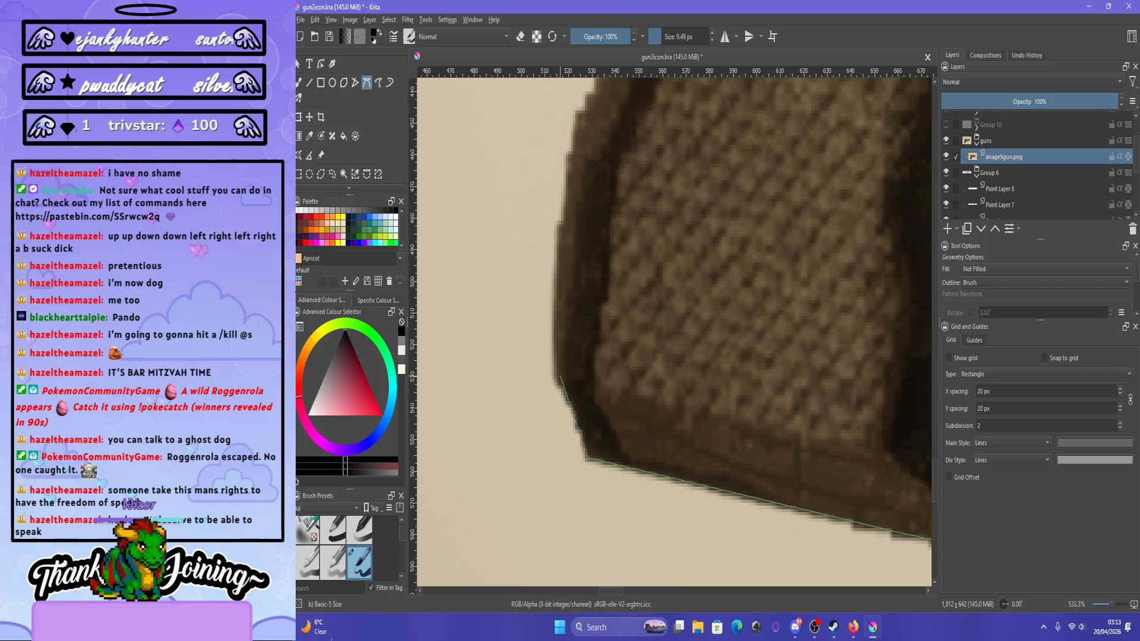
click(555, 387)
click(548, 383)
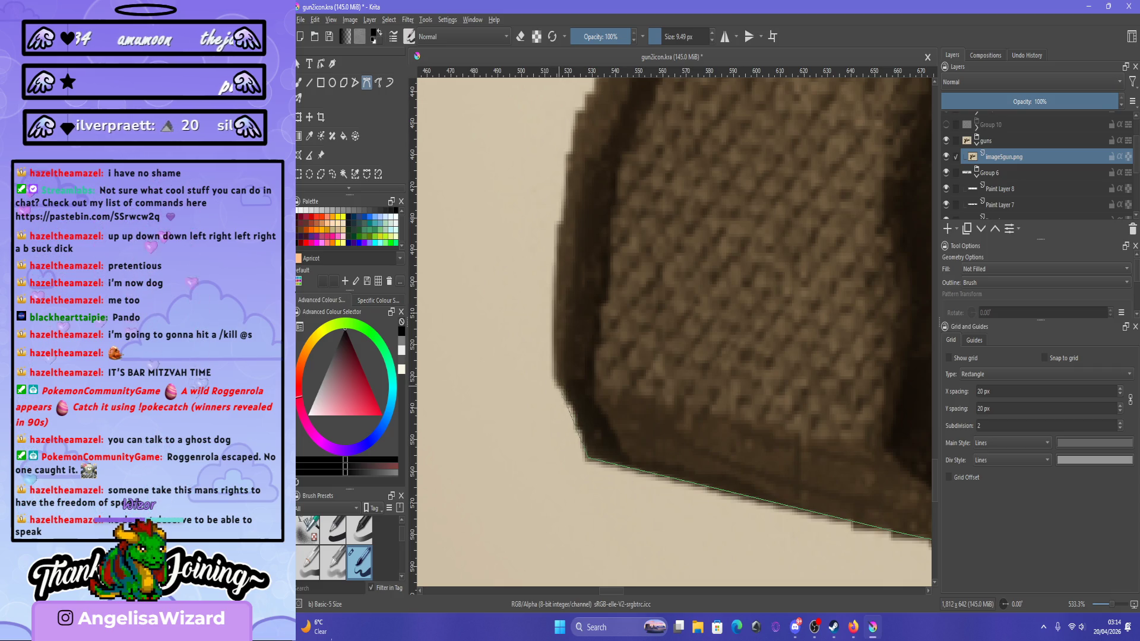
click(548, 379)
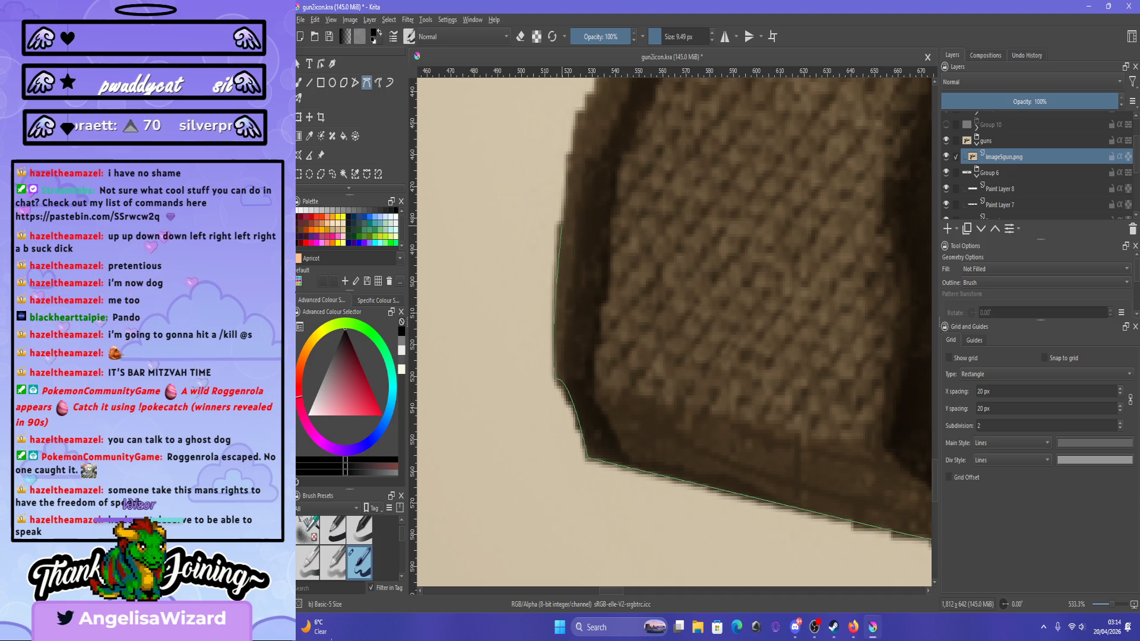
scroll(561, 249, down, 3)
scroll(557, 256, down, 2)
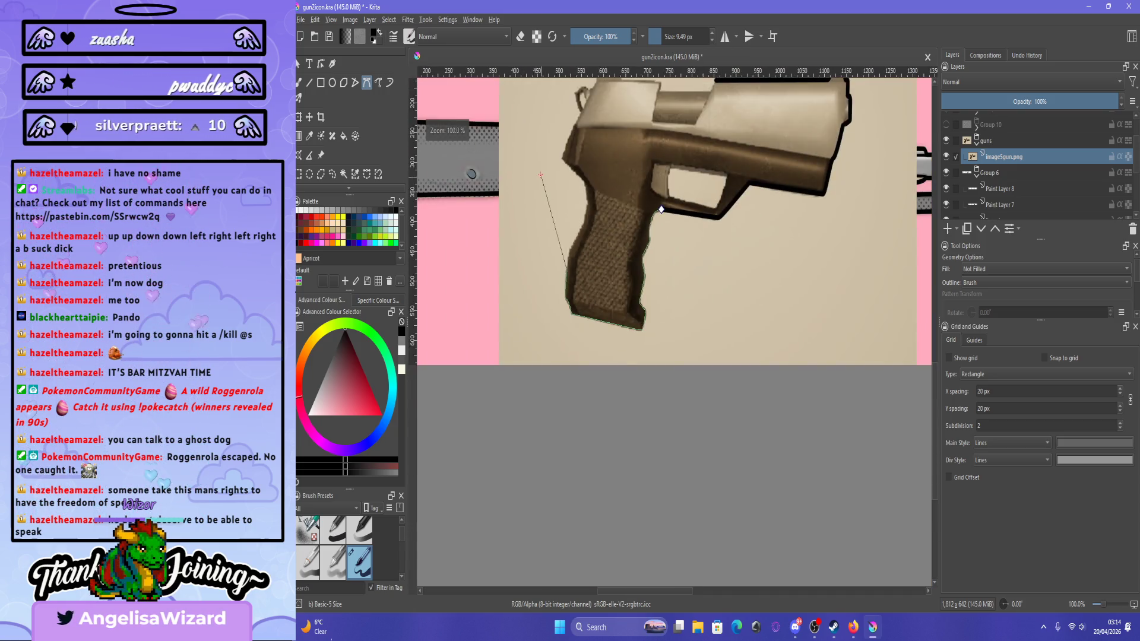
Add anchors partway up and near the top of the grip's rear curve, removing the misplaced last point.
scroll(559, 178, up, 3)
scroll(559, 162, up, 2)
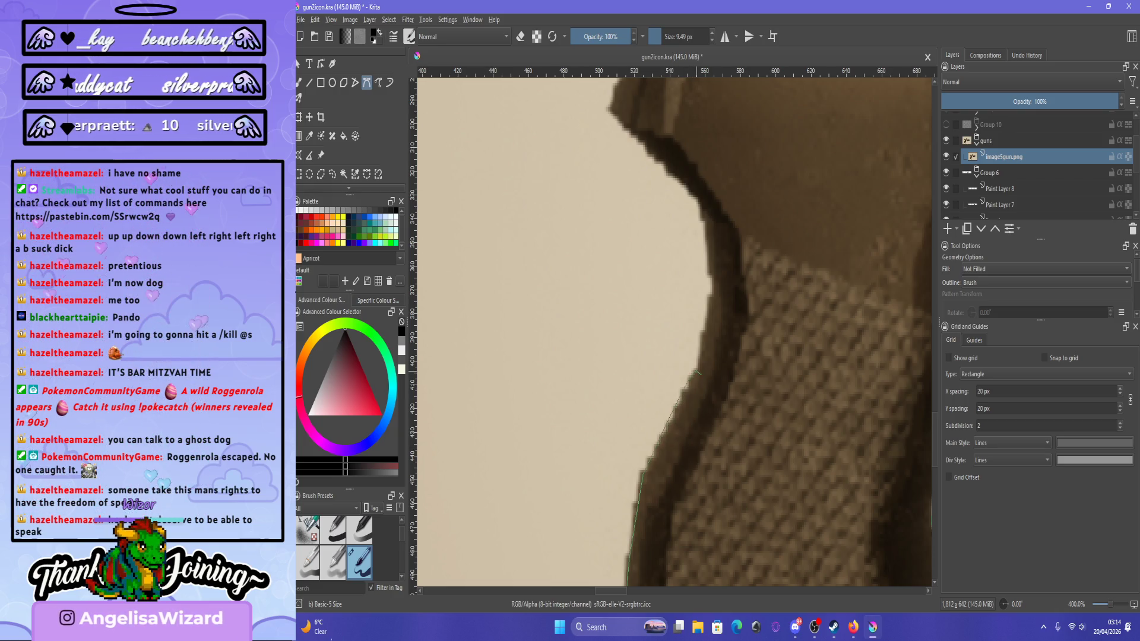
scroll(633, 523, up, 1)
scroll(633, 522, down, 1)
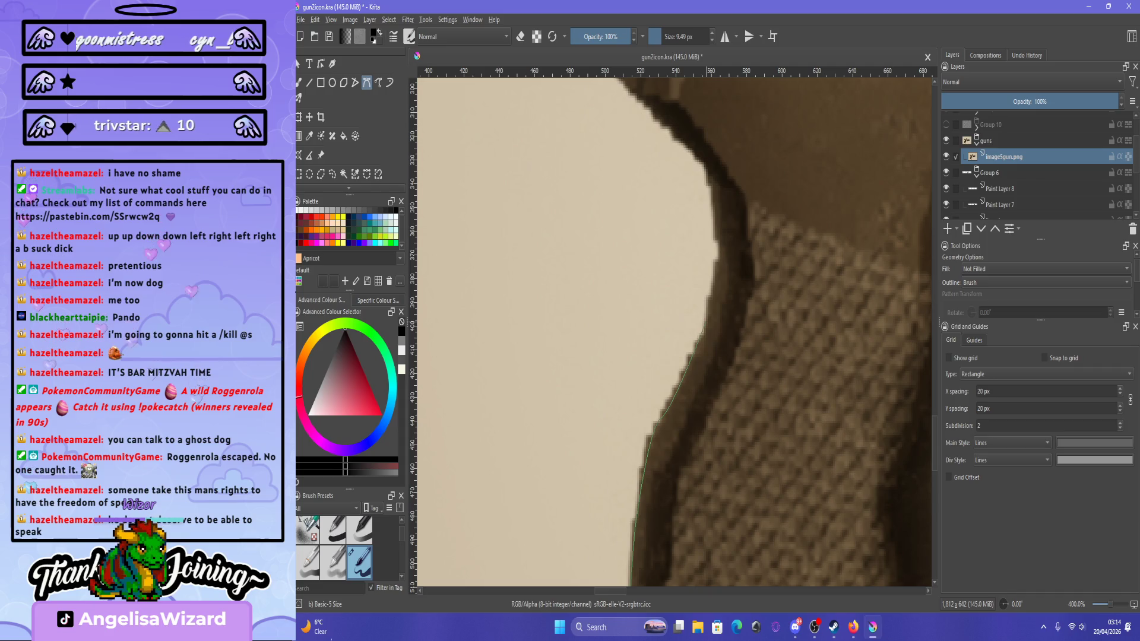
click(708, 331)
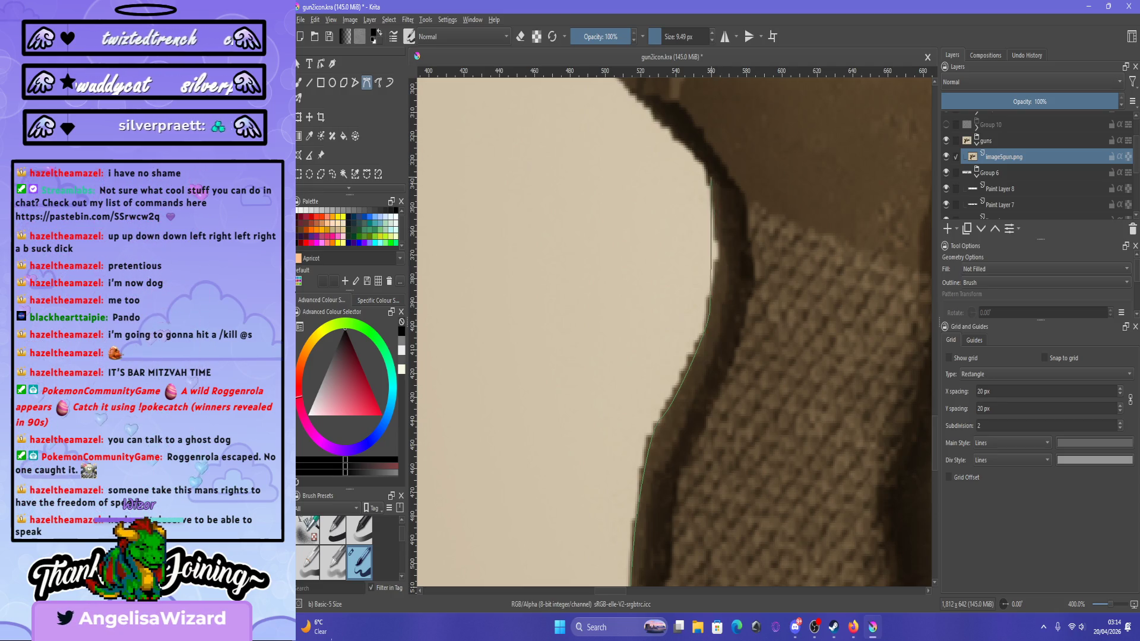
click(685, 131)
key(BackSpace)
scroll(702, 268, down, 3)
scroll(679, 409, up, 5)
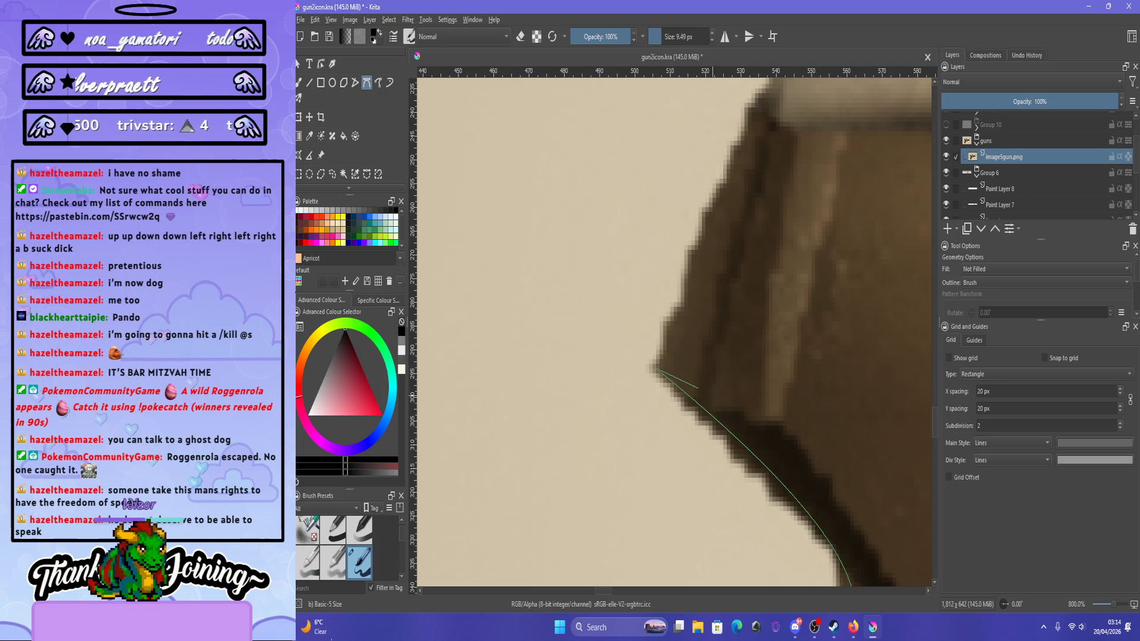
scroll(683, 268, down, 6)
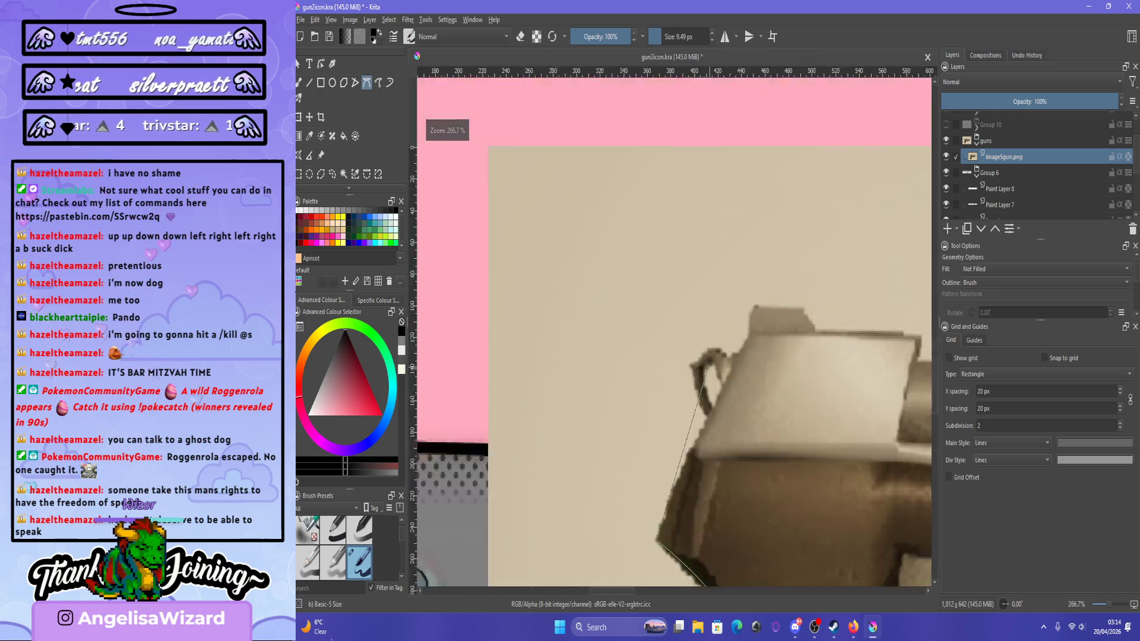
scroll(673, 196, up, 4)
scroll(672, 191, up, 3)
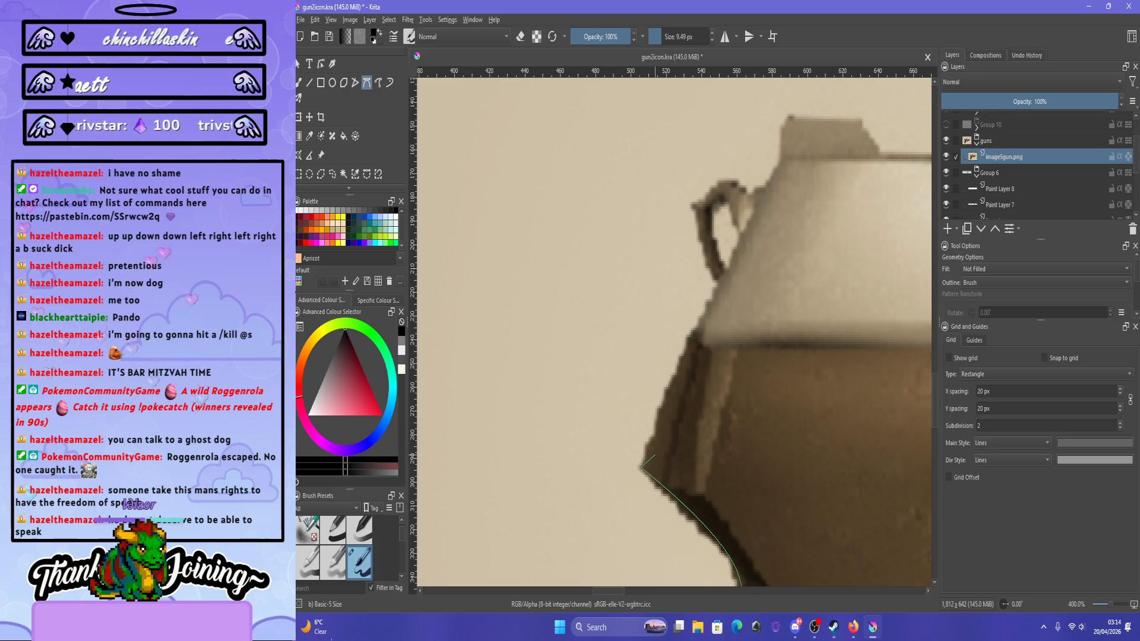
scroll(645, 469, down, 1)
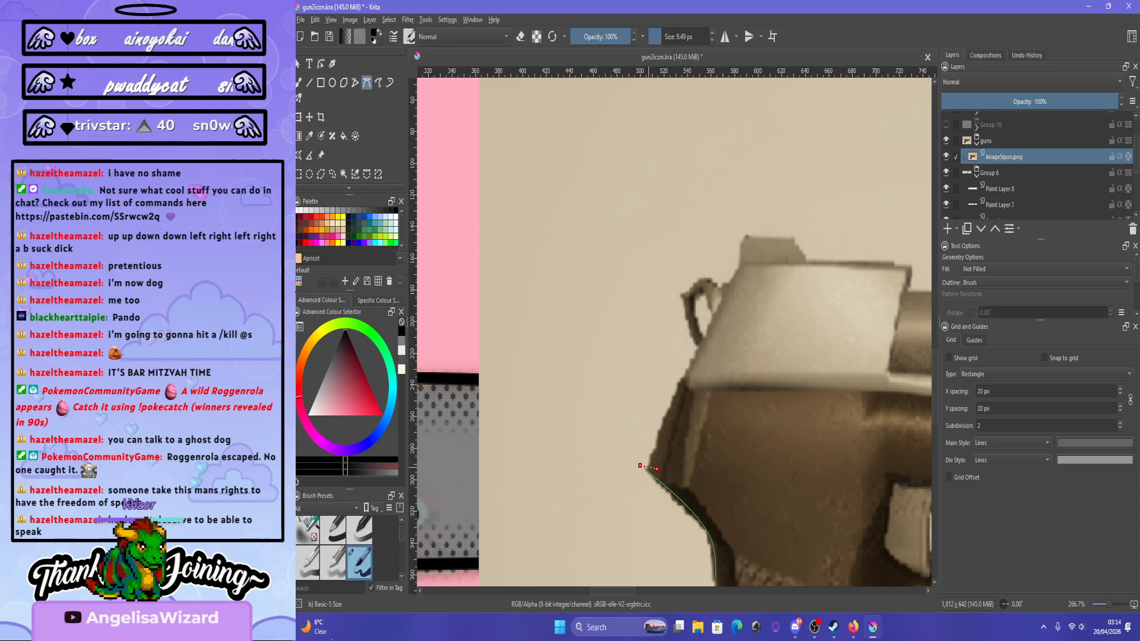
scroll(655, 464, up, 1)
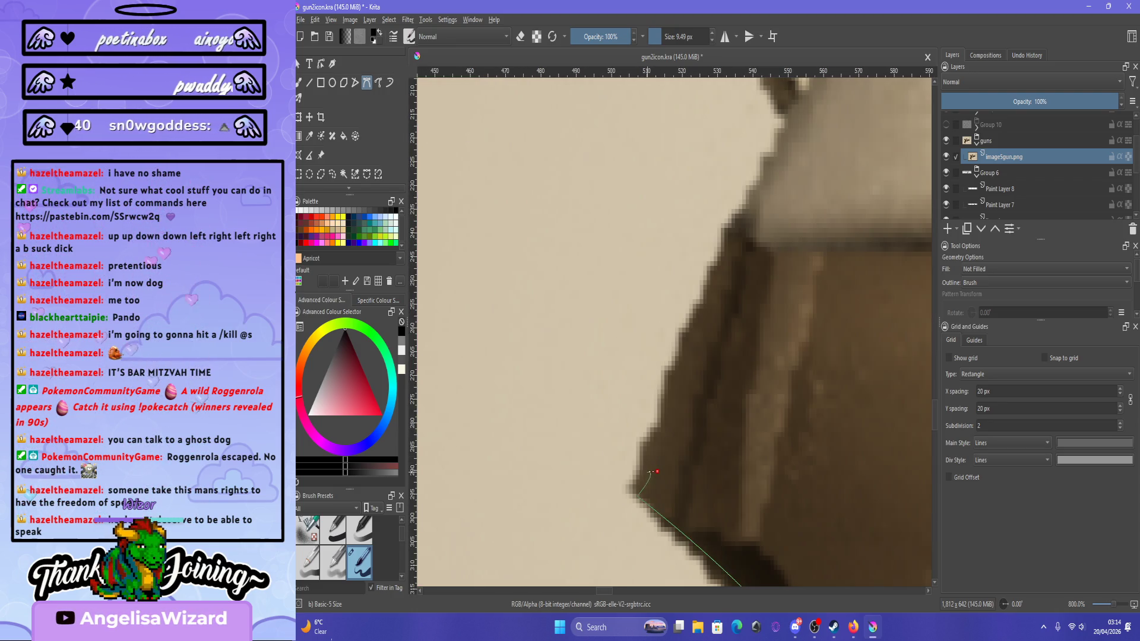
scroll(647, 494, down, 6)
scroll(670, 416, up, 4)
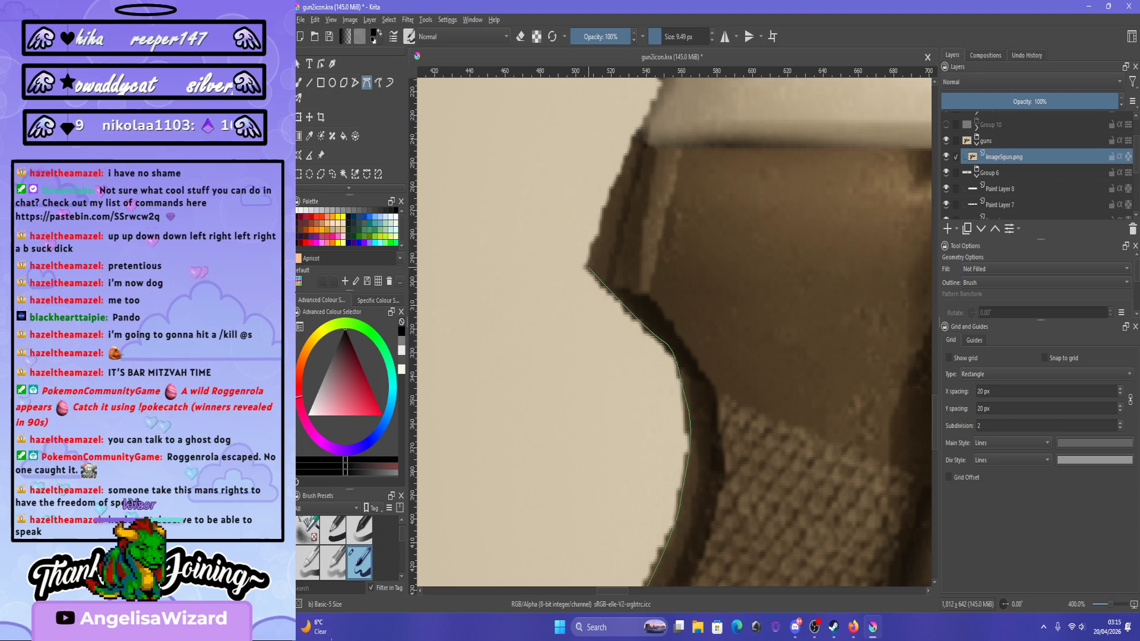
Drop the last path segment and drag curved nodes up the rear curve to the back of the slide.
scroll(637, 308, down, 5)
scroll(657, 373, up, 5)
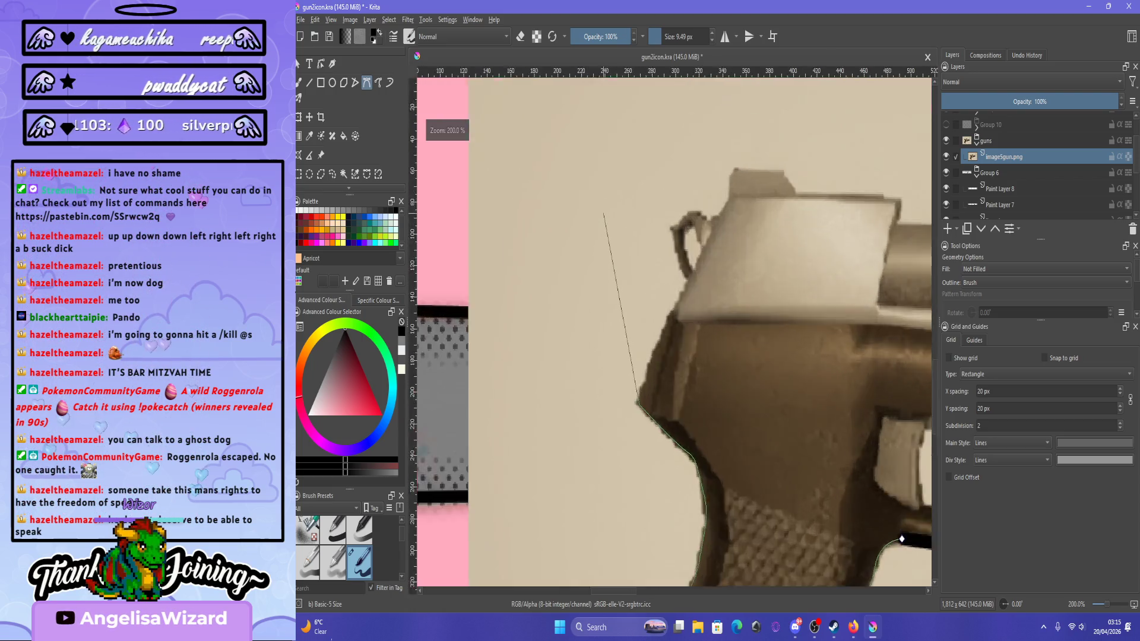
scroll(658, 373, down, 1)
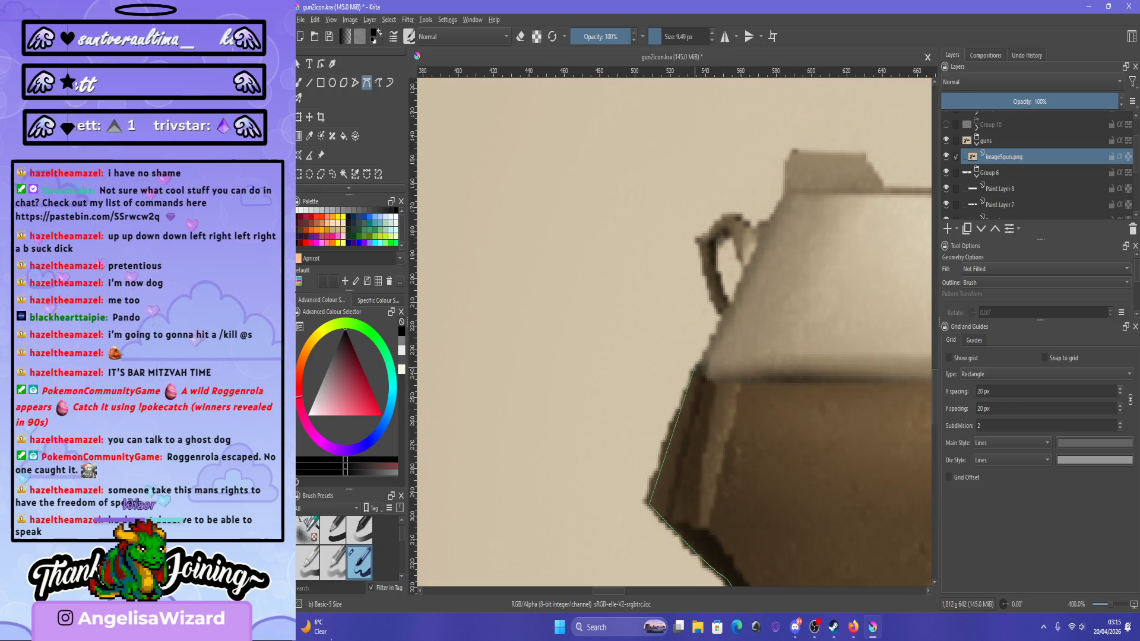
key(BackSpace)
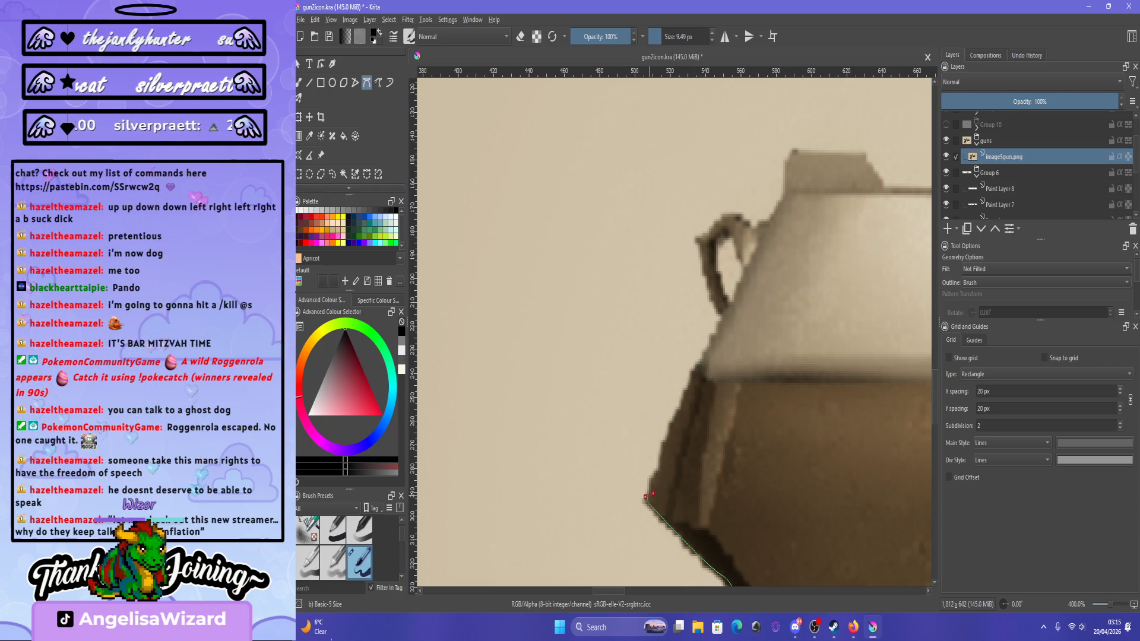
drag(647, 499, 652, 492)
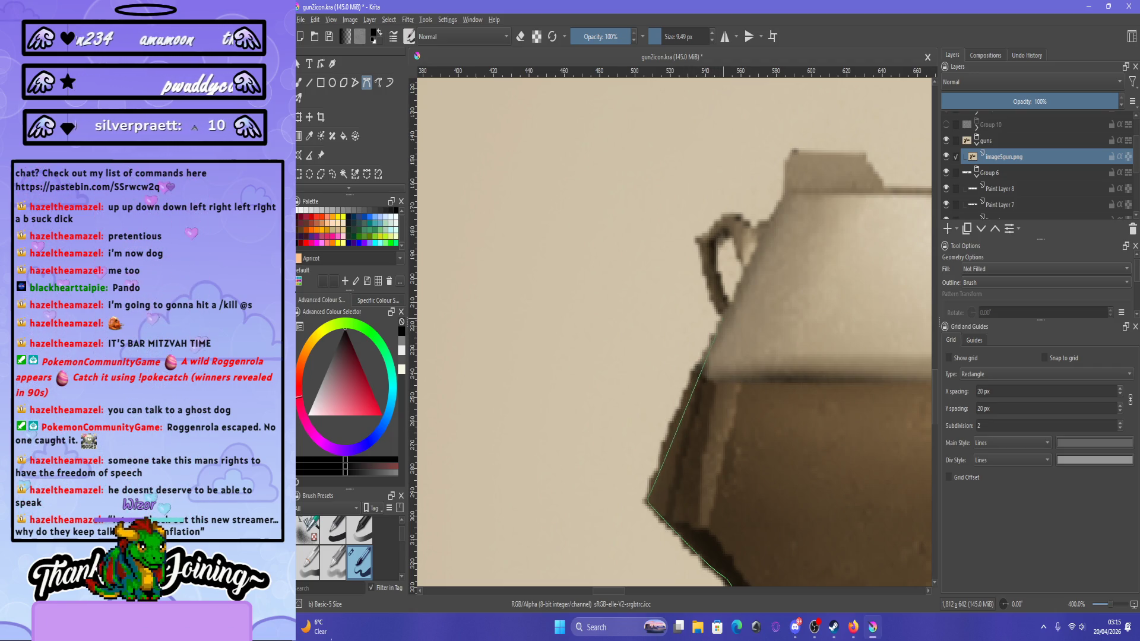
drag(713, 324, 733, 312)
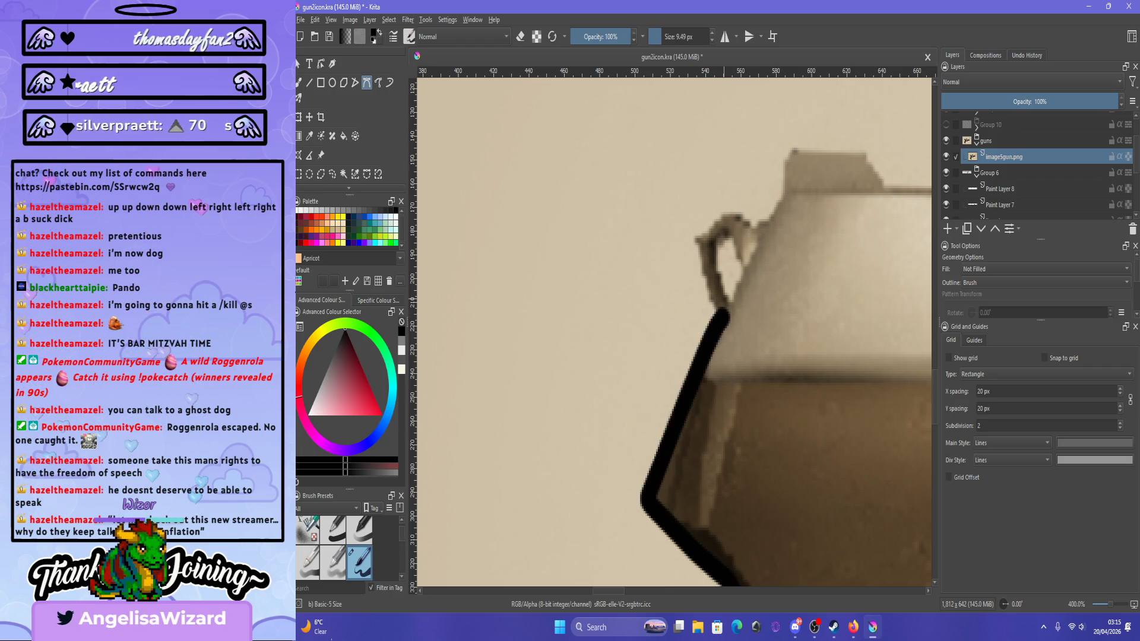
scroll(727, 324, down, 5)
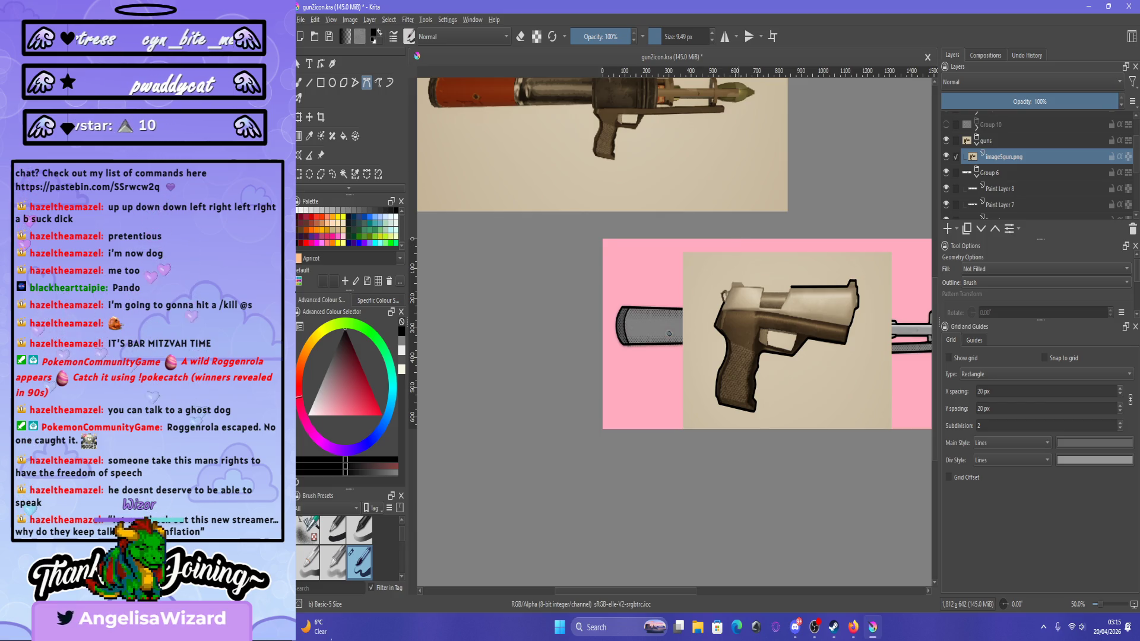
Trace a path along the slide's notch up to the raised slide, then undo that stroke.
key(minus)
scroll(769, 279, up, 4)
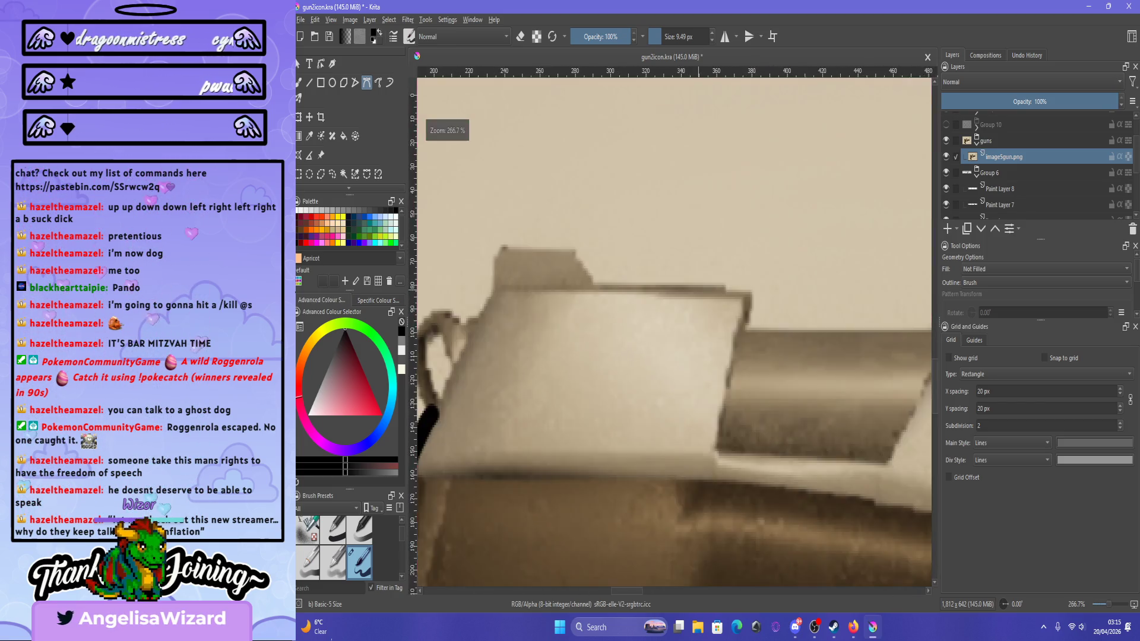
scroll(769, 279, down, 1)
scroll(769, 279, up, 1)
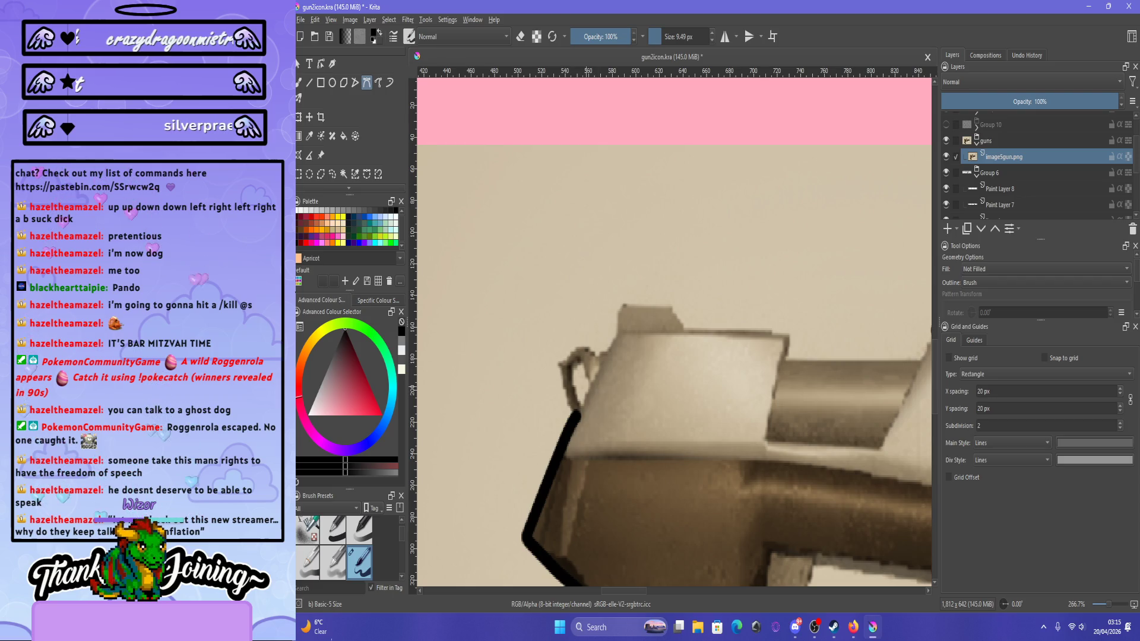
scroll(653, 356, down, 3)
scroll(780, 356, up, 3)
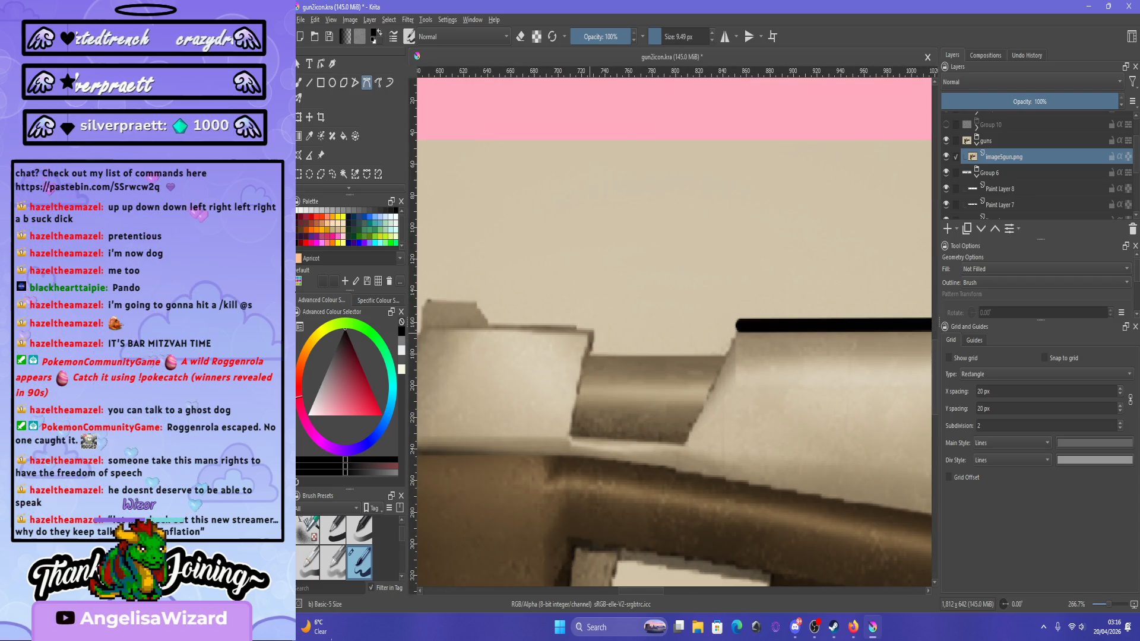
click(588, 352)
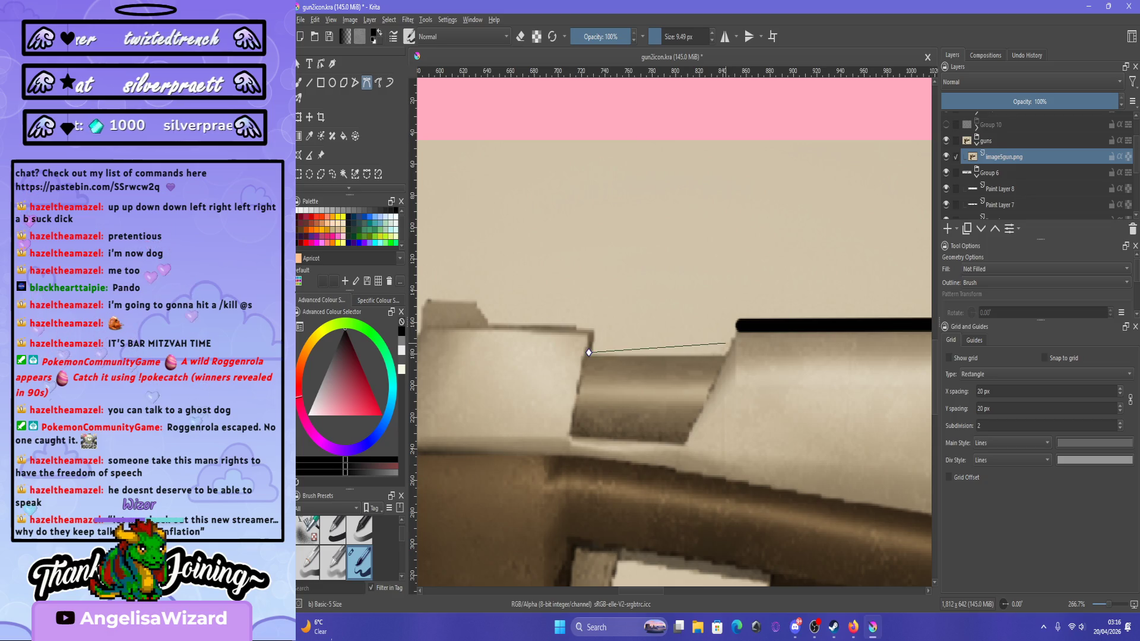
click(724, 355)
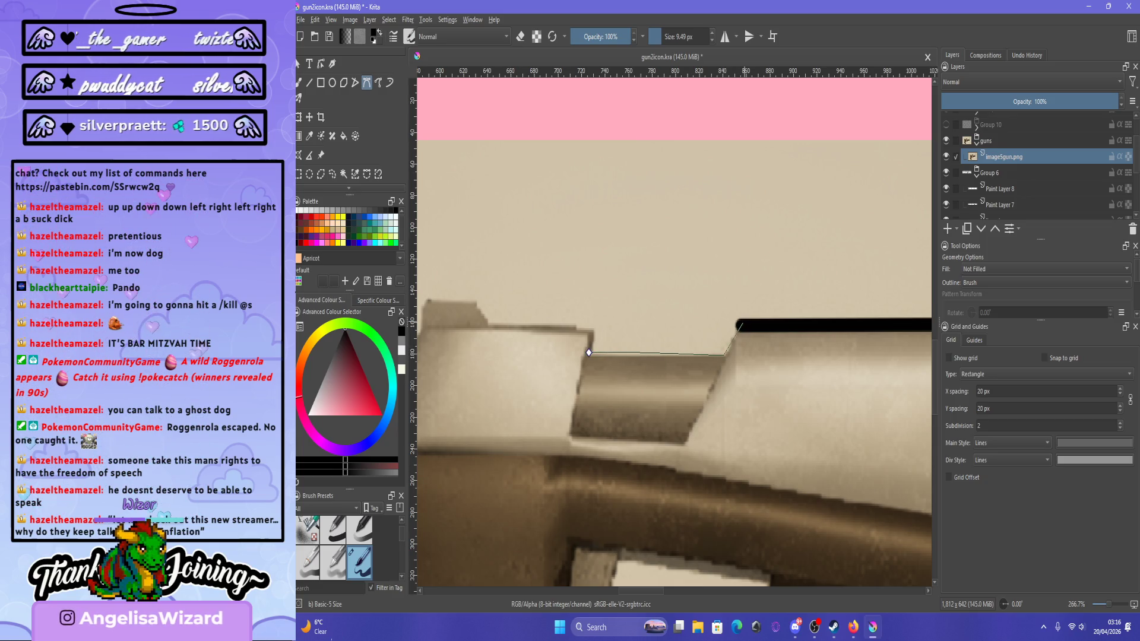
double_click(735, 326)
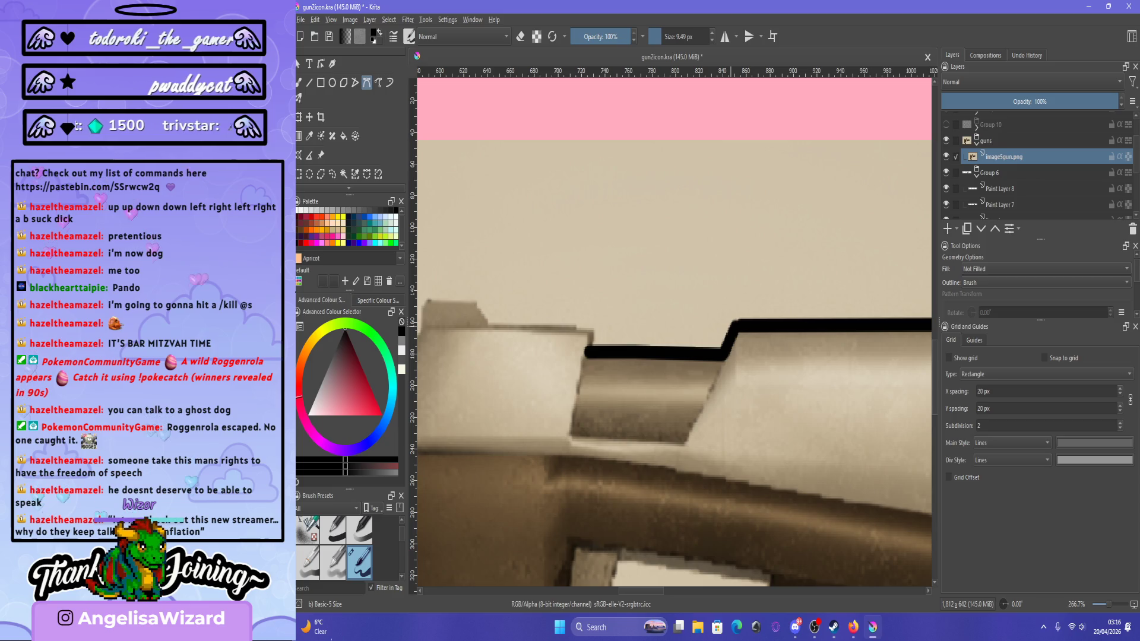
scroll(576, 369, down, 2)
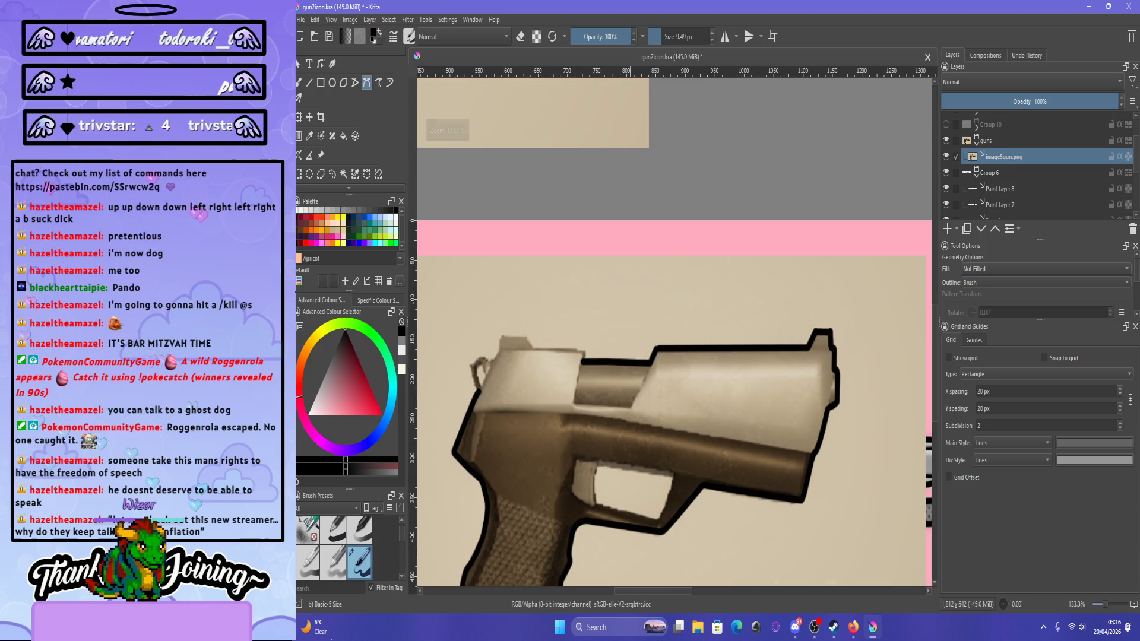
scroll(638, 357, up, 2)
key(ctrl+z)
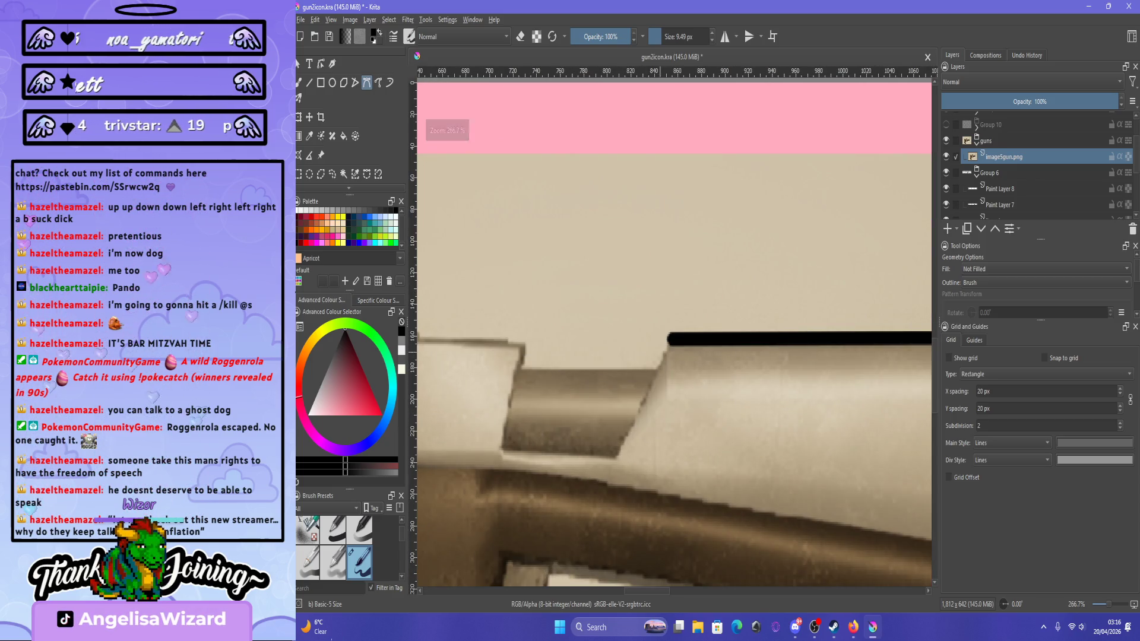
Start a new slide outline path, adding a corner point and a curved point at the slide's step.
scroll(647, 357, up, 3)
click(684, 389)
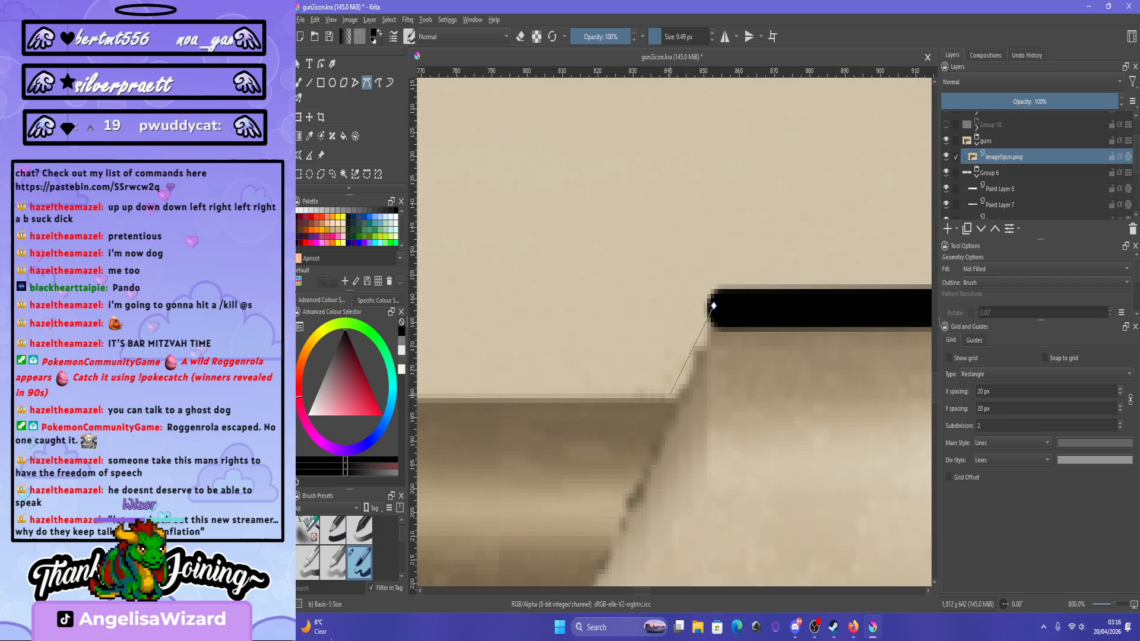
scroll(624, 410, down, 3)
scroll(533, 429, up, 2)
click(582, 468)
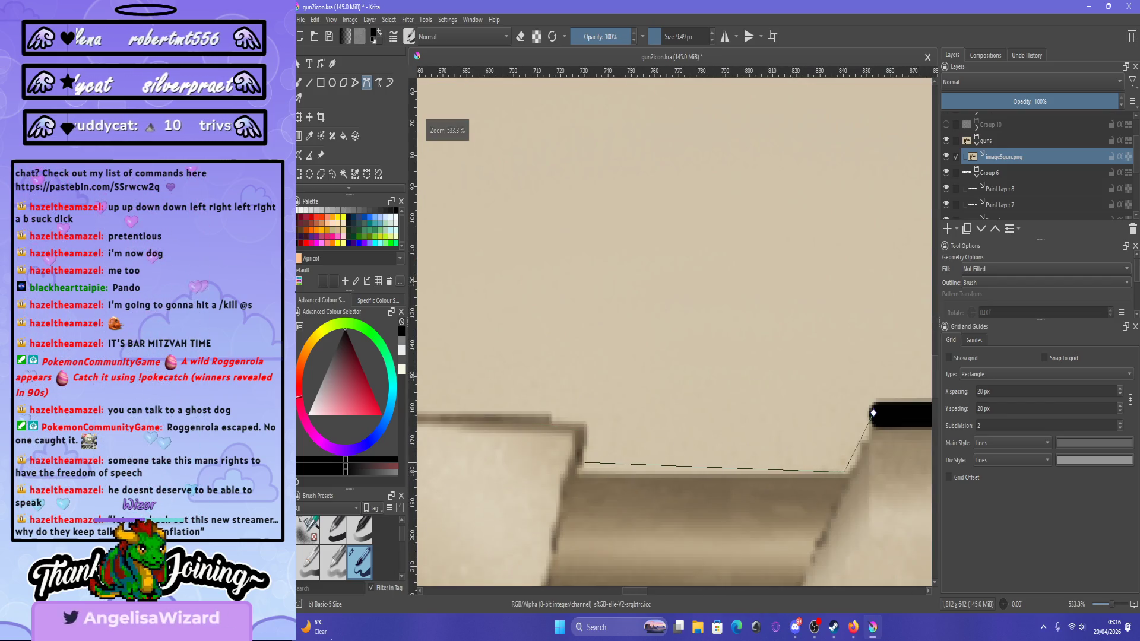
drag(590, 425, 594, 431)
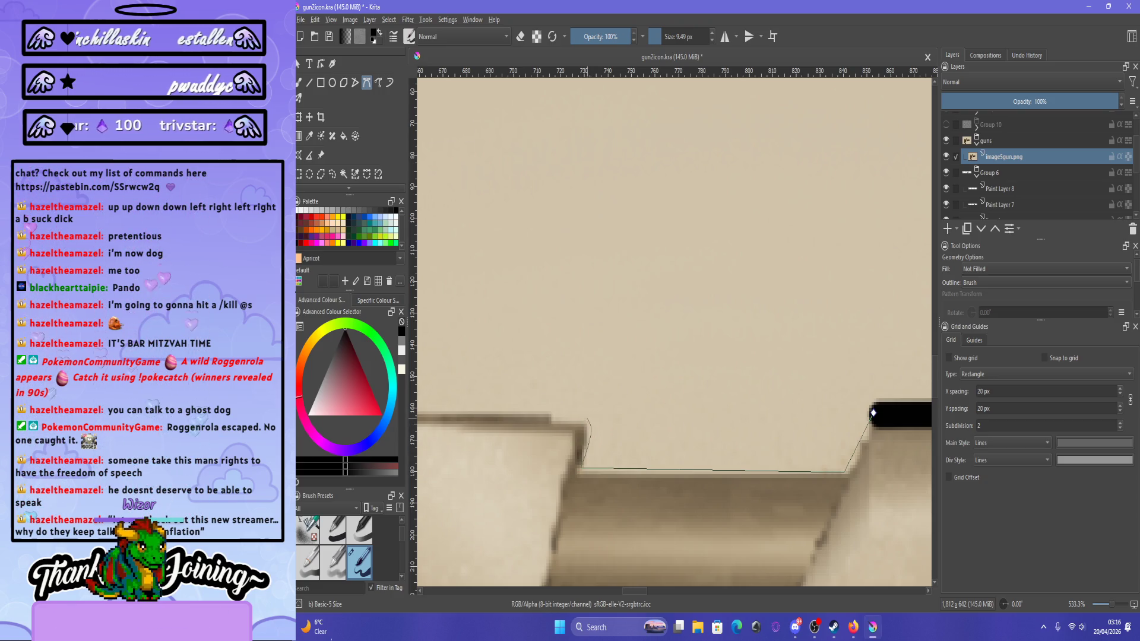
scroll(674, 332, down, 3)
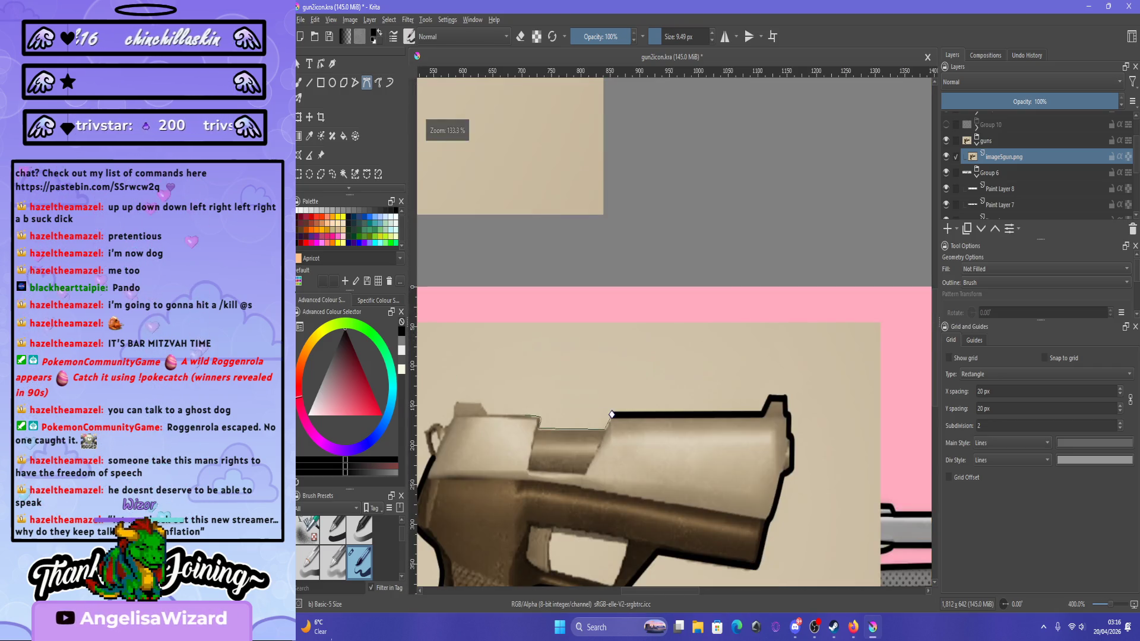
Add points at the slide's top-left corner and down its rear, then commit the path as a black outline.
scroll(674, 333, up, 4)
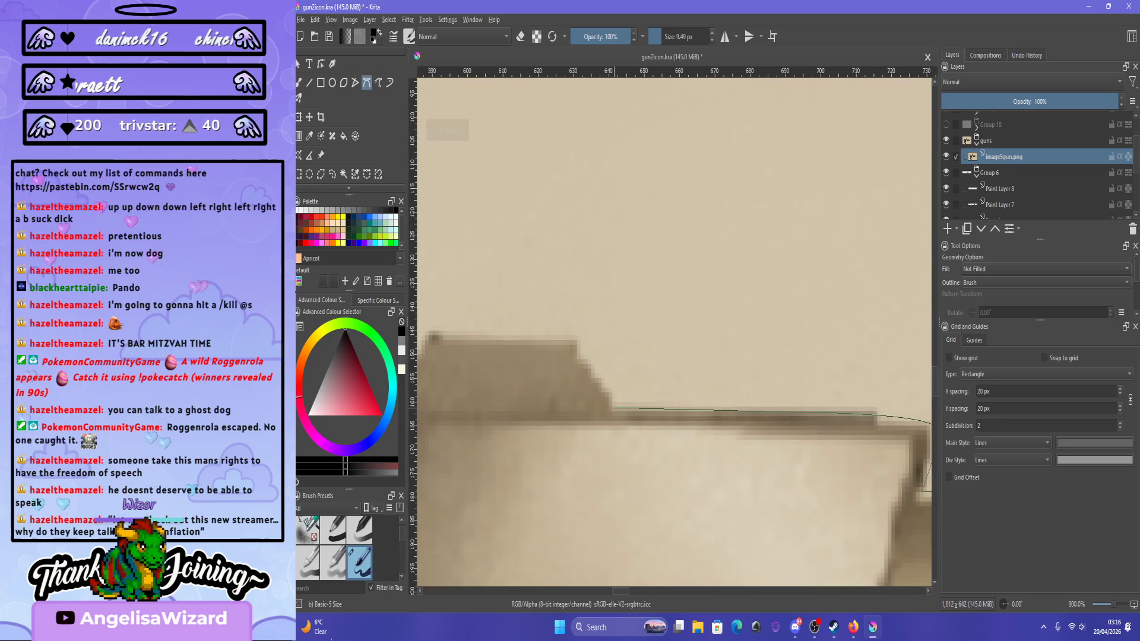
drag(571, 338, 562, 339)
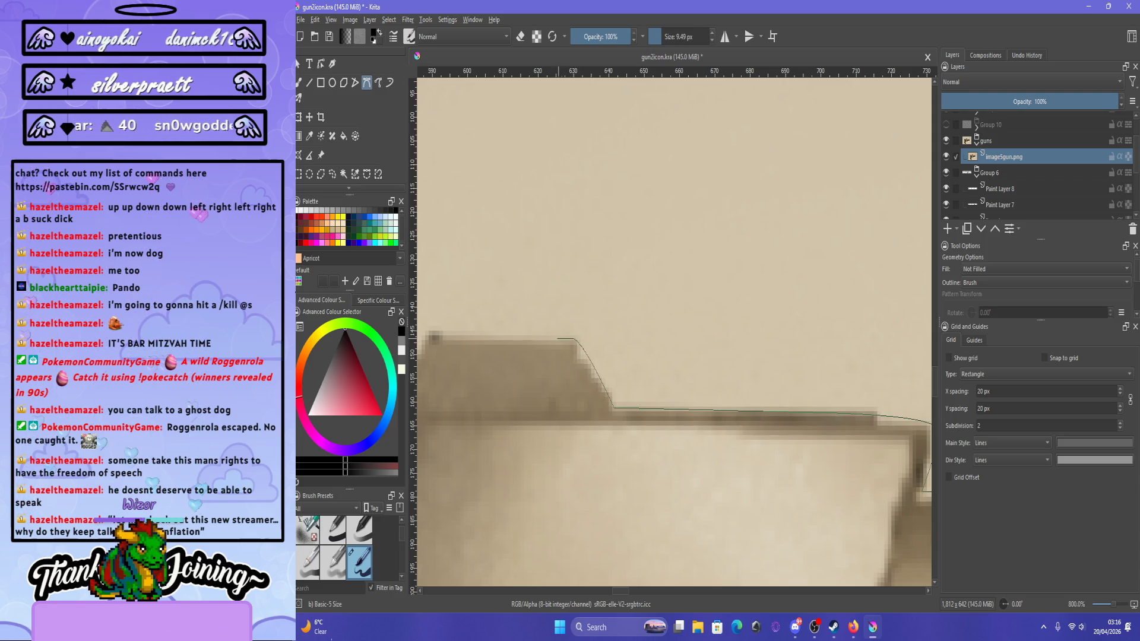
scroll(562, 338, down, 1)
click(612, 381)
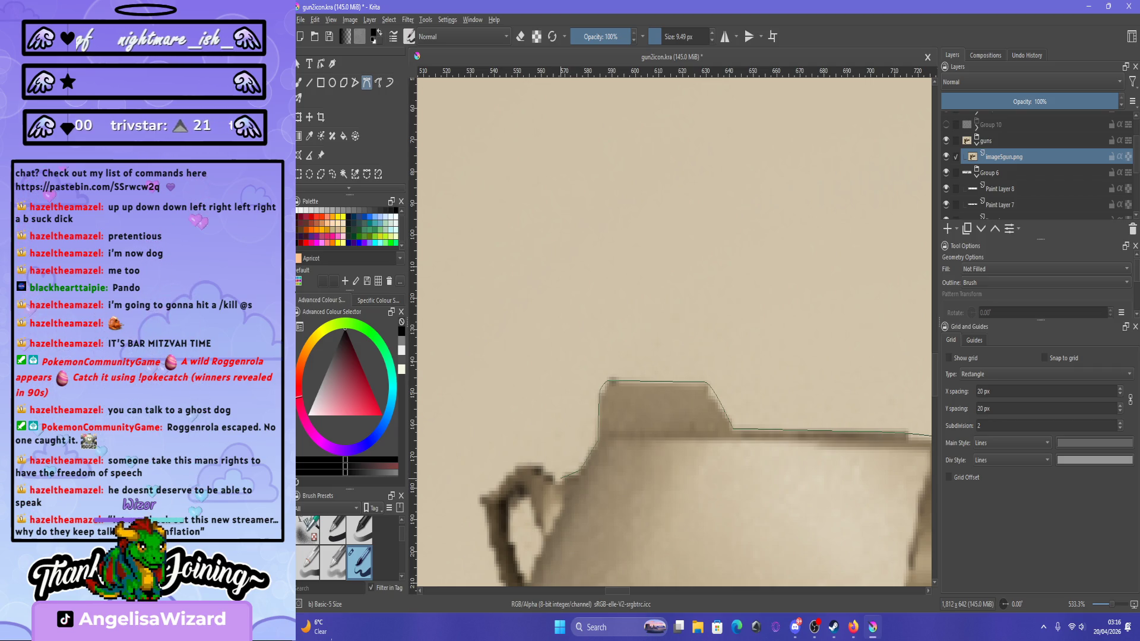
click(565, 478)
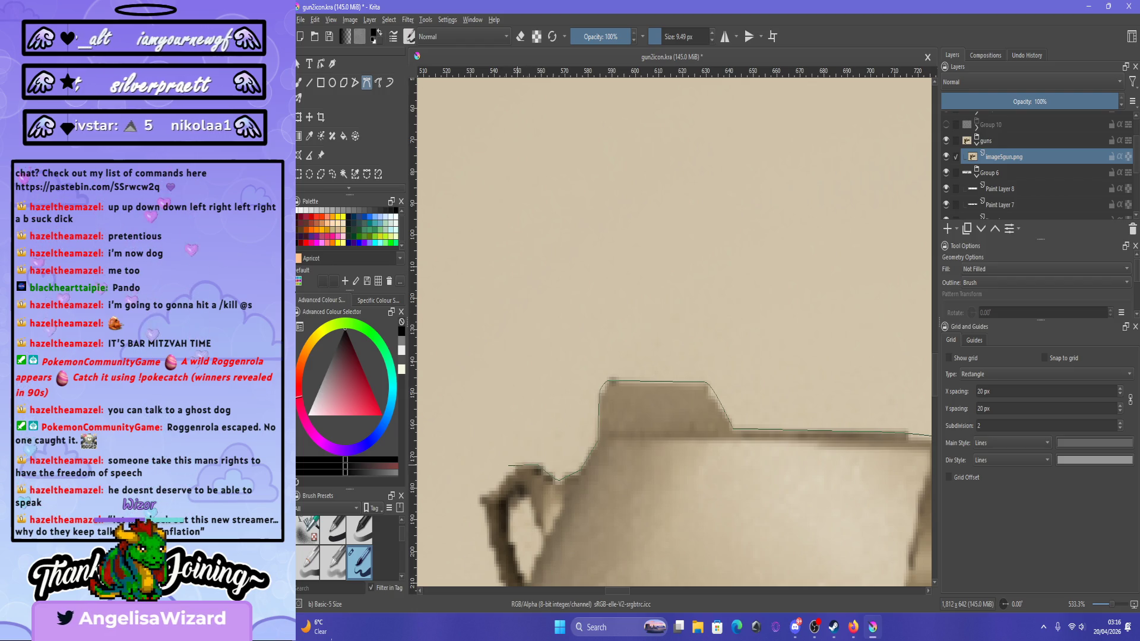
scroll(539, 451, down, 2)
scroll(540, 439, up, 2)
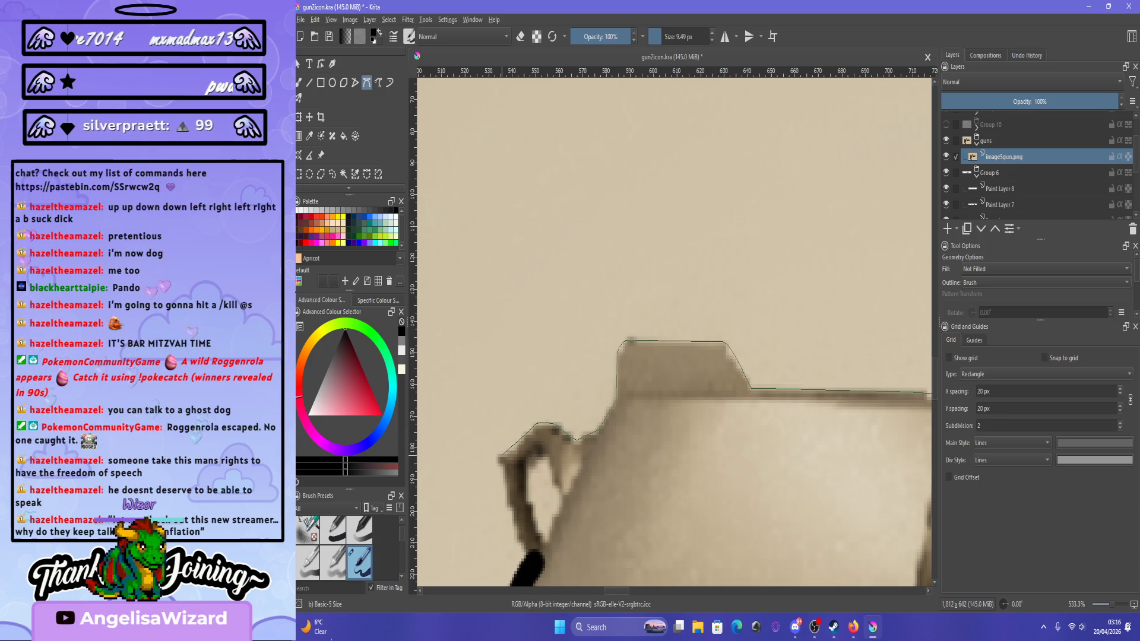
scroll(499, 457, down, 2)
scroll(510, 446, up, 2)
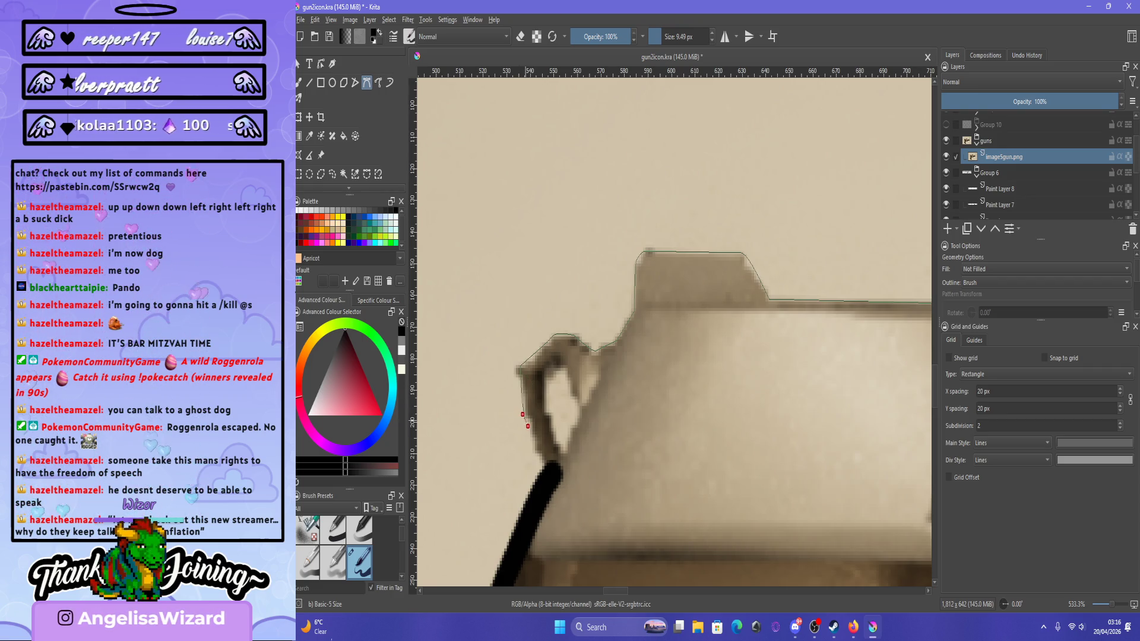
key(Return)
scroll(635, 460, down, 7)
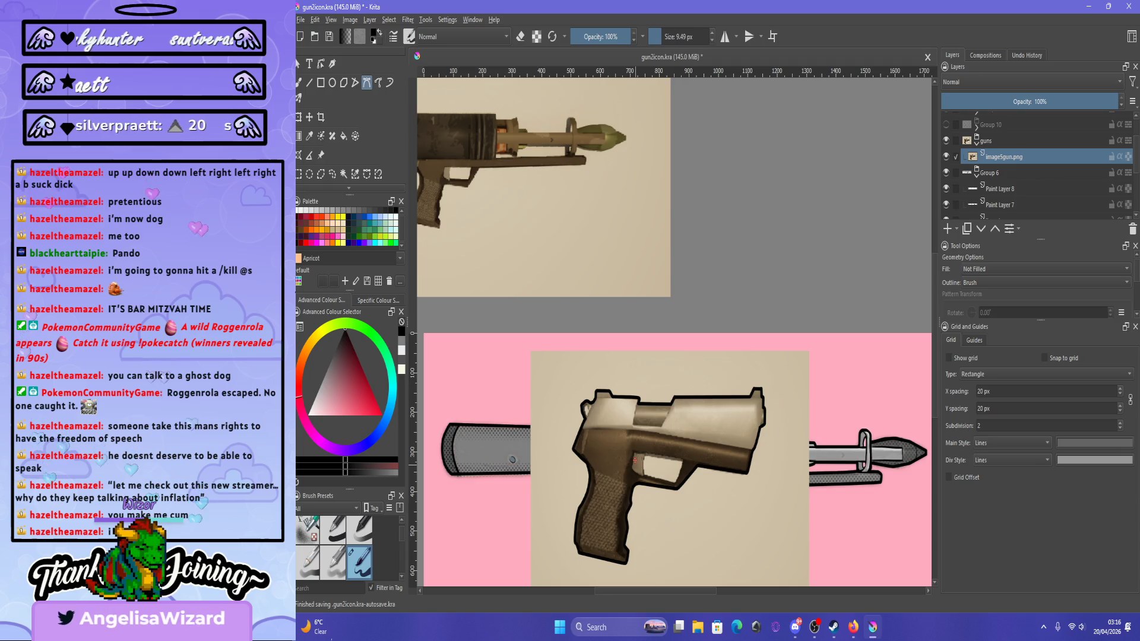
scroll(665, 447, down, 2)
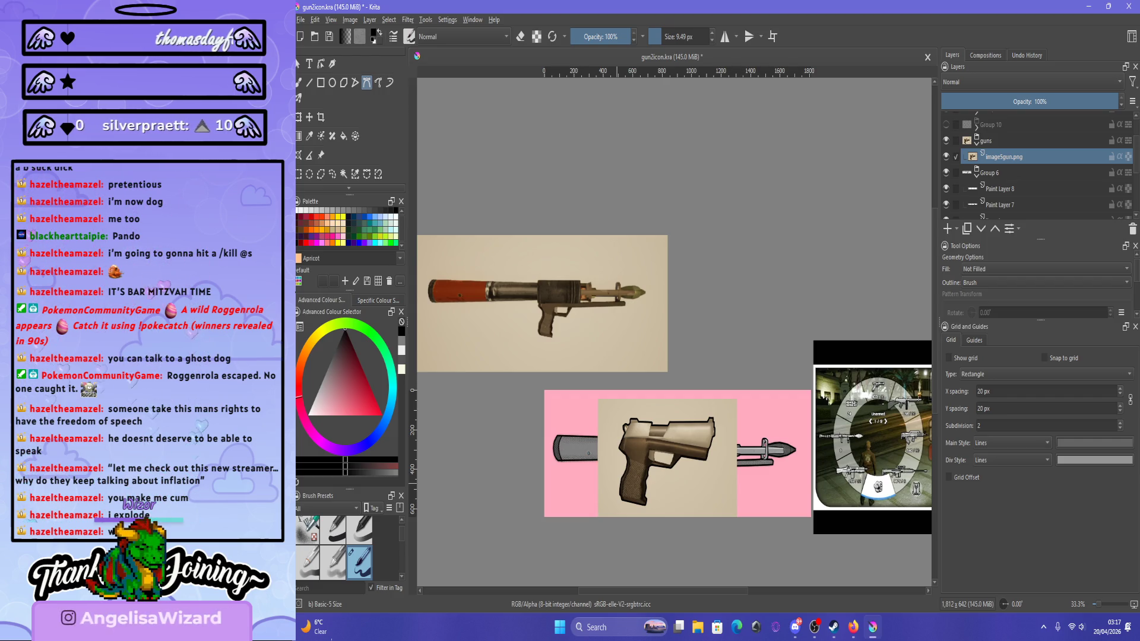
scroll(755, 366, down, 3)
scroll(755, 367, up, 3)
scroll(755, 366, down, 1)
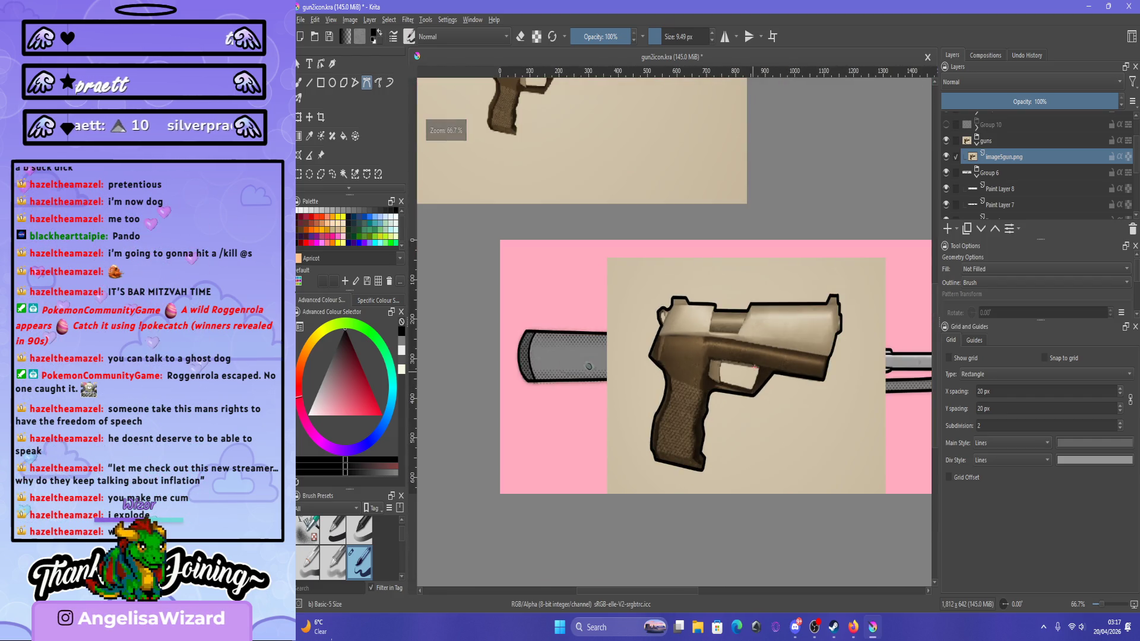
scroll(755, 367, up, 3)
scroll(756, 366, down, 3)
scroll(755, 367, up, 4)
scroll(755, 366, down, 5)
scroll(755, 366, up, 2)
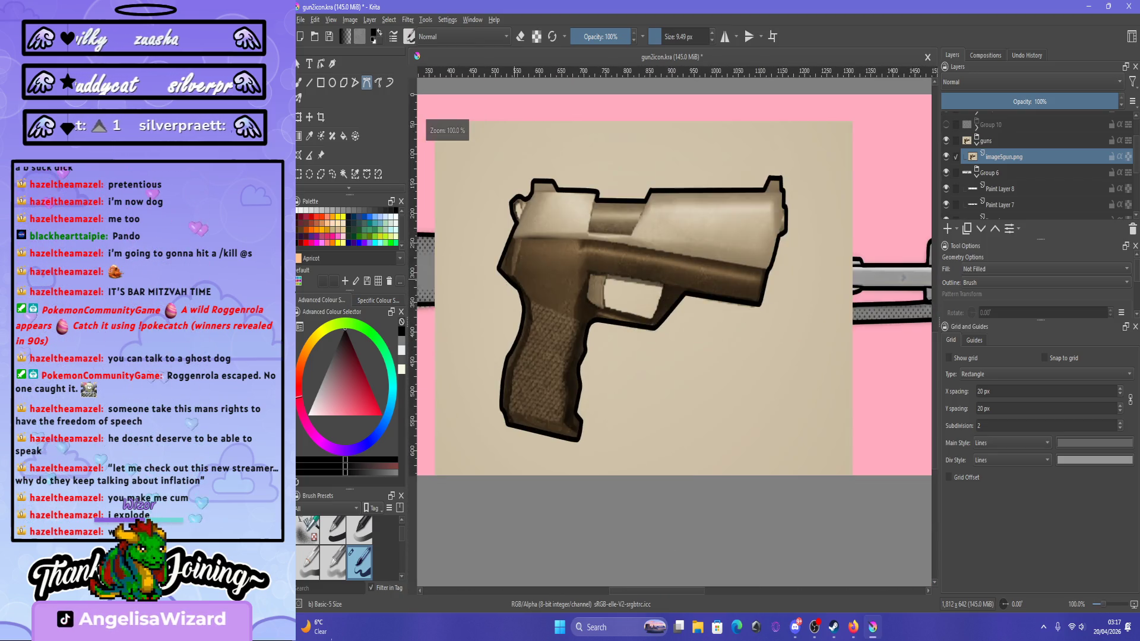
scroll(675, 331, up, 4)
scroll(675, 331, down, 4)
scroll(675, 331, up, 4)
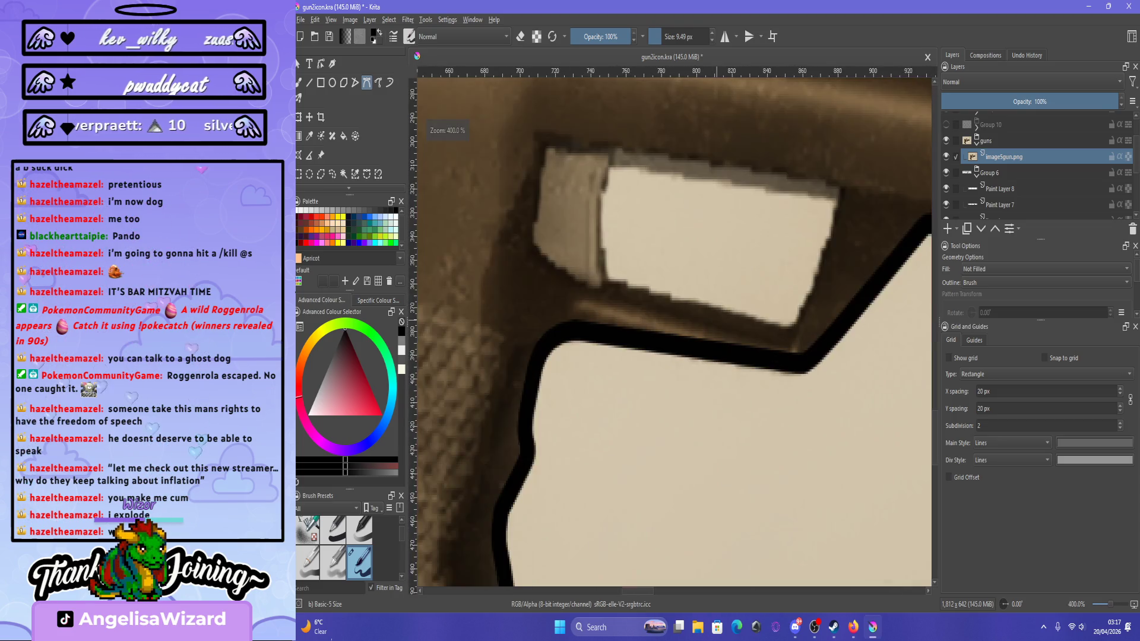
Trace a closed Bezier path around the trigger opening, with a curved point at its far corner.
scroll(675, 331, down, 4)
scroll(675, 331, up, 4)
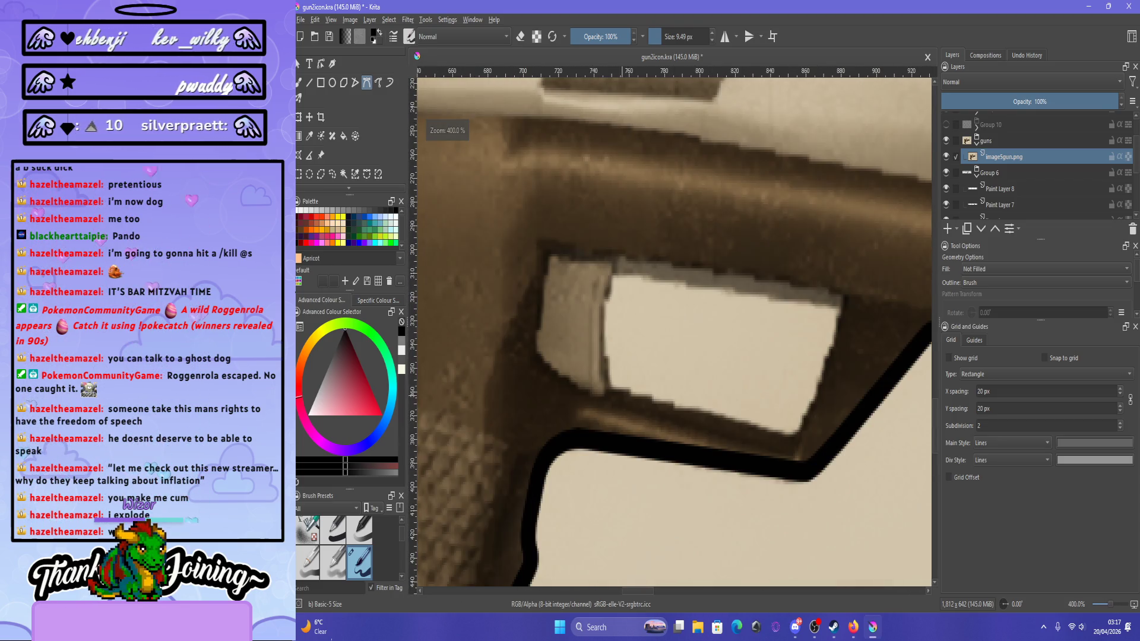
click(609, 384)
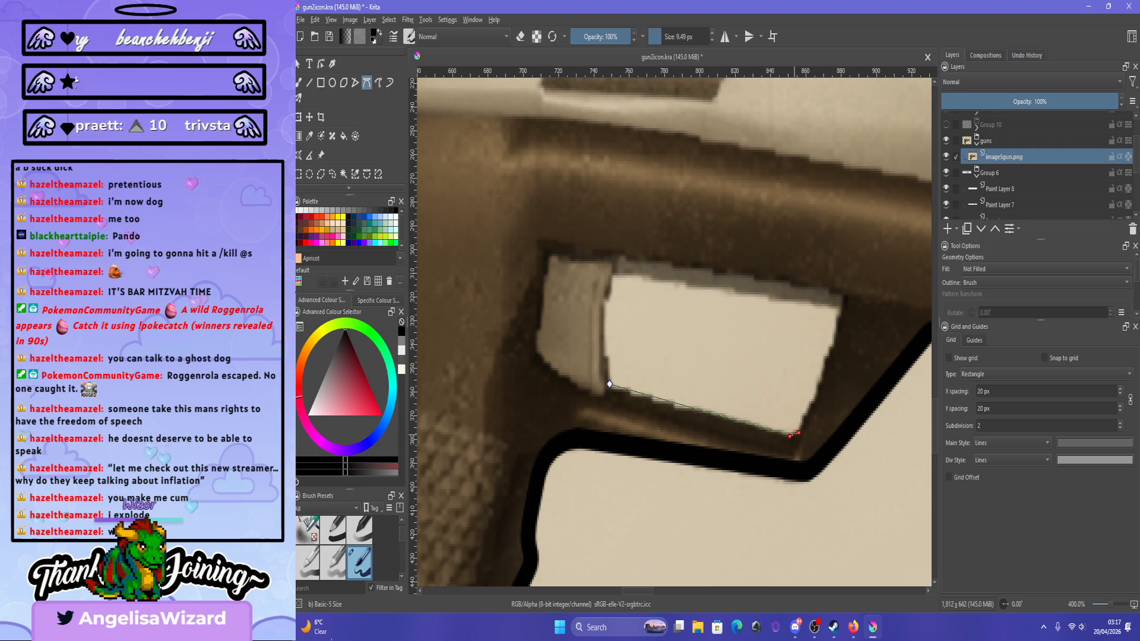
drag(839, 309, 847, 319)
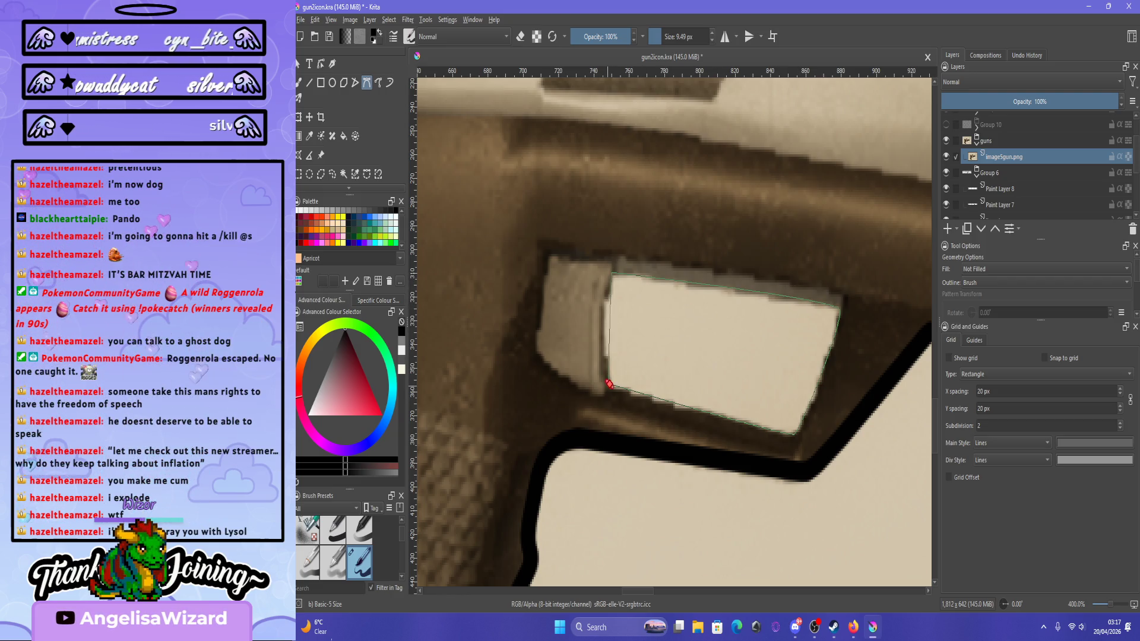
click(609, 384)
key(minus)
key(minus)
key(minus)
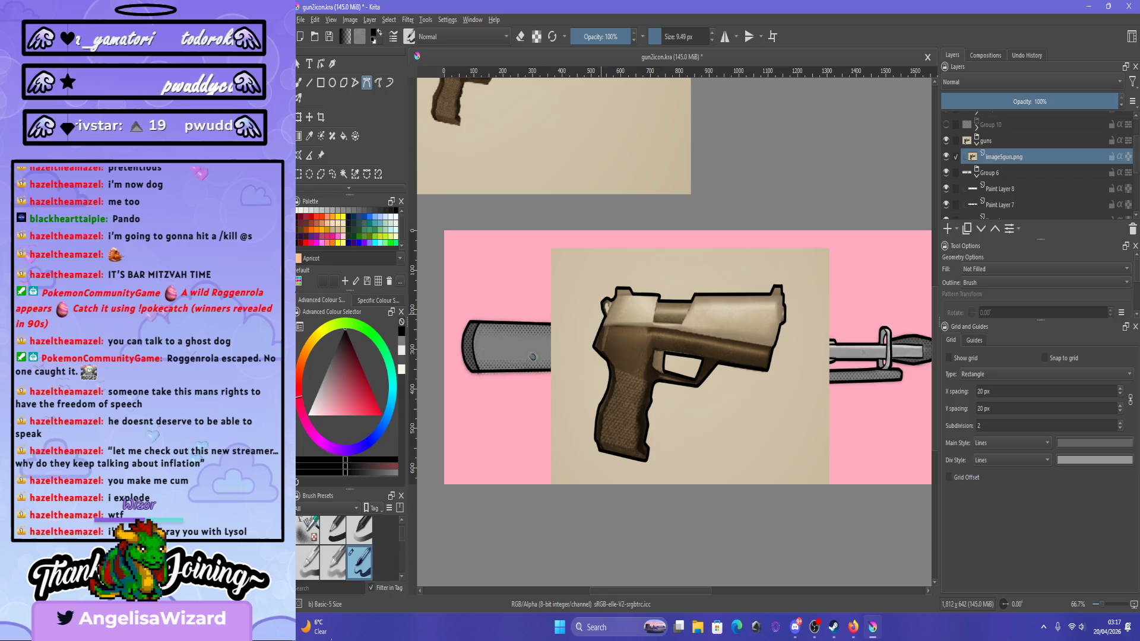
Switch to the Dynamic Brush and draw a curved detail line inside the slide's rear.
scroll(609, 285, up, 7)
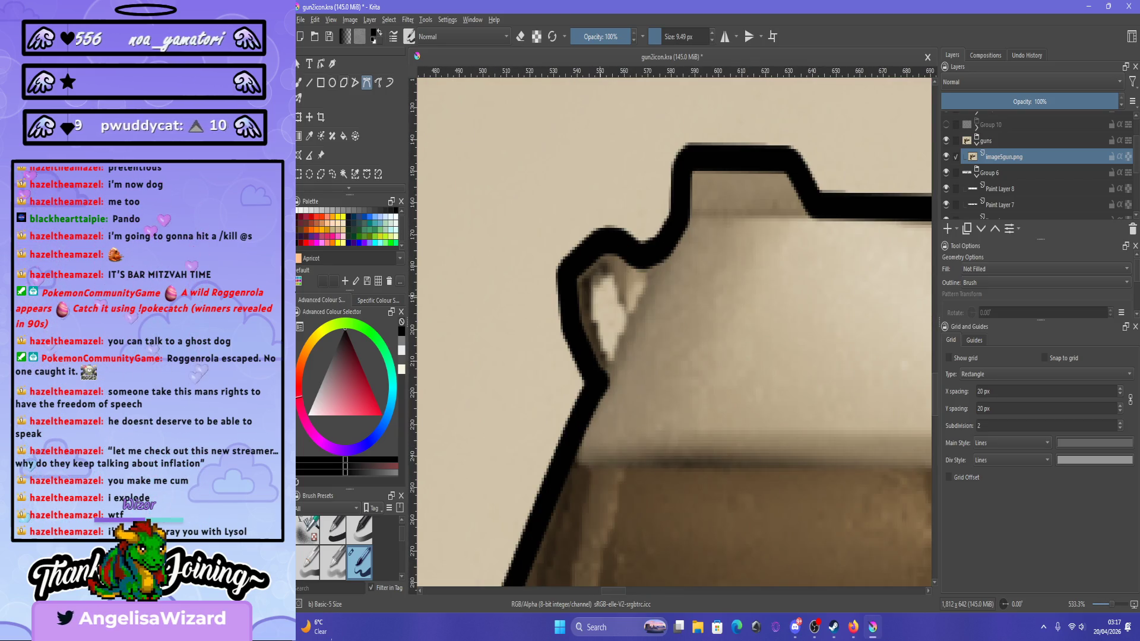
click(389, 82)
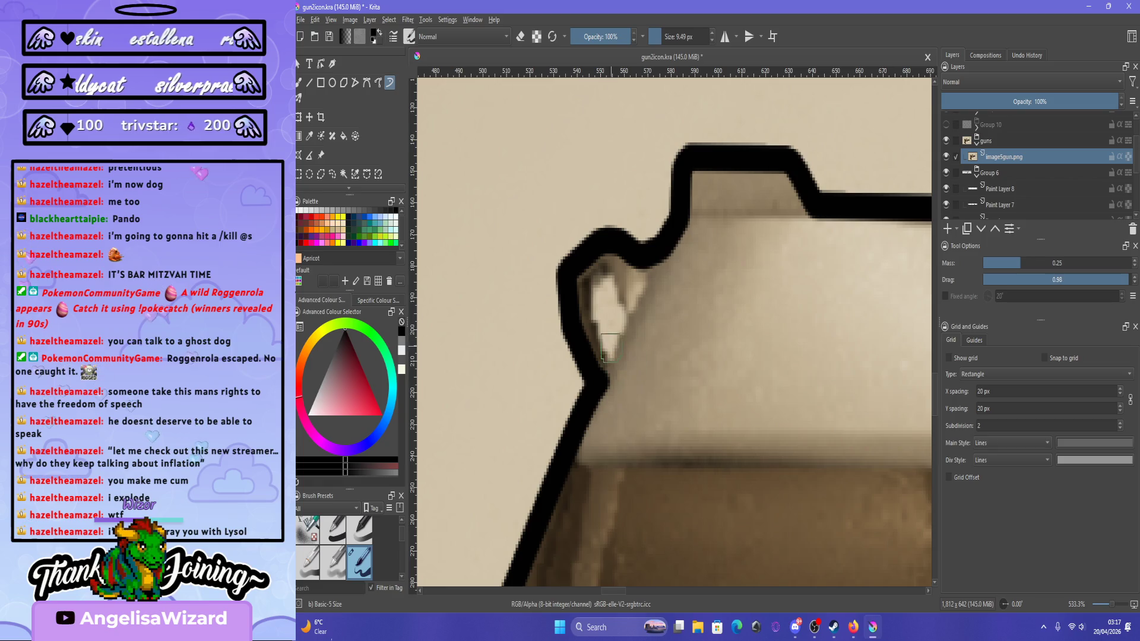
mouse_move(598, 335)
mouse_down()
mouse_move(589, 291)
mouse_move(607, 273)
mouse_move(628, 312)
mouse_up()
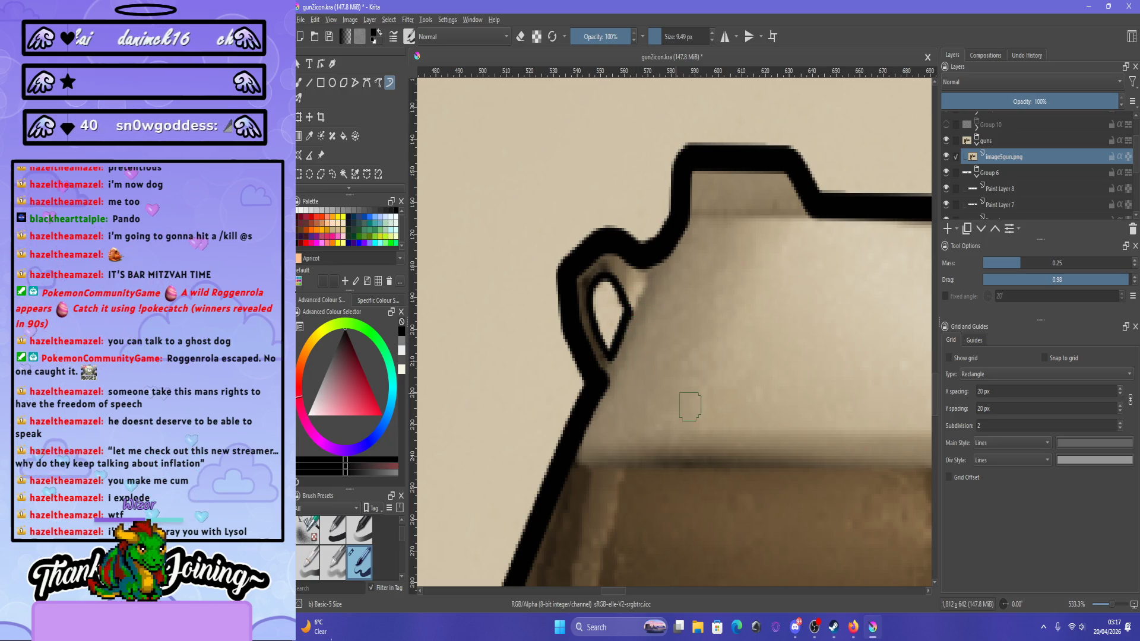
scroll(688, 407, down, 6)
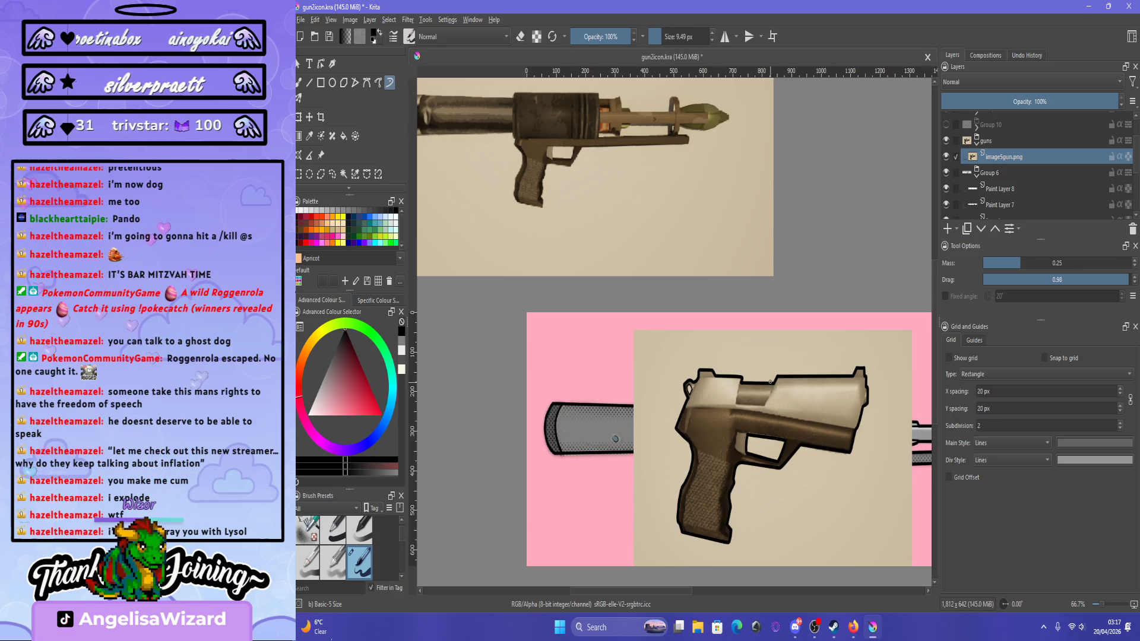
Delete the beige background around the pistol and the beige fill inside the trigger window.
scroll(770, 381, down, 3)
scroll(770, 381, up, 3)
scroll(770, 381, down, 3)
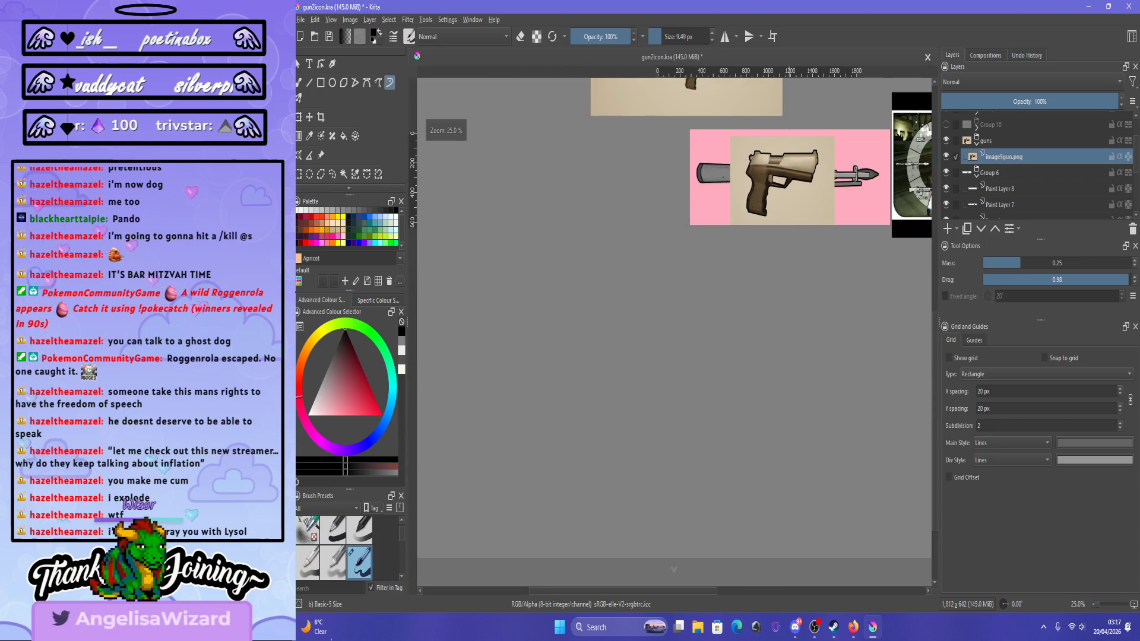
scroll(771, 382, up, 4)
scroll(770, 381, down, 1)
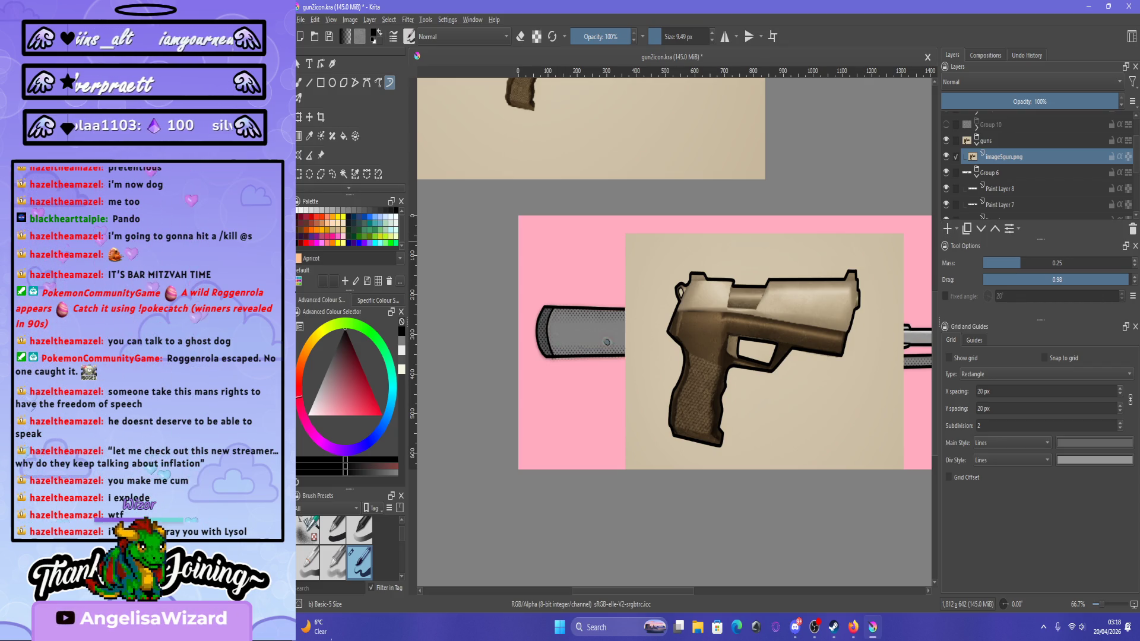
click(344, 174)
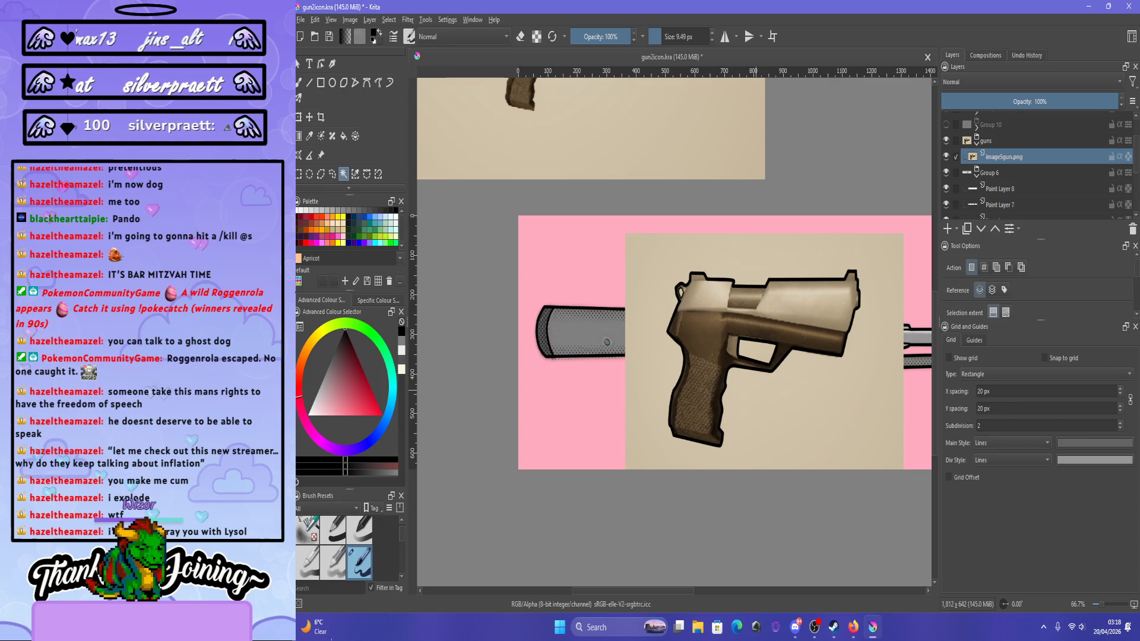
click(771, 434)
key(Delete)
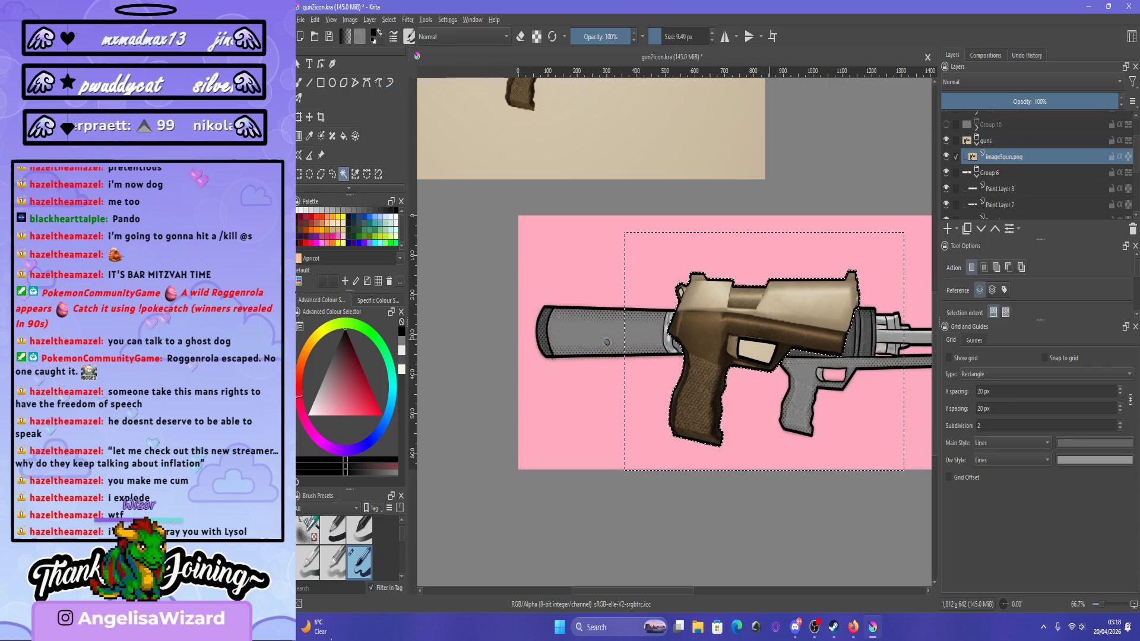
click(756, 351)
key(Delete)
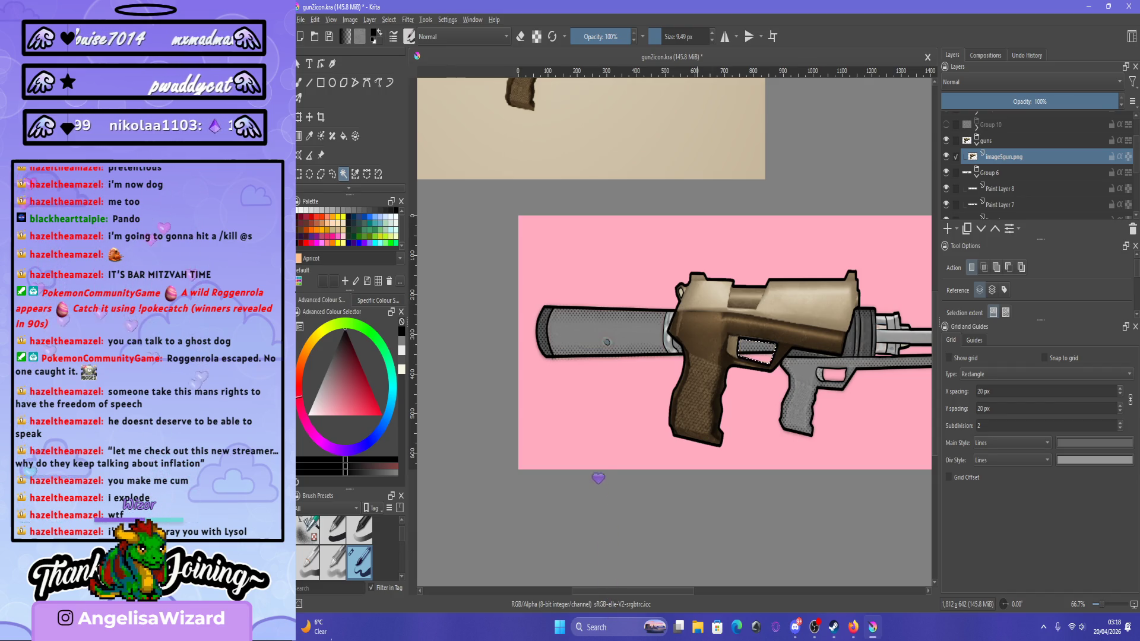
Select the small hole in the gun and add a new Paint Layer 14 above the pistol.
scroll(696, 202, up, 2)
click(667, 384)
scroll(674, 333, down, 4)
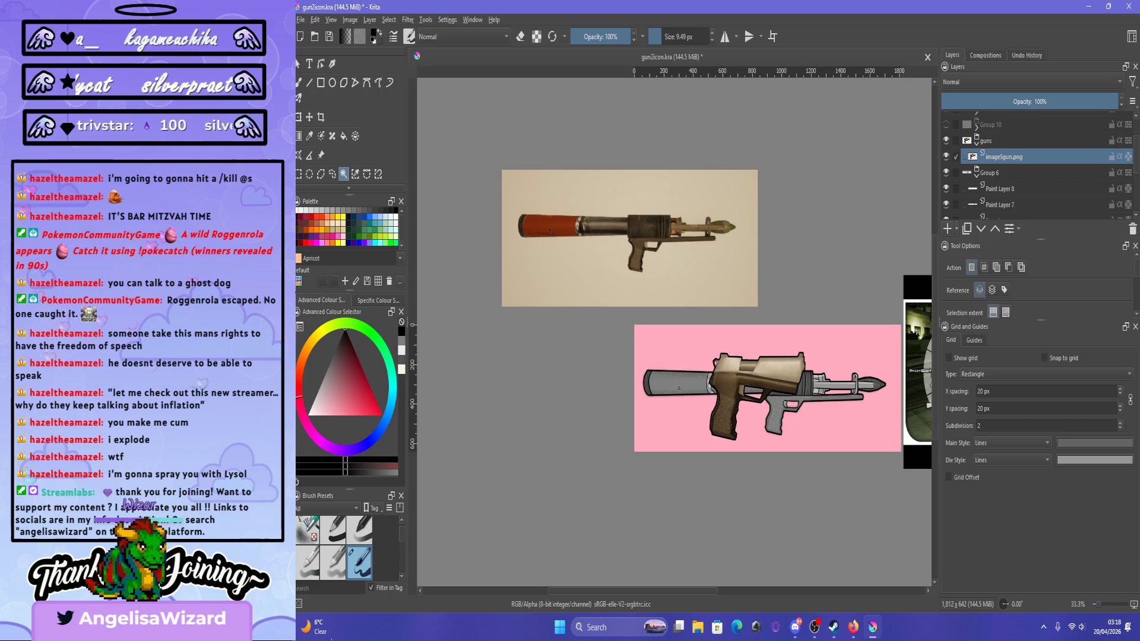
key(Insert)
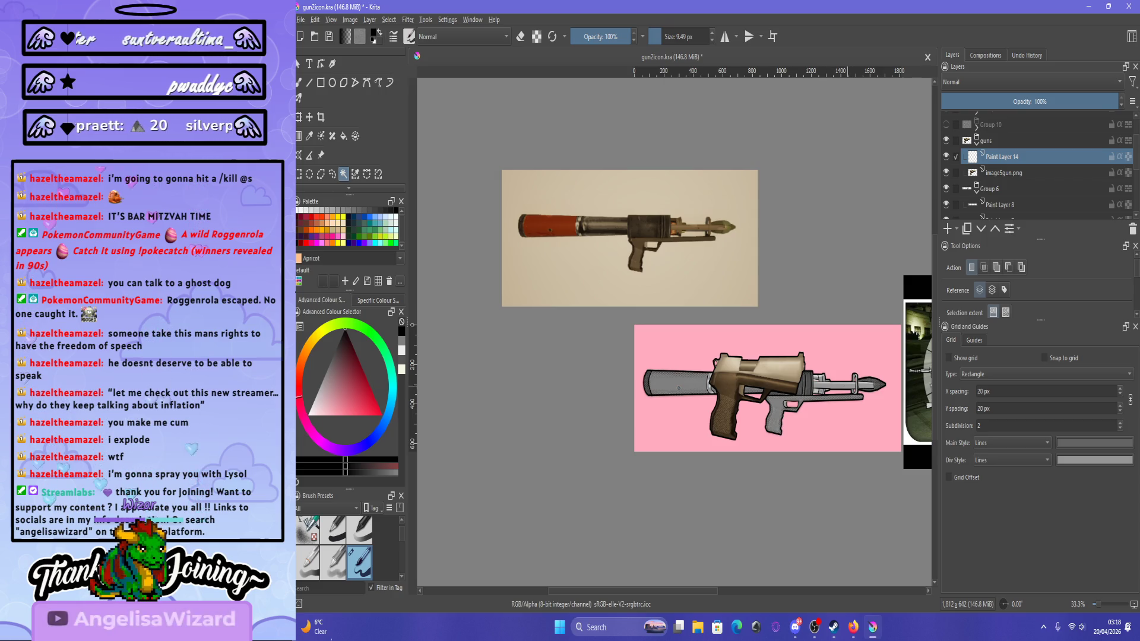
Hide Group 6 to remove the silencer and rear gun parts from view.
scroll(674, 330, up, 2)
scroll(674, 330, down, 2)
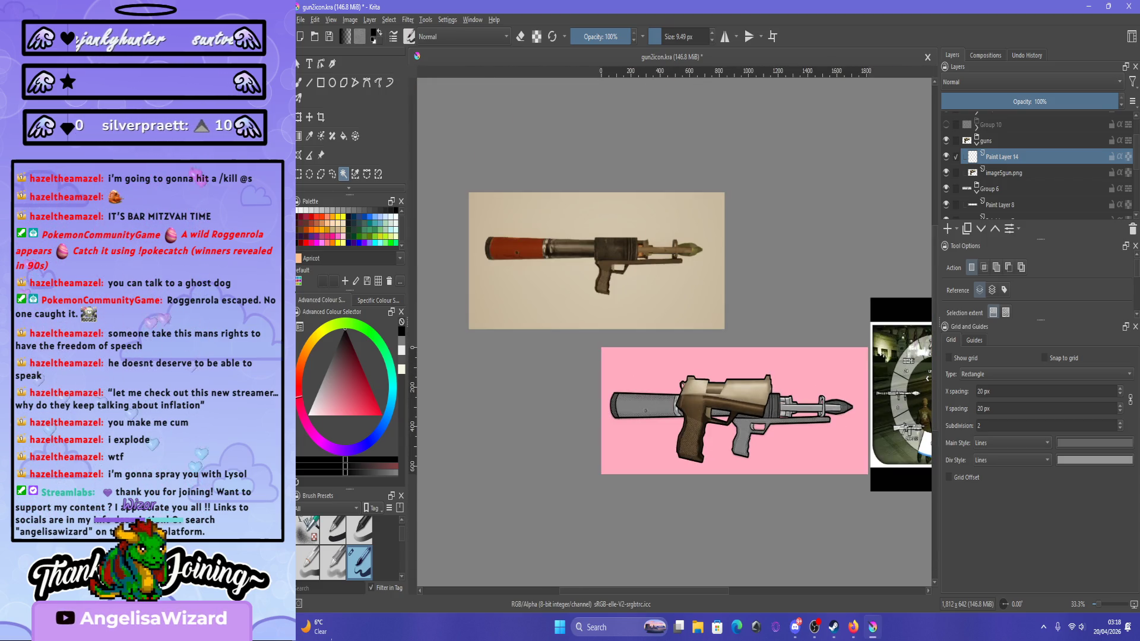
click(946, 189)
scroll(740, 430, up, 3)
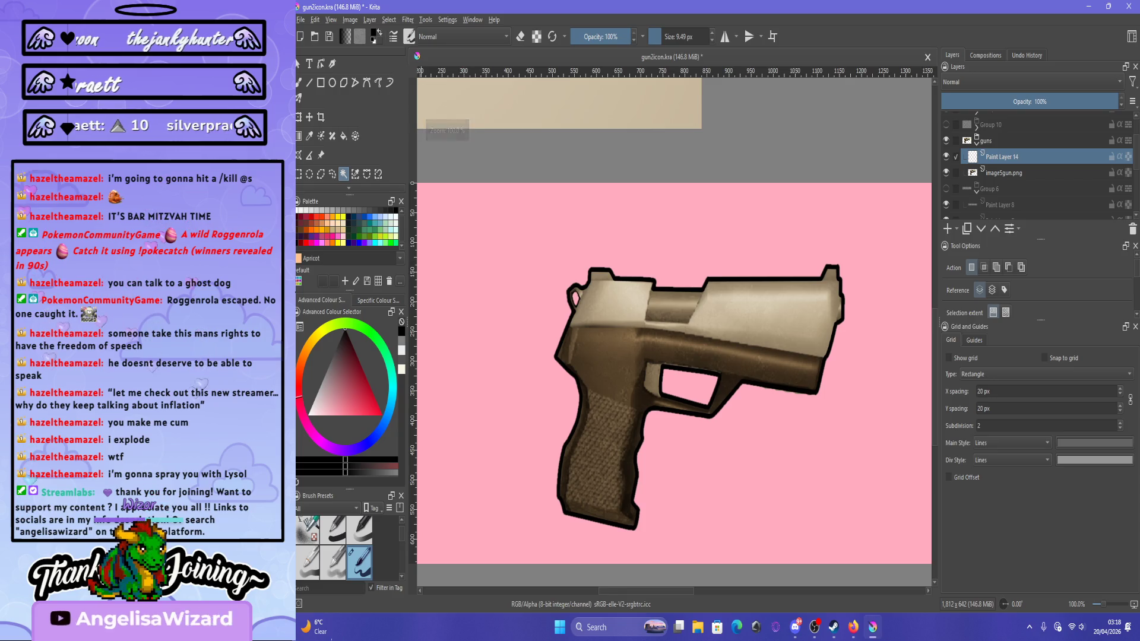
Browse the Filter > Adjust menu, dismiss it, and zoom out on the canvas.
click(408, 20)
mouse_move(463, 61)
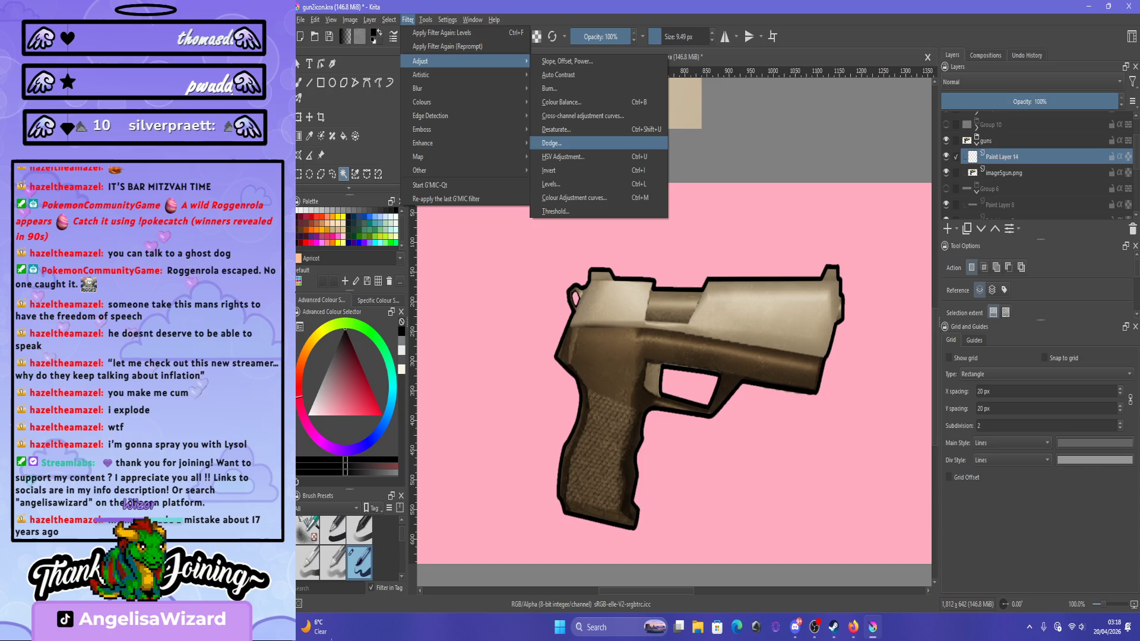
key(Escape)
key(Escape)
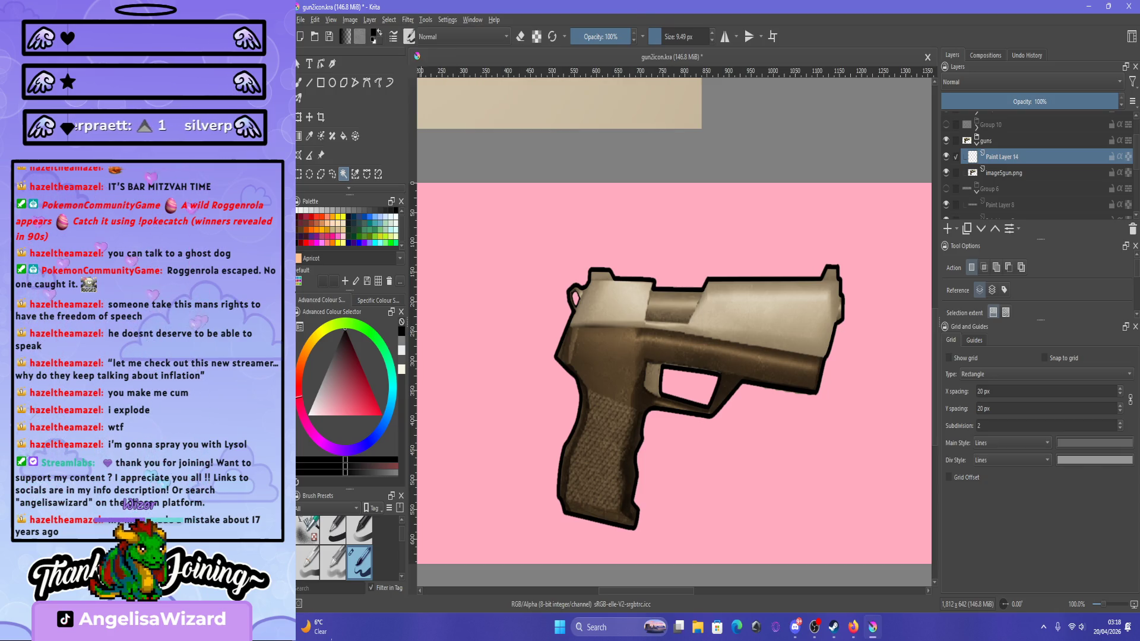
key(minus)
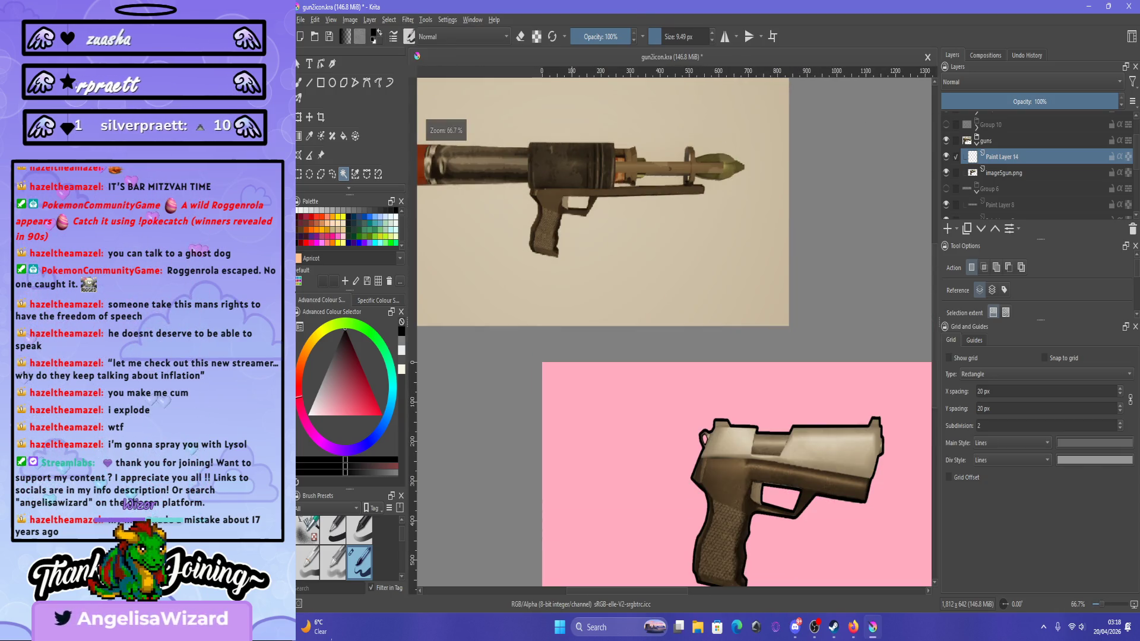
key(minus)
scroll(758, 327, up, 3)
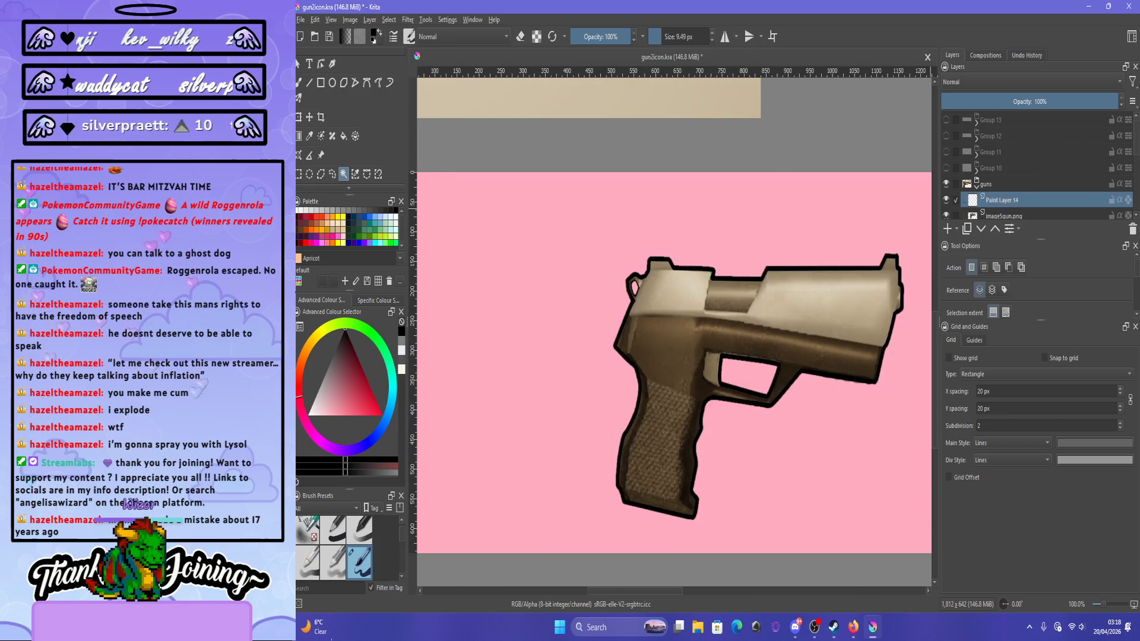
Expand, select and make Group 10 visible in the Layers docker.
click(977, 170)
ctrl+click(990, 168)
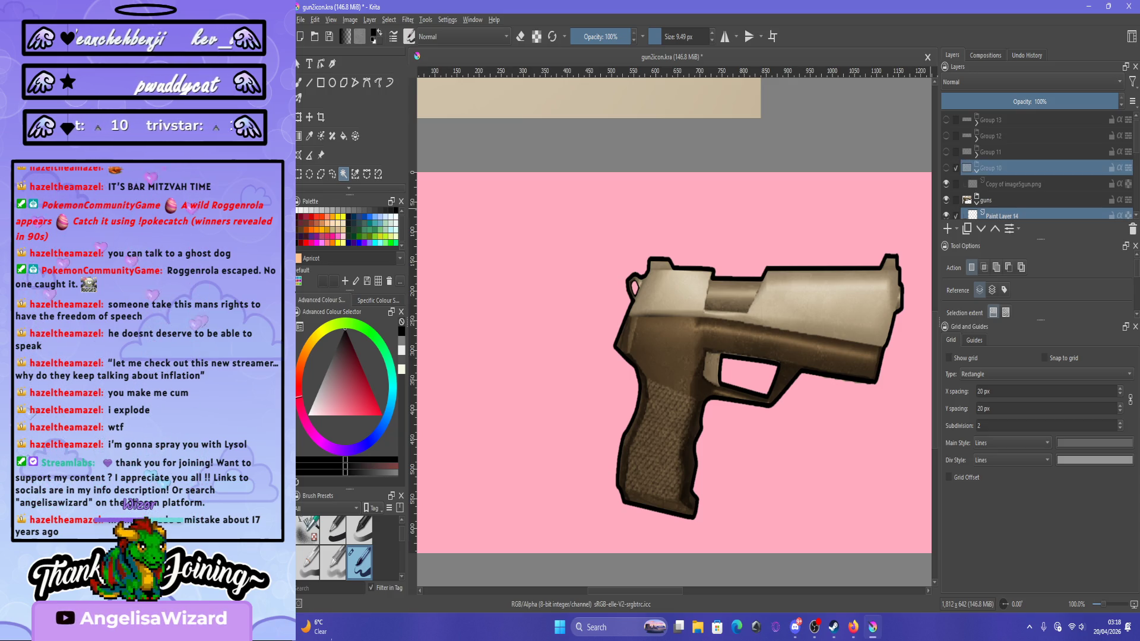
click(946, 168)
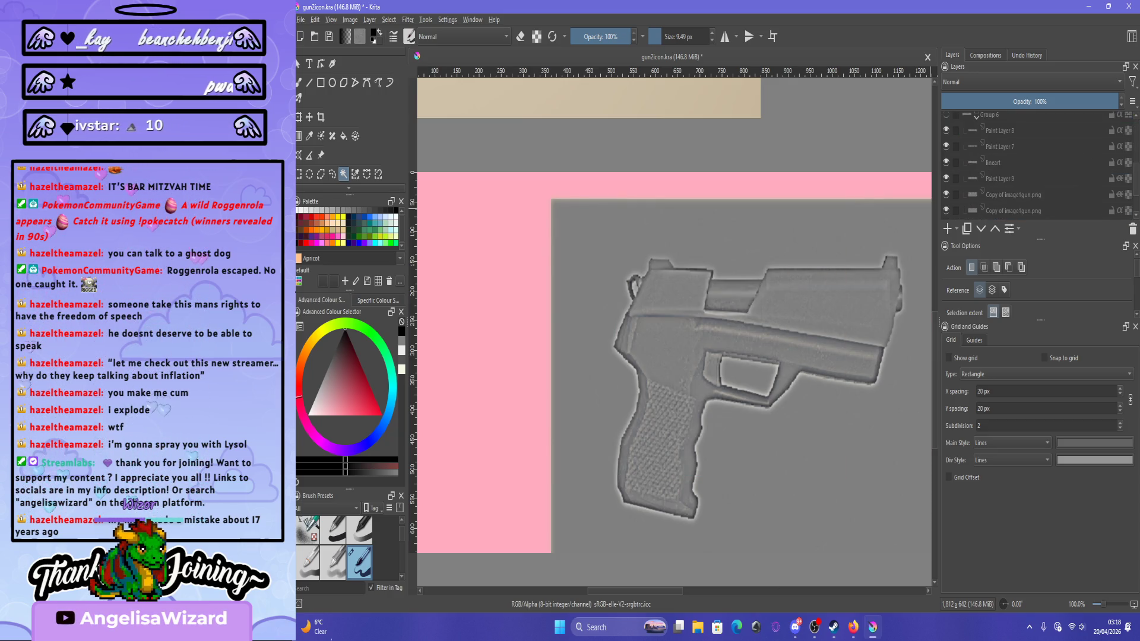
Move 'Copy of image5gun.png' into the guns group directly below image5gun.png.
key(ctrl+Page_Down)
key(ctrl+Page_Down)
key(ctrl+Page_Down)
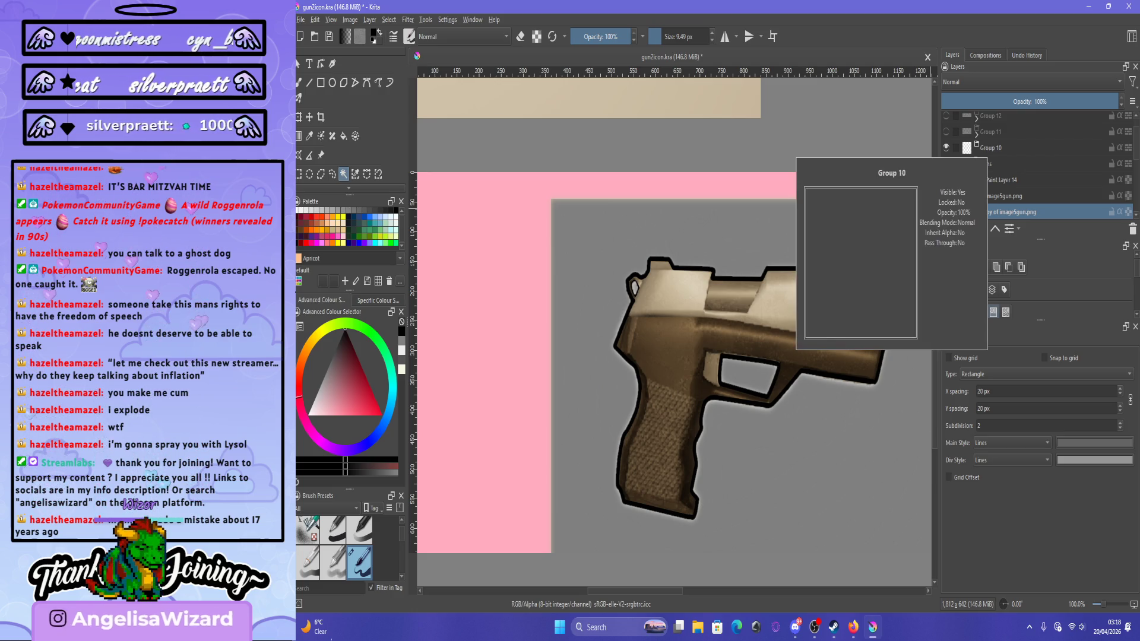
key(ctrl+Page_Up)
key(ctrl+Page_Up)
key(ctrl+Page_Up)
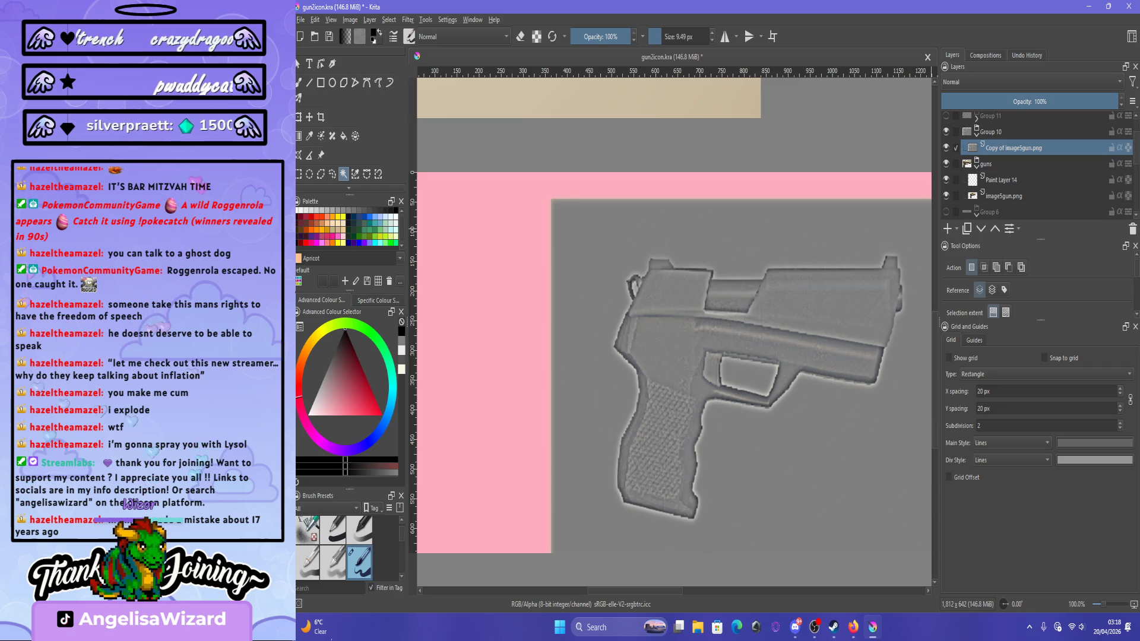
key(ctrl+Page_Down)
key(ctrl+Page_Down)
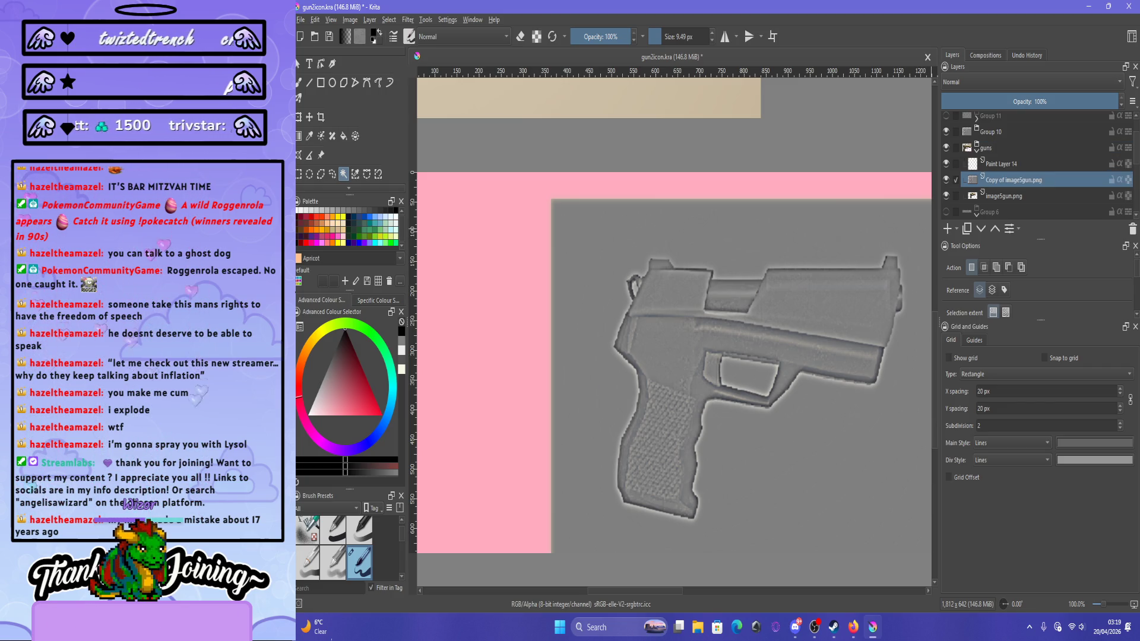
click(990, 131)
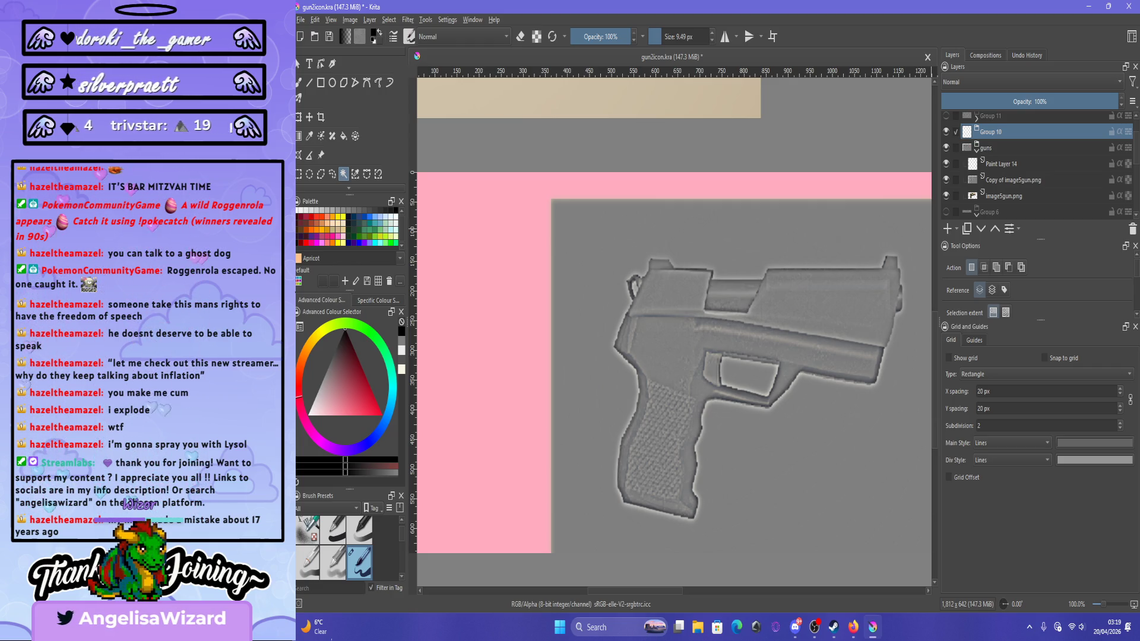
click(1013, 179)
key(ctrl+Page_Down)
key(minus)
key(minus)
key(minus)
key(plus)
key(plus)
key(plus)
key(minus)
key(minus)
key(minus)
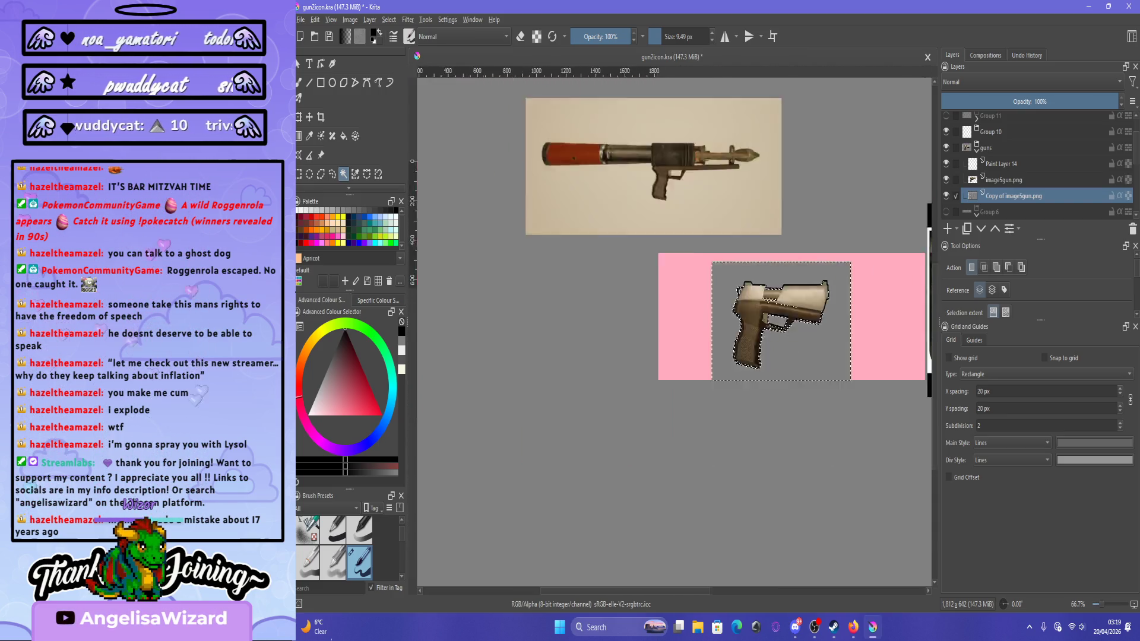
Move the image5gun.png layer below the embossed grey copy.
key(plus)
key(plus)
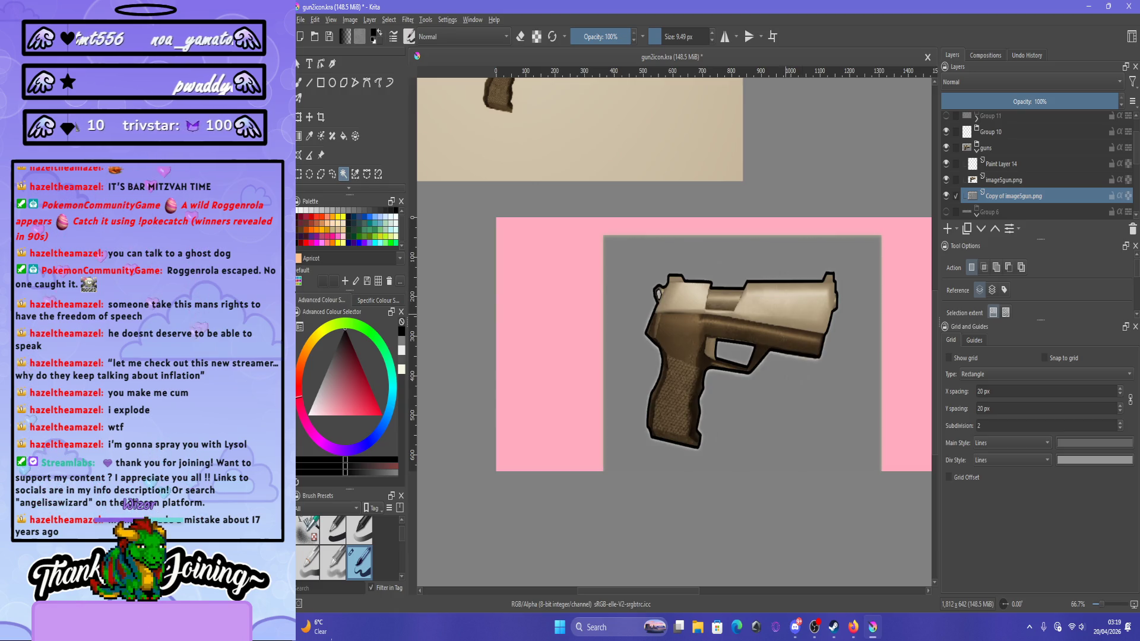
key(plus)
key(plus)
key(plus)
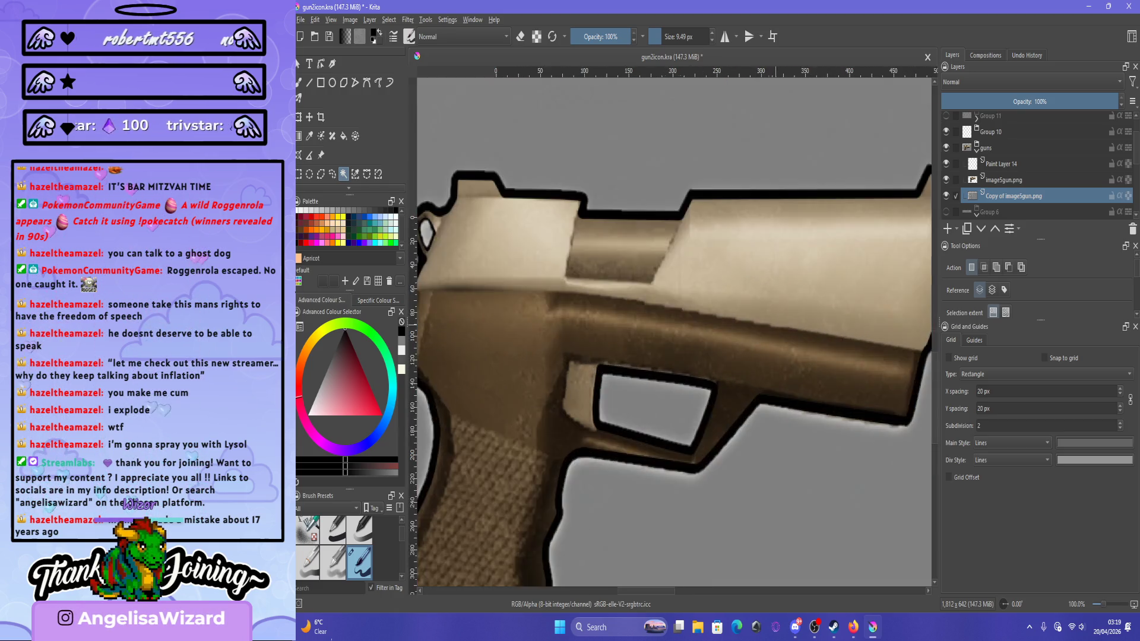
key(minus)
key(minus)
key(minus)
key(plus)
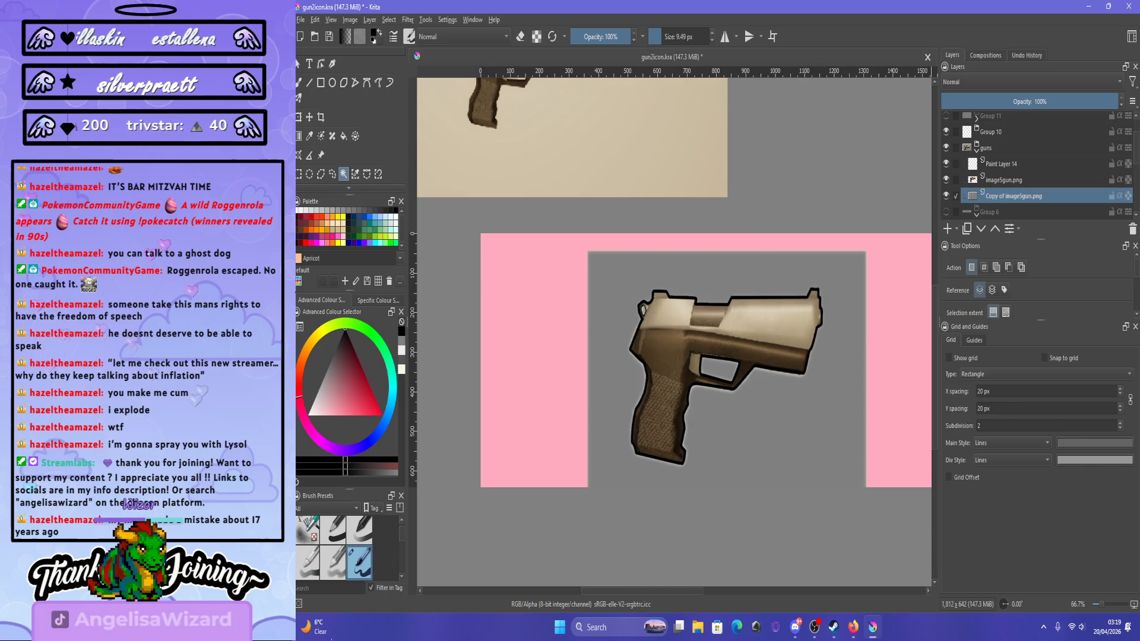
click(1003, 179)
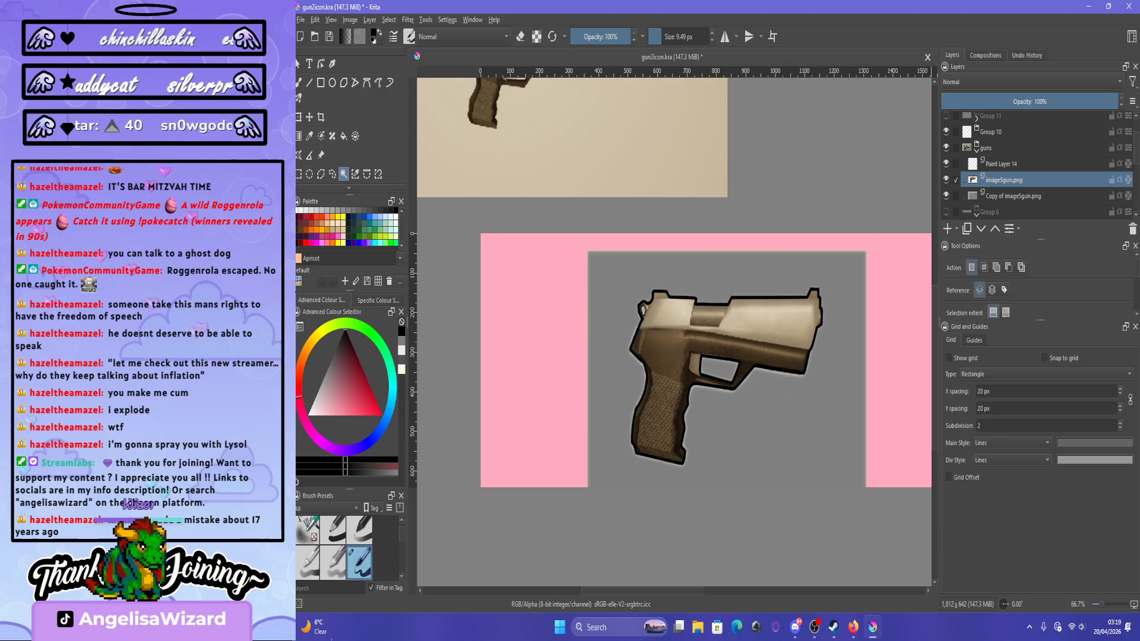
key(ctrl+Page_Down)
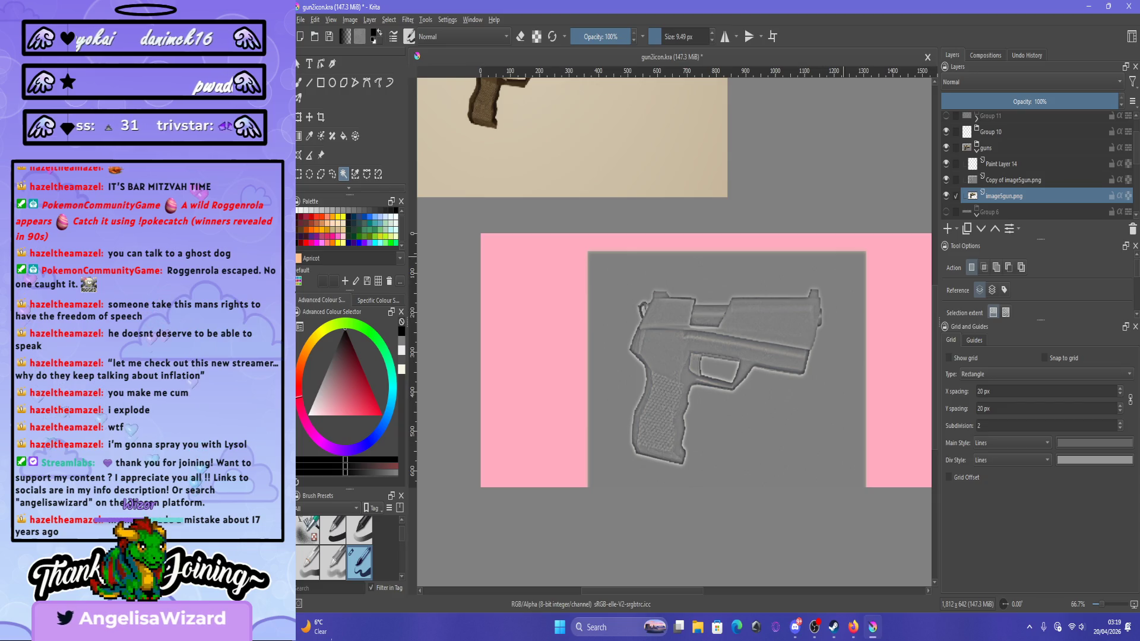
Select the grey area around the pistol on the embossed copy layer with contiguous selection.
click(1004, 164)
click(1013, 180)
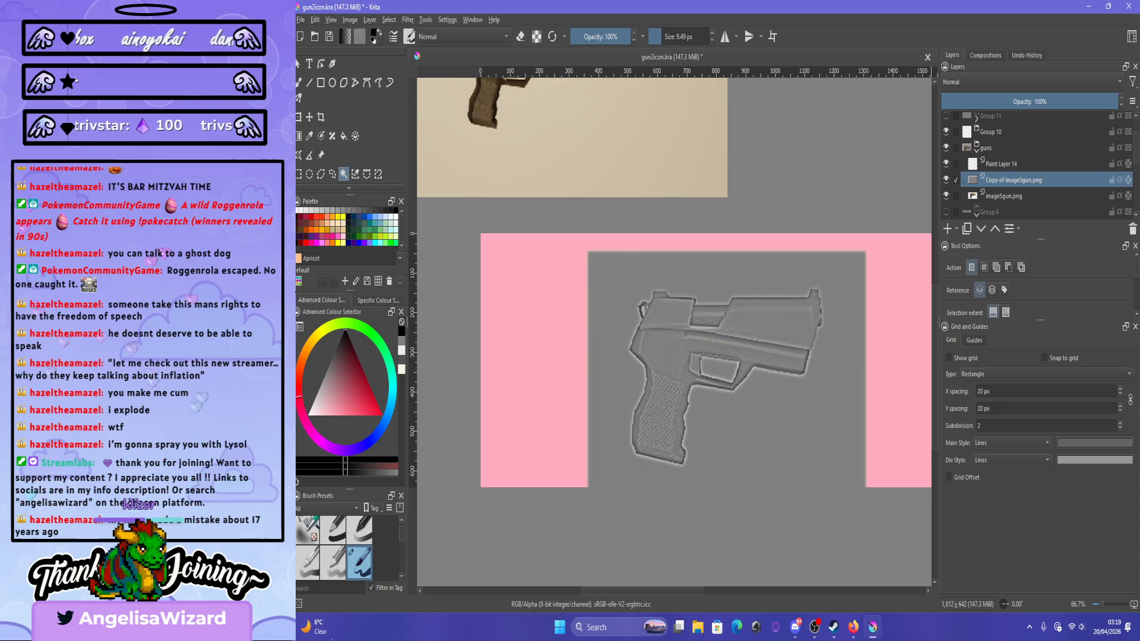
click(1002, 164)
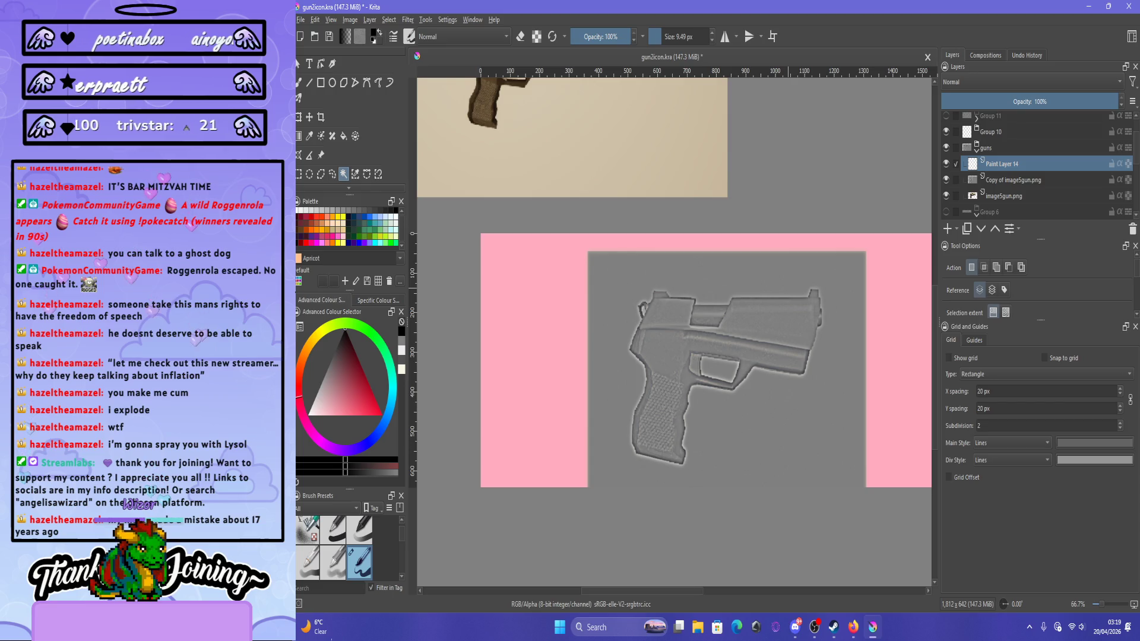
key(b)
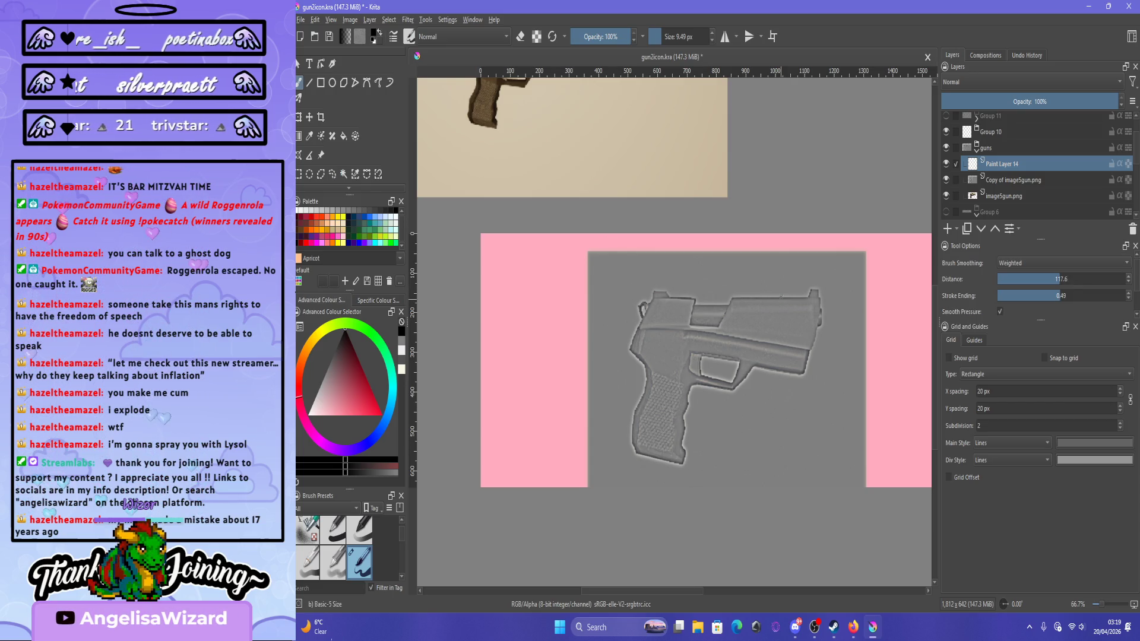
scroll(674, 330, down, 4)
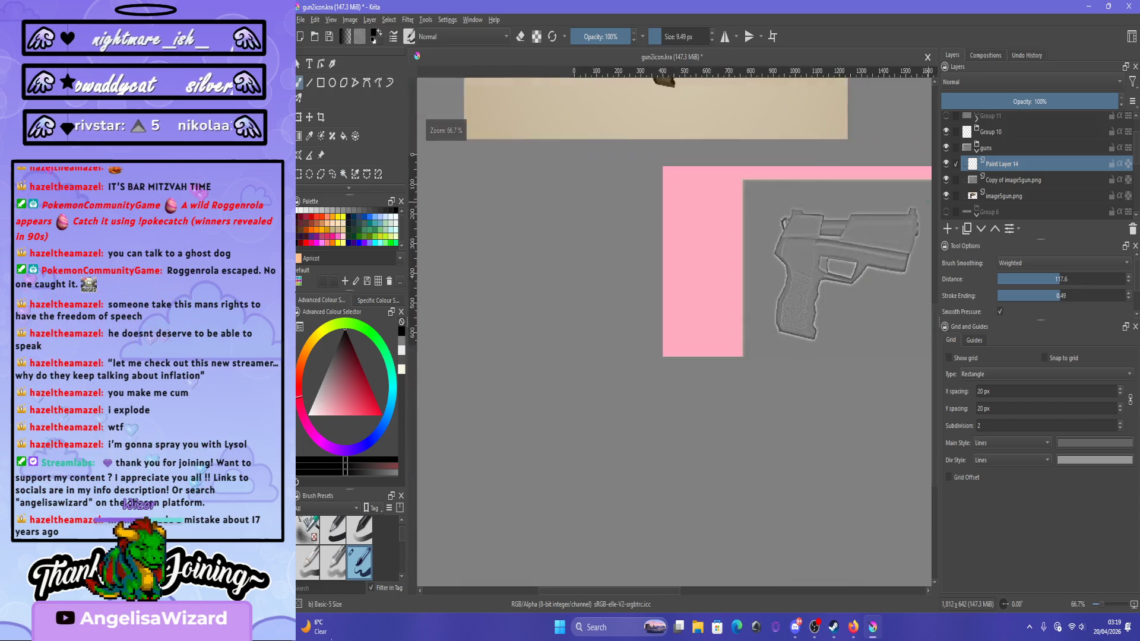
scroll(891, 222, up, 4)
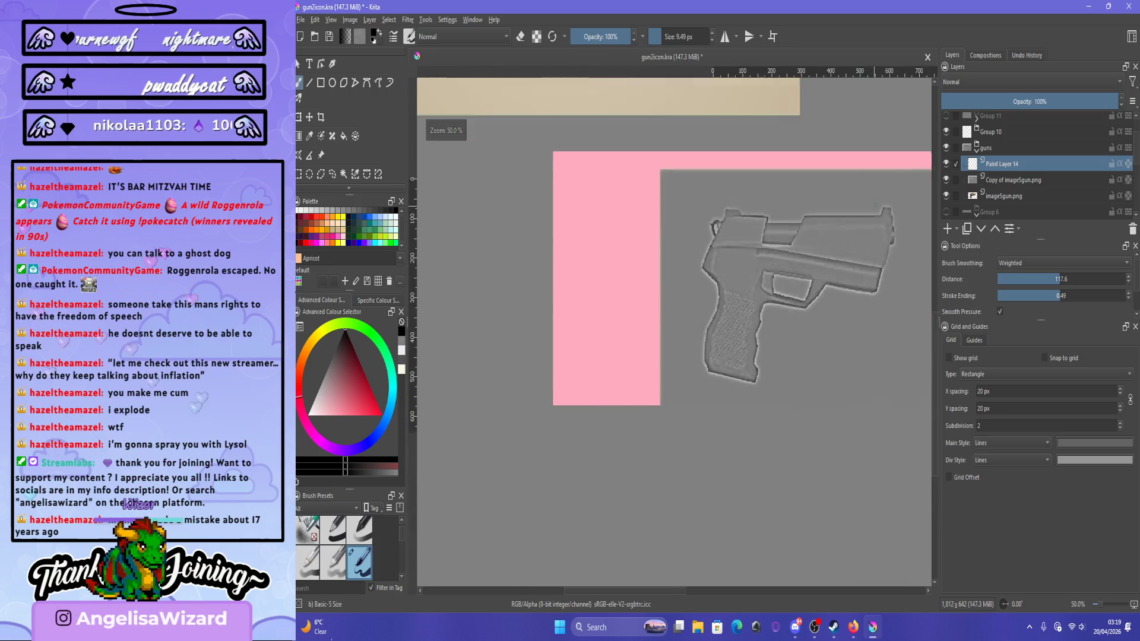
scroll(751, 226, up, 2)
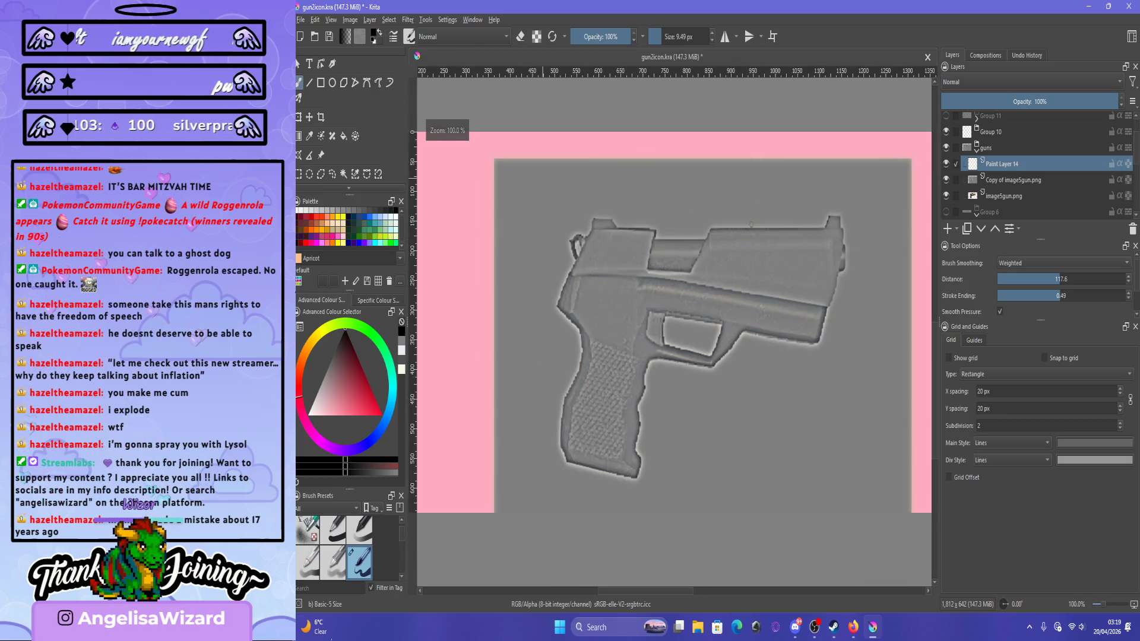
scroll(751, 225, down, 1)
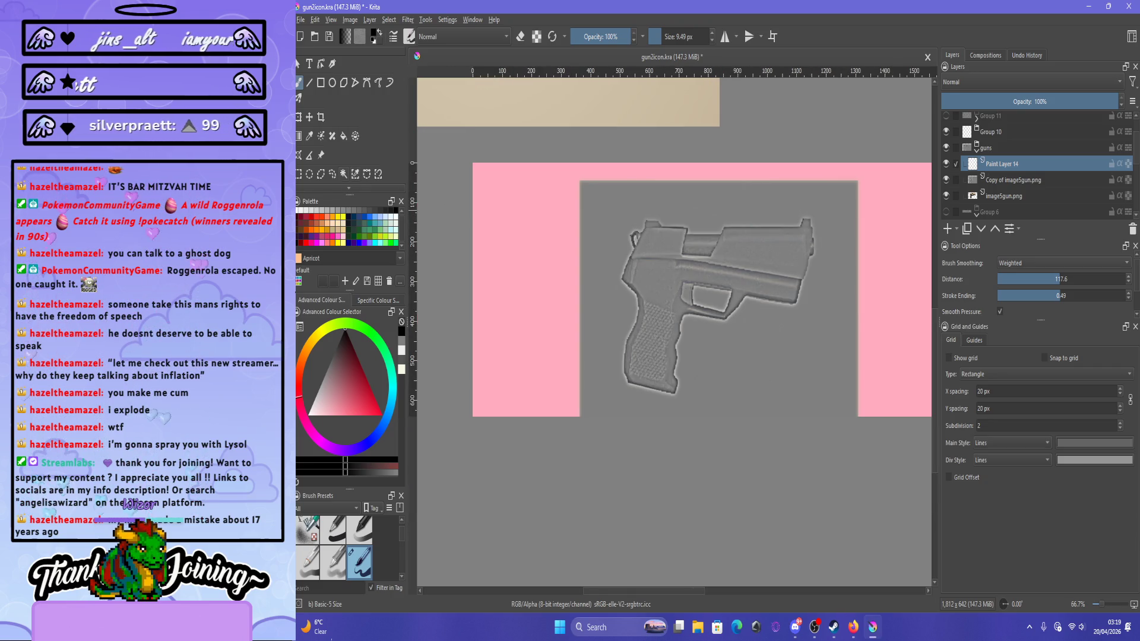
click(343, 173)
key(ctrl+a)
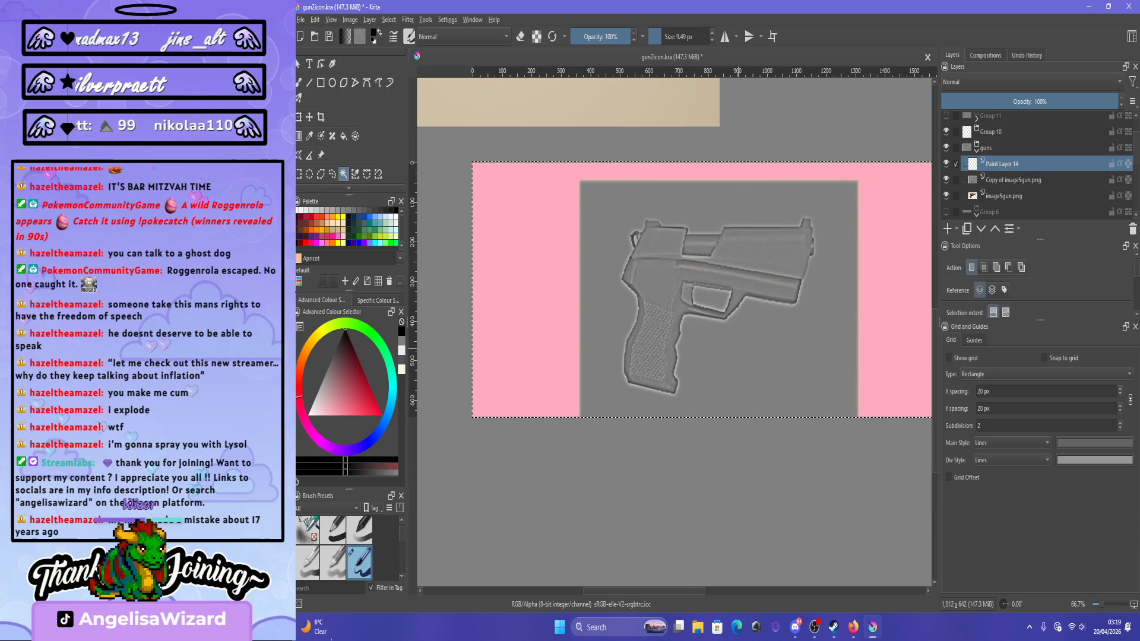
click(1021, 180)
click(772, 369)
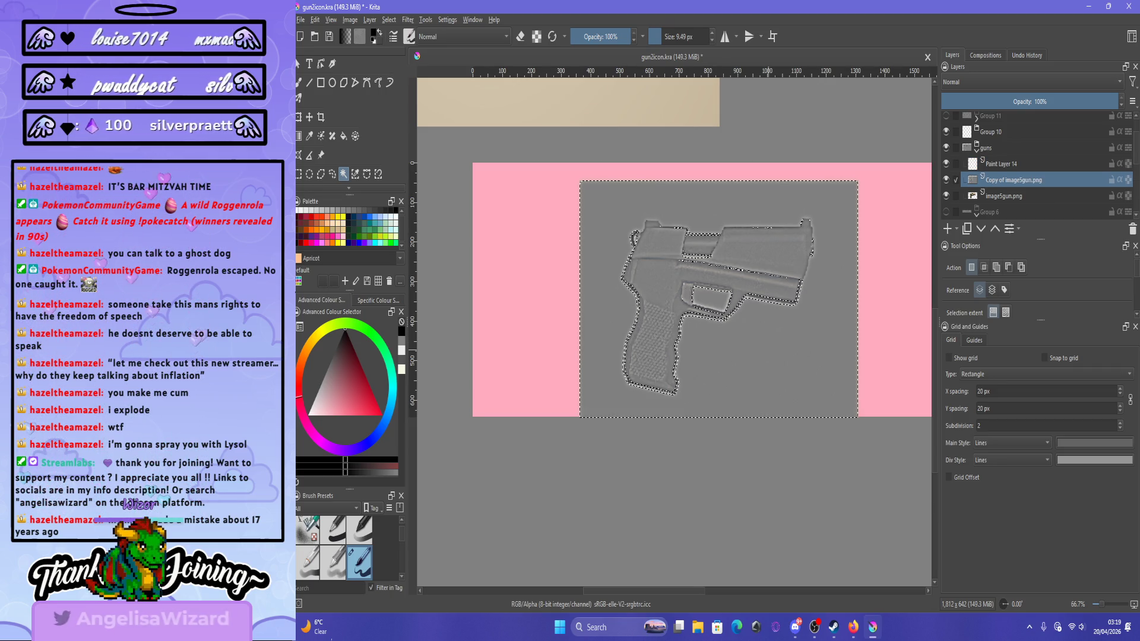
Move image5gun.png above the embossed copy and put it into a clipping group.
drag(1003, 195, 1003, 176)
right_click(999, 183)
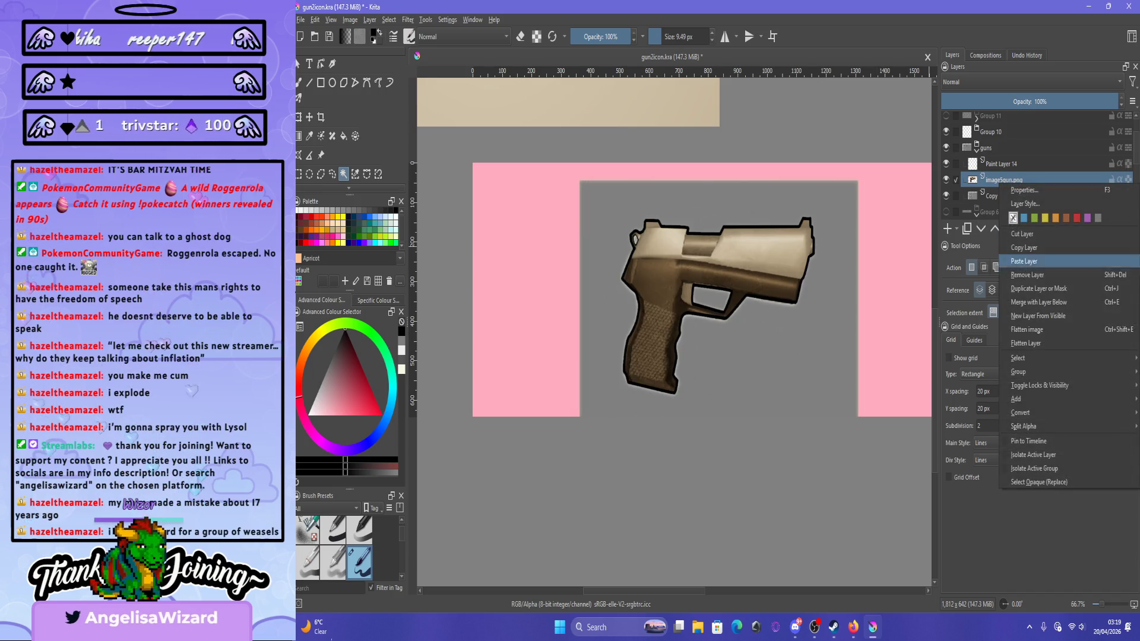
mouse_move(1045, 372)
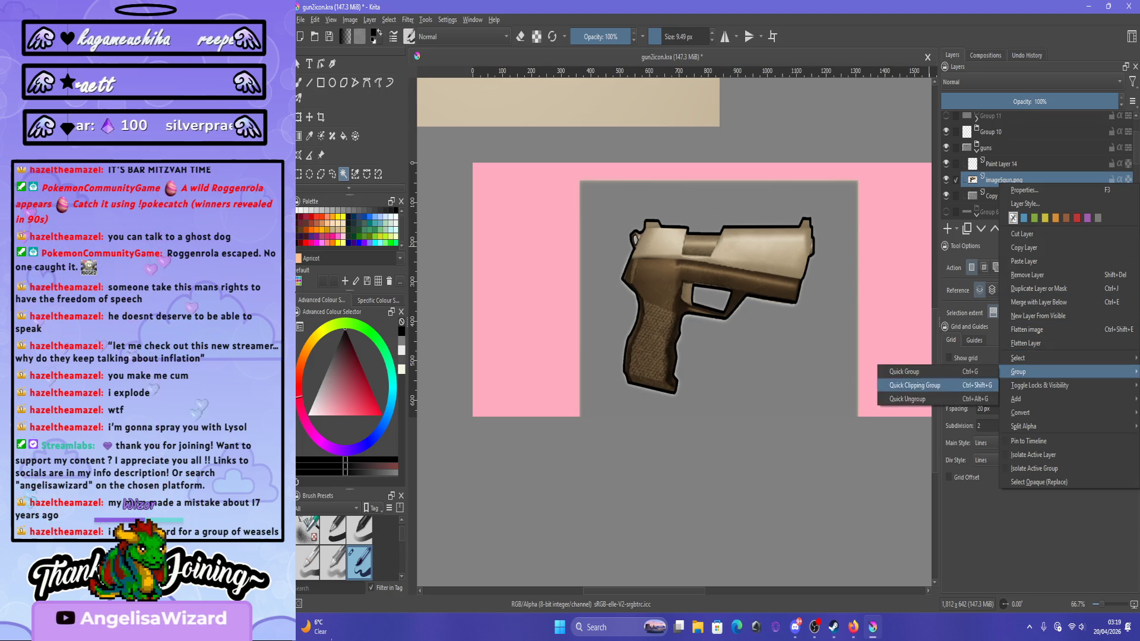
click(926, 385)
scroll(1033, 166, down, 1)
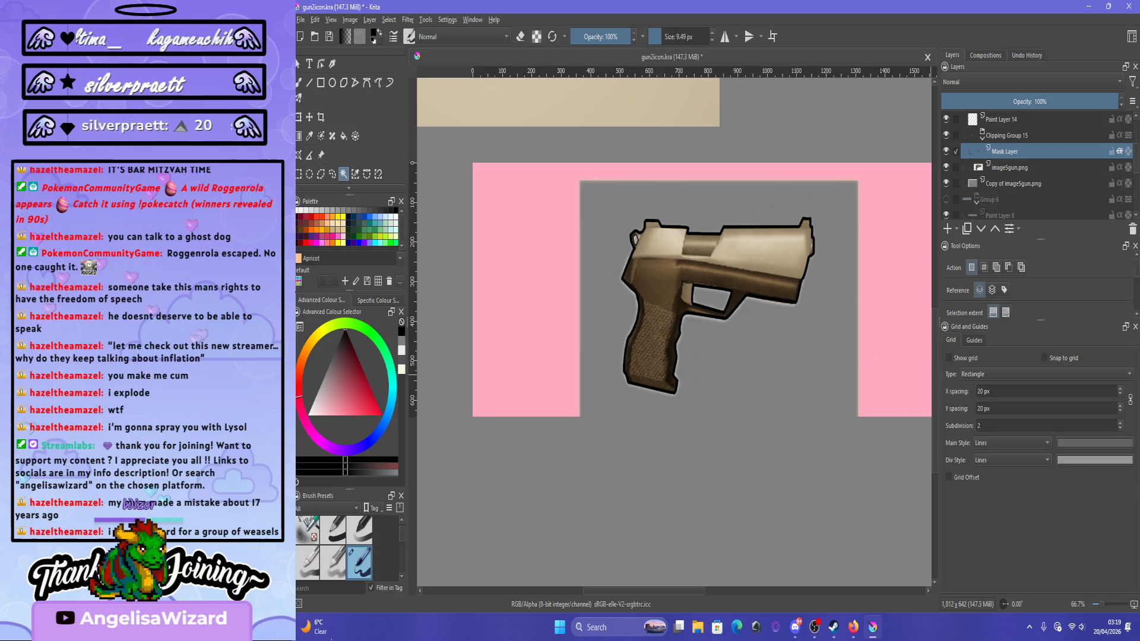
click(1010, 167)
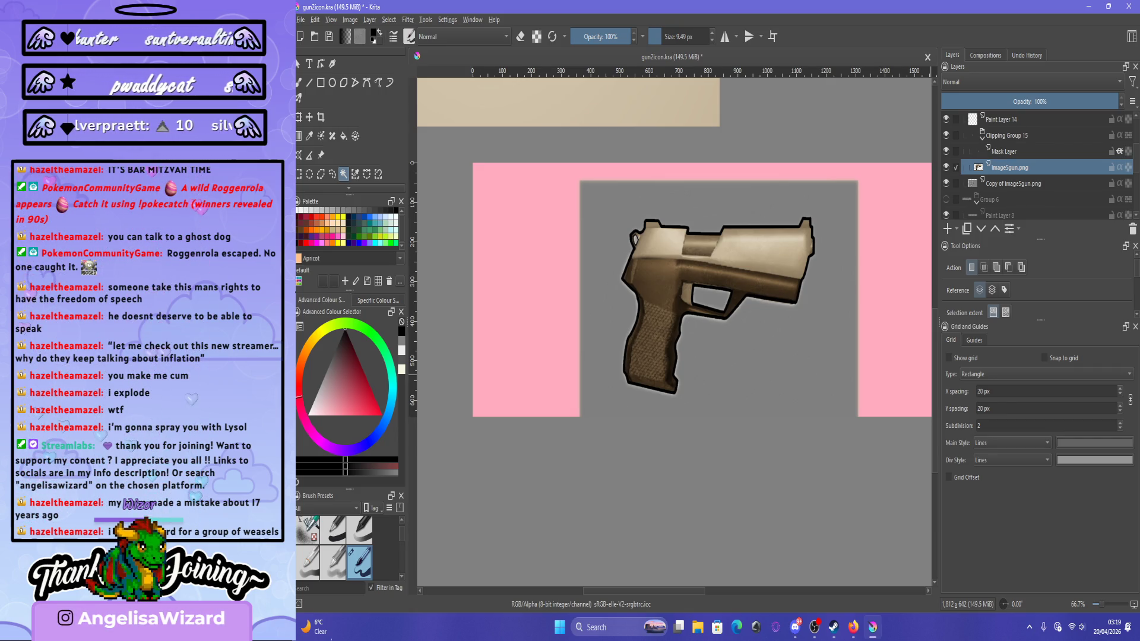
Place Copy of image5gun.png above image5gun.png and make the Mask Layer active.
click(1005, 151)
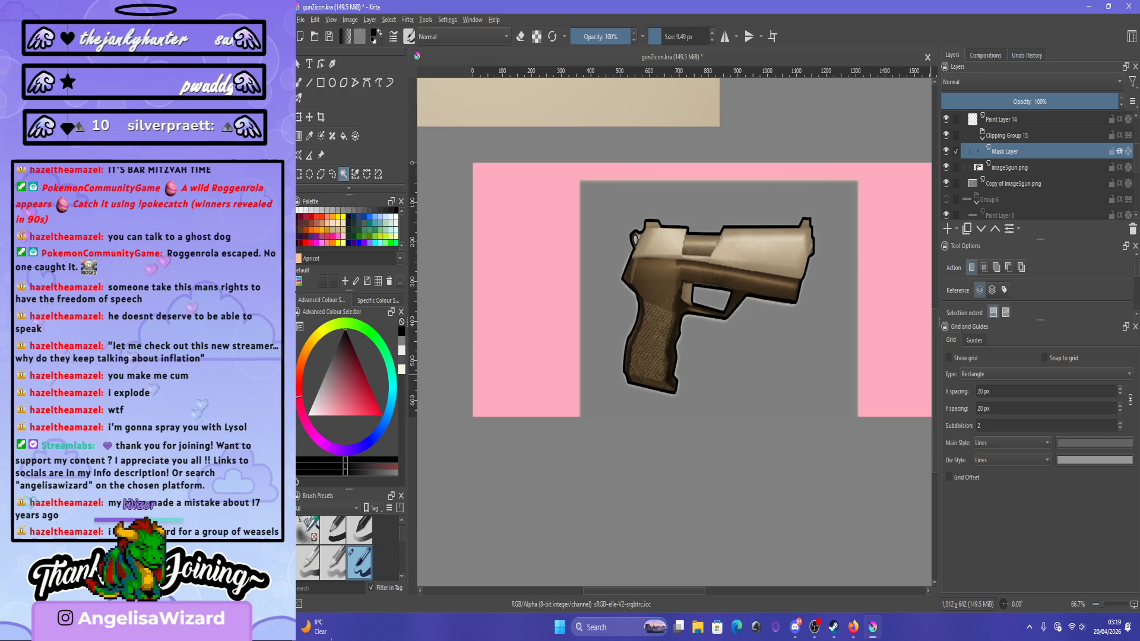
click(1013, 183)
drag(1010, 172, 1009, 160)
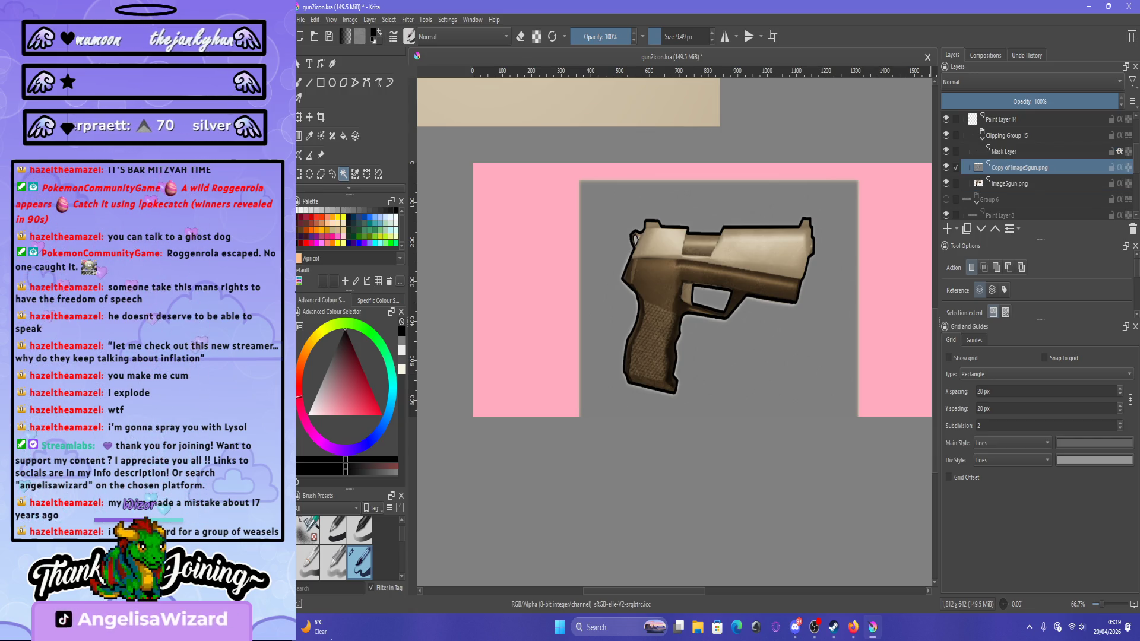
scroll(928, 392, down, 2)
scroll(893, 380, up, 2)
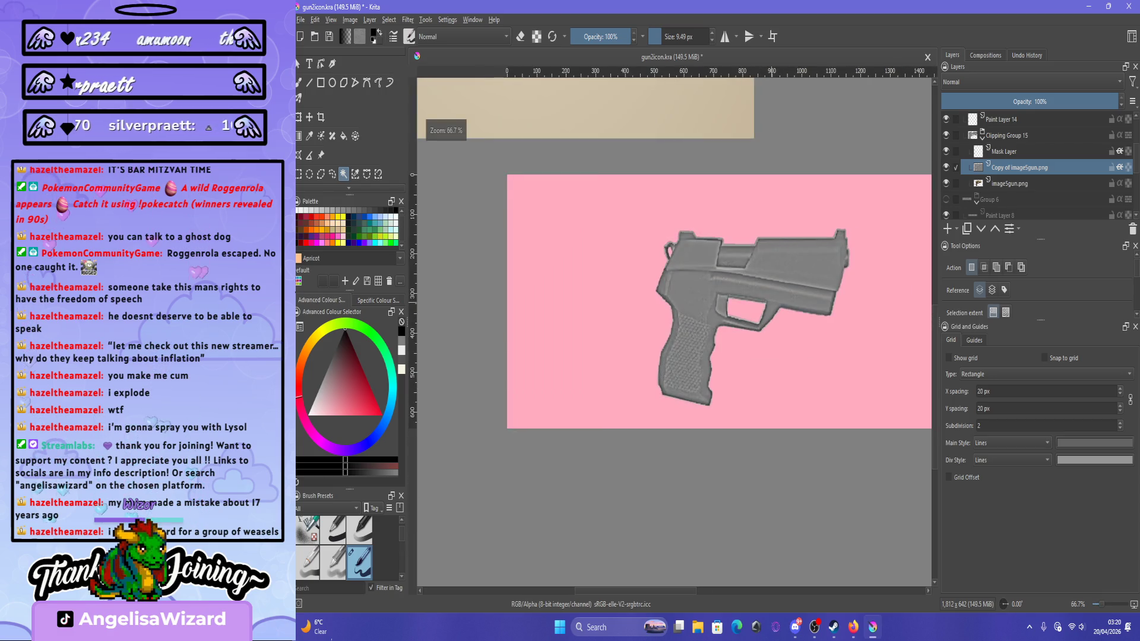
scroll(769, 297, down, 1)
scroll(769, 297, up, 2)
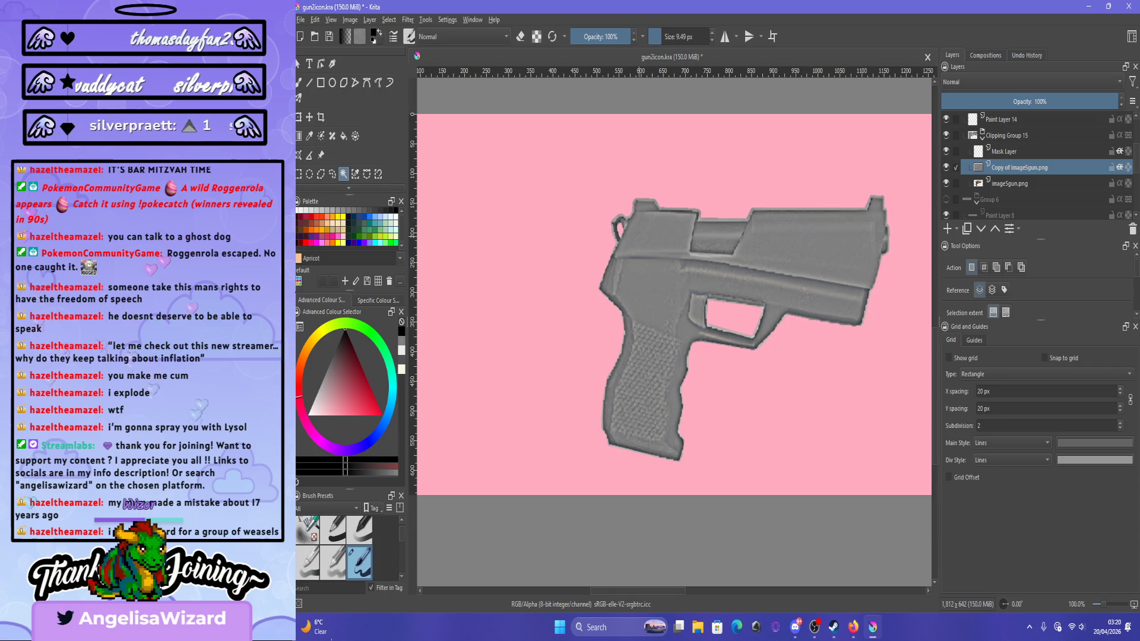
scroll(770, 299, down, 1)
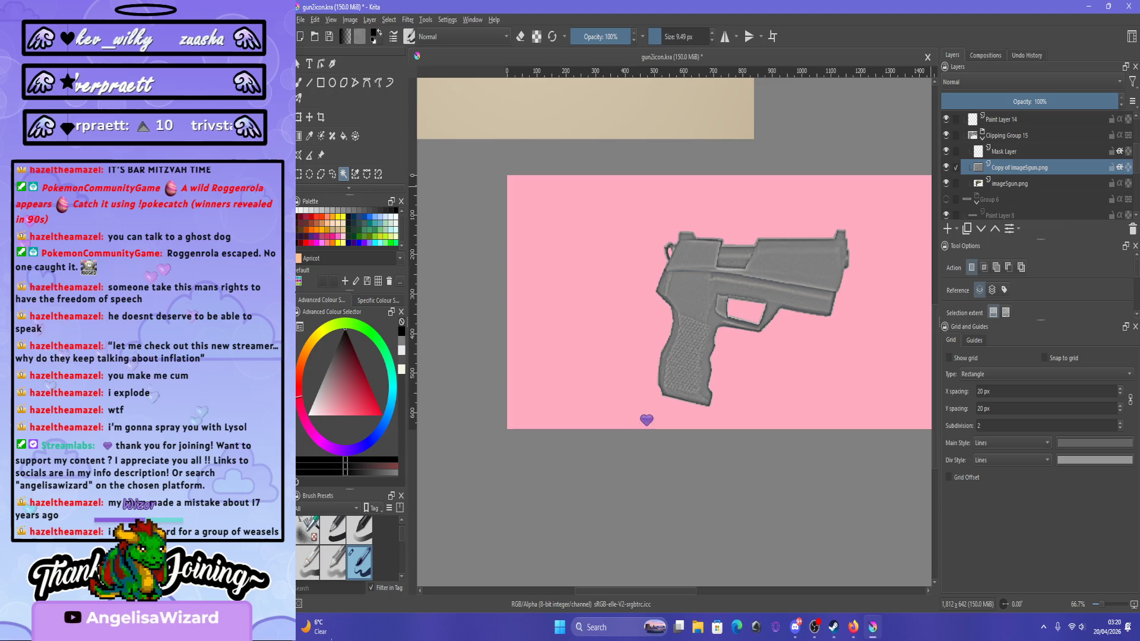
click(1009, 151)
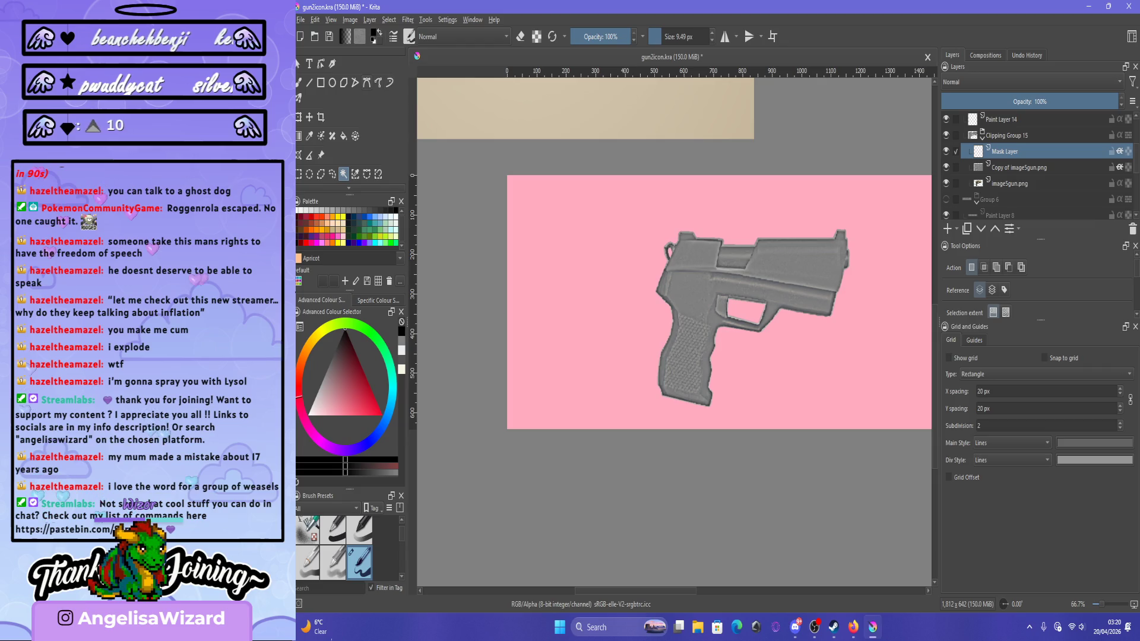
Draw thick black straight lines along the slide's top and up over the rear sight.
key(v)
scroll(828, 213, up, 4)
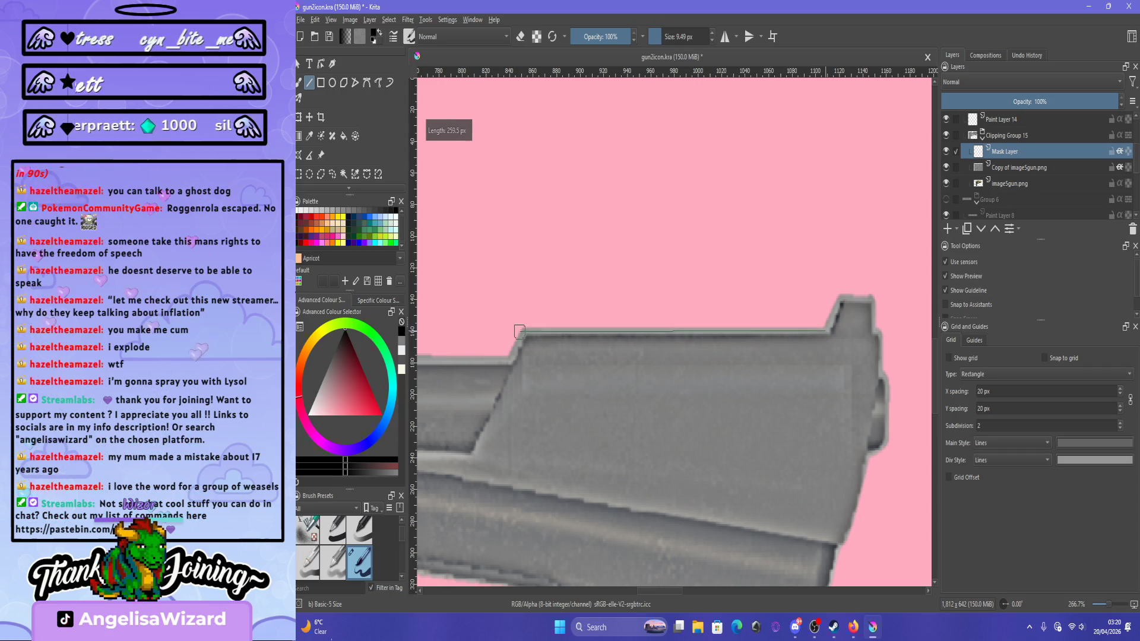
drag(519, 331, 520, 331)
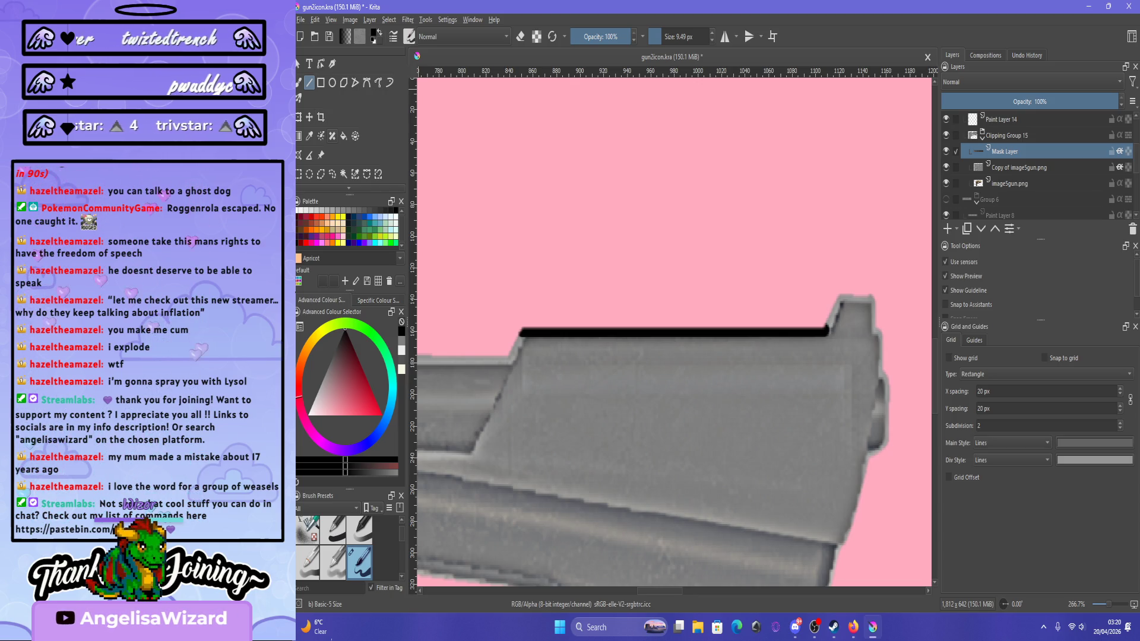
scroll(593, 234, down, 2)
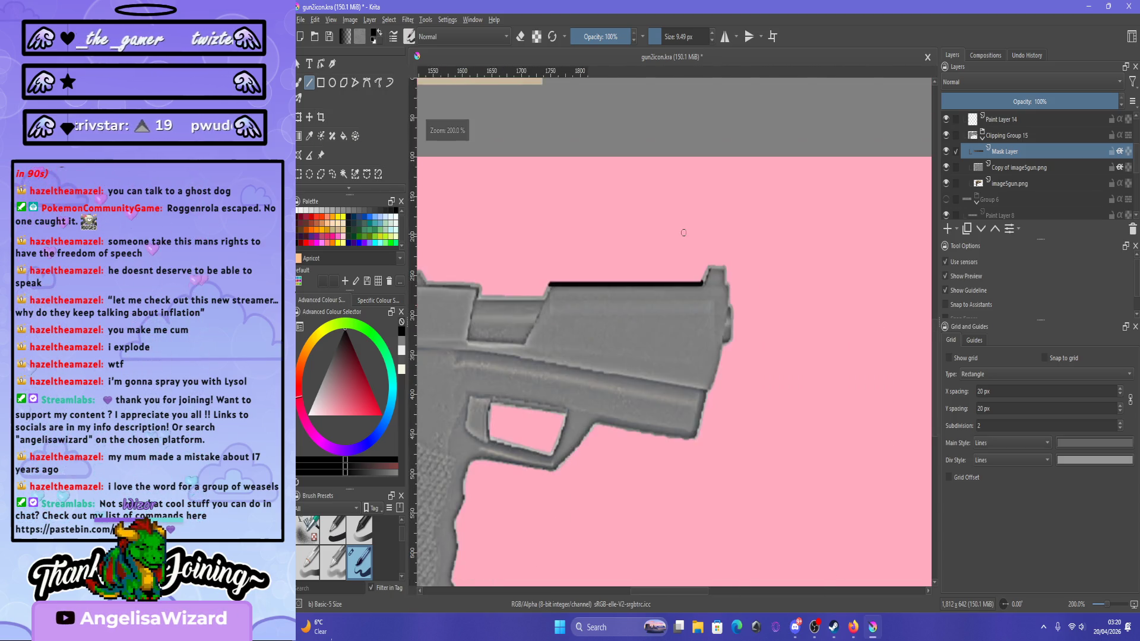
scroll(755, 285, up, 5)
drag(653, 437, 637, 429)
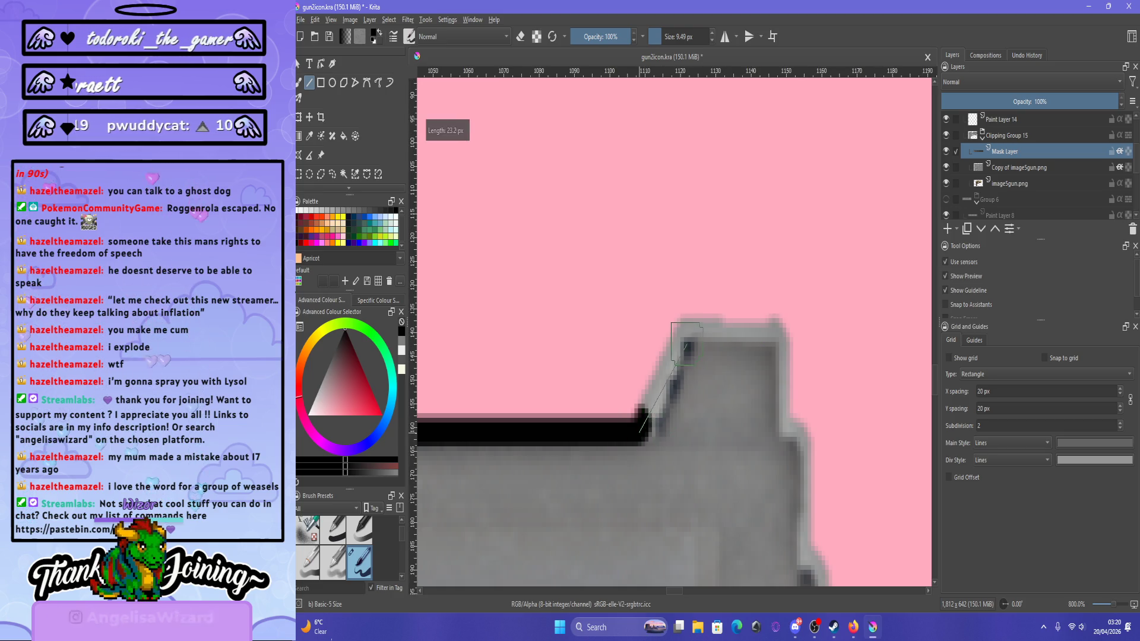
drag(679, 333, 683, 331)
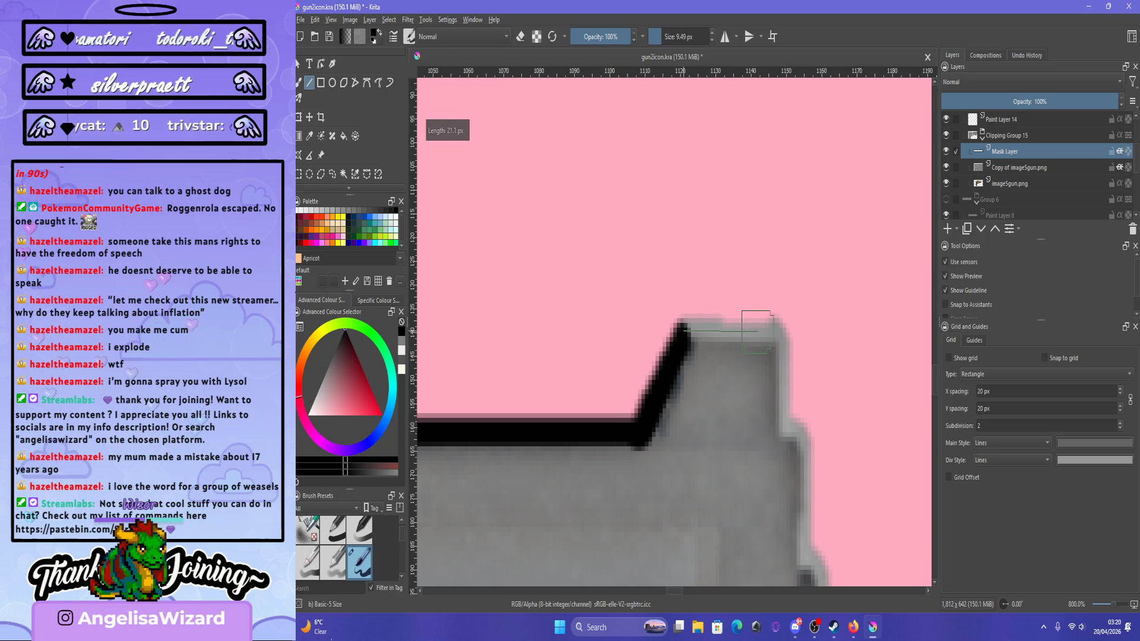
drag(771, 332, 772, 331)
Continue the straight black outline from the sight corner down the slide's back edge.
scroll(534, 303, down, 5)
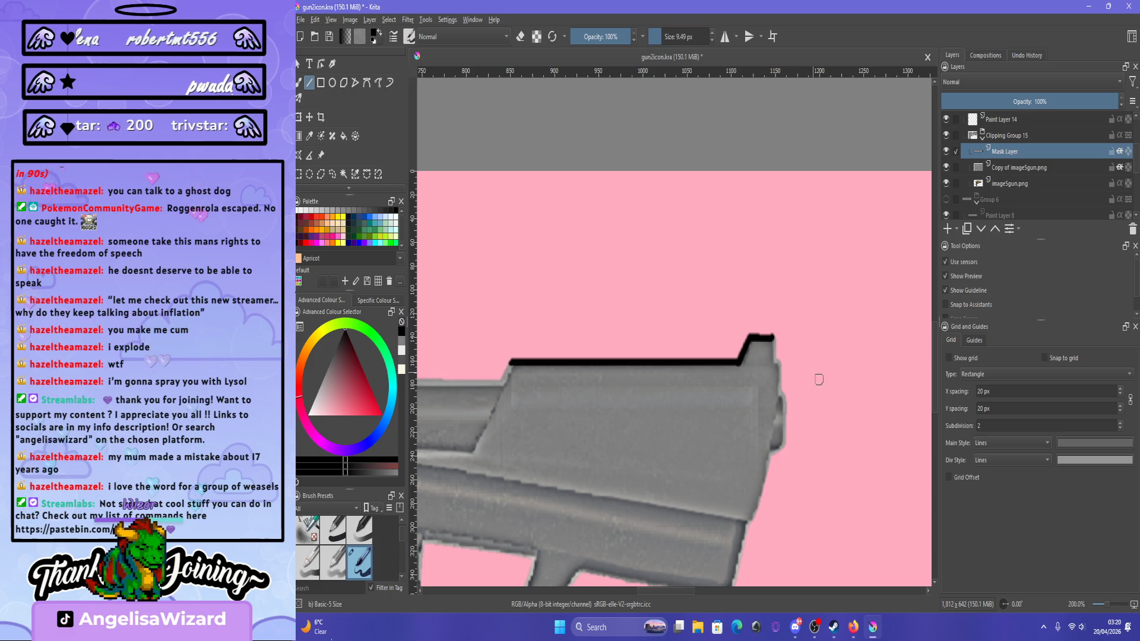
scroll(819, 379, up, 3)
drag(680, 266, 698, 270)
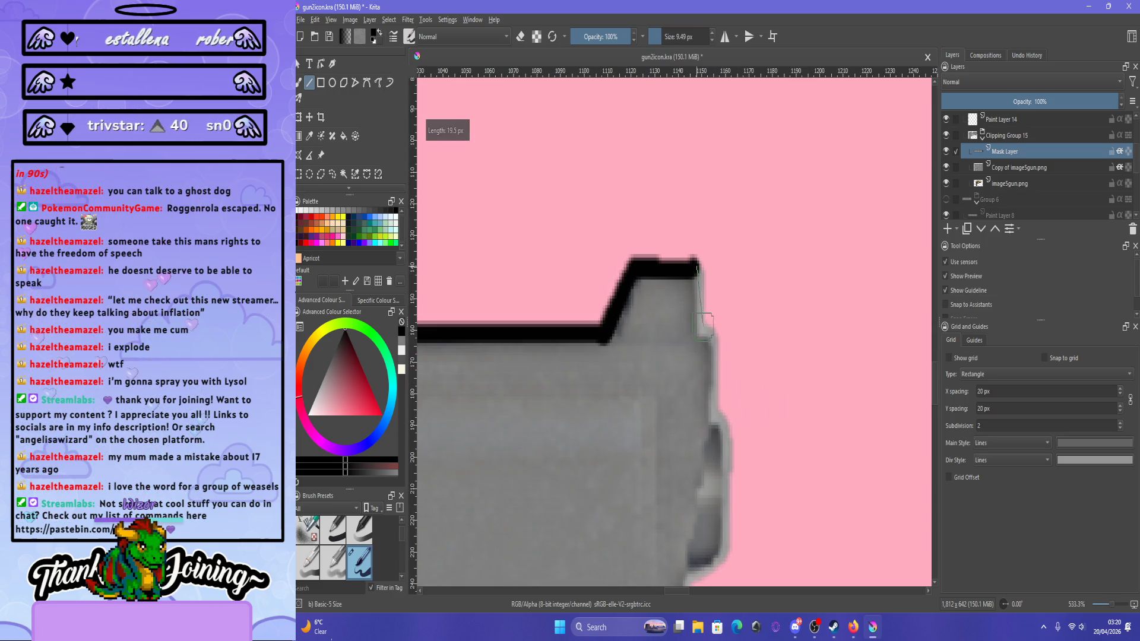
drag(699, 330, 700, 331)
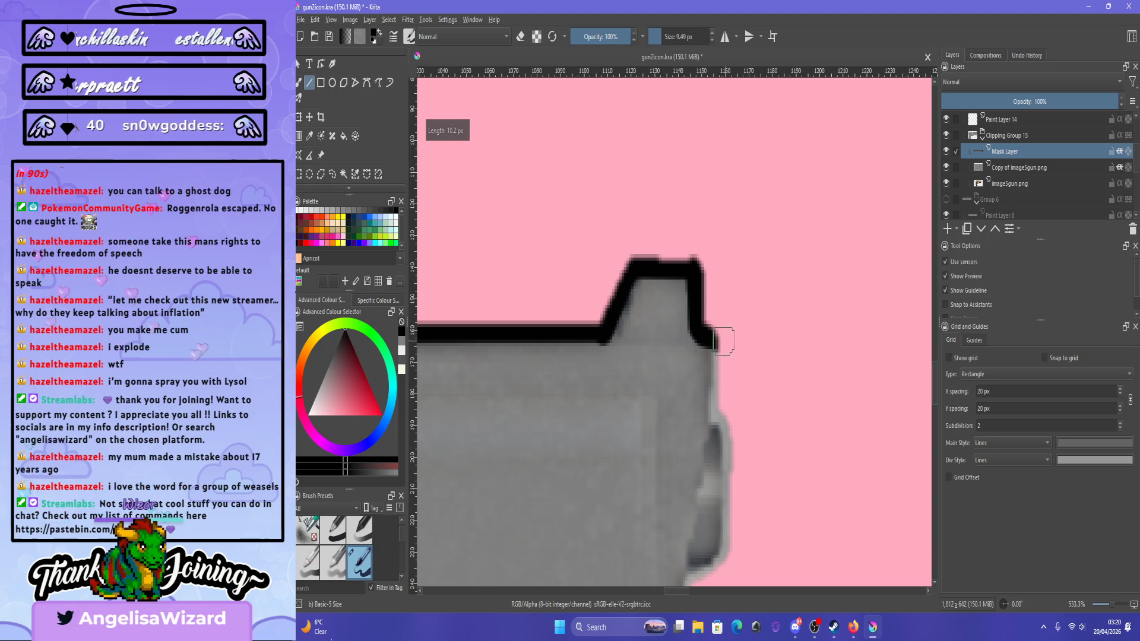
drag(717, 412, 713, 410)
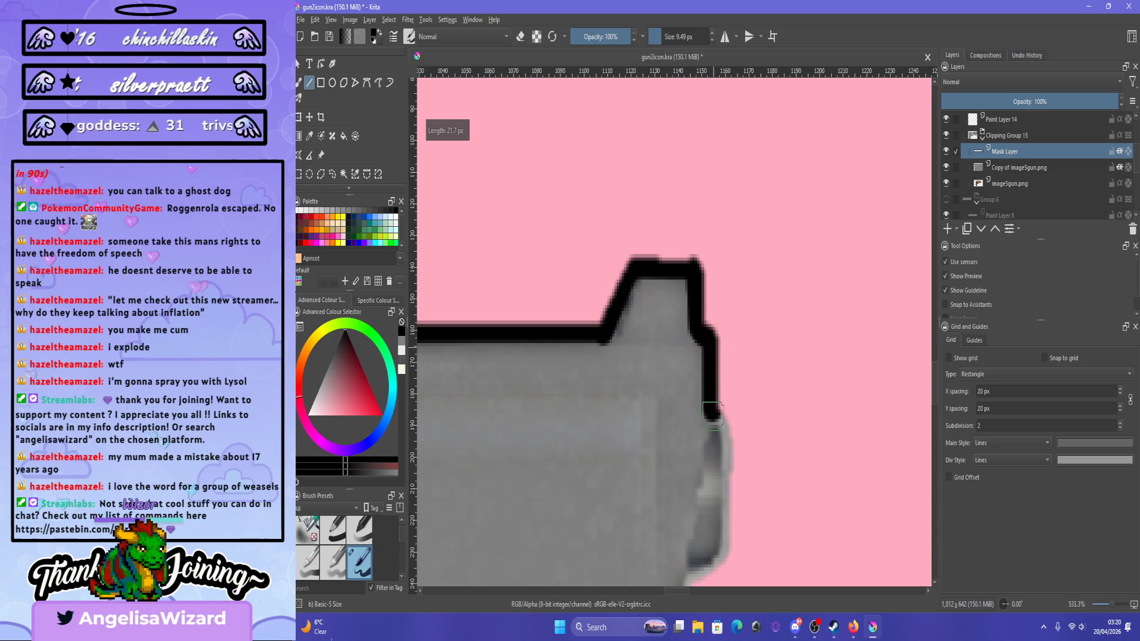
scroll(713, 409, down, 5)
scroll(745, 402, up, 5)
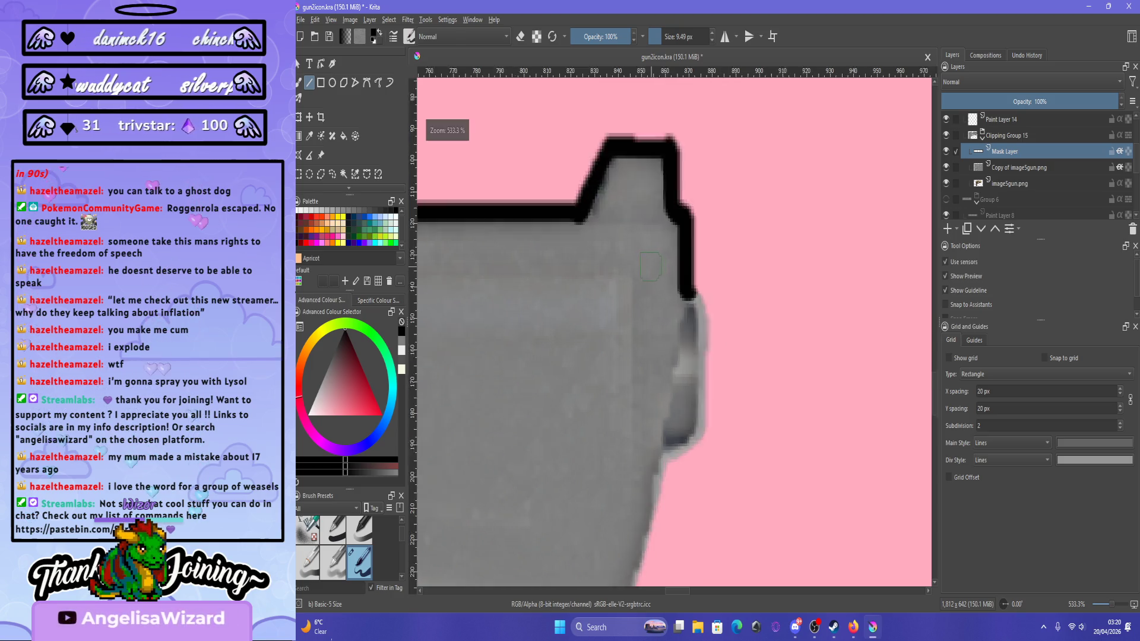
scroll(651, 266, up, 1)
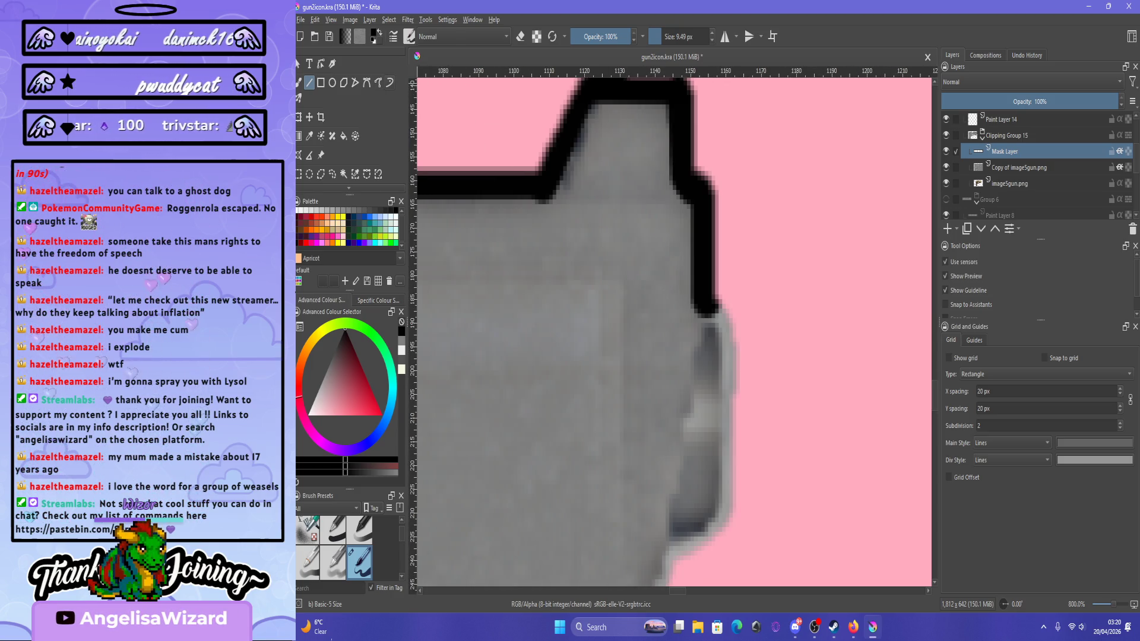
key(b)
mouse_move(713, 312)
mouse_down()
mouse_move(736, 379)
mouse_move(740, 492)
mouse_up()
key(ctrl+z)
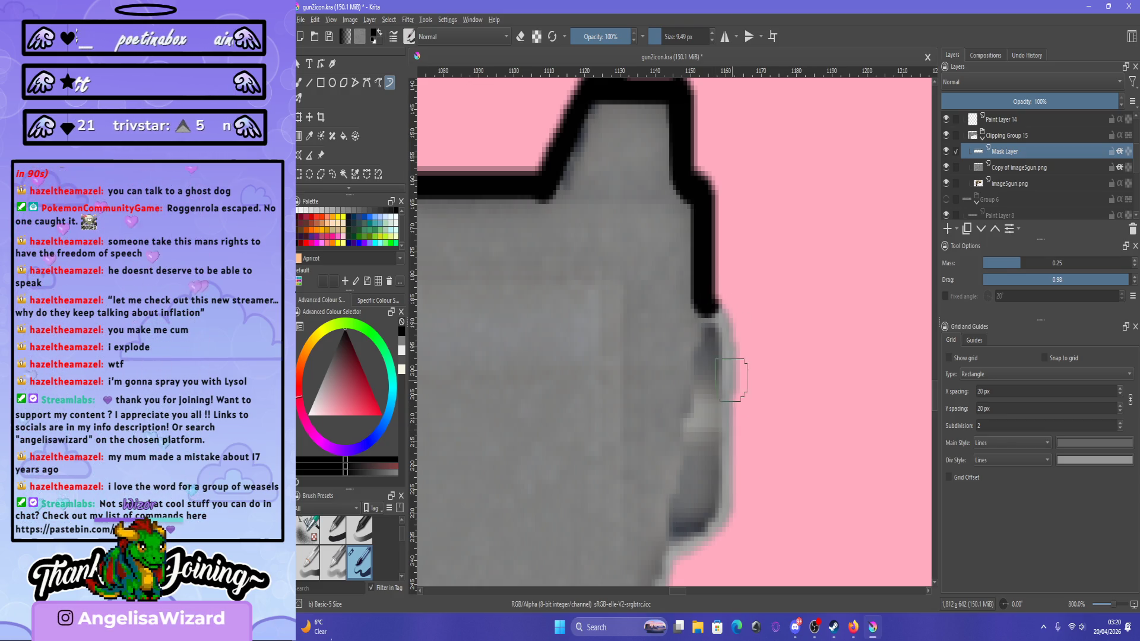
drag(739, 385, 753, 564)
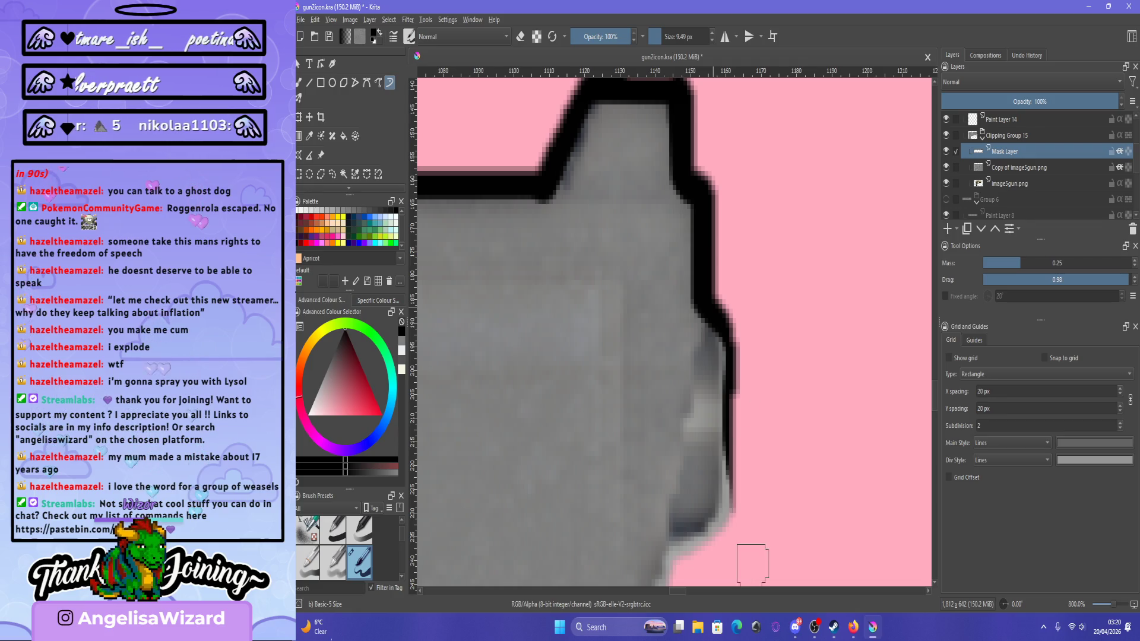
drag(733, 342, 733, 522)
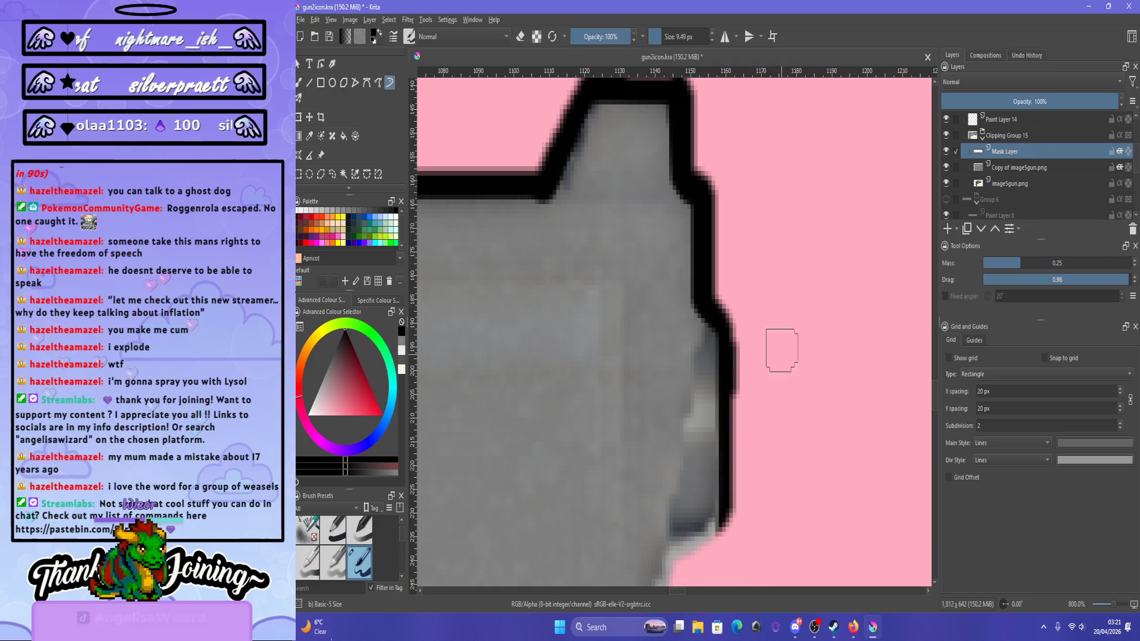
scroll(781, 350, down, 4)
scroll(774, 381, up, 2)
scroll(776, 369, up, 2)
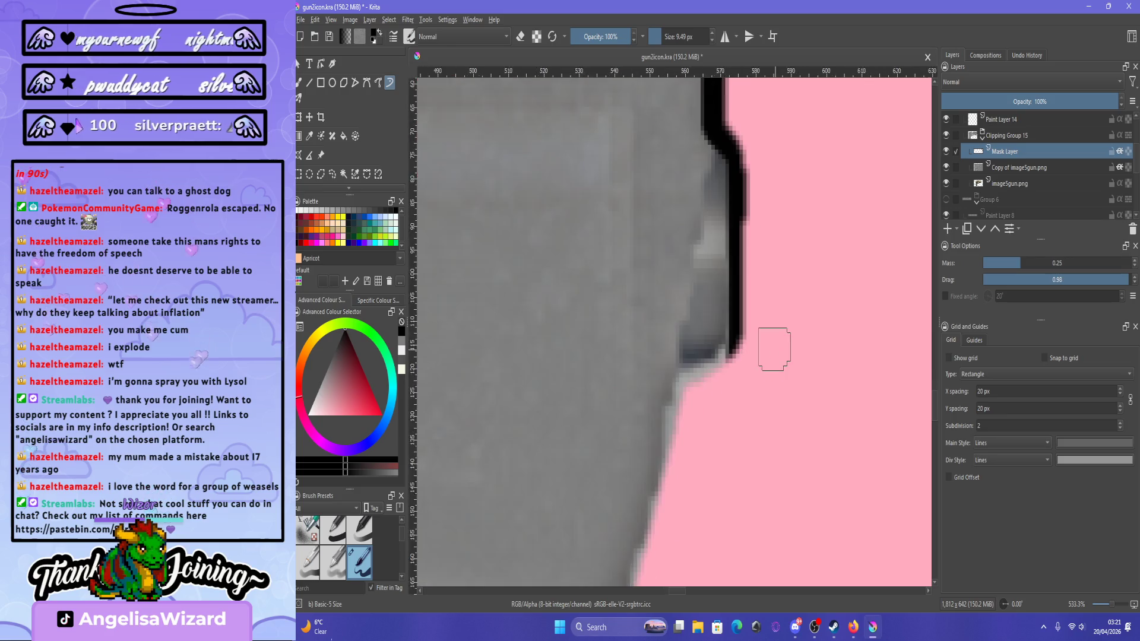
key(ctrl+z)
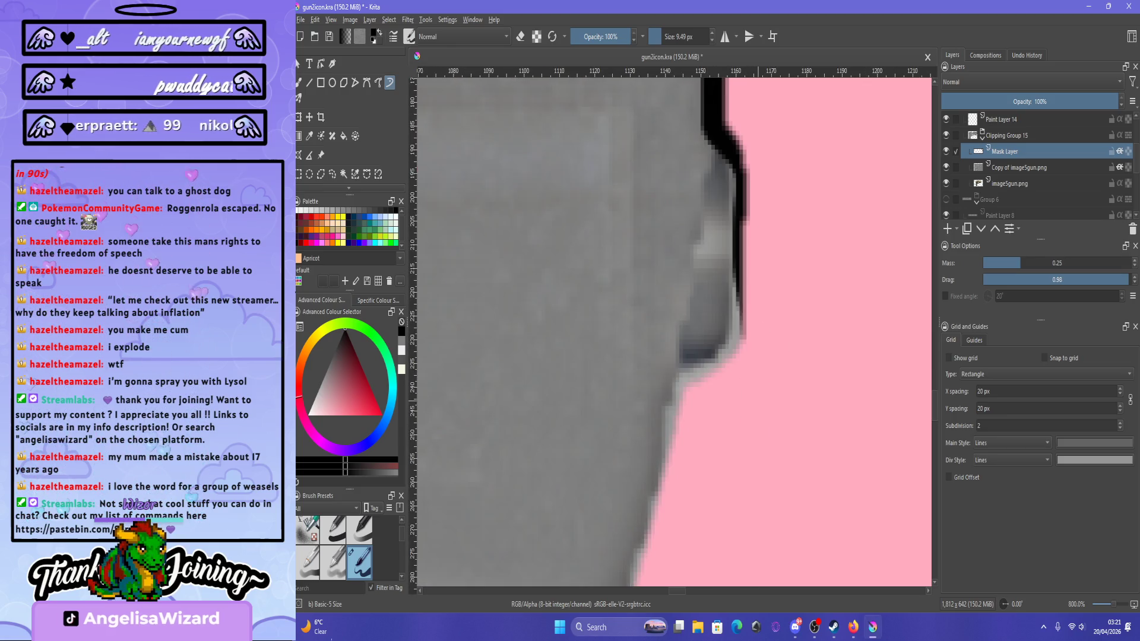
scroll(783, 427, down, 1)
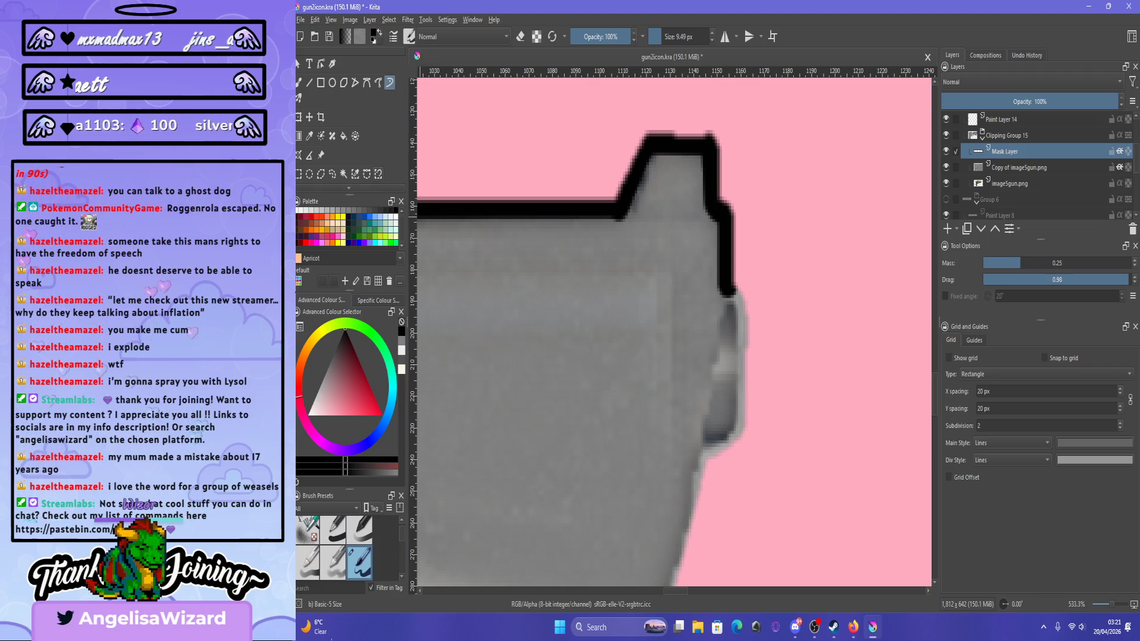
key(v)
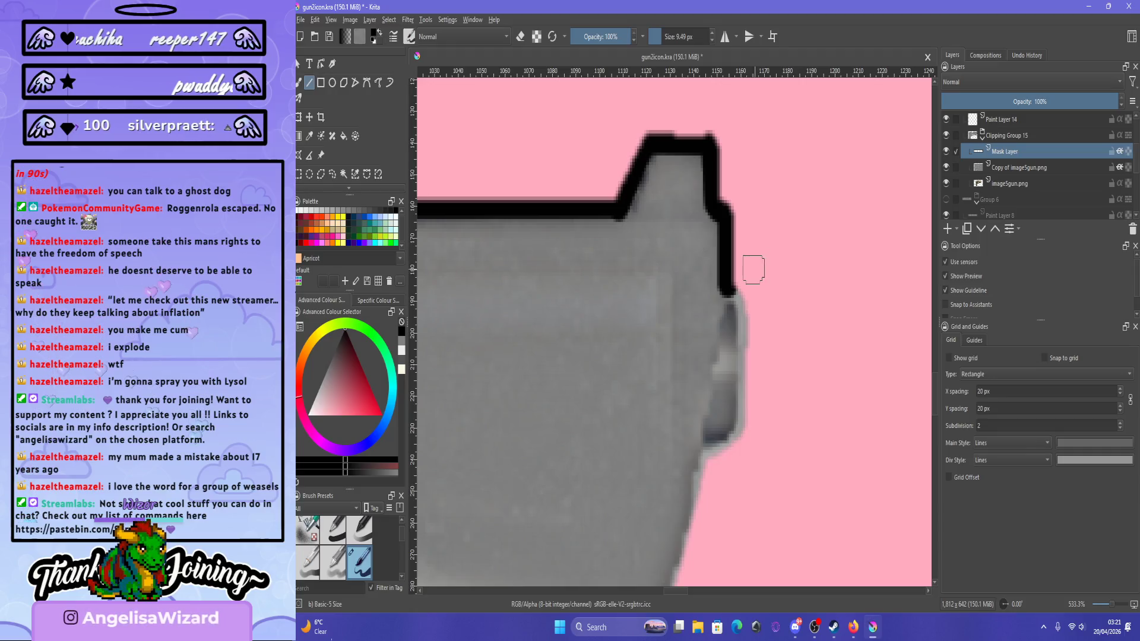
Draw black straight strokes down the slide's right edge past the bump.
mouse_move(735, 291)
mouse_down()
mouse_move(755, 364)
mouse_move(751, 287)
mouse_up()
scroll(755, 363, up, 2)
scroll(756, 323, down, 2)
drag(762, 326, 749, 293)
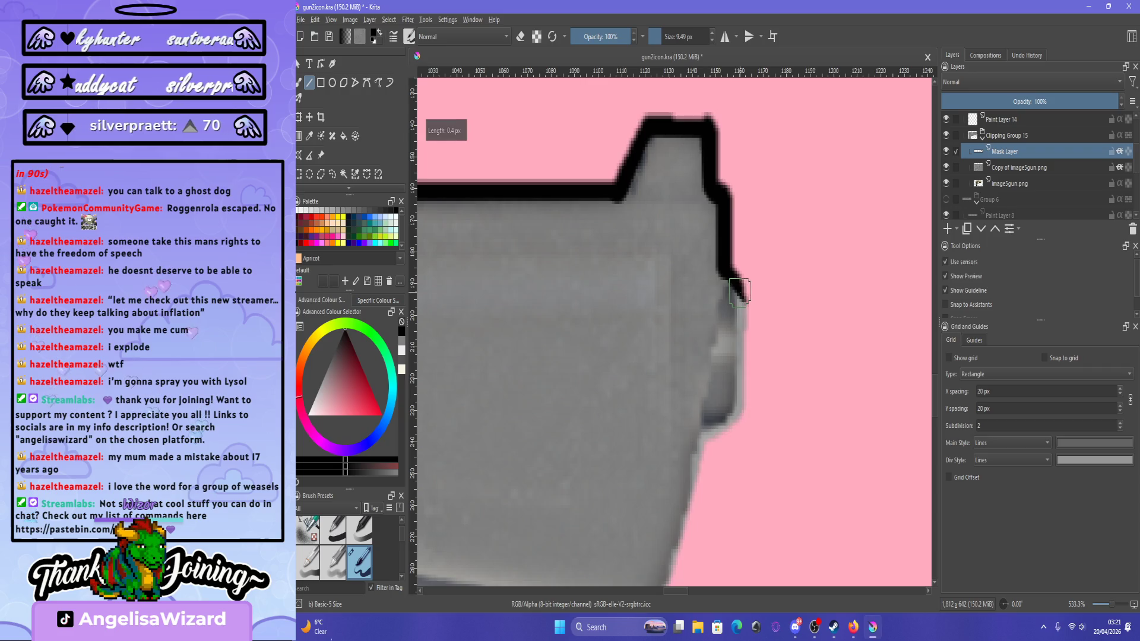
drag(742, 493, 746, 463)
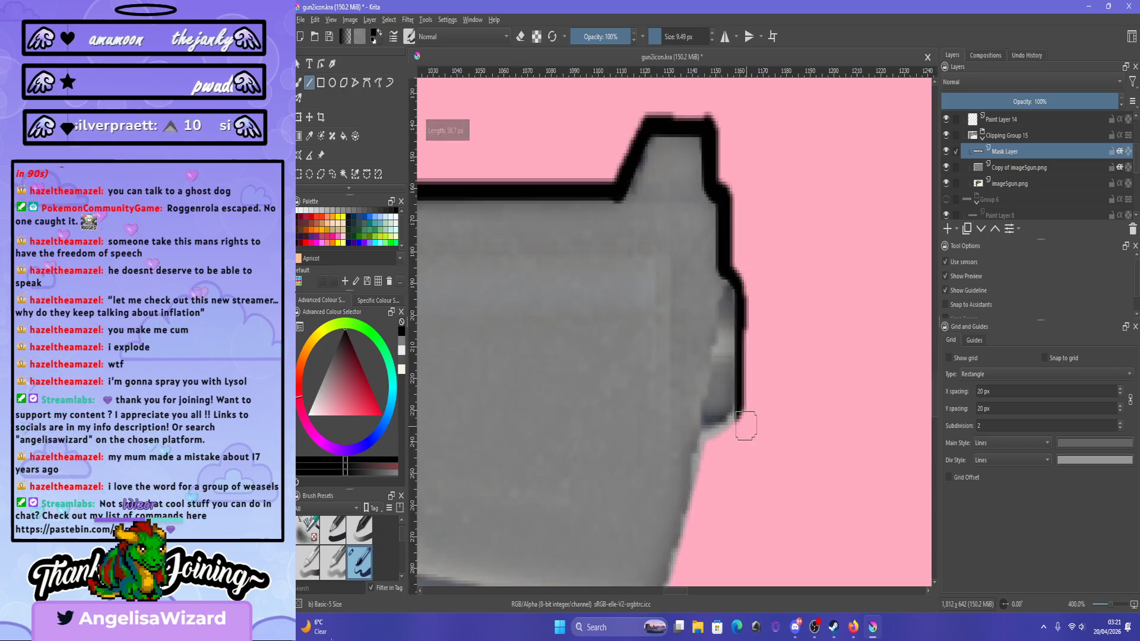
scroll(745, 440, up, 2)
scroll(743, 451, up, 1)
scroll(741, 271, down, 1)
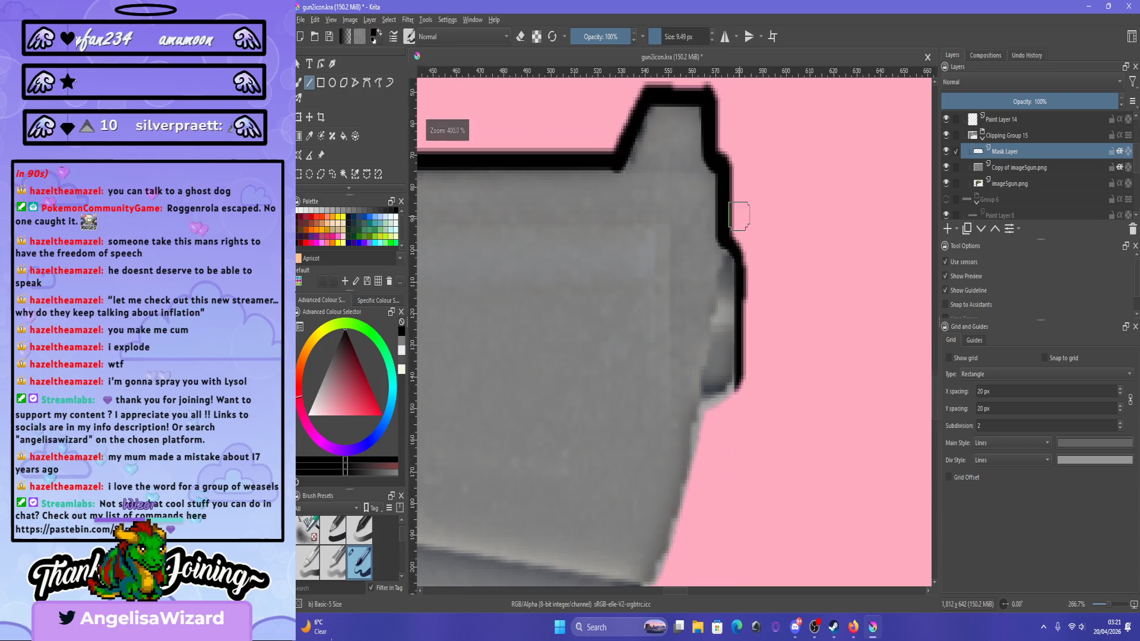
drag(744, 390, 738, 400)
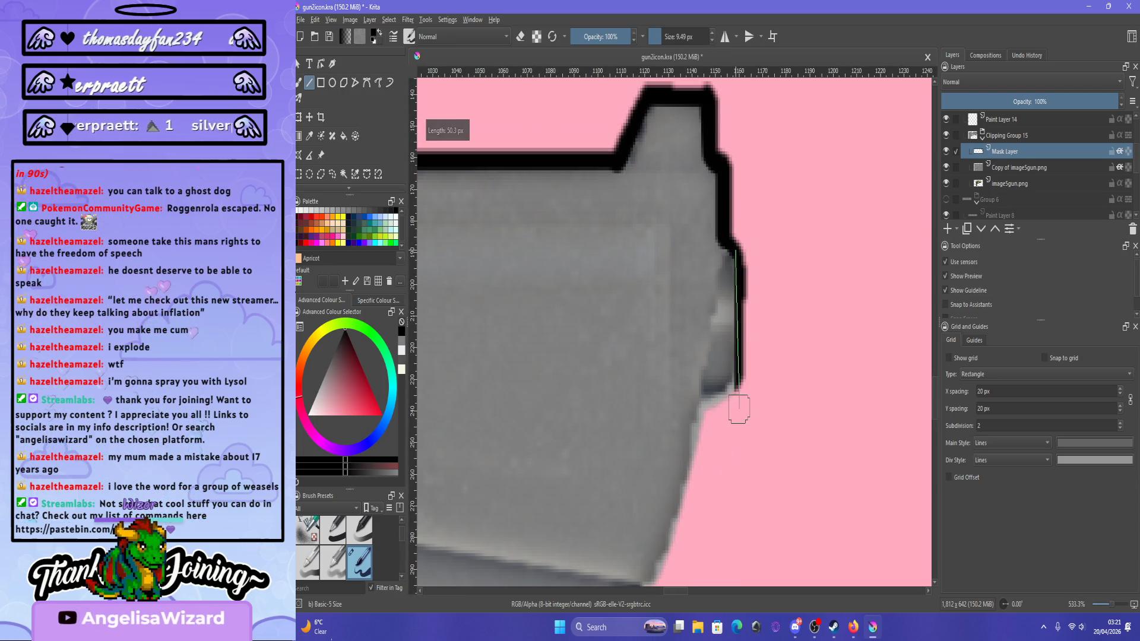
drag(738, 248, 741, 416)
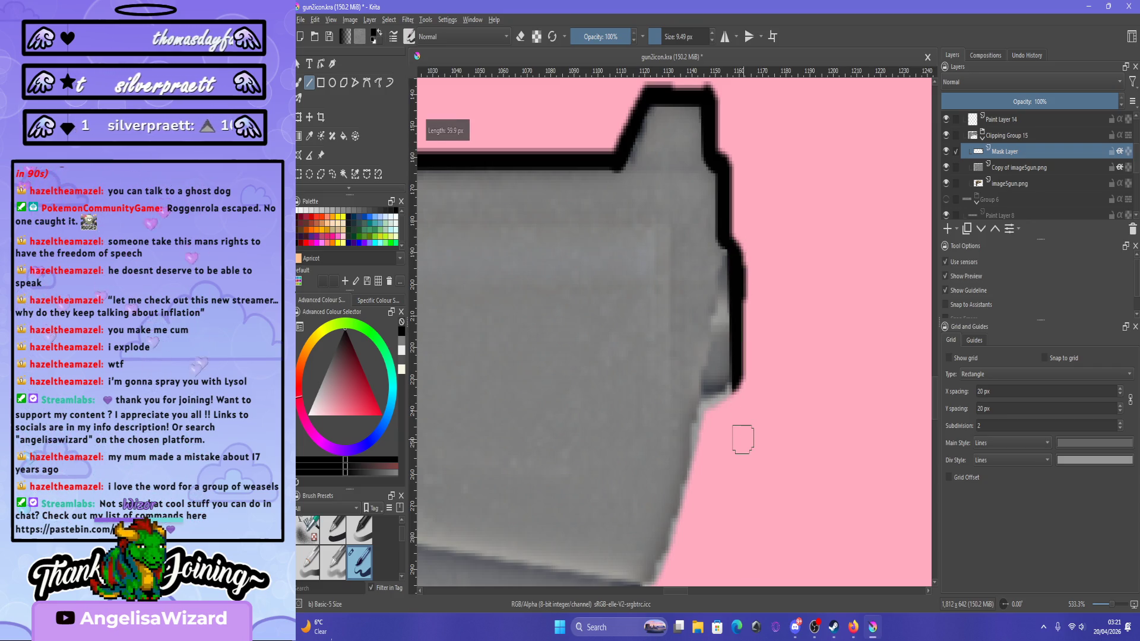
Lengthen the outline further down the right end, then delete the black outline strokes.
scroll(740, 437, down, 3)
scroll(741, 444, up, 3)
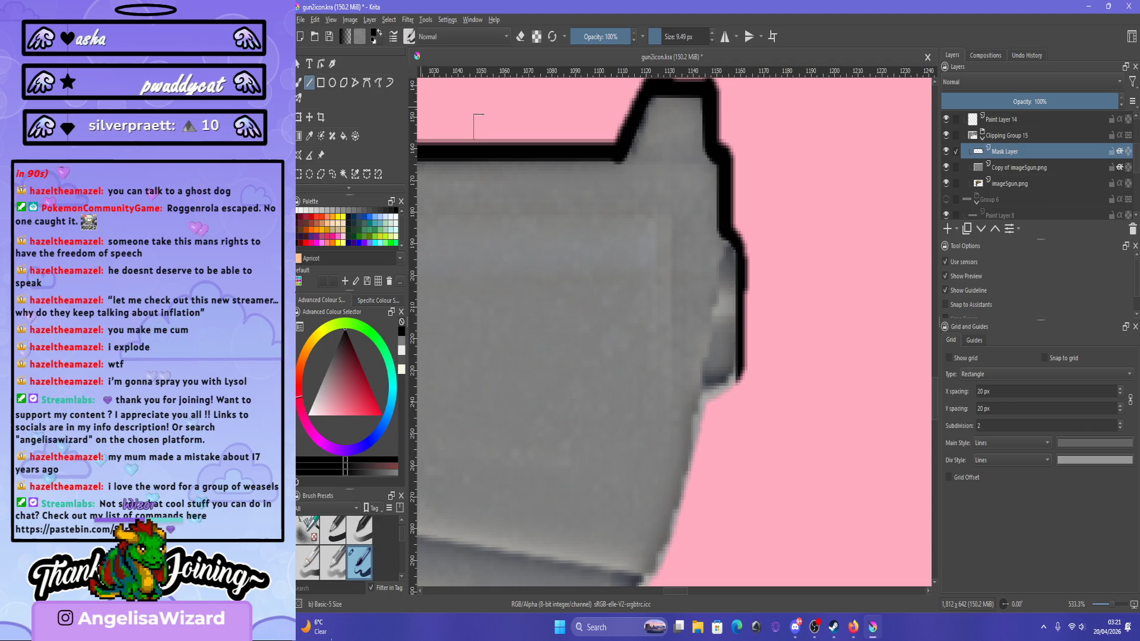
drag(739, 371, 699, 406)
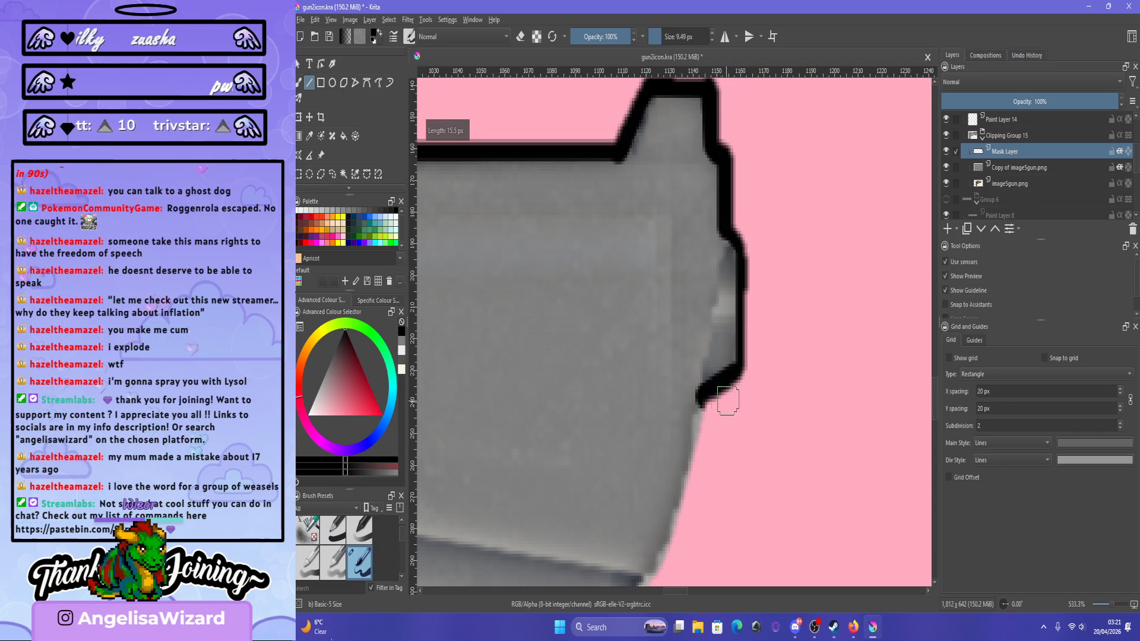
scroll(728, 401, down, 3)
scroll(730, 403, up, 4)
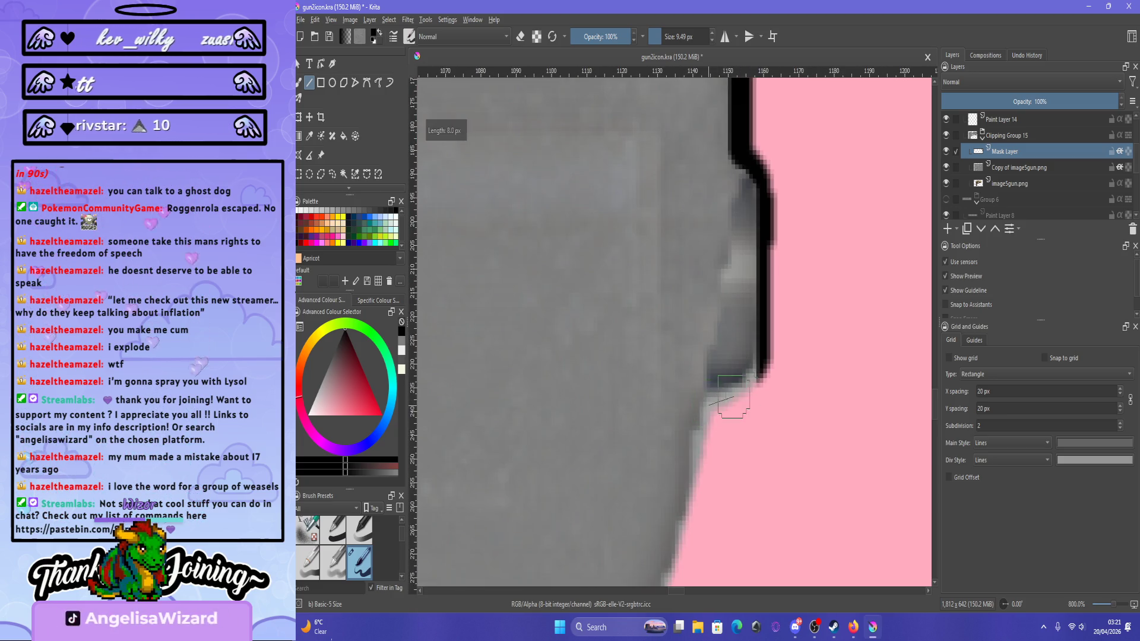
scroll(748, 394, down, 6)
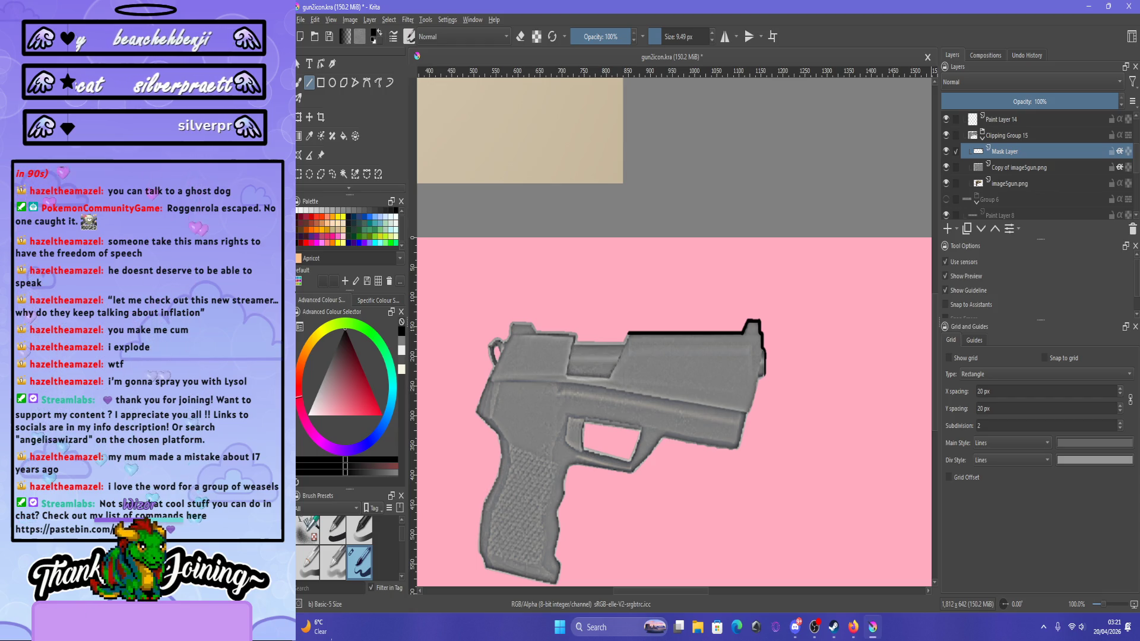
drag(765, 352, 766, 384)
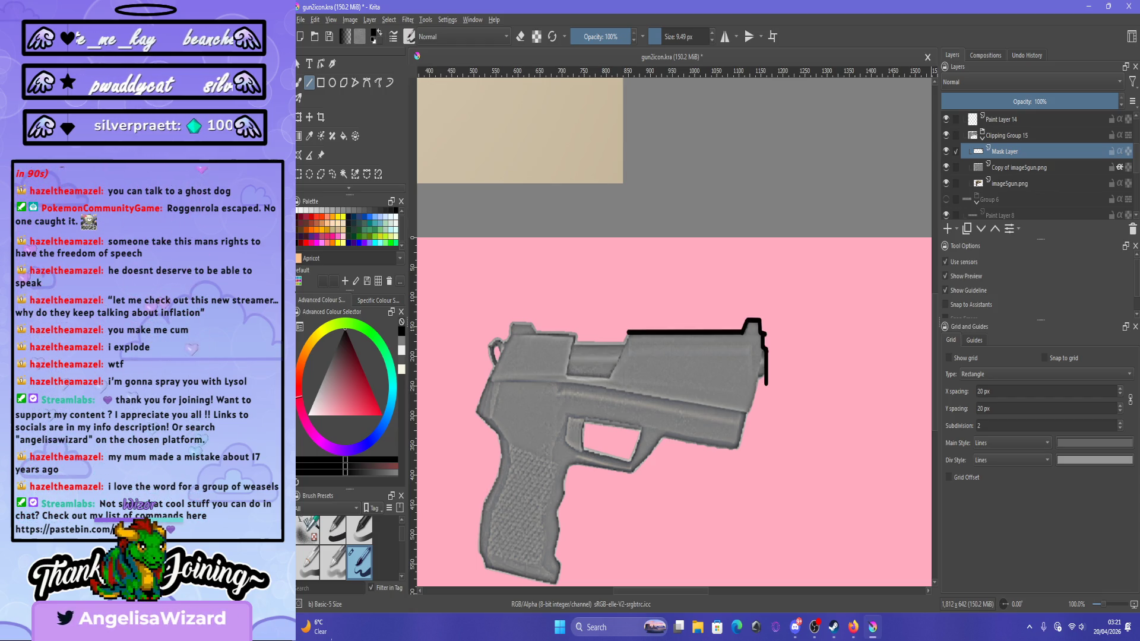
key(Delete)
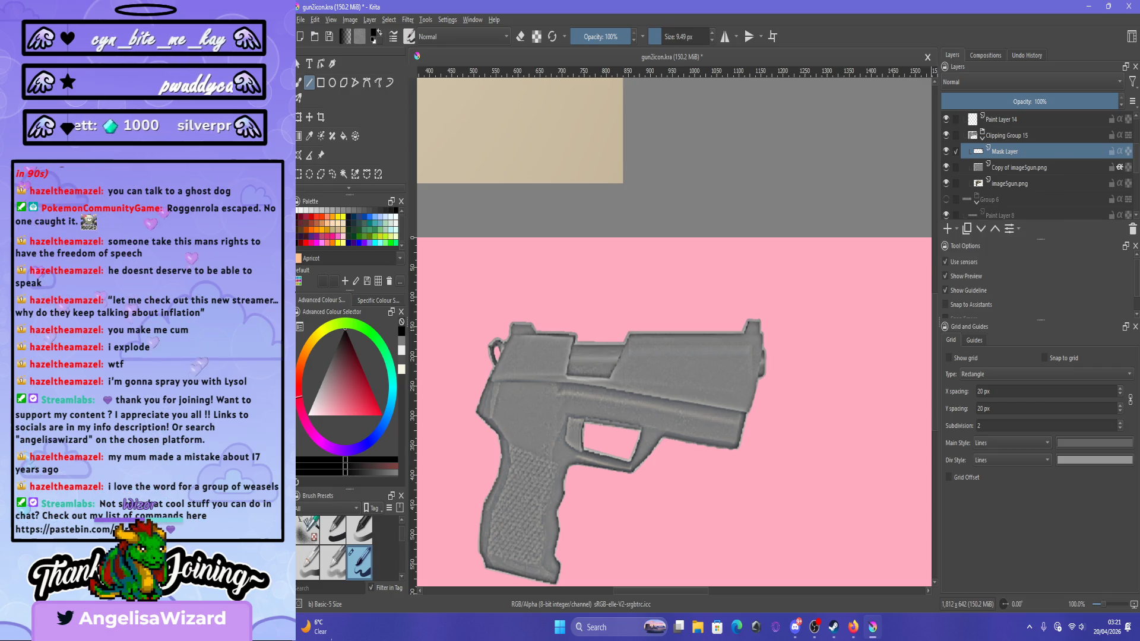
Trace the slide's top edge with a freehand path.
scroll(671, 359, up, 2)
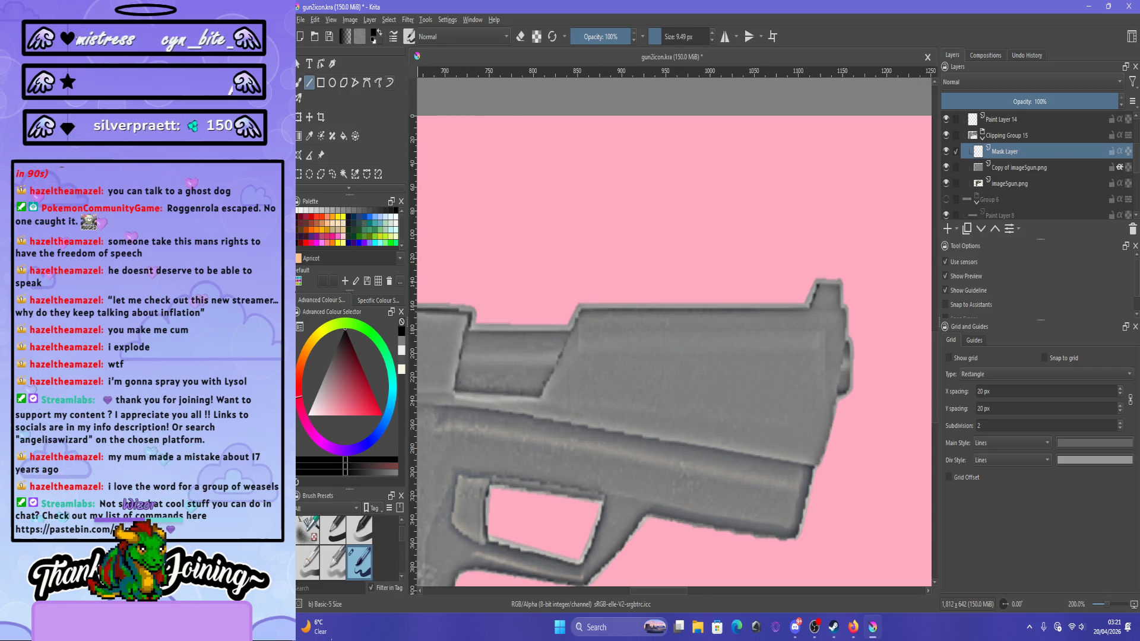
click(379, 83)
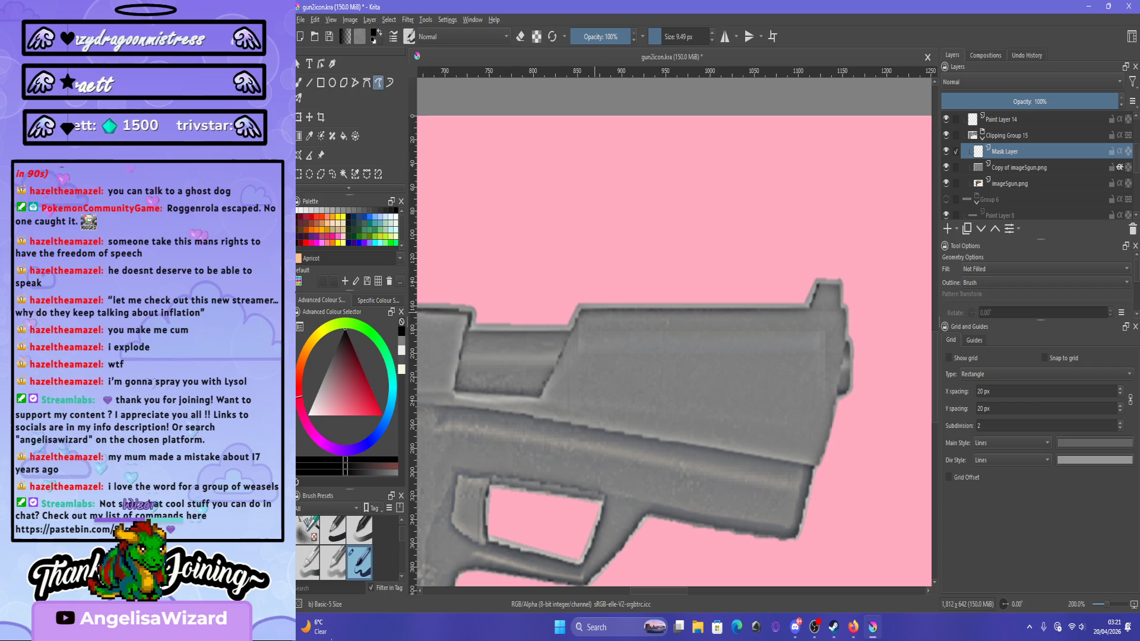
scroll(674, 350, up, 1)
scroll(674, 350, down, 1)
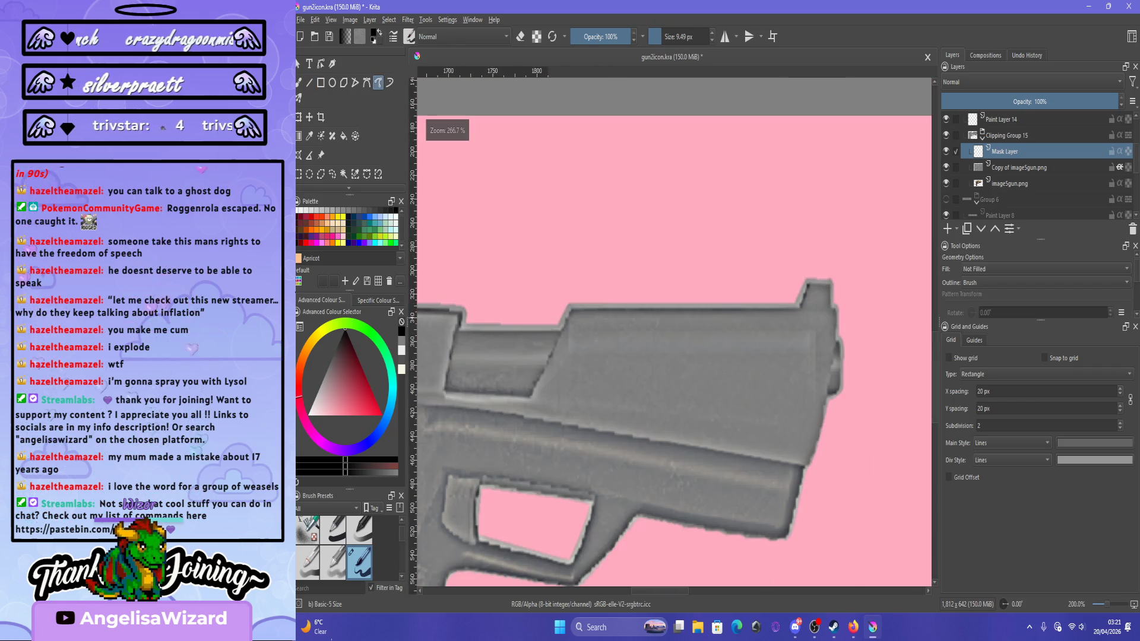
drag(570, 302, 799, 300)
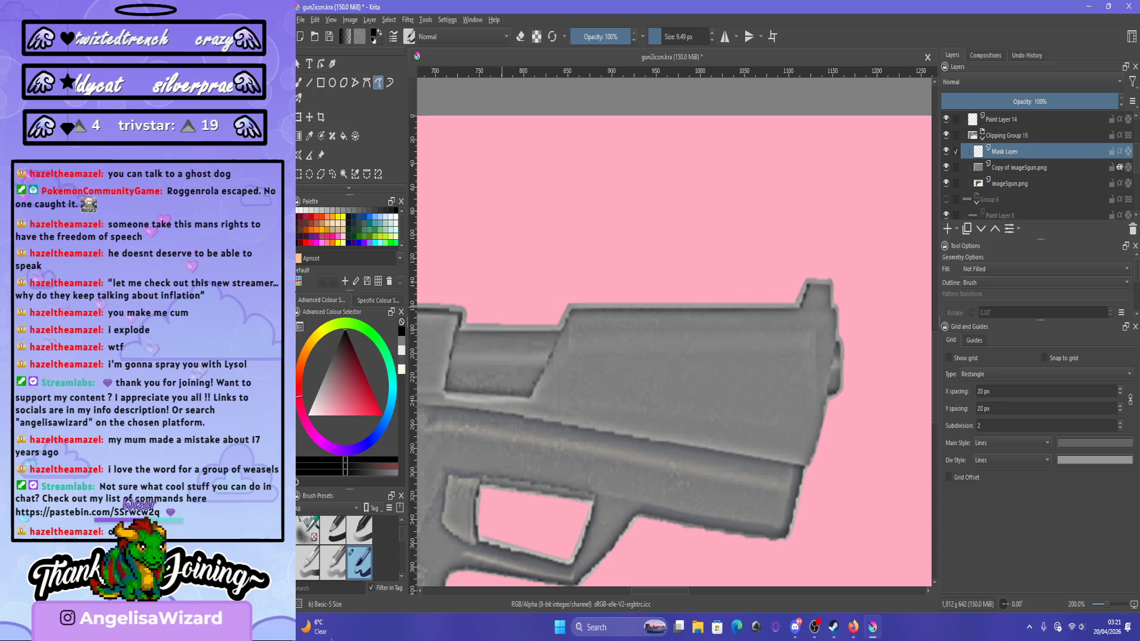
Stroke a thick black Bezier path along the slide's top edge up to the sight.
click(367, 83)
scroll(648, 329, up, 1)
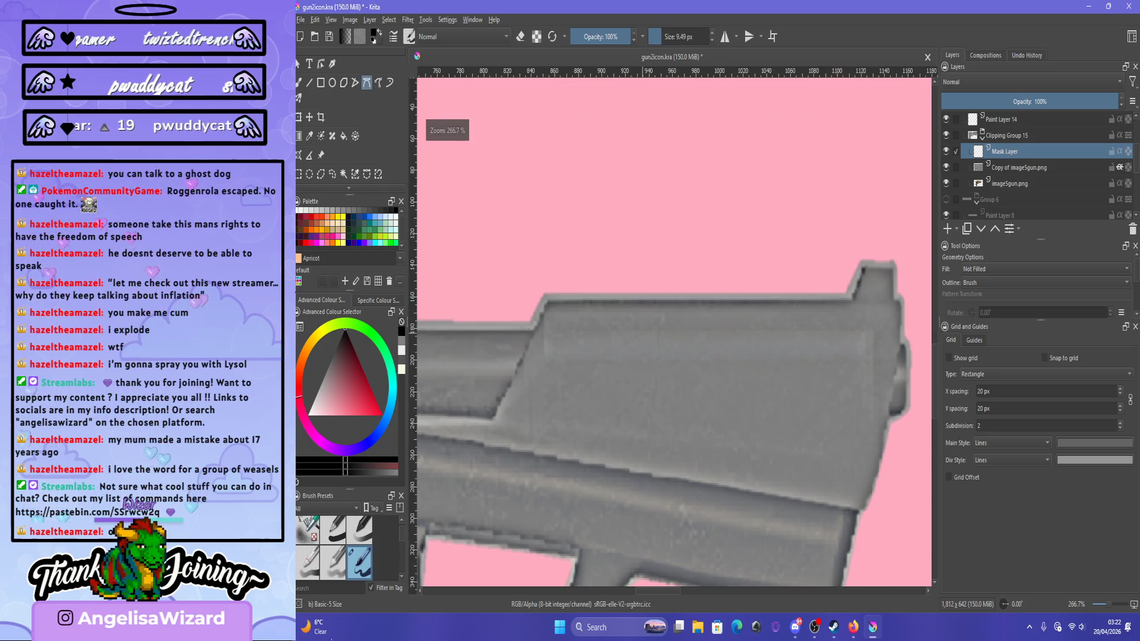
click(548, 297)
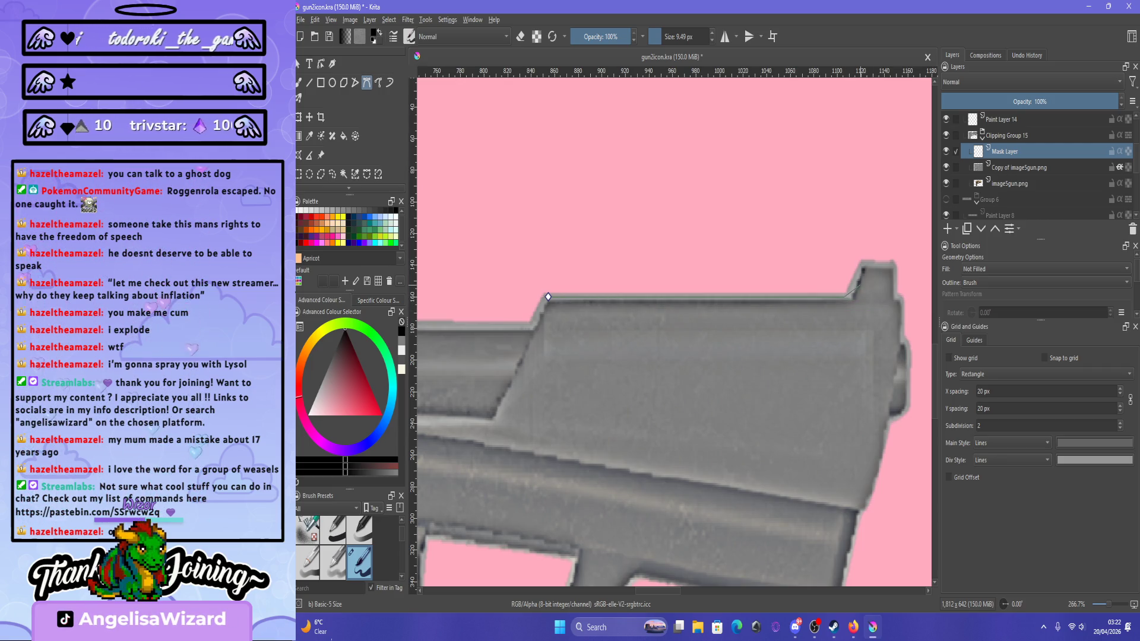
click(863, 268)
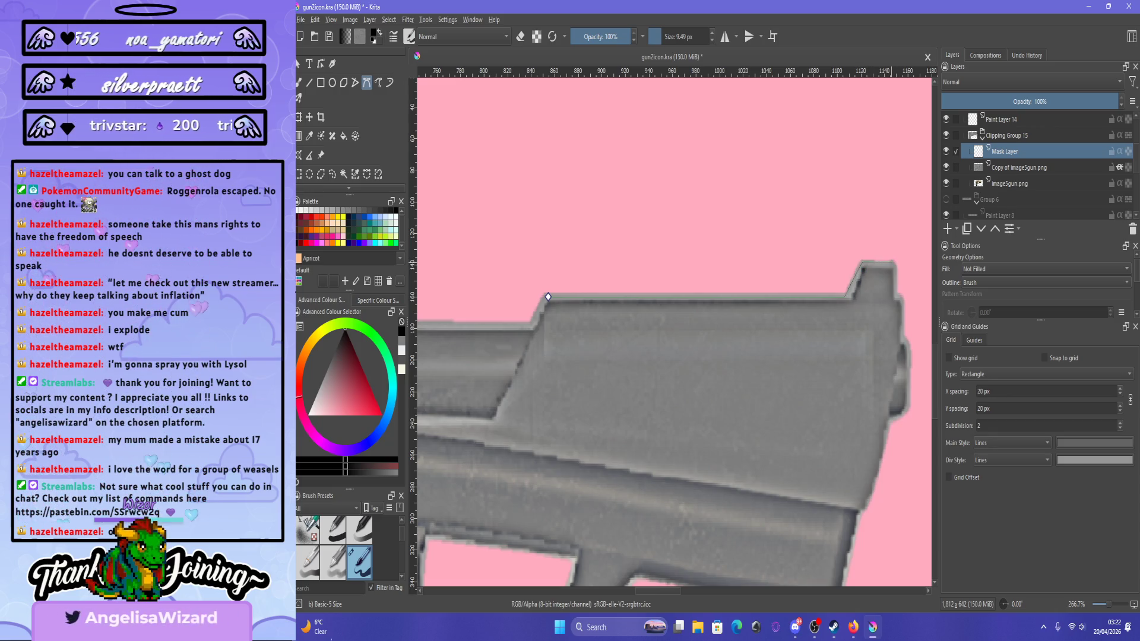
key(Return)
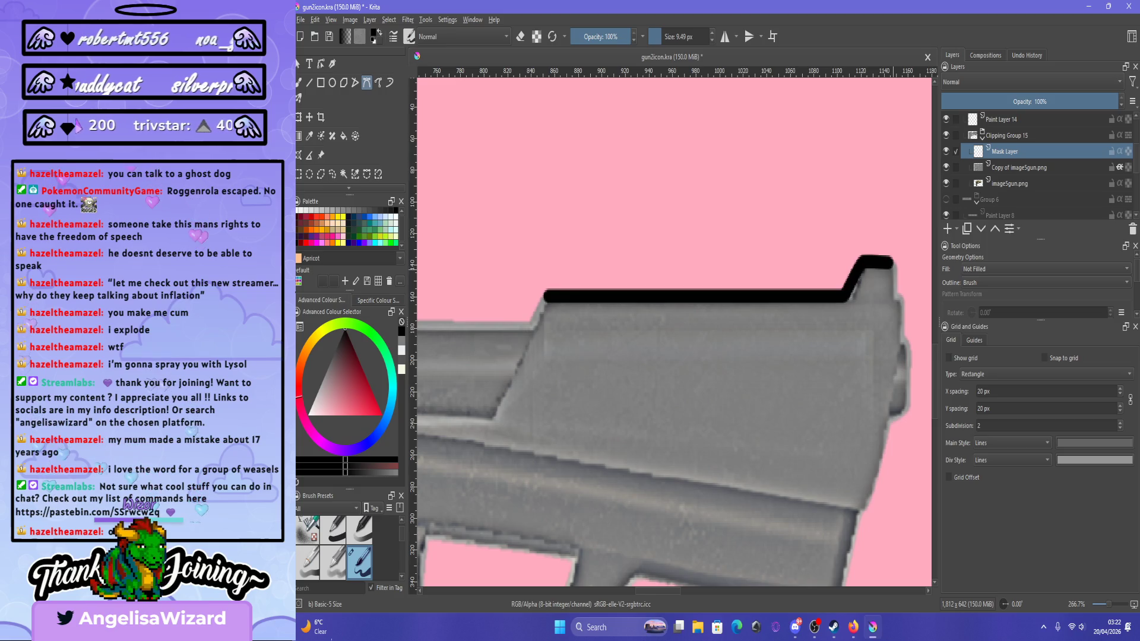
key(plus)
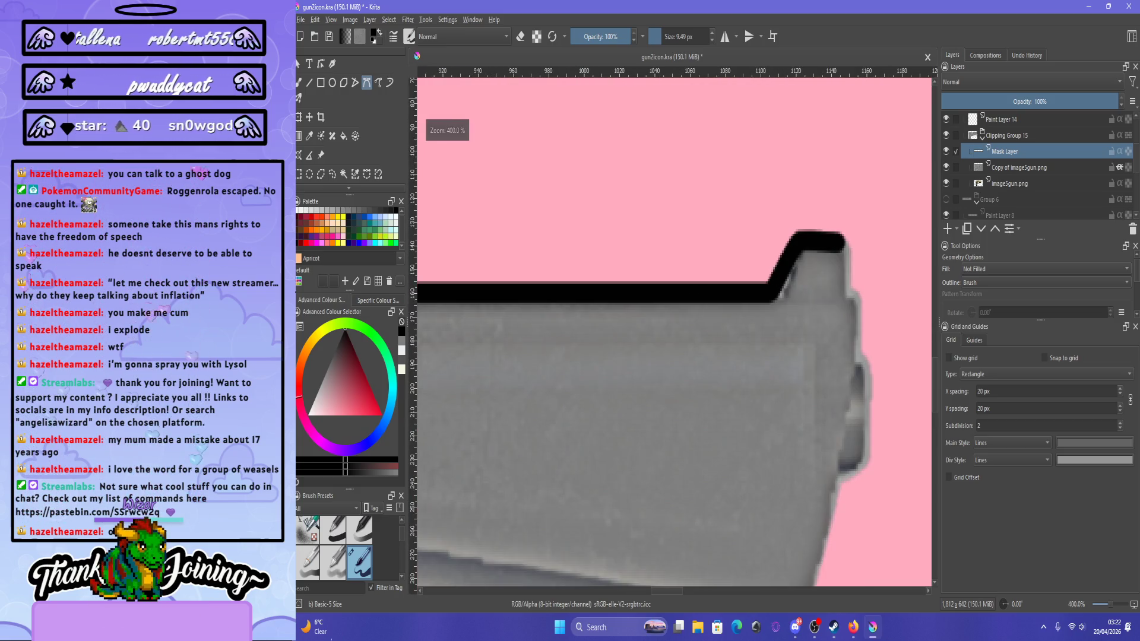
key(minus)
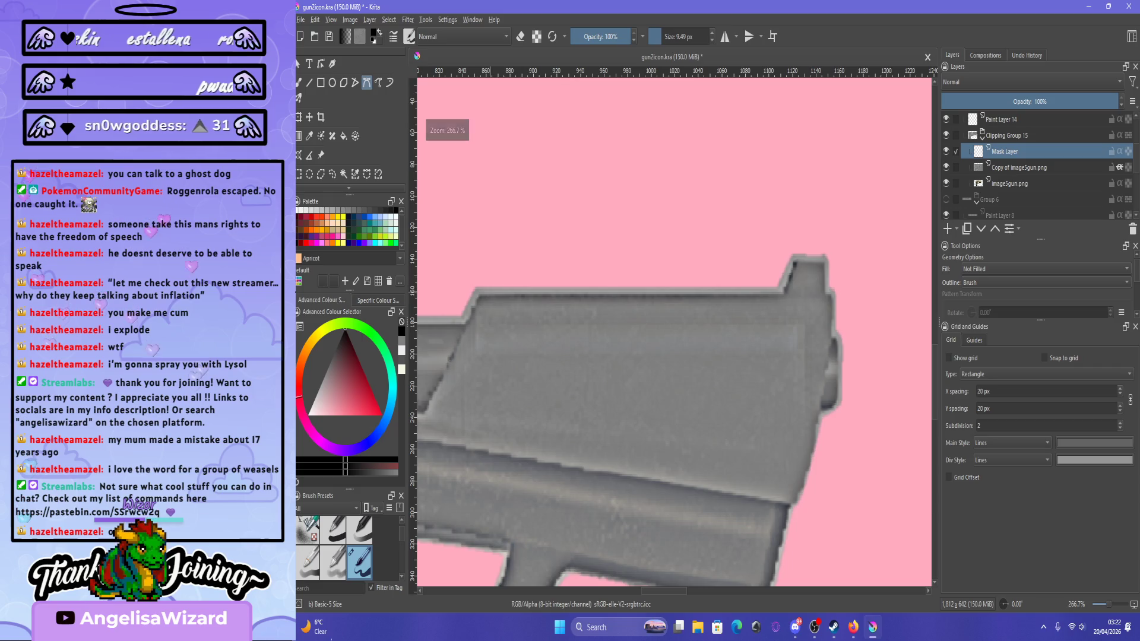
click(478, 290)
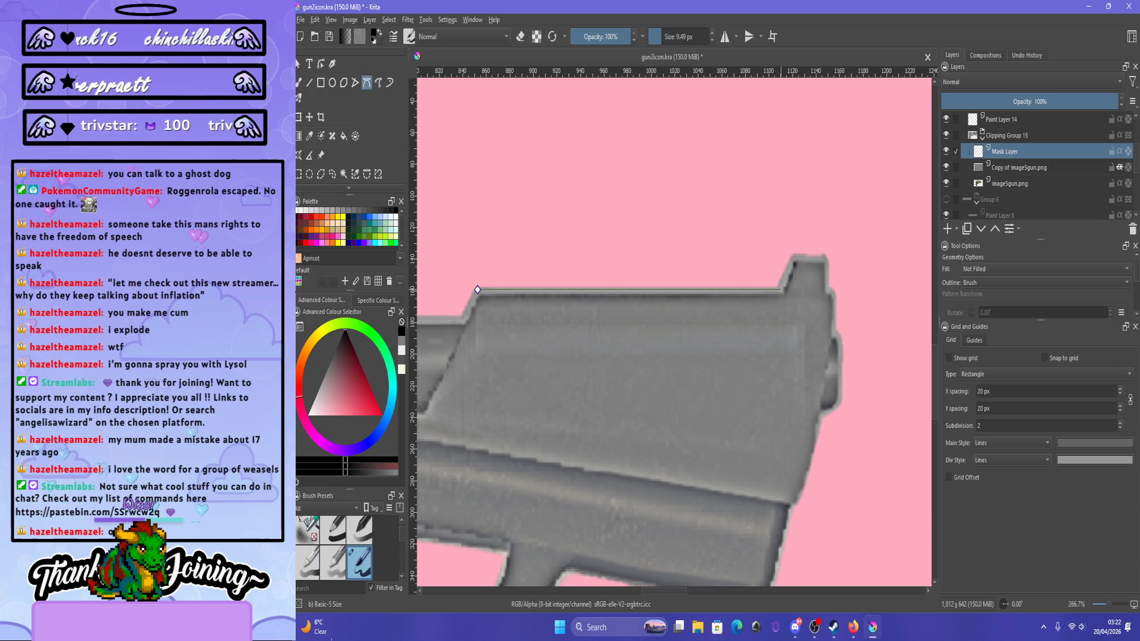
drag(794, 256, 804, 256)
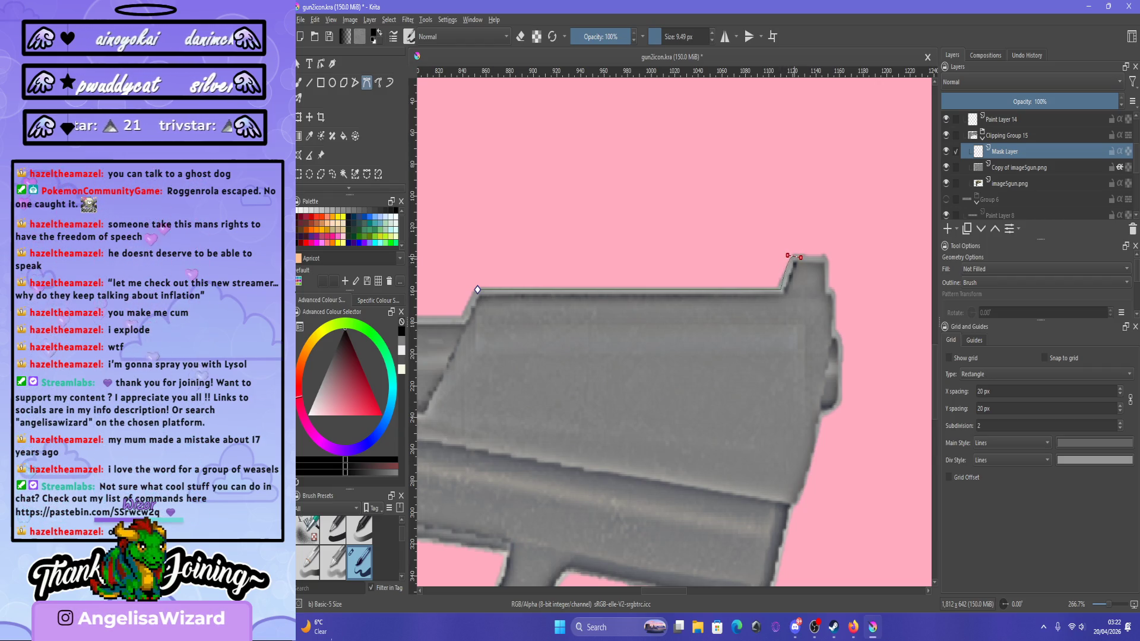
key(Return)
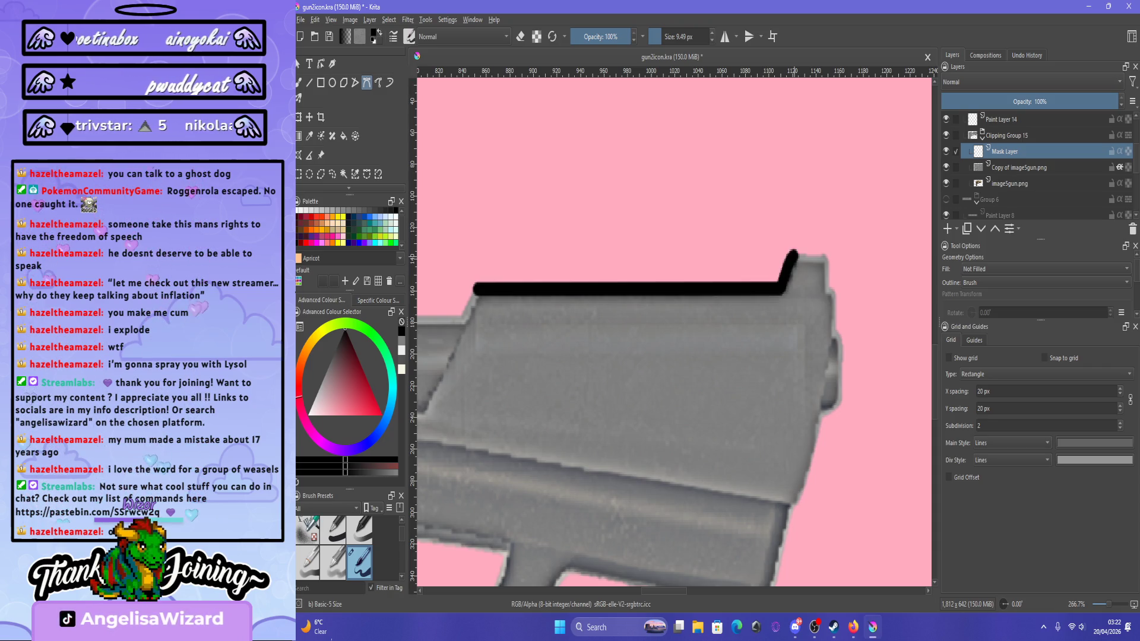
scroll(874, 247, up, 5)
Stroke a curved Bezier path from the sight corner down the slide's right end.
click(552, 304)
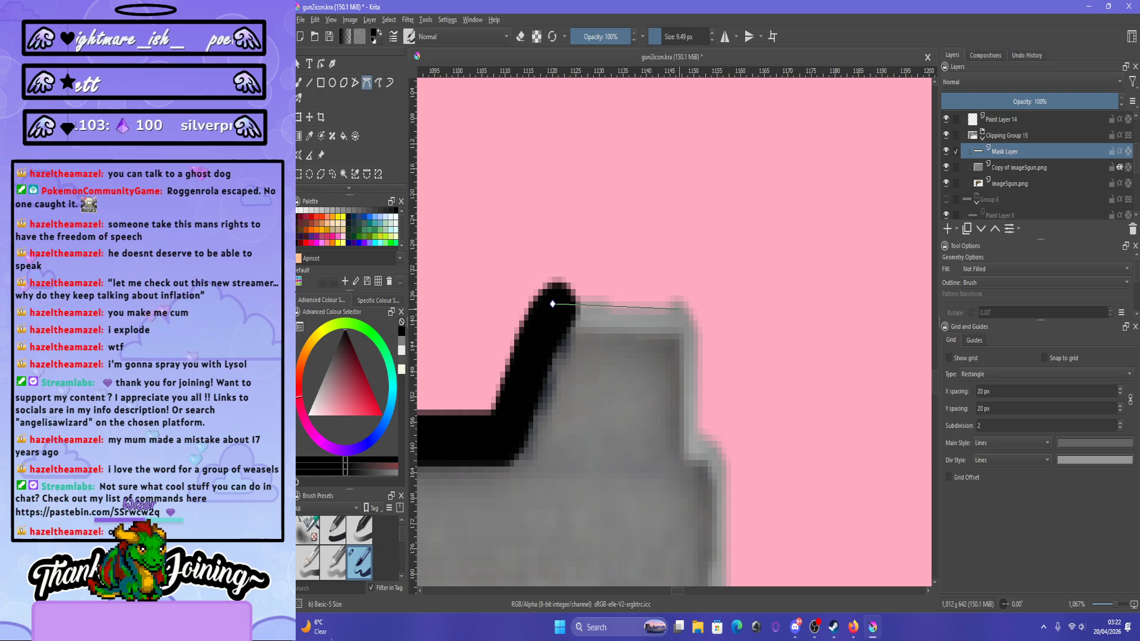
scroll(555, 306, down, 9)
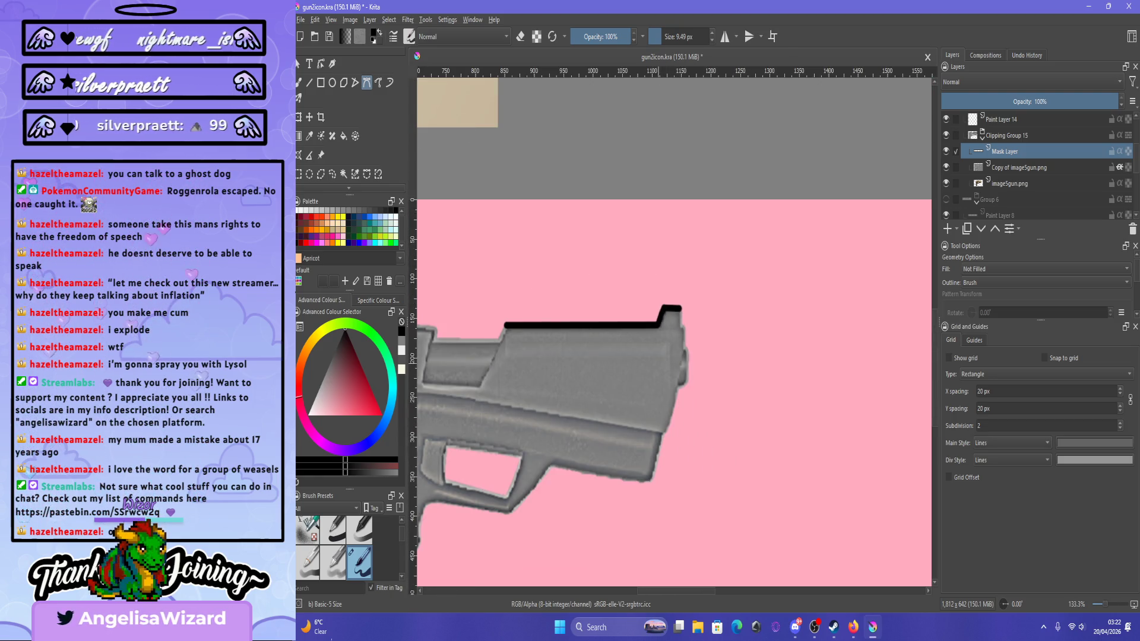
scroll(665, 327, up, 6)
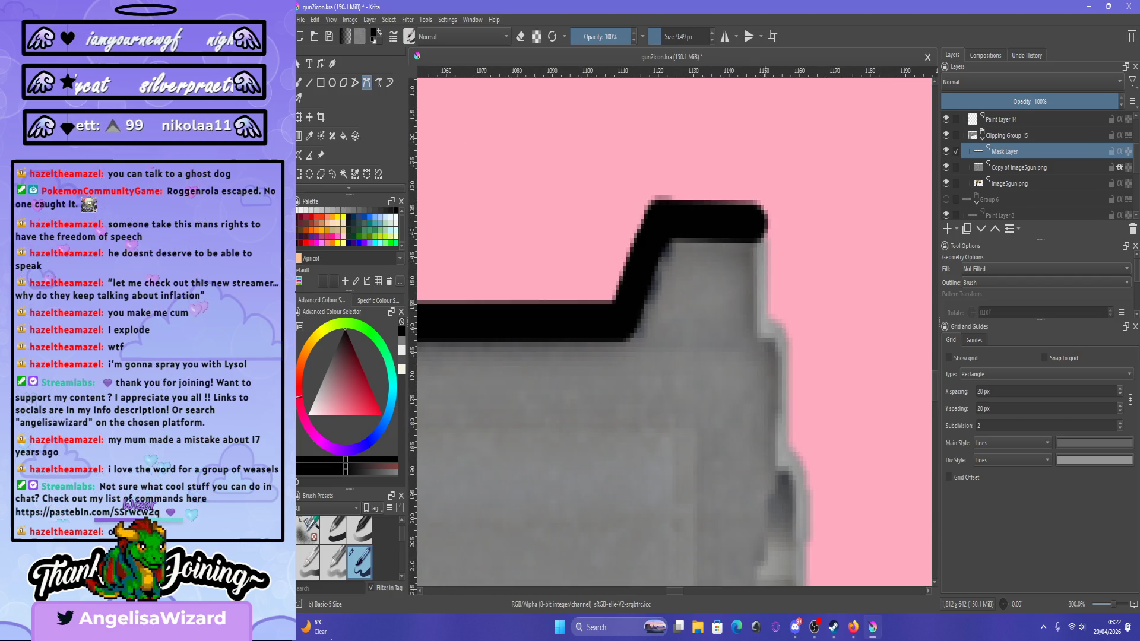
click(763, 219)
click(766, 323)
drag(782, 336, 784, 351)
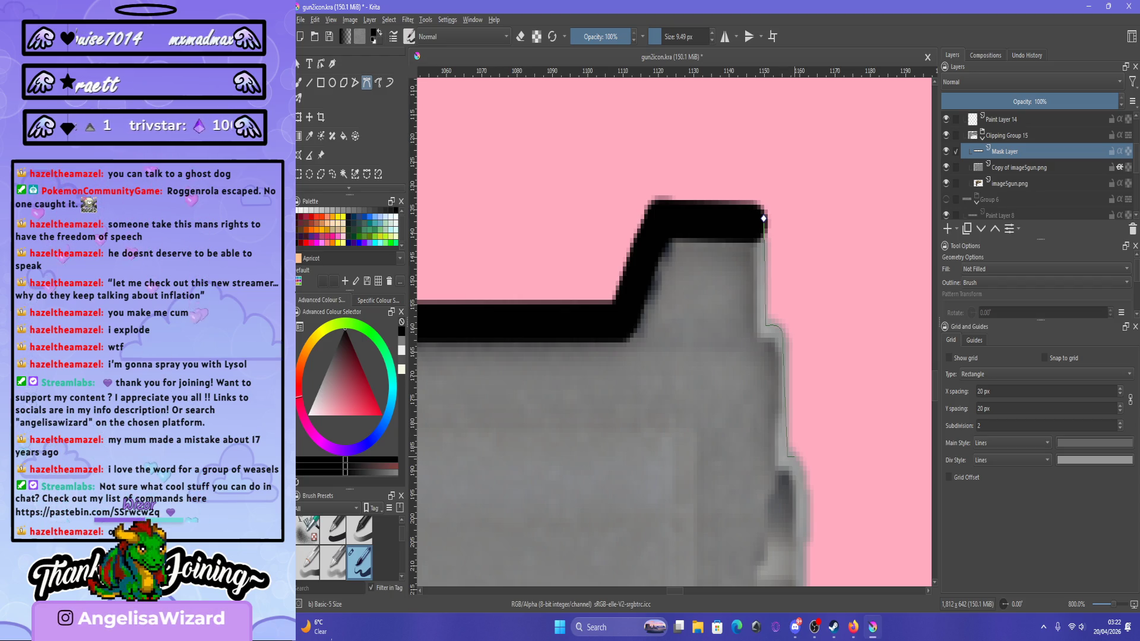
double_click(788, 455)
scroll(788, 455, down, 4)
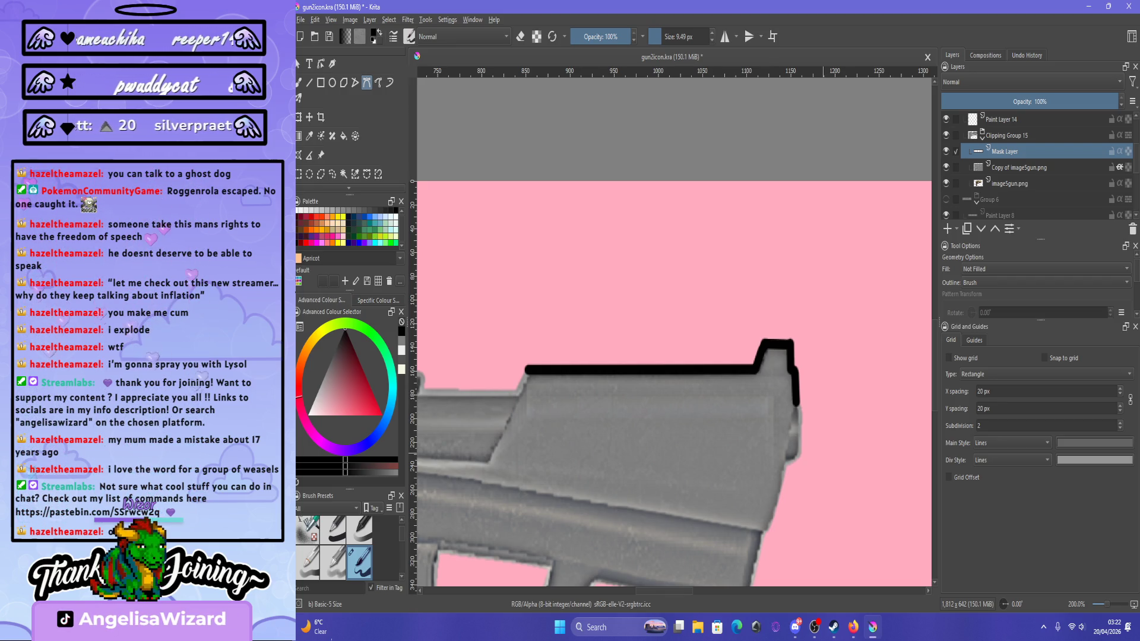
scroll(785, 388, up, 4)
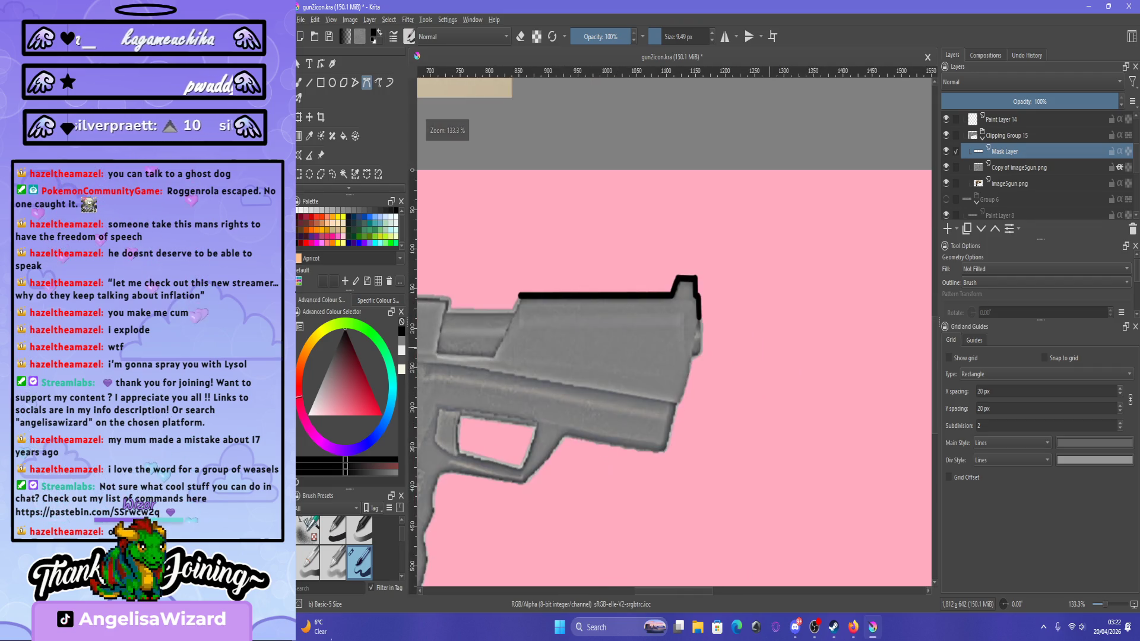
Stroke a curved black Bezier path from the outline's end down the slide's edge.
scroll(680, 298, up, 2)
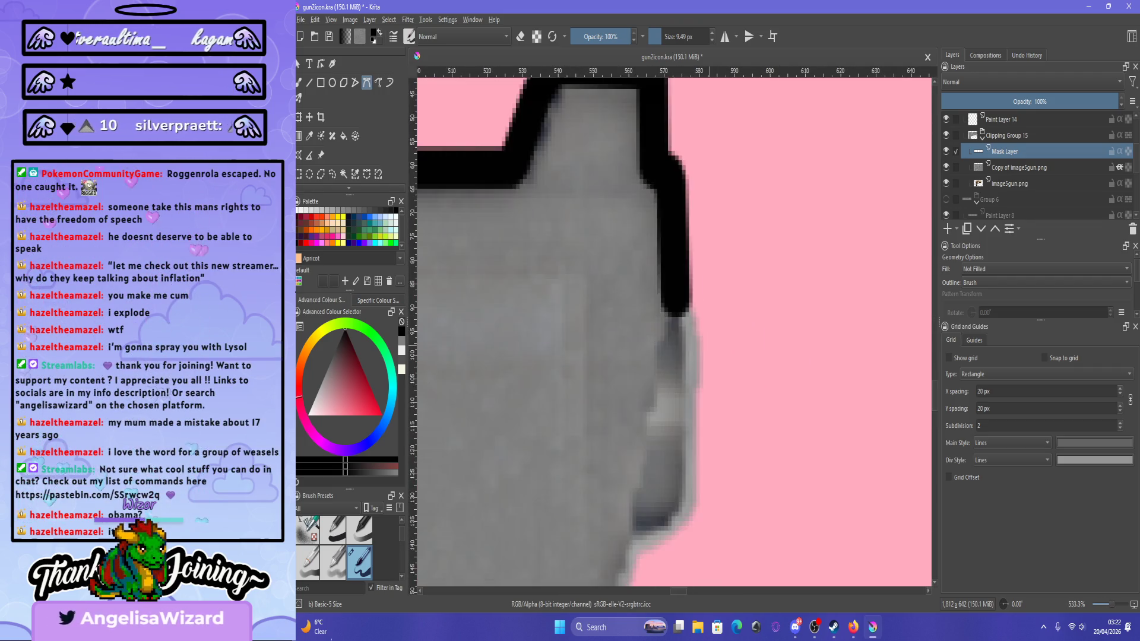
click(680, 298)
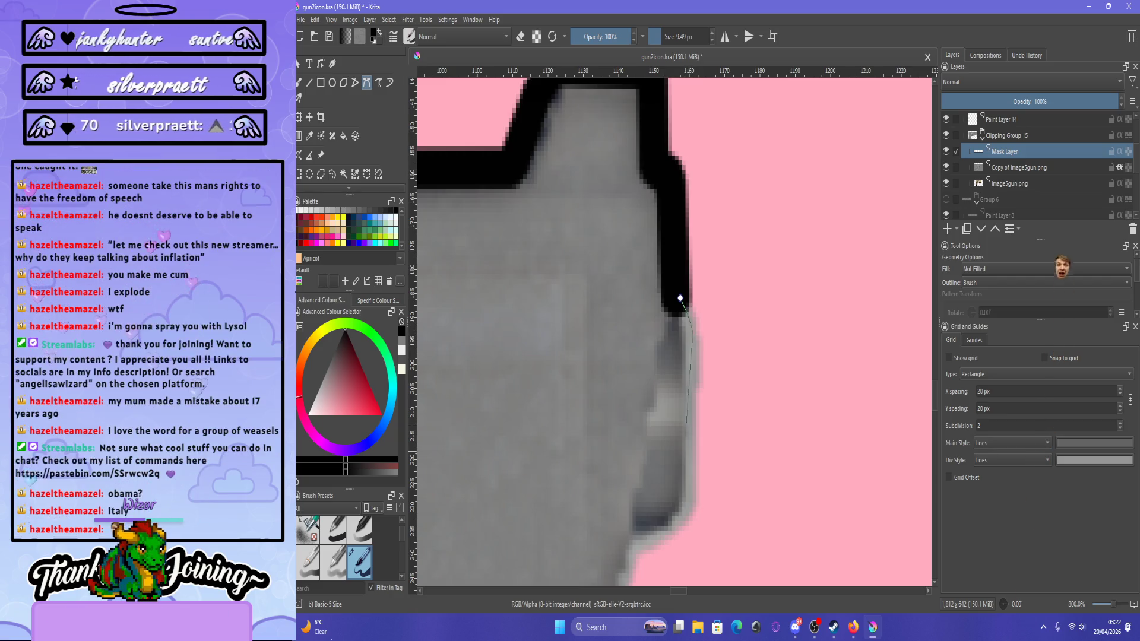
double_click(690, 503)
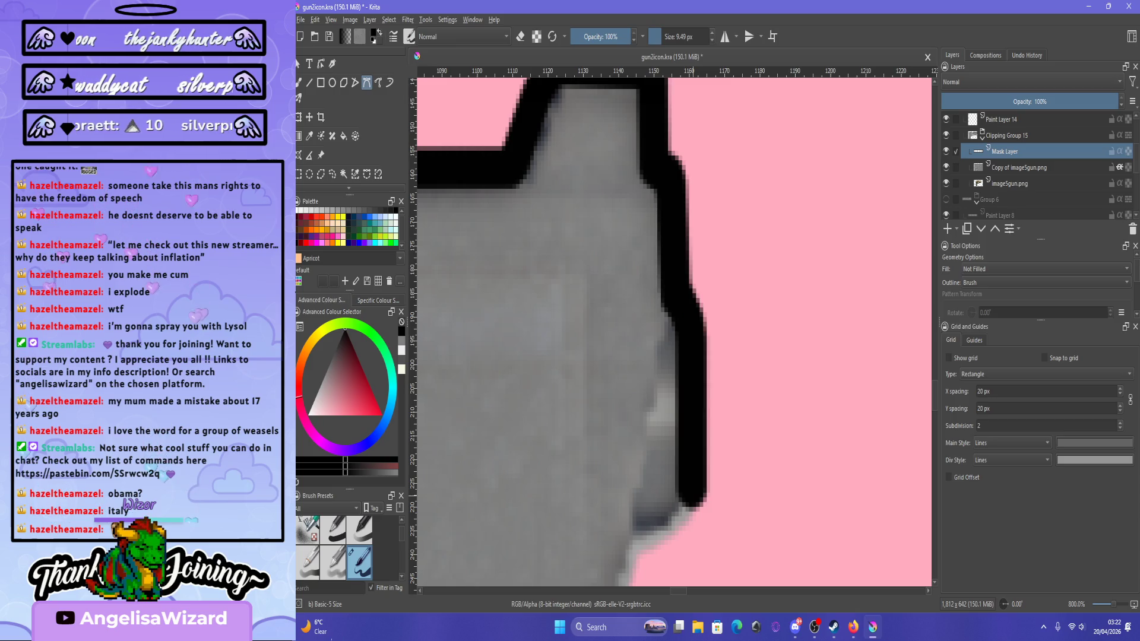
key(1)
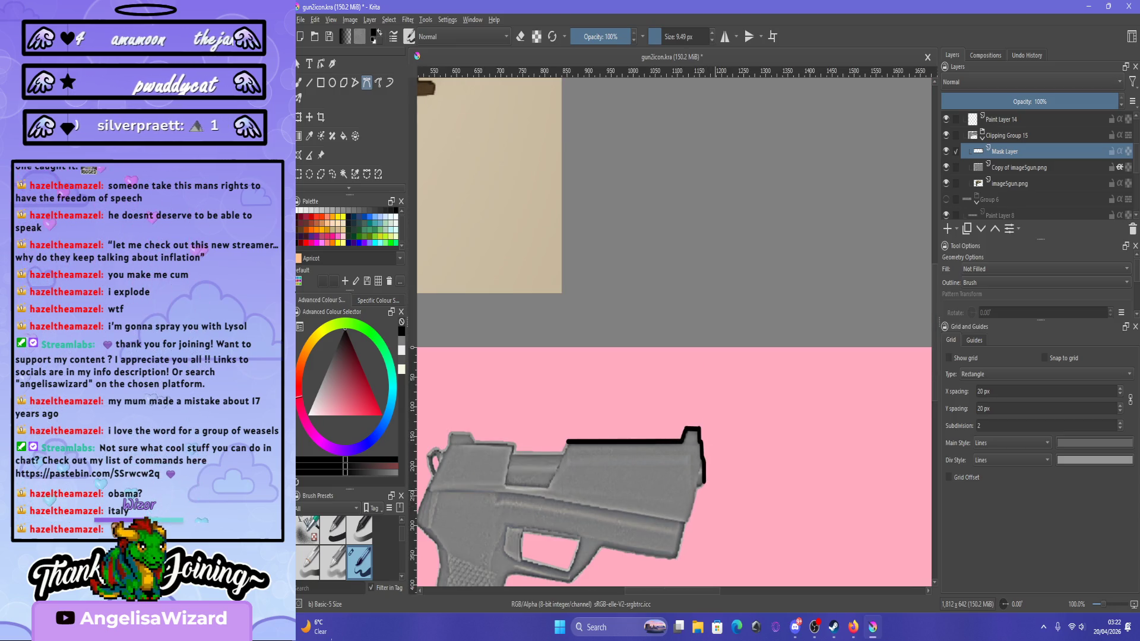
key(plus)
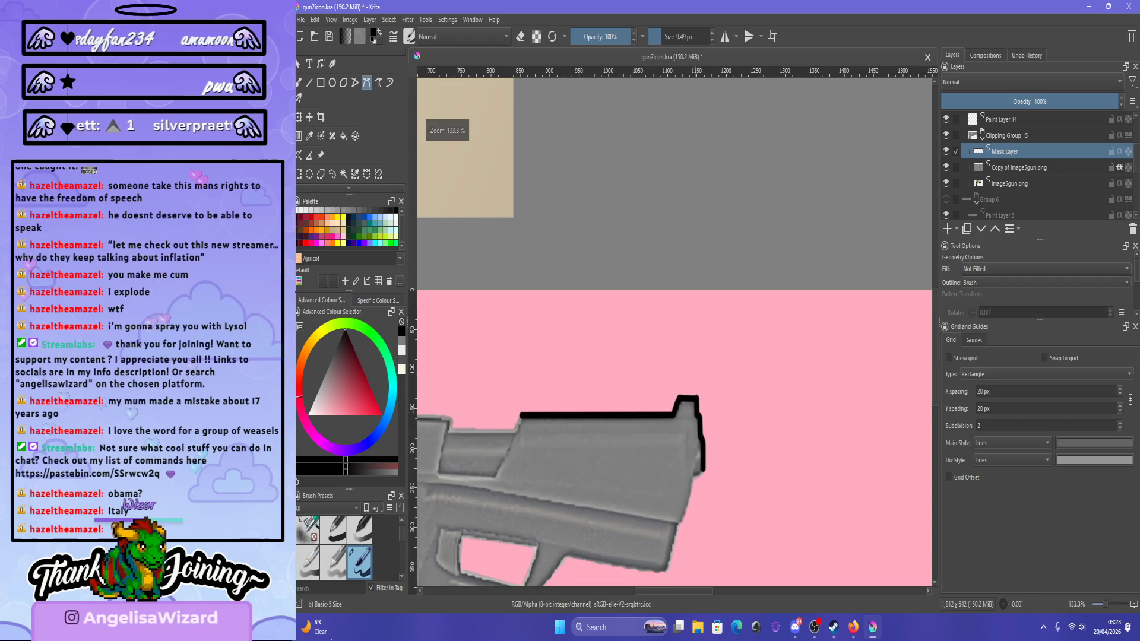
key(plus)
key(plus)
key(minus)
key(minus)
key(minus)
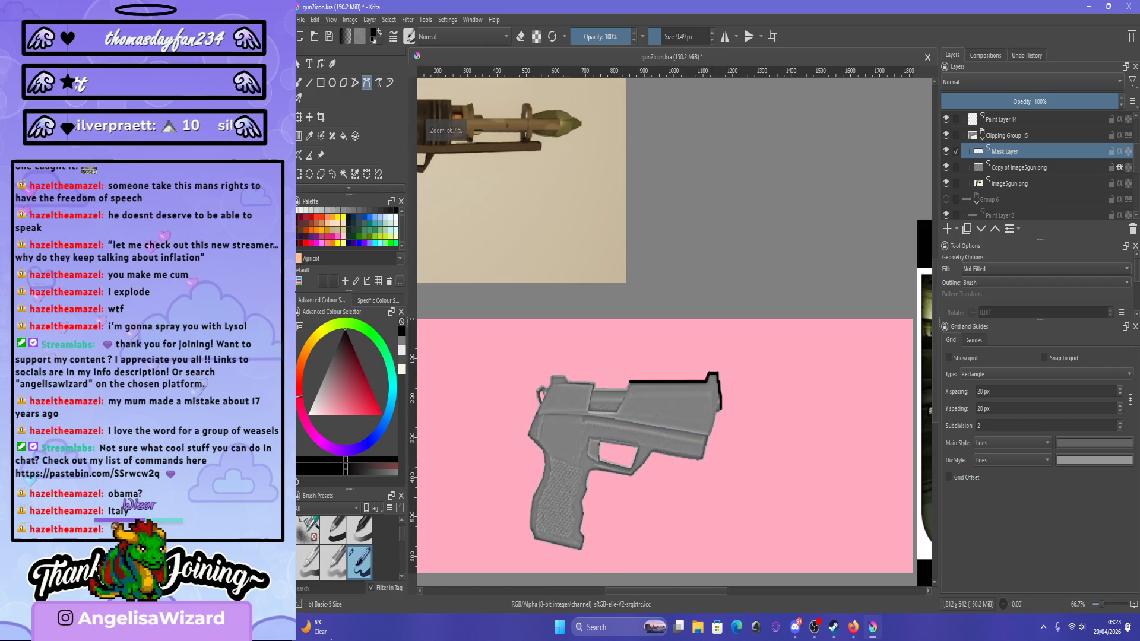
key(plus)
key(plus)
key(plus)
key(plus)
key(plus)
key(plus)
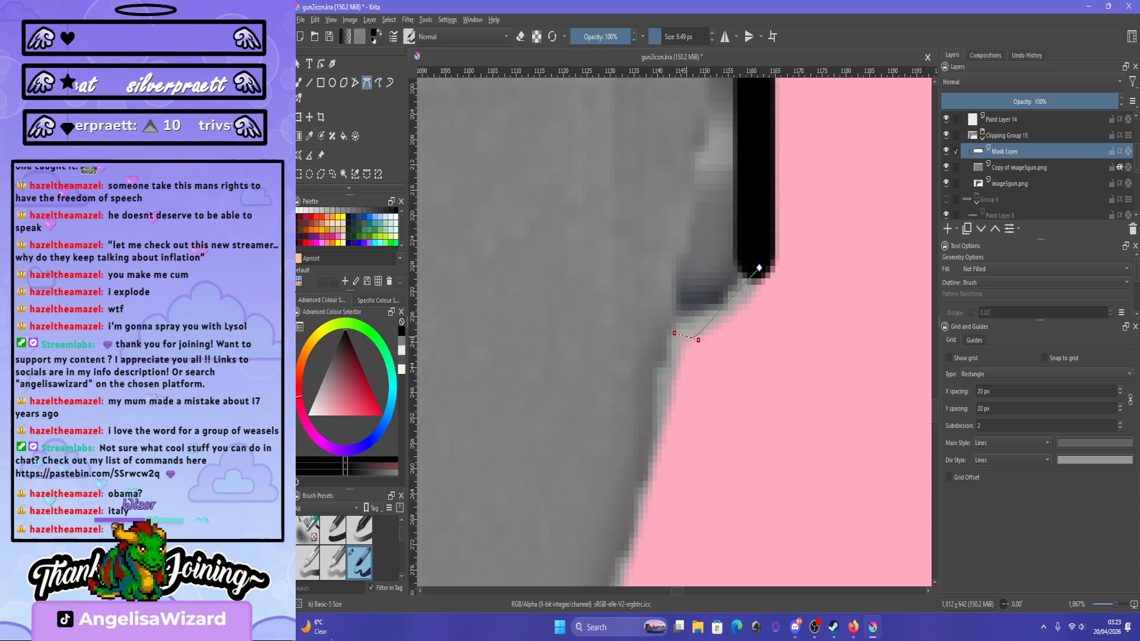
key(Return)
key(minus)
key(minus)
key(minus)
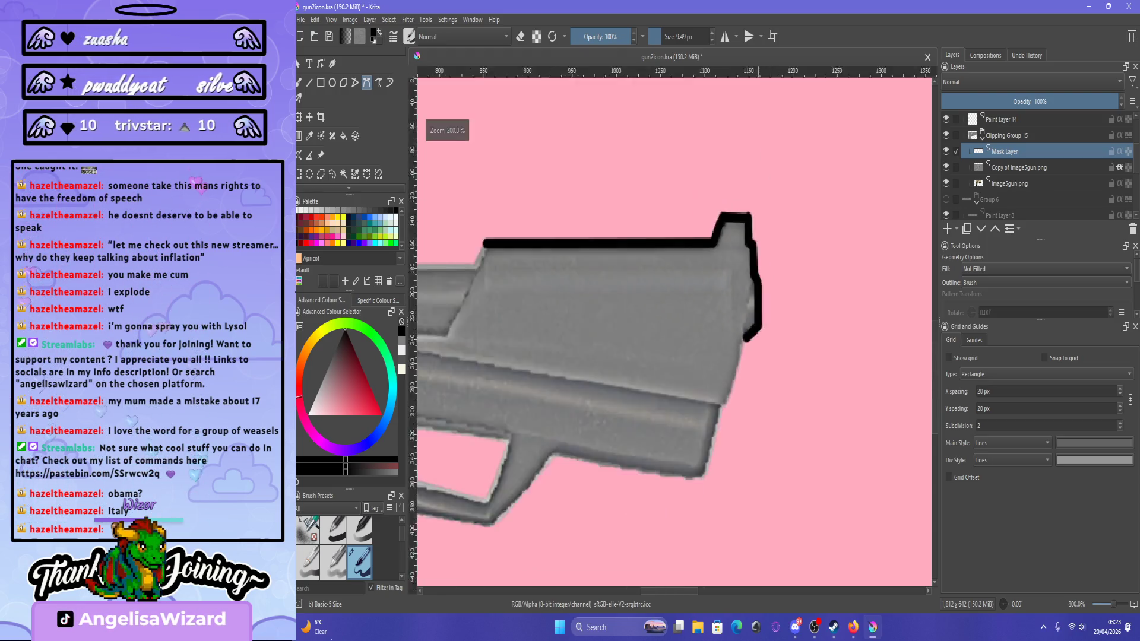
Add a thick black stroke from the slide's right corner to its bottom corner.
key(plus)
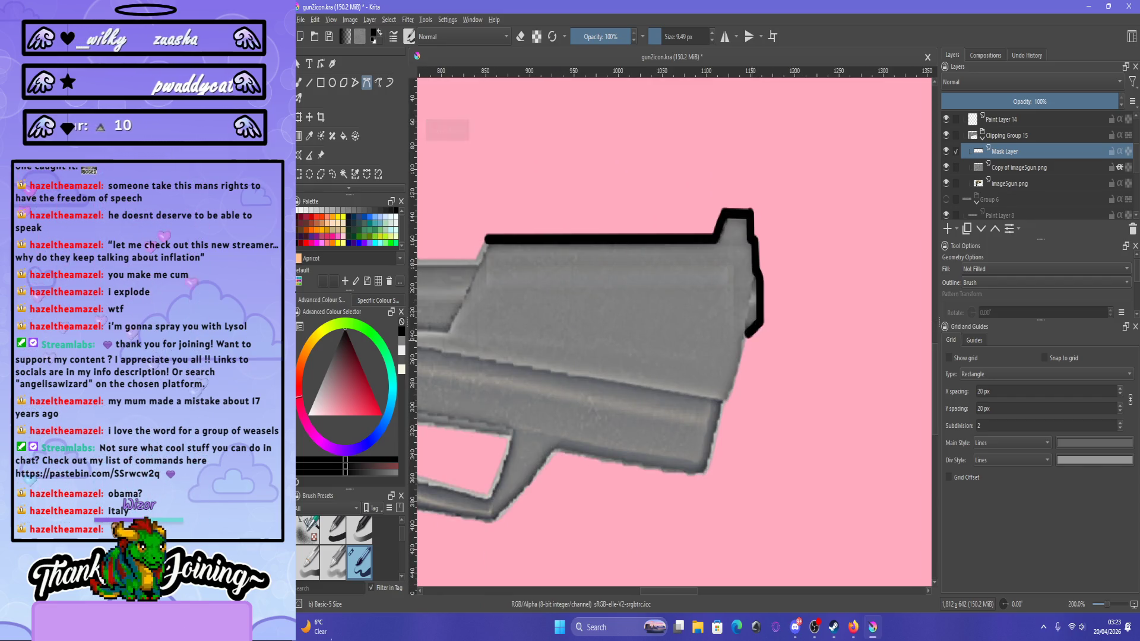
key(plus)
key(plus)
click(743, 333)
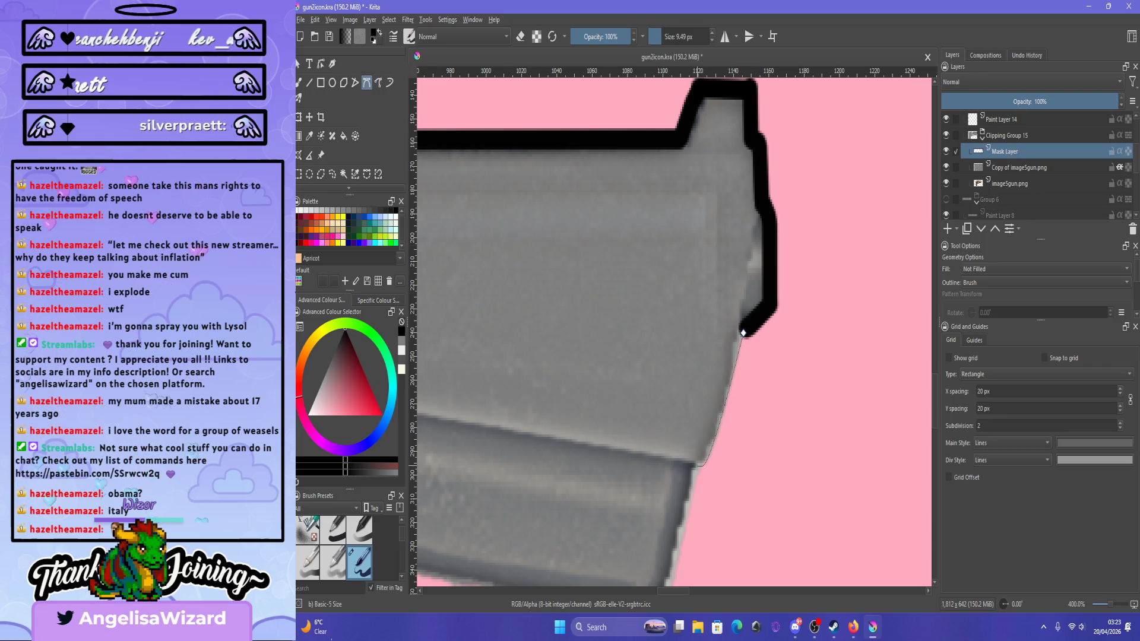
key(minus)
key(minus)
key(minus)
key(plus)
key(plus)
key(plus)
key(plus)
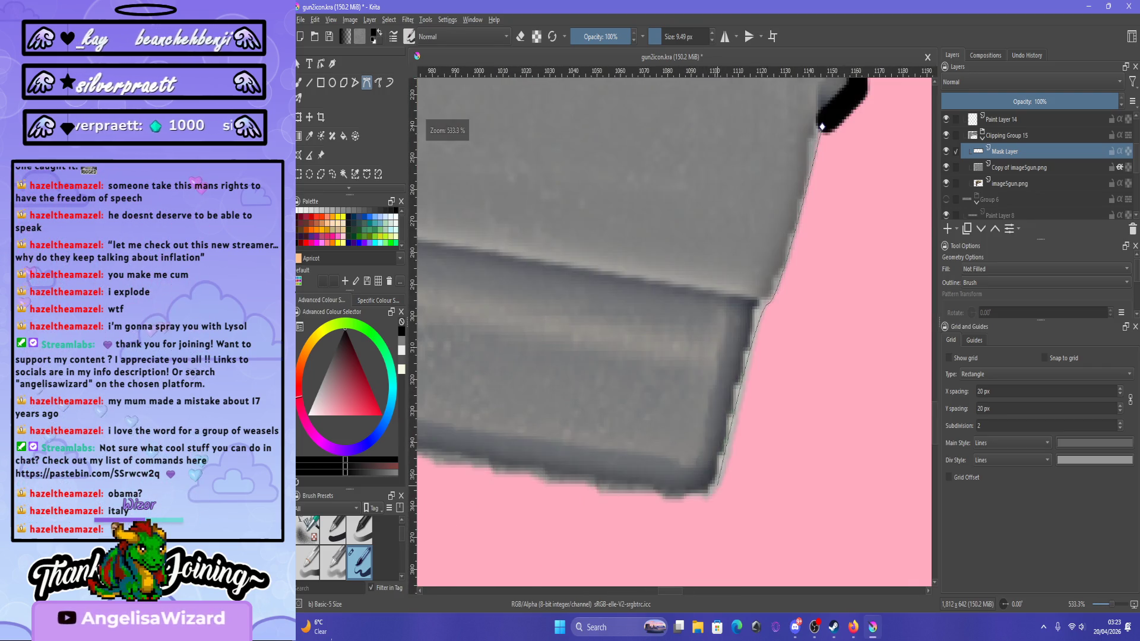
click(708, 493)
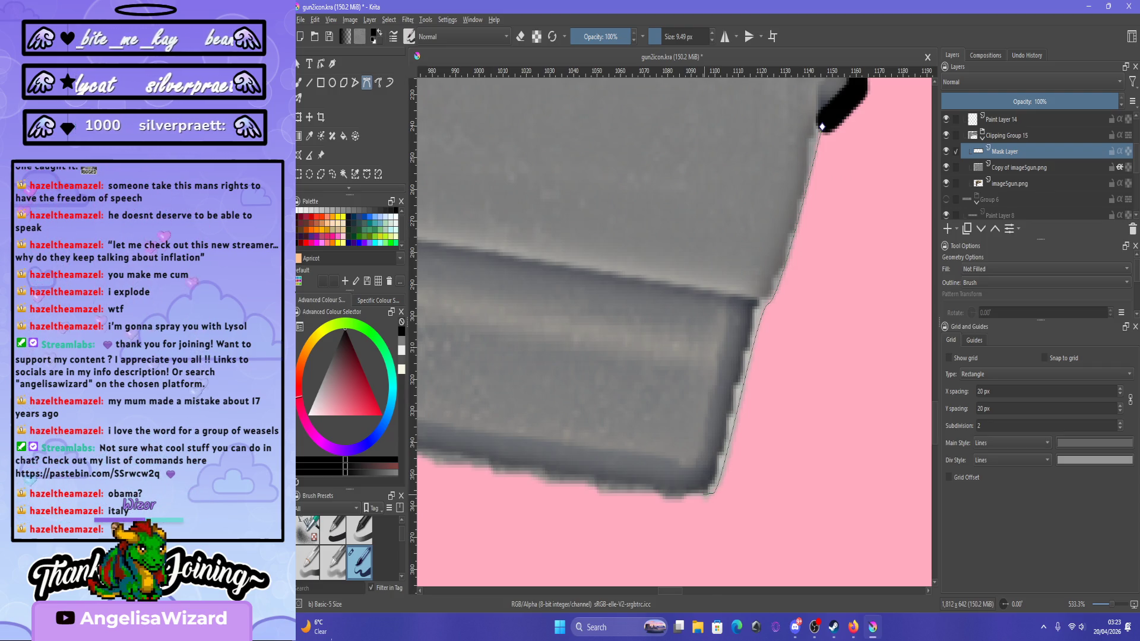
key(Return)
key(minus)
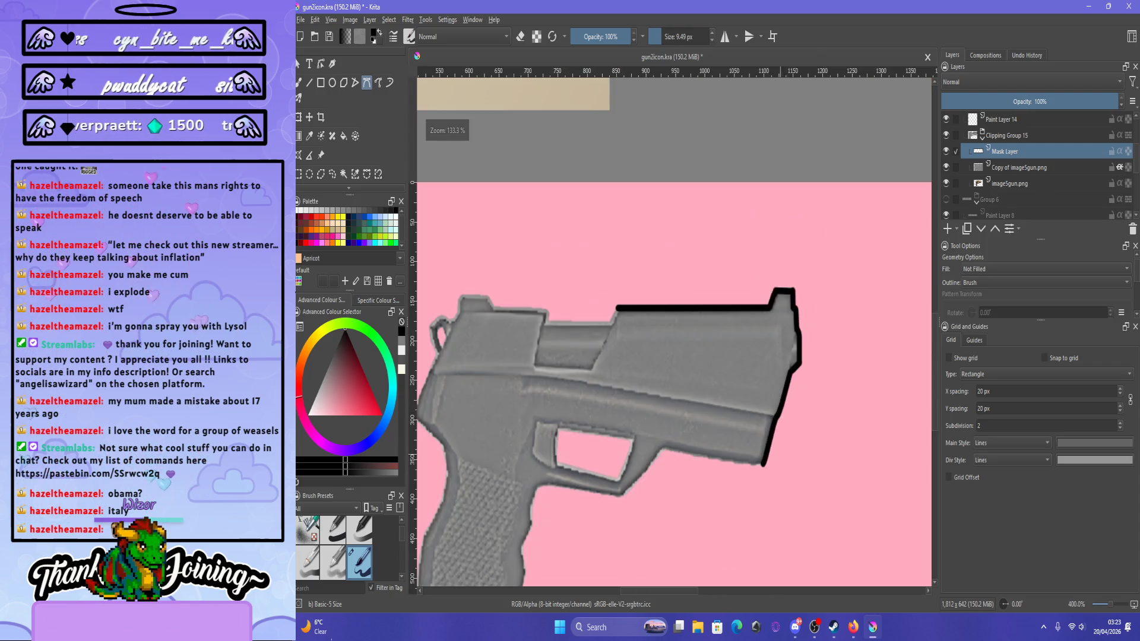
key(plus)
key(plus)
key(plus)
key(minus)
key(minus)
key(minus)
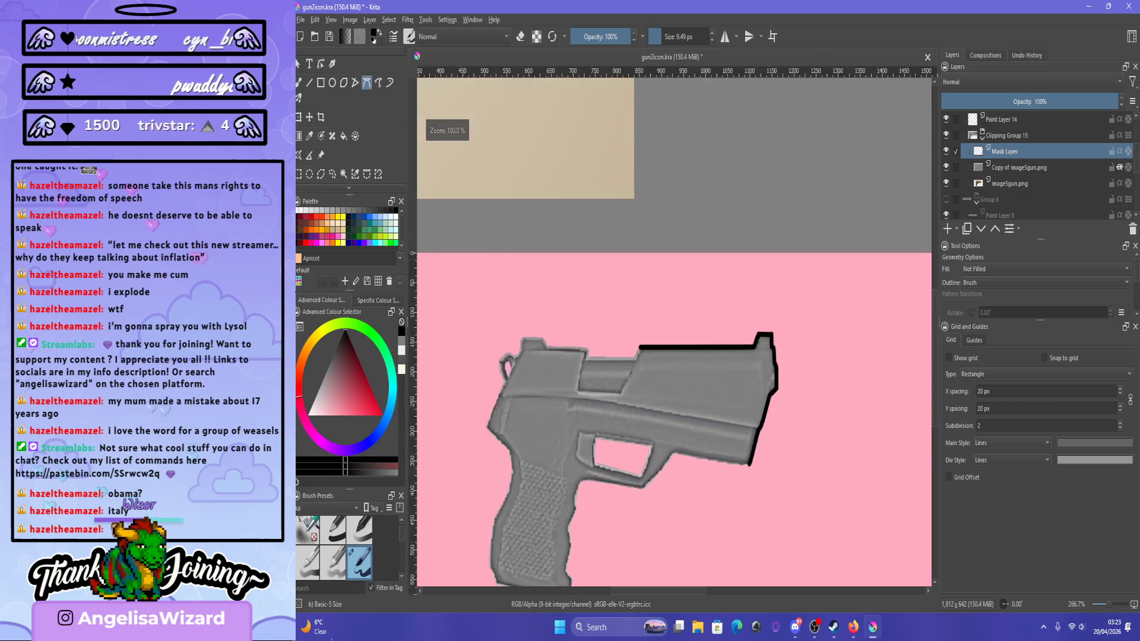
Finish and stroke the black outline along the gun's lower edge.
key(plus)
key(plus)
key(plus)
key(plus)
key(minus)
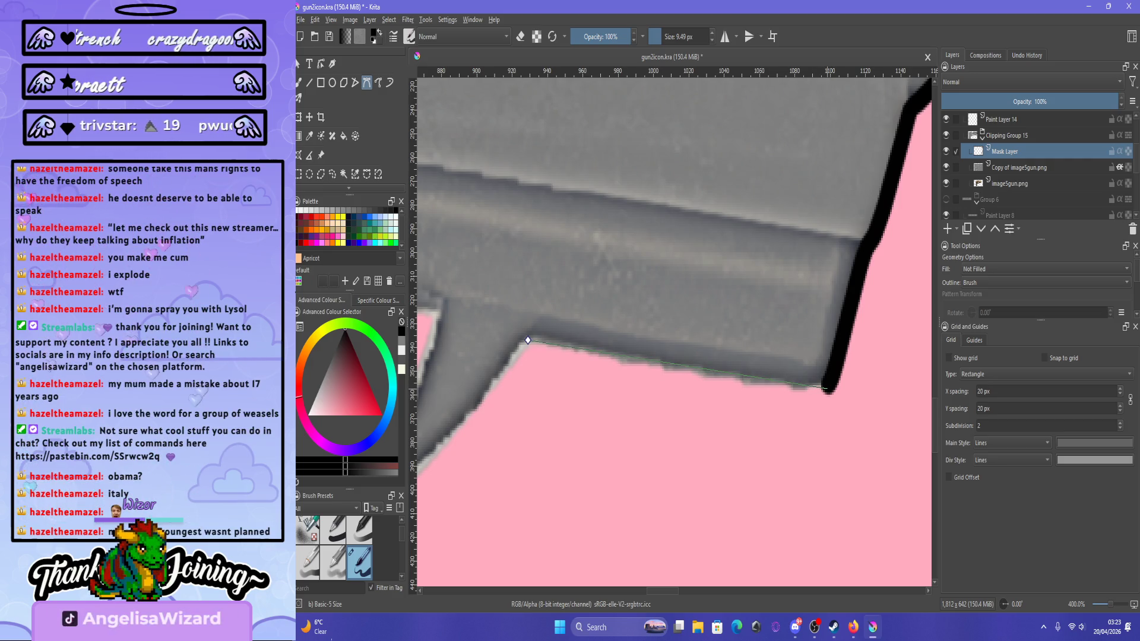
click(827, 391)
key(Return)
key(minus)
key(minus)
key(minus)
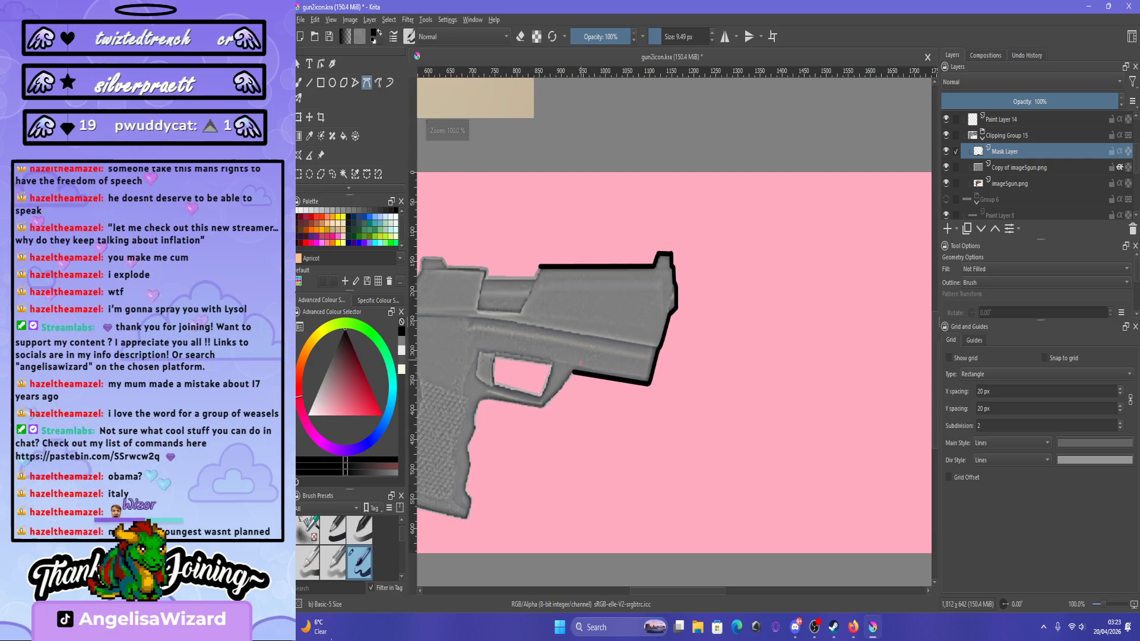
Stroke another black Bezier path starting at the trigger guard's corner.
key(plus)
key(plus)
key(plus)
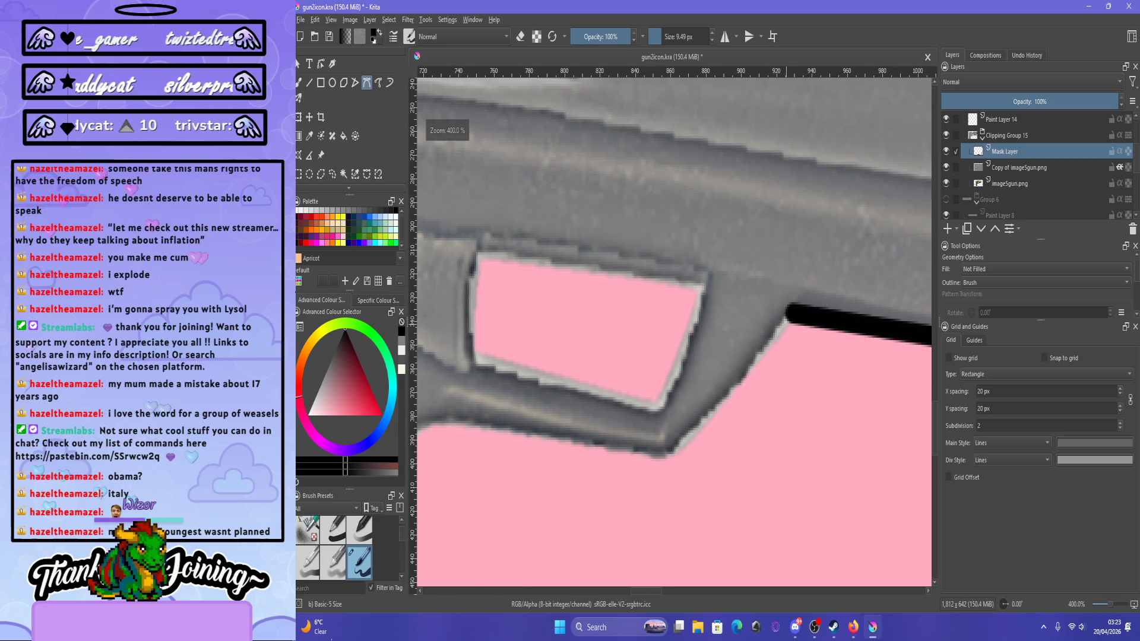
click(791, 317)
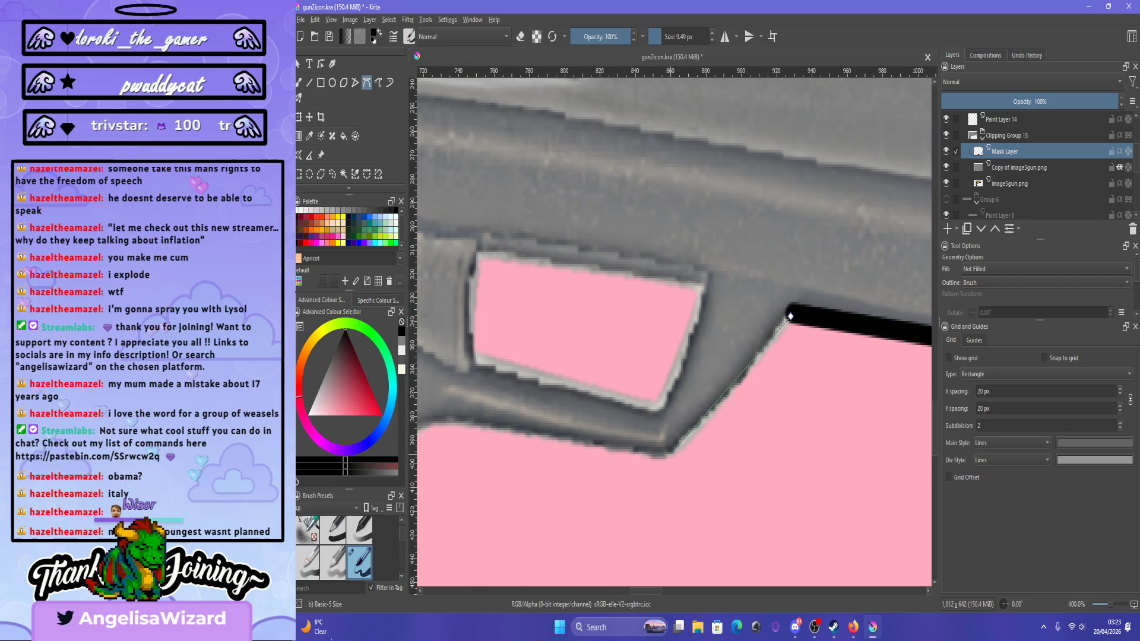
key(minus)
key(minus)
key(minus)
key(plus)
key(plus)
key(plus)
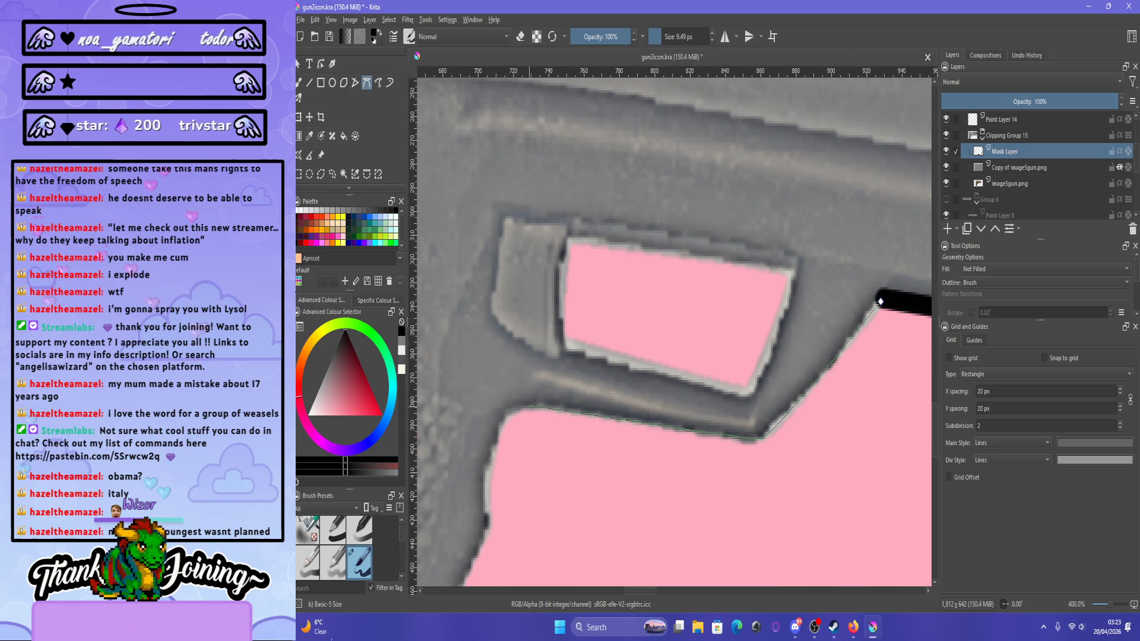
key(Return)
key(1)
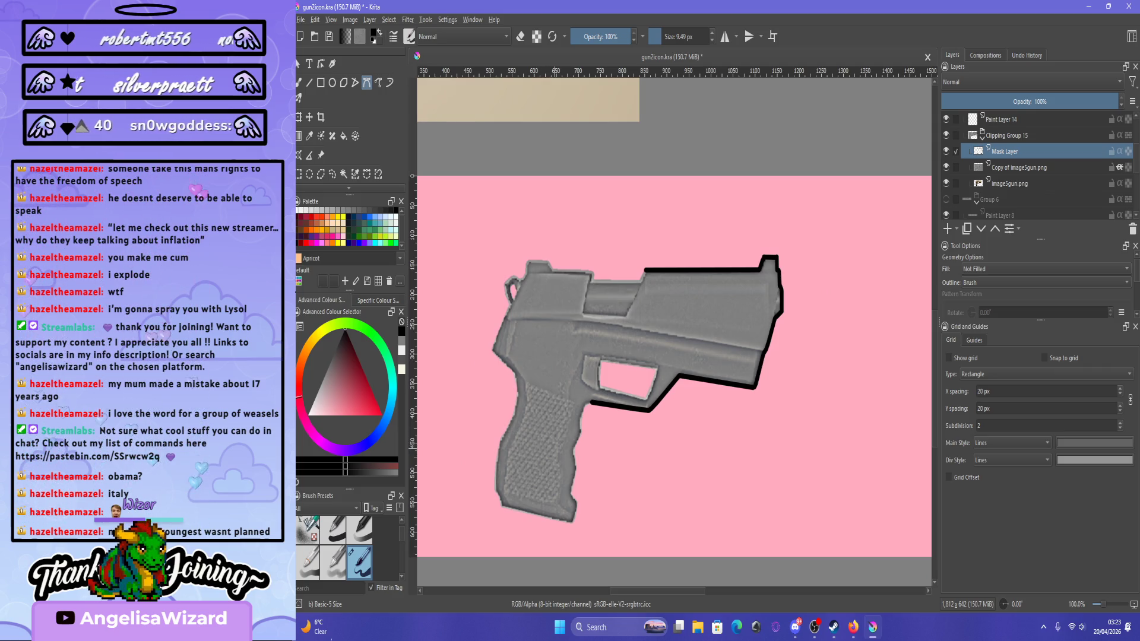
scroll(533, 405, up, 4)
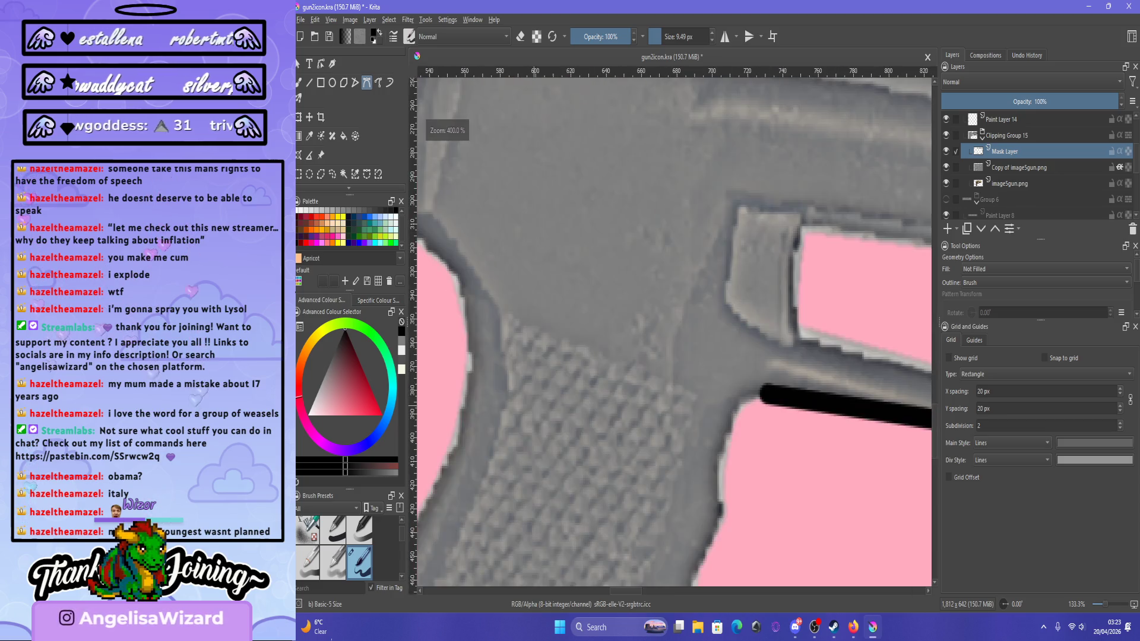
Zoom in on the grip and stroke a black curved path along its upper front edge.
key(1)
key(plus)
key(plus)
key(plus)
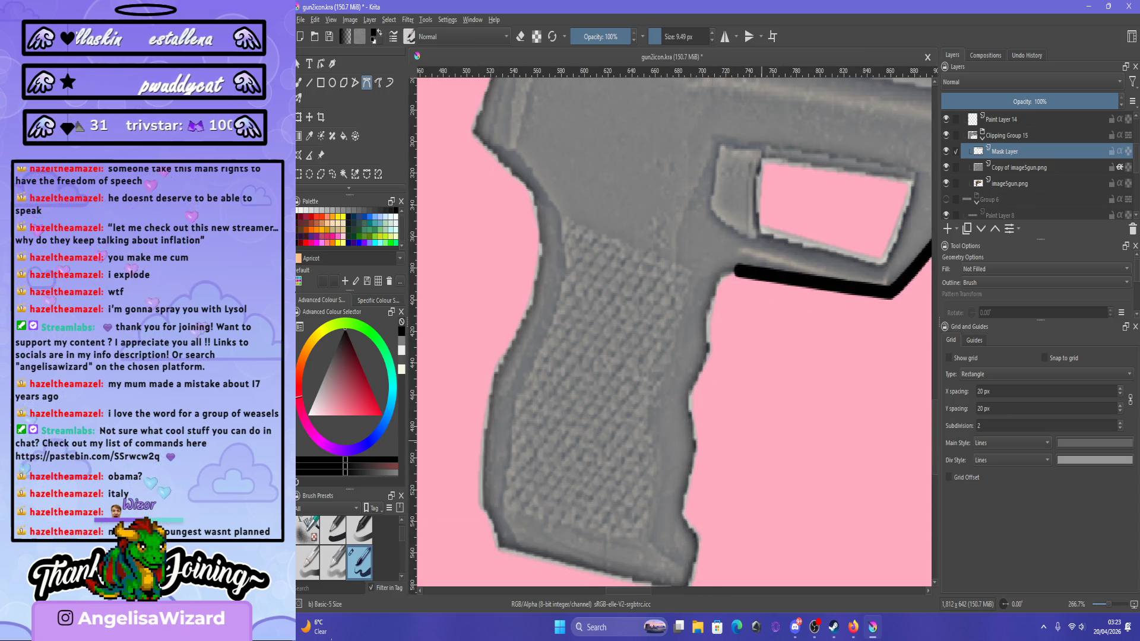
key(plus)
key(1)
key(plus)
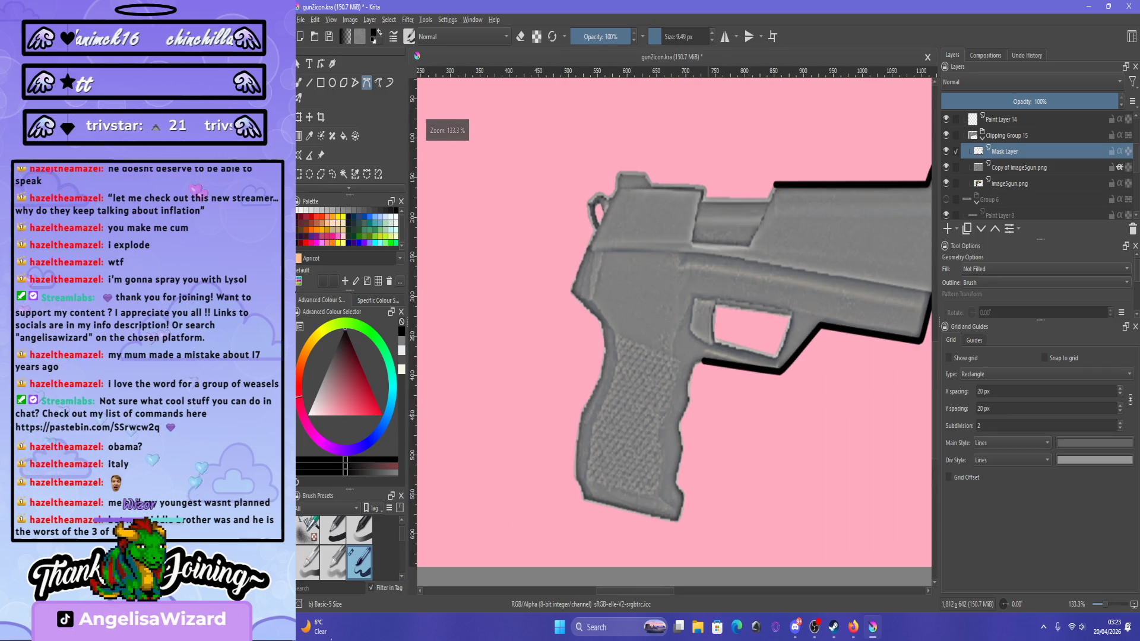
key(plus)
key(plus)
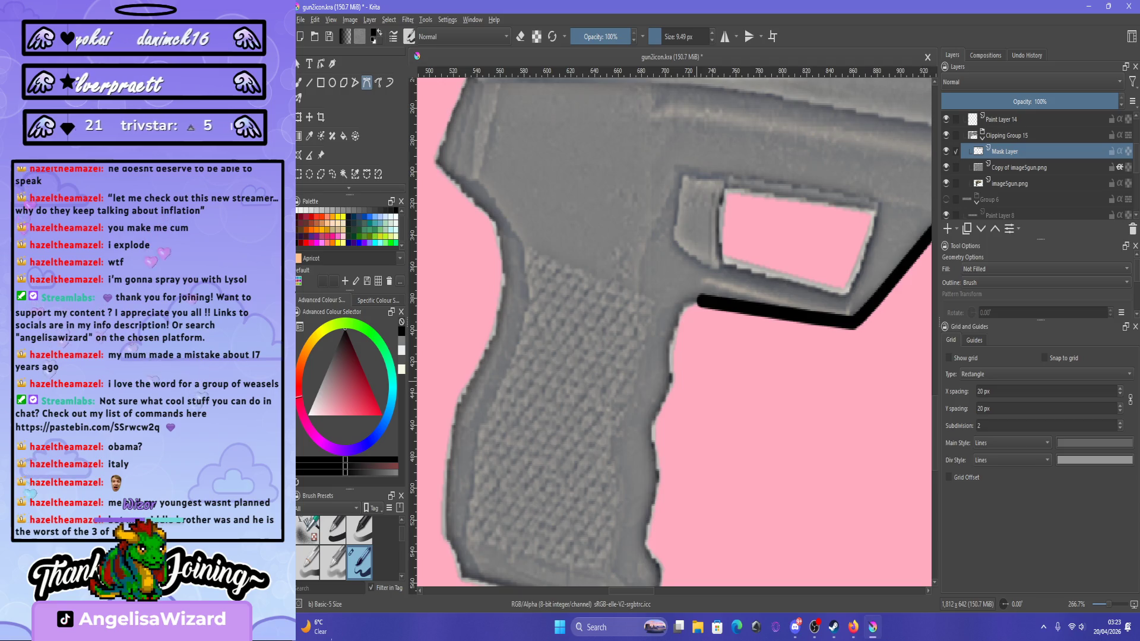
key(plus)
key(plus)
key(plus)
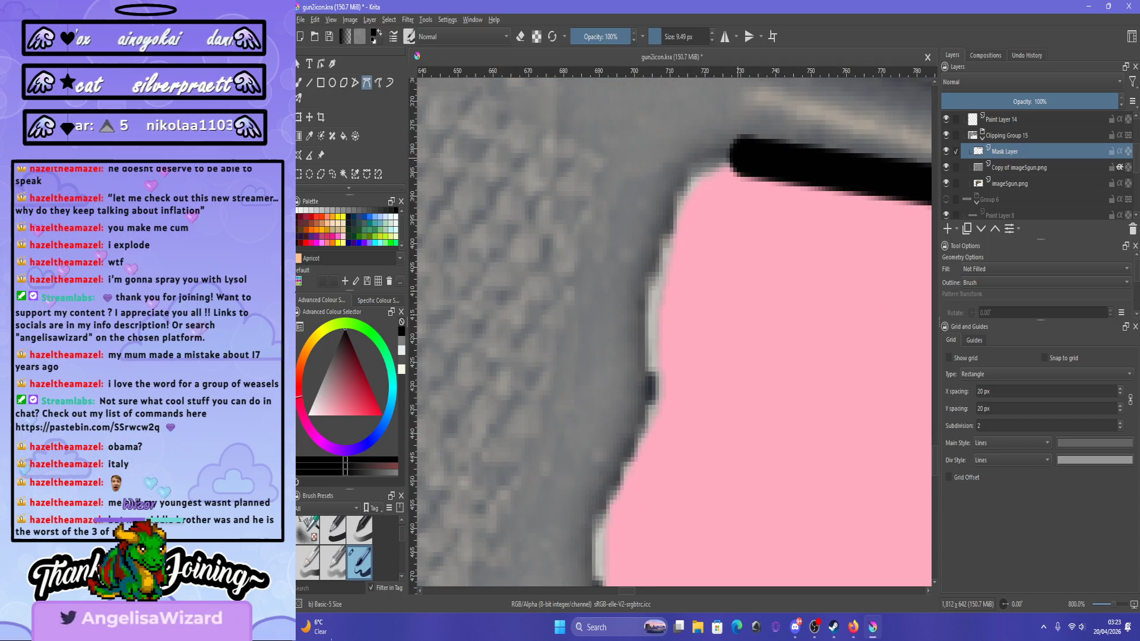
click(676, 226)
click(681, 178)
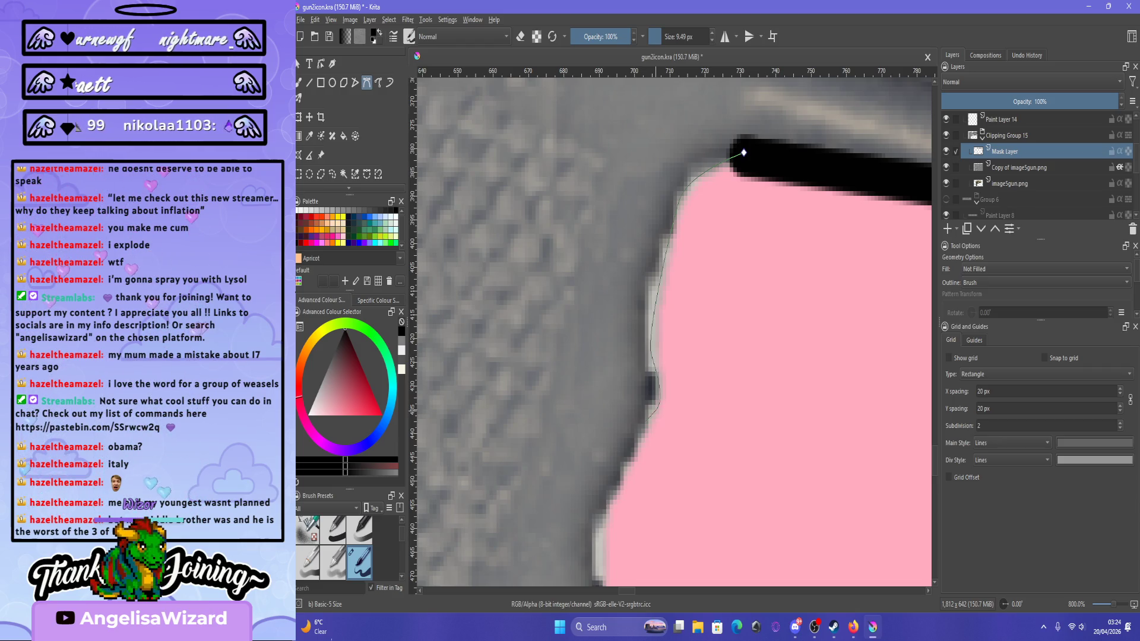
scroll(665, 292, down, 1)
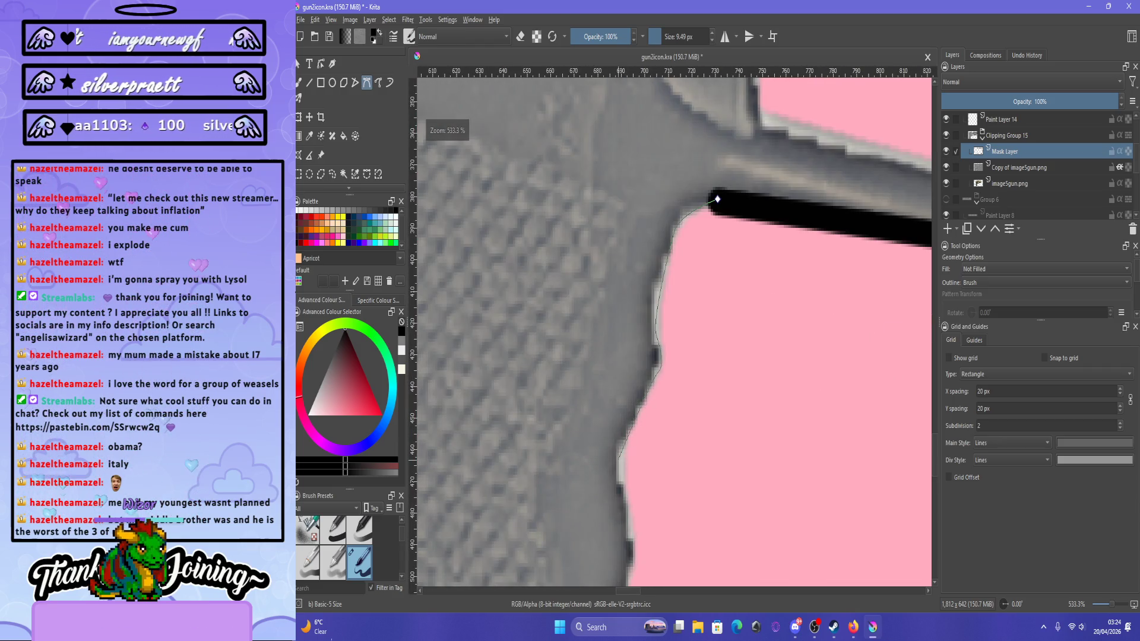
drag(618, 460, 620, 473)
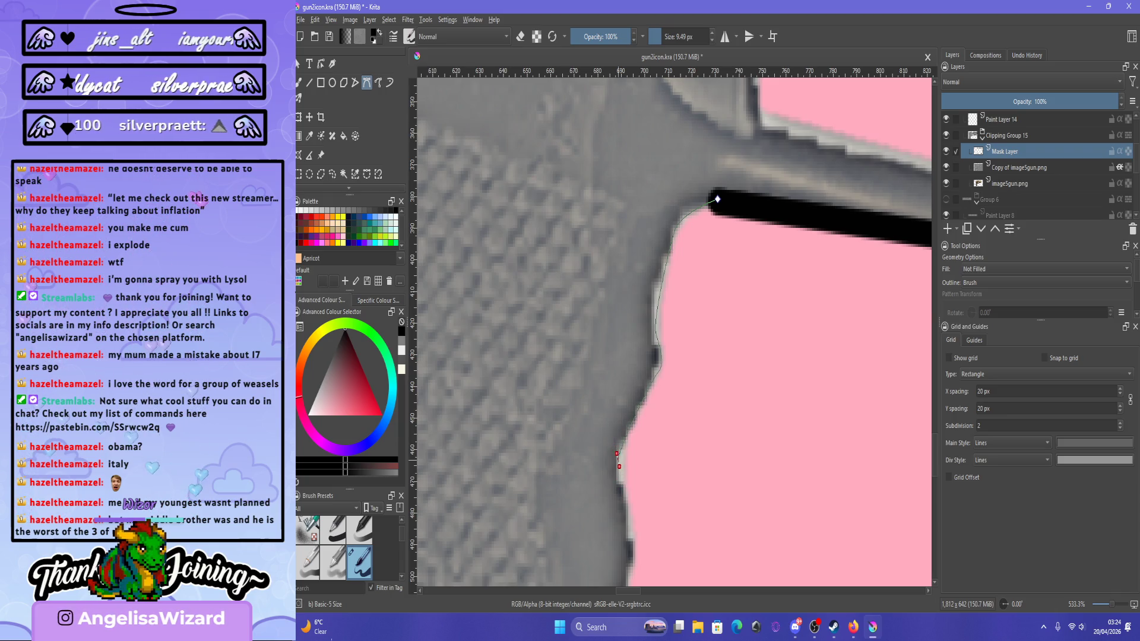
scroll(718, 199, down, 5)
scroll(693, 141, up, 4)
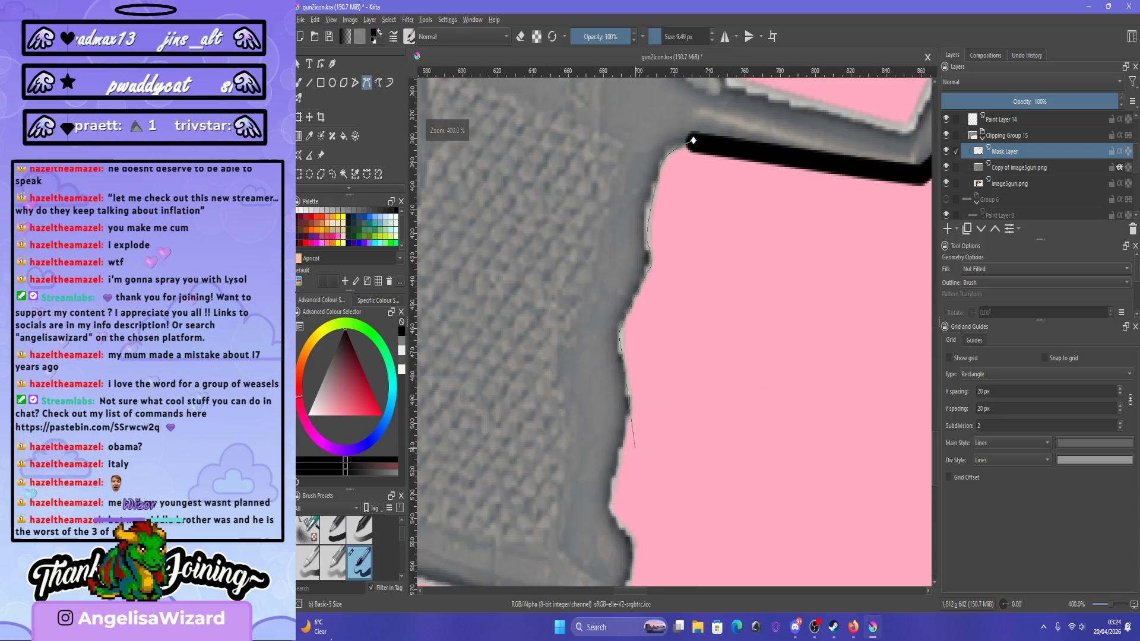
drag(630, 406, 625, 416)
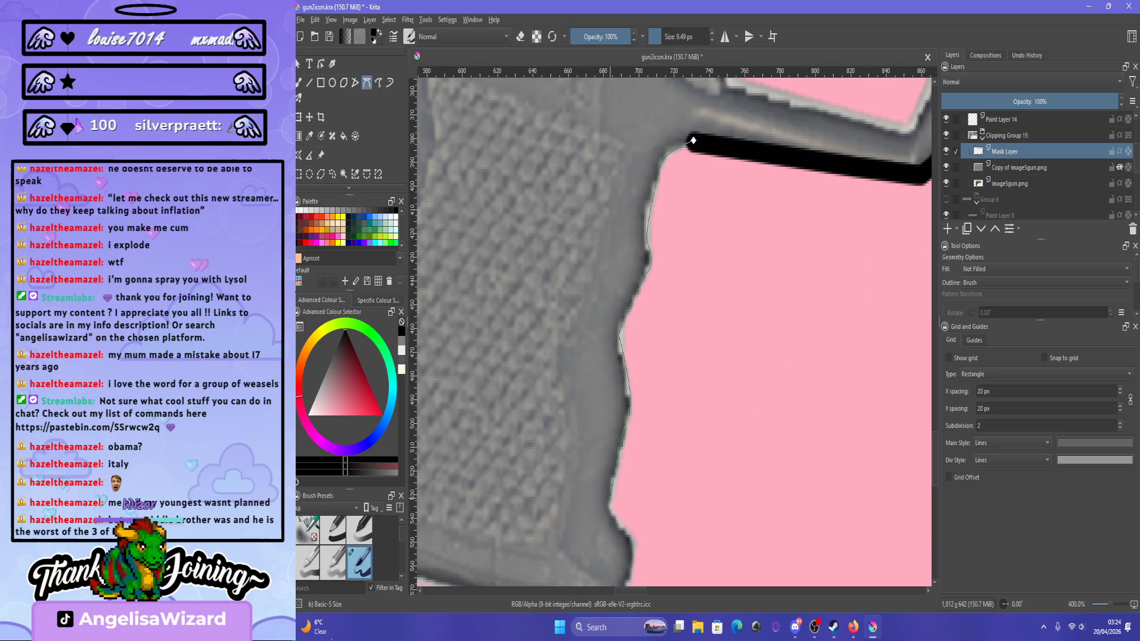
click(693, 141)
Stroke a second black curve further down the grip edge toward its bottom.
scroll(693, 141, down, 4)
scroll(653, 297, up, 5)
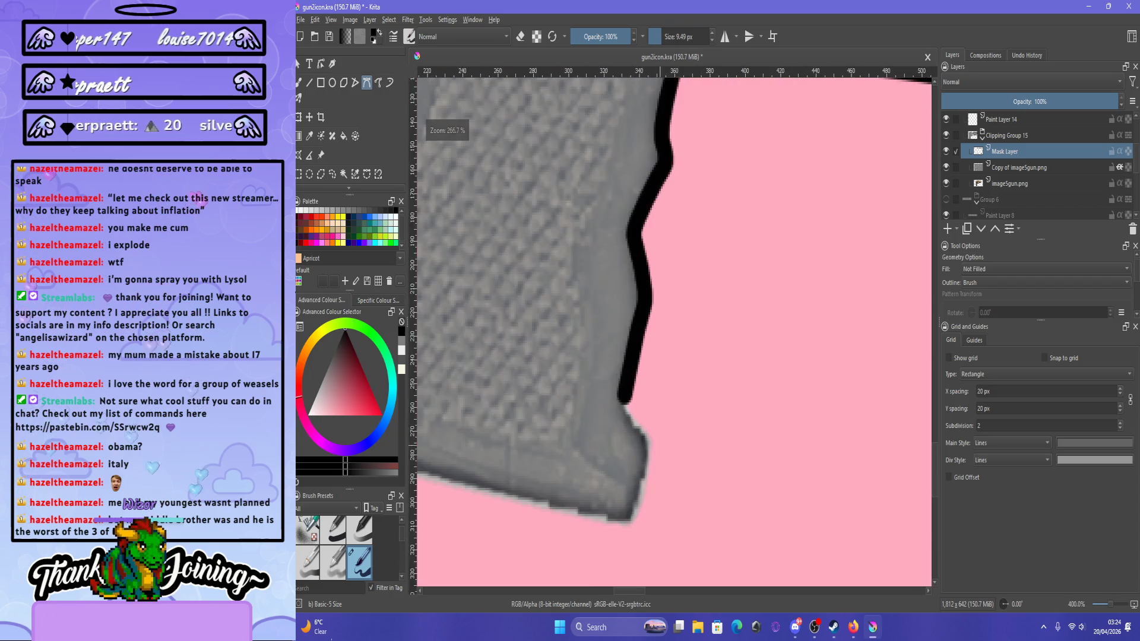
click(620, 377)
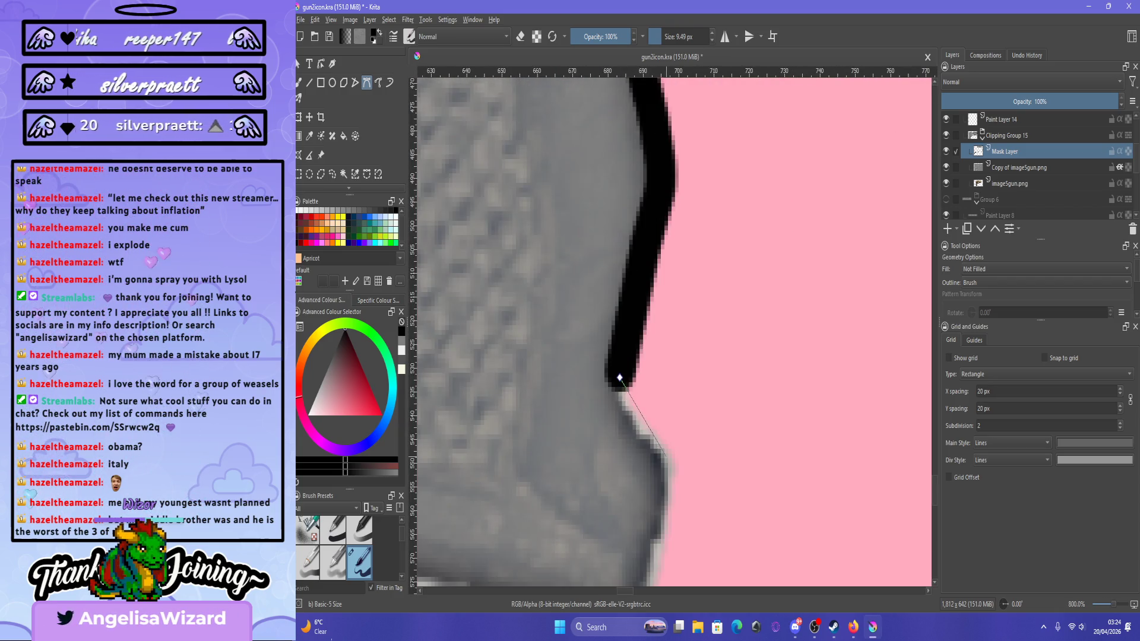
drag(673, 465, 684, 462)
key(Return)
scroll(674, 332, down, 4)
scroll(674, 332, up, 2)
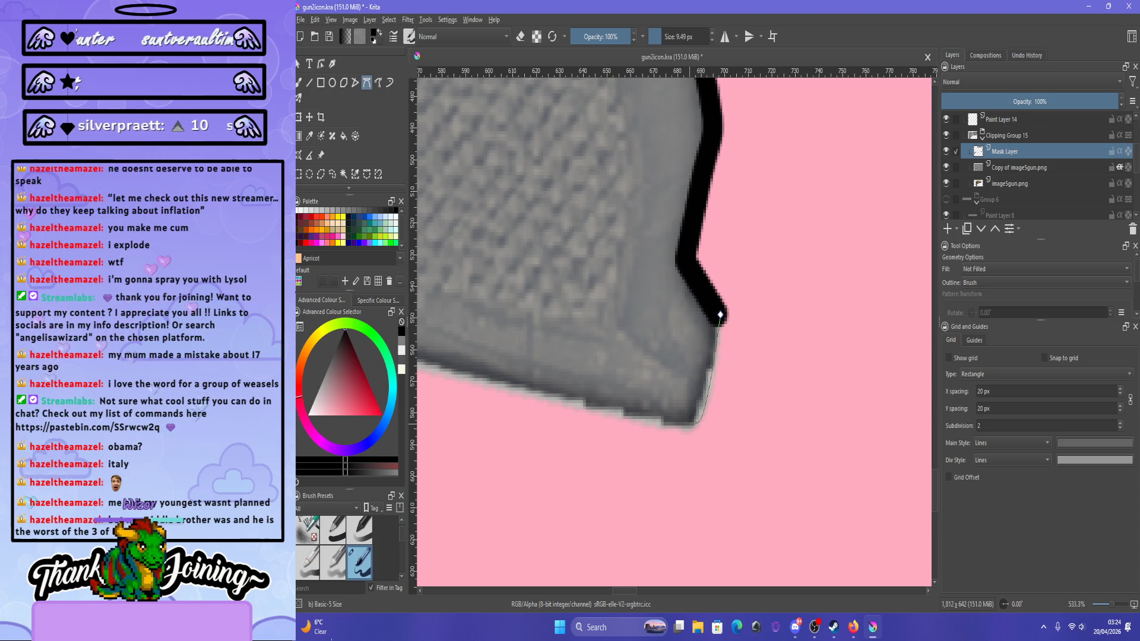
key(Return)
Extend the outline with a point down the grip, finishing at its bottom corner.
scroll(674, 332, down, 4)
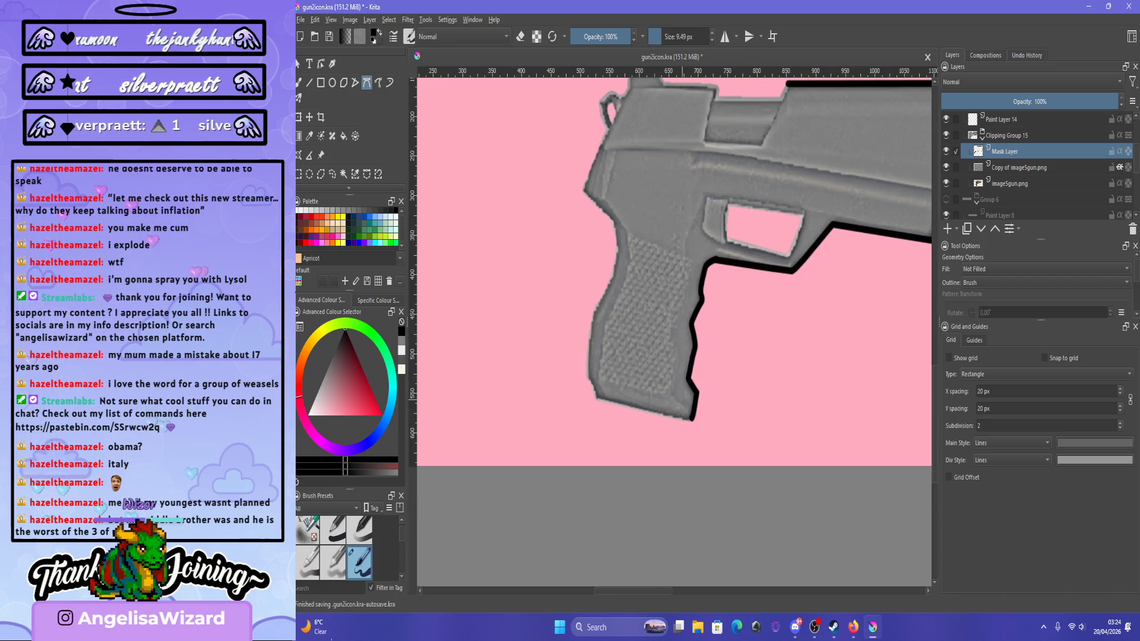
scroll(696, 397, up, 3)
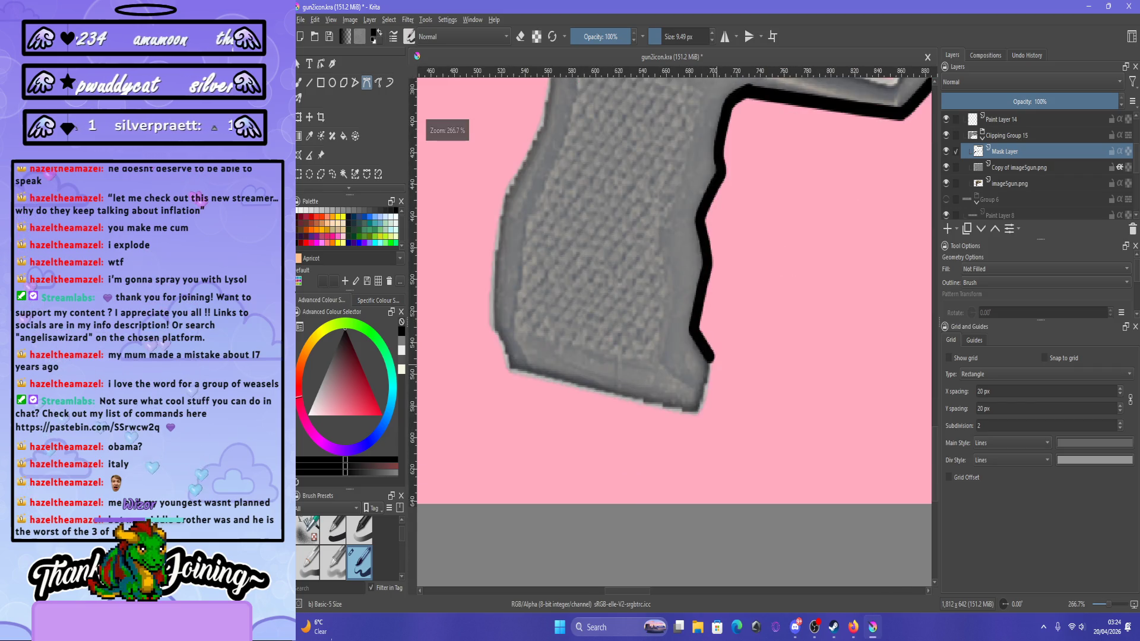
scroll(696, 397, up, 3)
scroll(698, 350, down, 3)
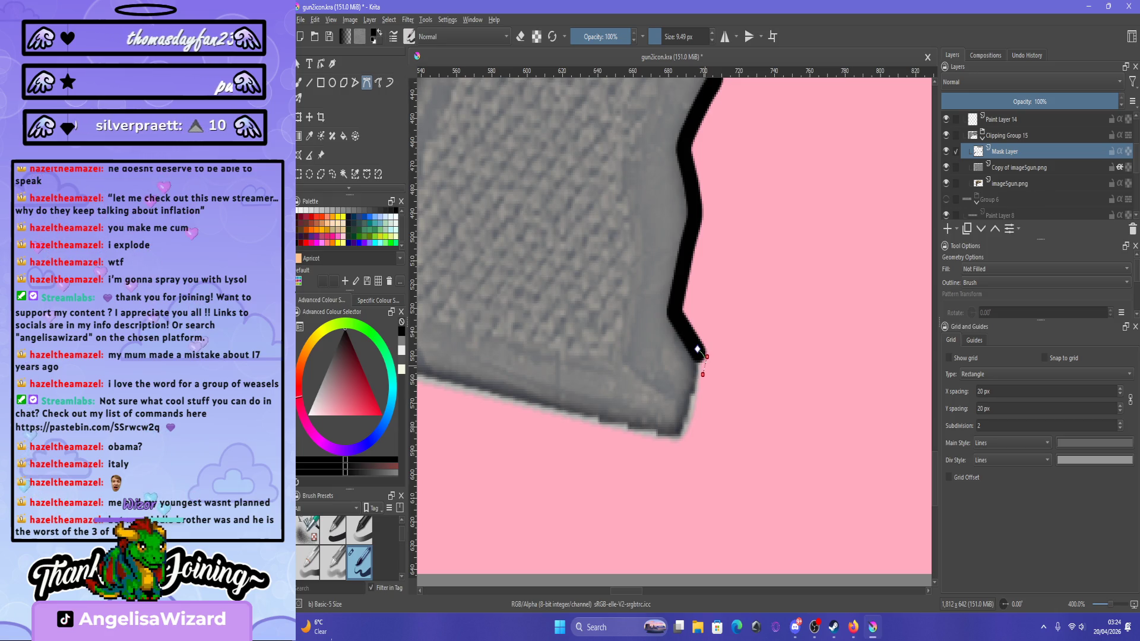
click(697, 349)
double_click(682, 435)
scroll(682, 435, down, 2)
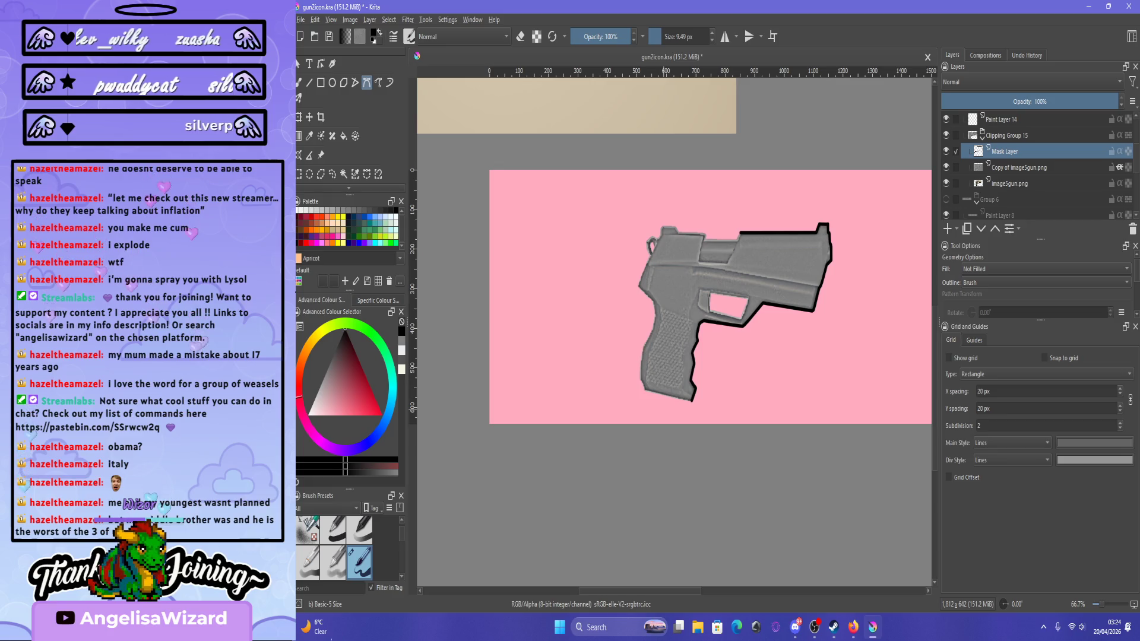
Bend the Bezier curve around the grip's bottom corner and along its lower edge.
key(plus)
key(plus)
key(plus)
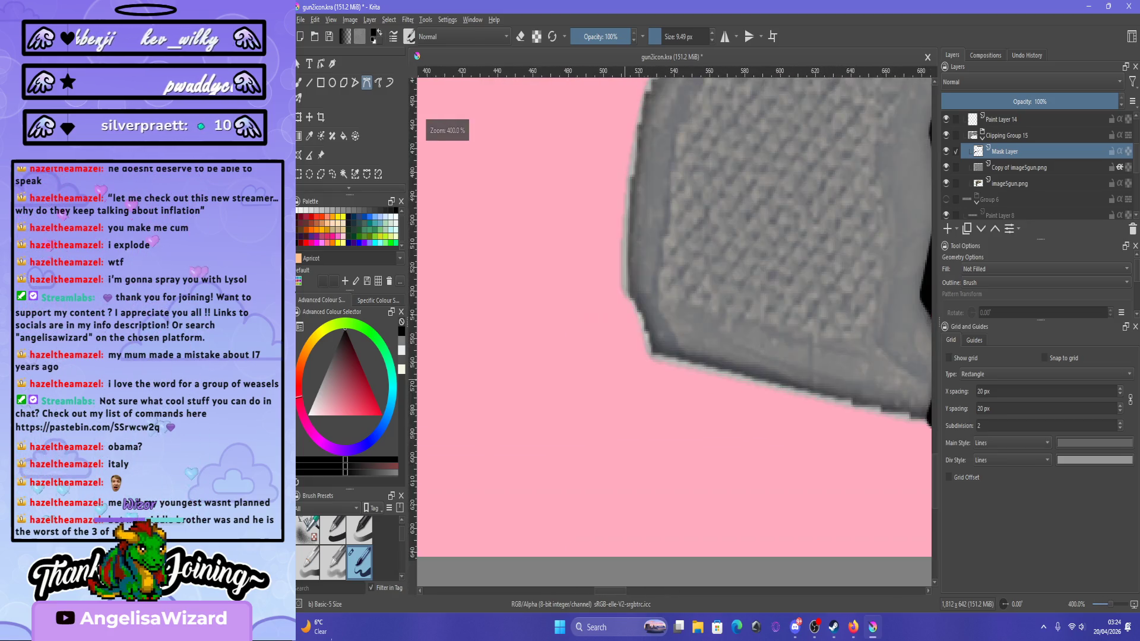
key(plus)
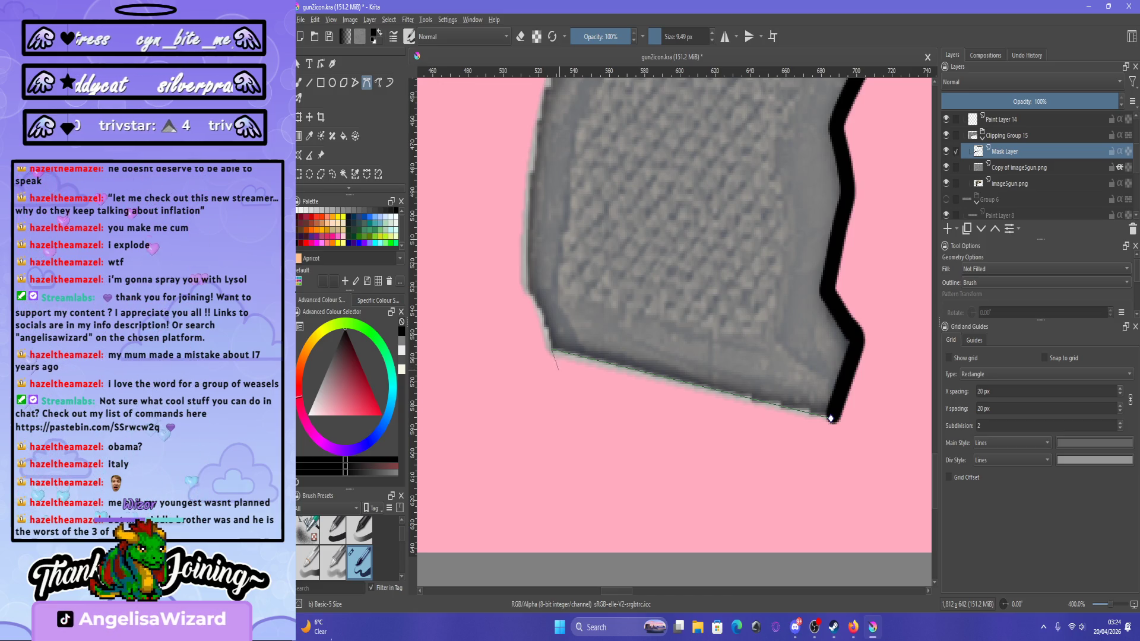
key(minus)
key(minus)
key(plus)
key(plus)
key(minus)
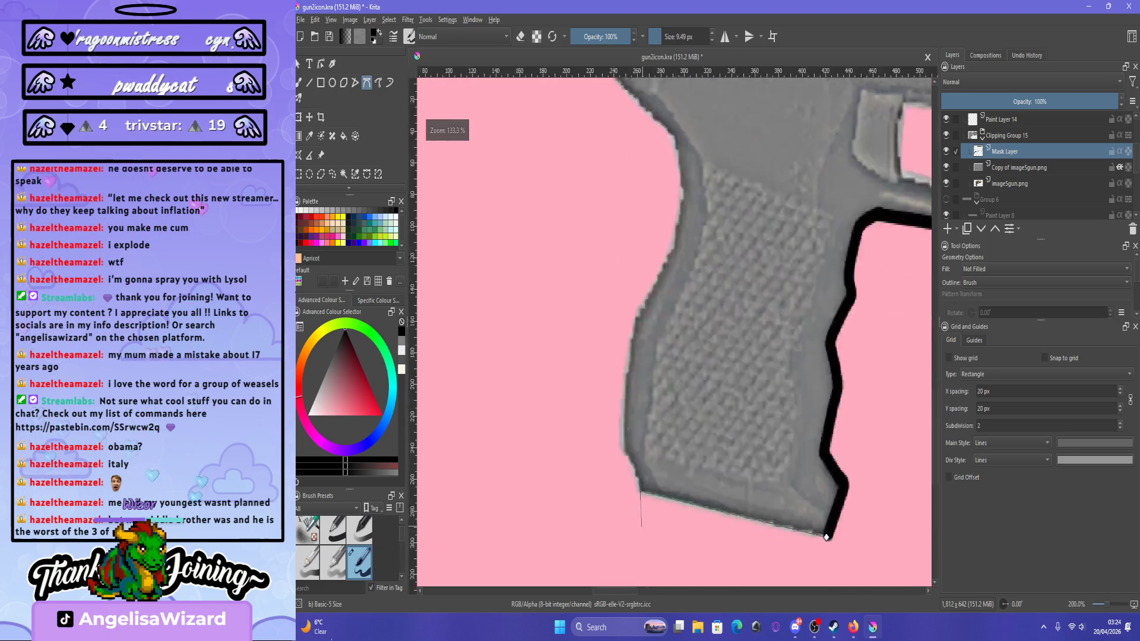
key(plus)
key(plus)
mouse_move(578, 295)
mouse_down()
mouse_move(560, 318)
mouse_move(568, 286)
mouse_up()
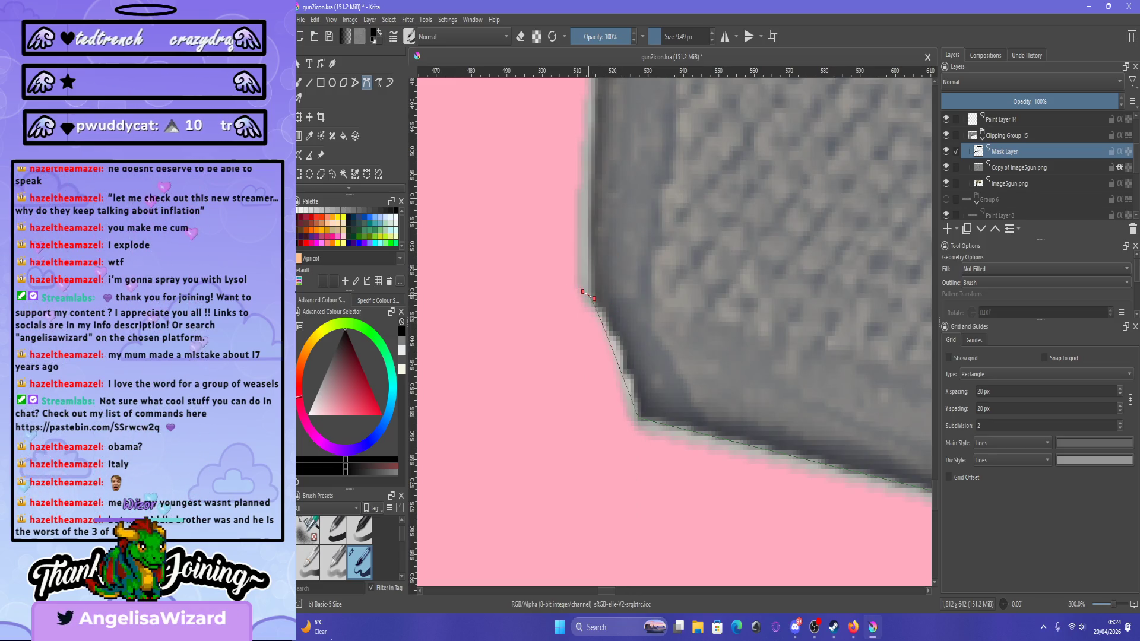
mouse_move(584, 293)
mouse_down()
mouse_move(577, 323)
mouse_move(582, 295)
mouse_up()
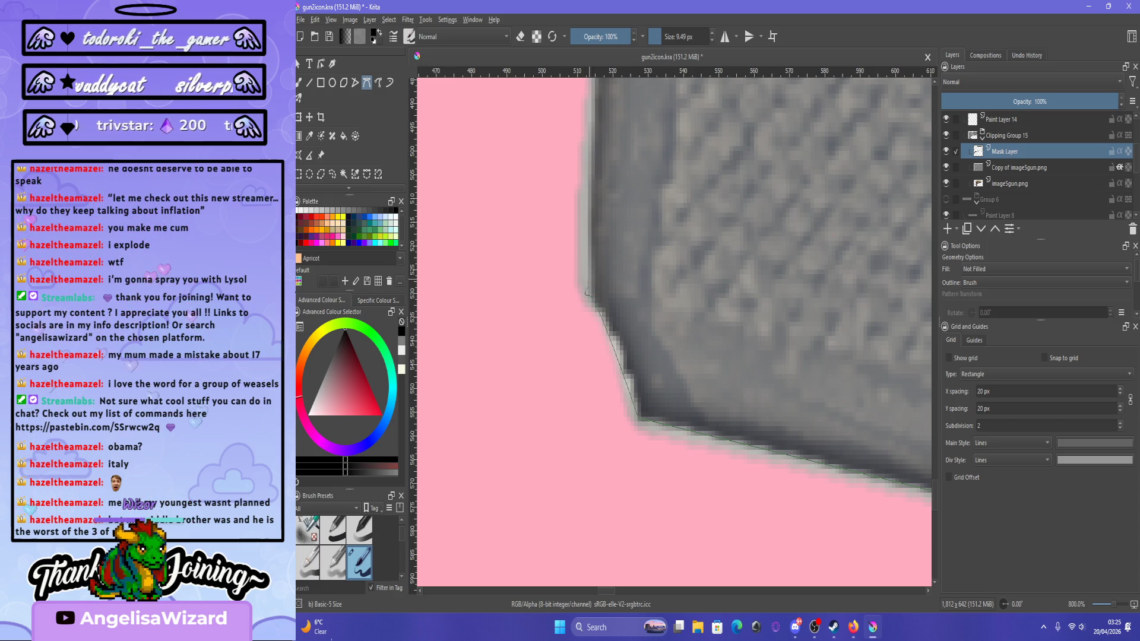
scroll(594, 297, down, 5)
scroll(594, 297, up, 4)
scroll(674, 333, down, 5)
scroll(673, 333, up, 5)
scroll(674, 332, down, 5)
scroll(674, 332, up, 4)
scroll(673, 333, down, 5)
scroll(674, 333, up, 7)
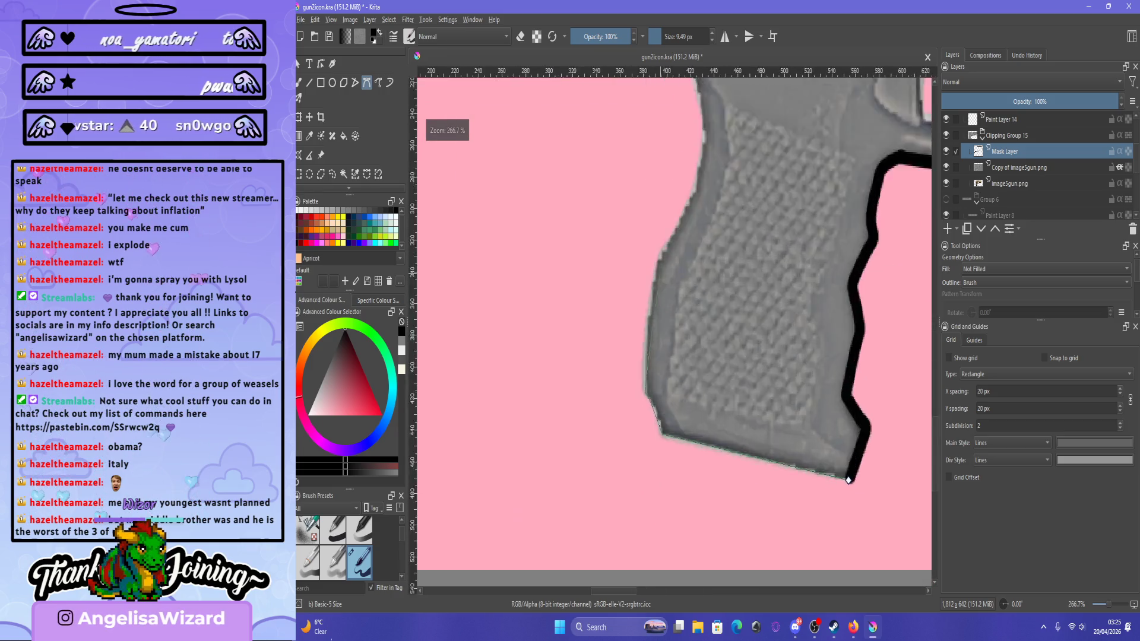
scroll(674, 332, down, 4)
scroll(674, 332, up, 2)
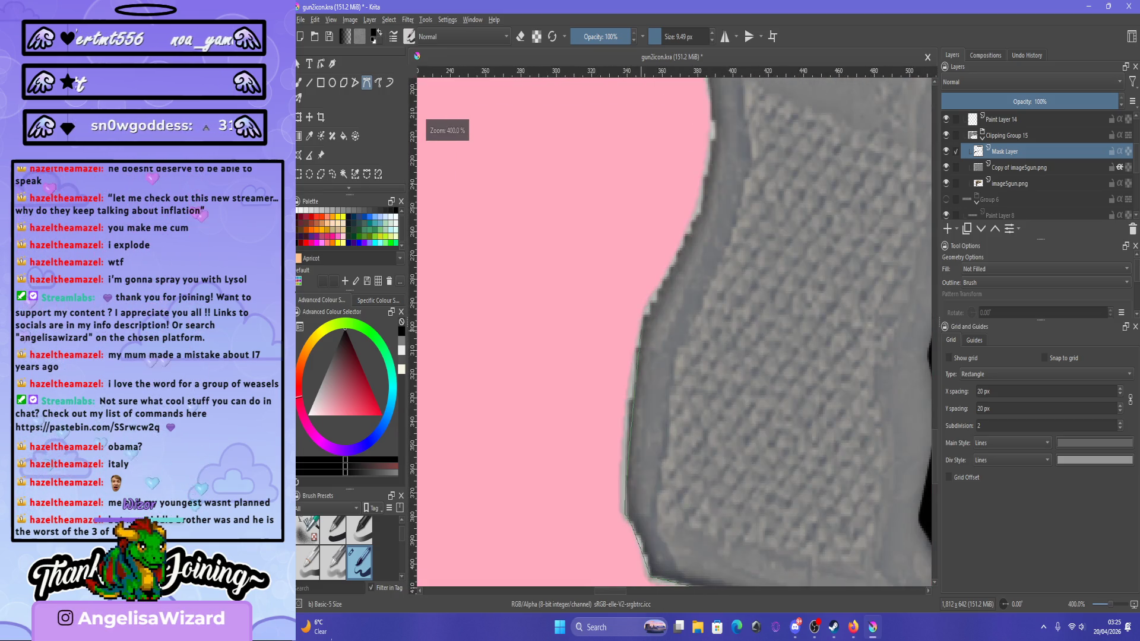
Add curve points up the grip's front edge and stroke the path black.
drag(650, 307, 655, 306)
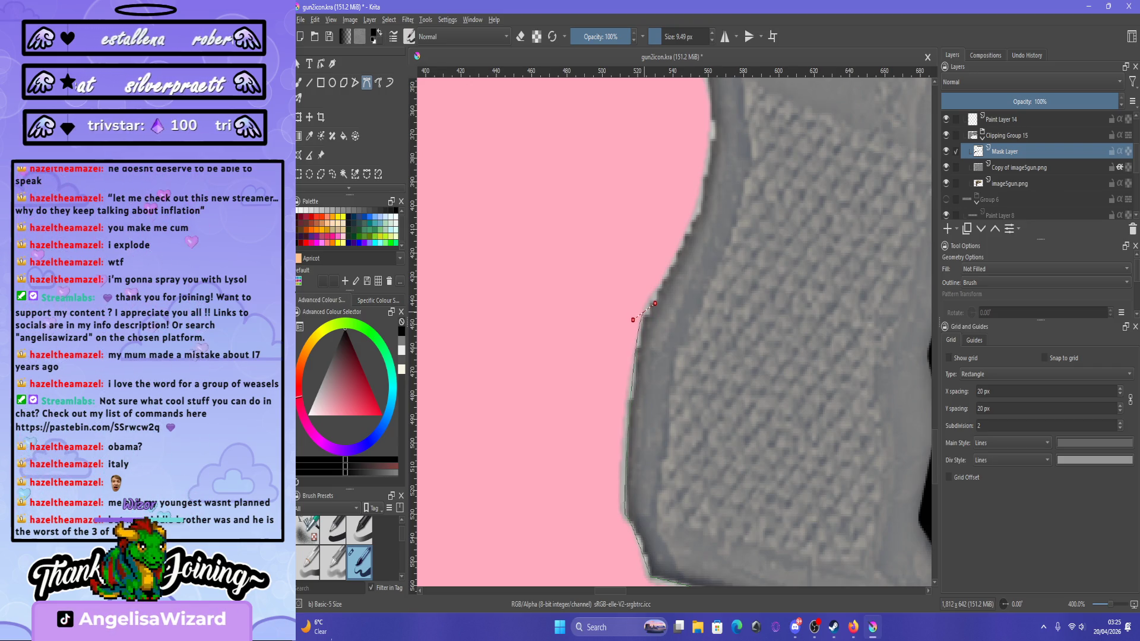
drag(698, 207, 699, 199)
drag(714, 127, 712, 120)
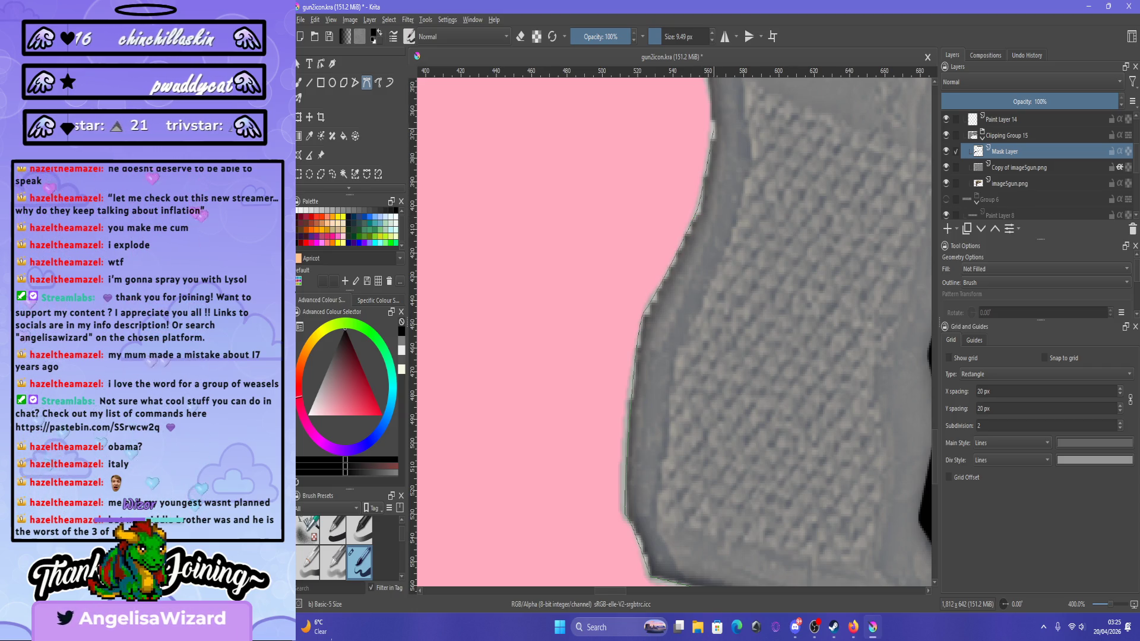
scroll(729, 162, down, 5)
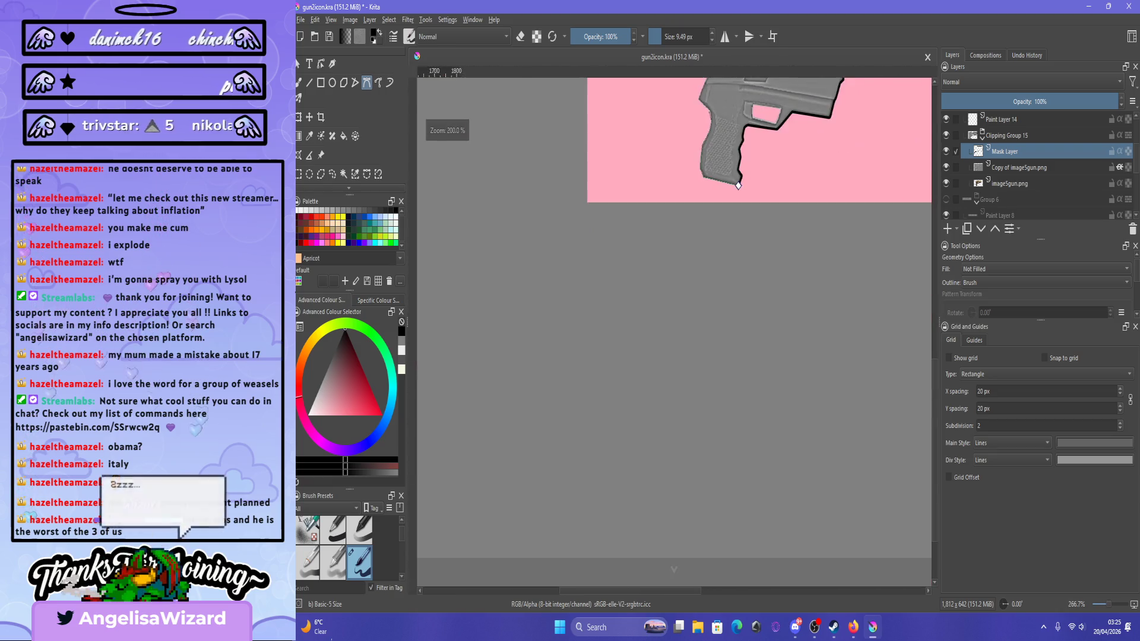
scroll(729, 162, up, 8)
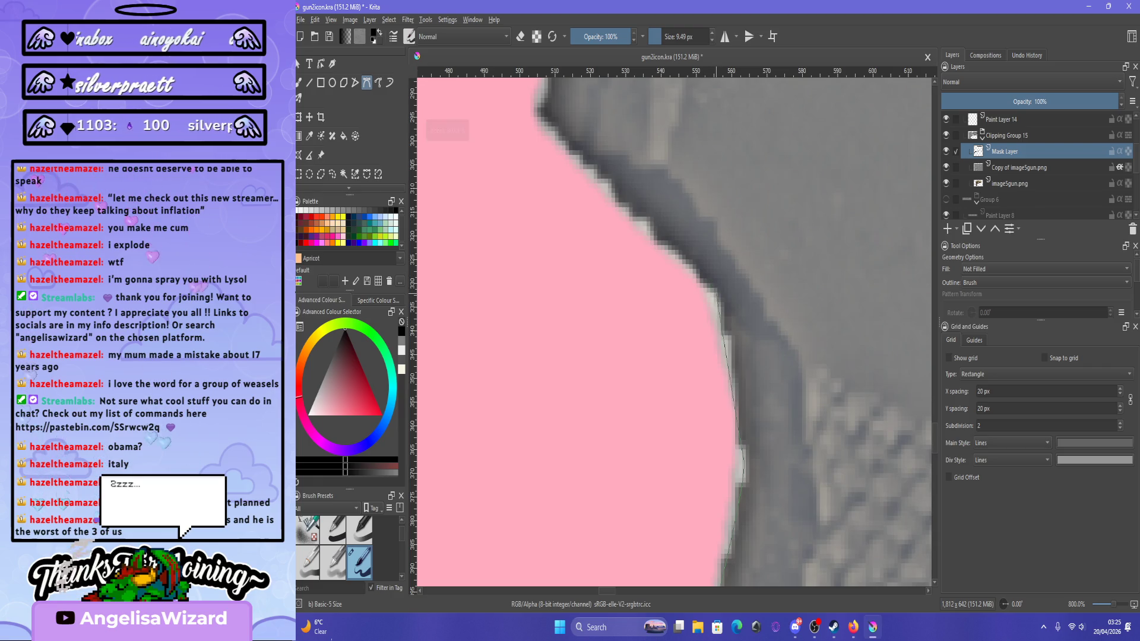
drag(716, 293, 726, 299)
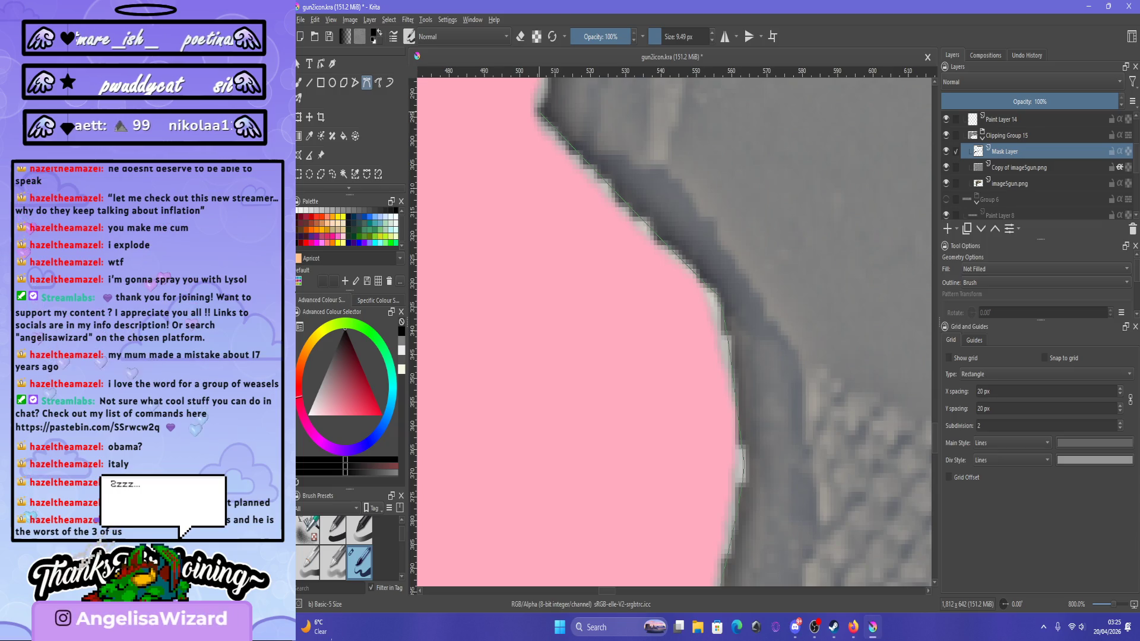
key(Return)
key(minus)
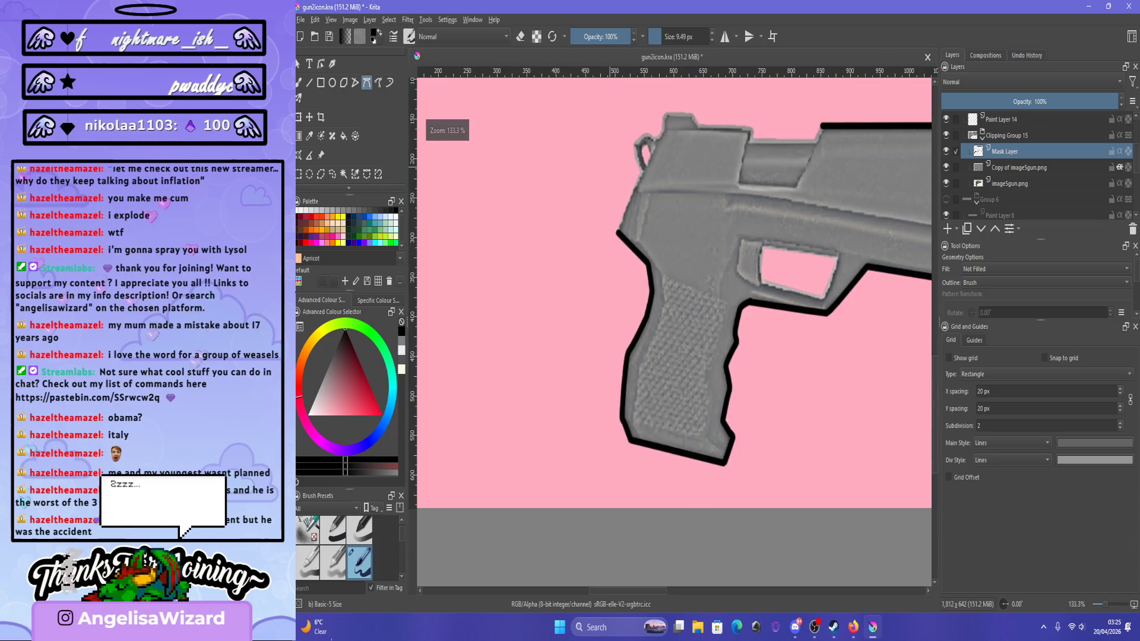
key(plus)
key(minus)
key(minus)
key(minus)
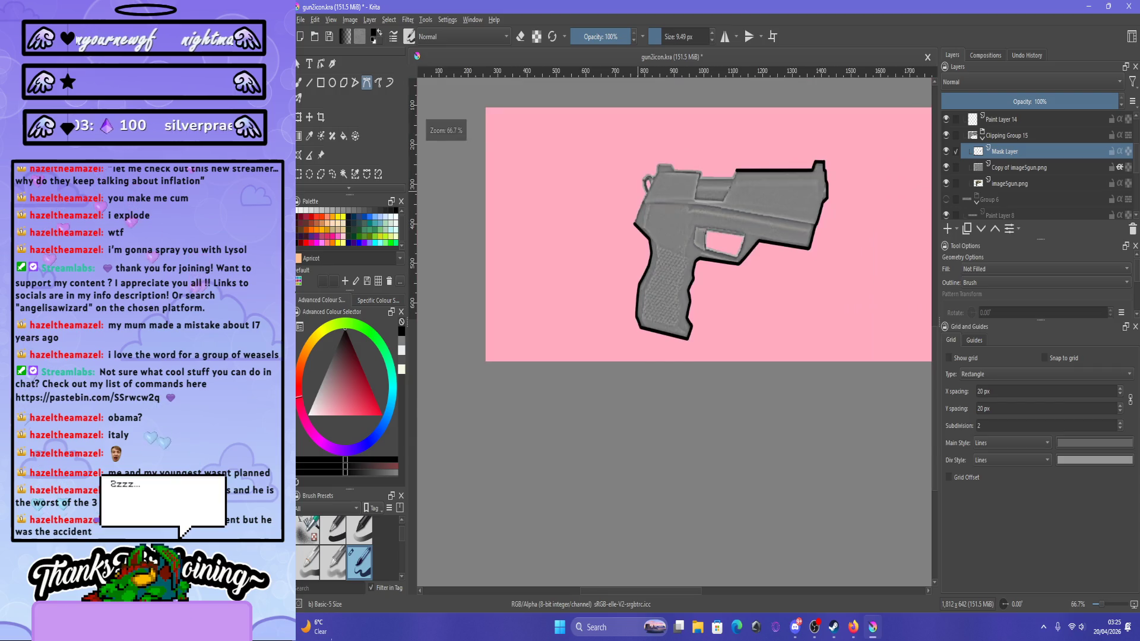
Stroke a black curve from the previous stroke's end up the slide's edge.
key(plus)
key(plus)
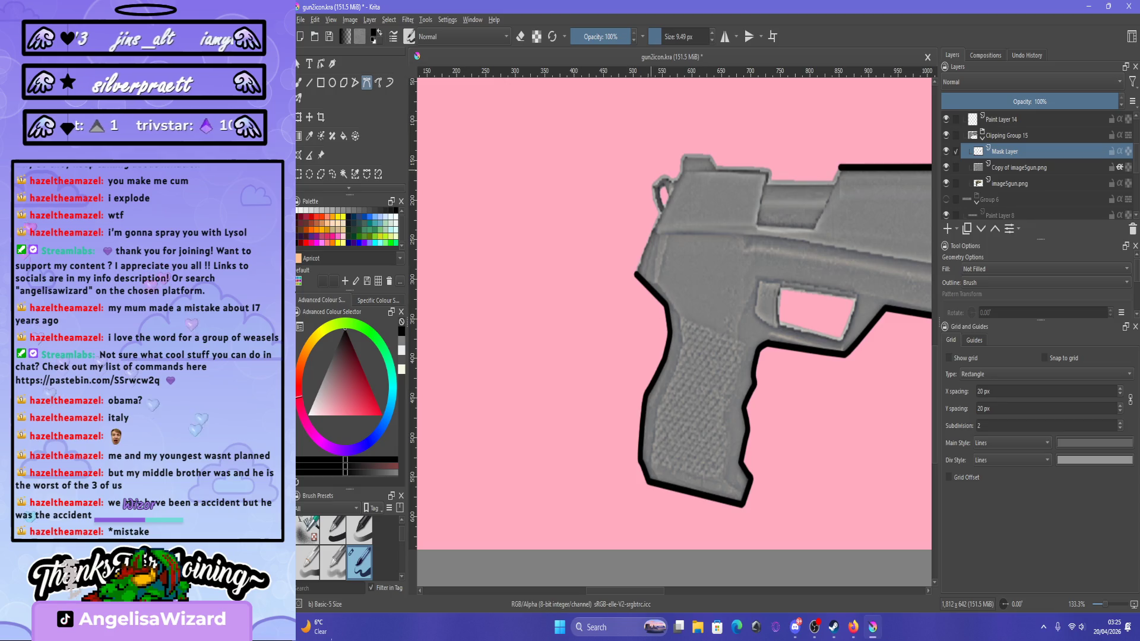
key(plus)
key(plus)
key(minus)
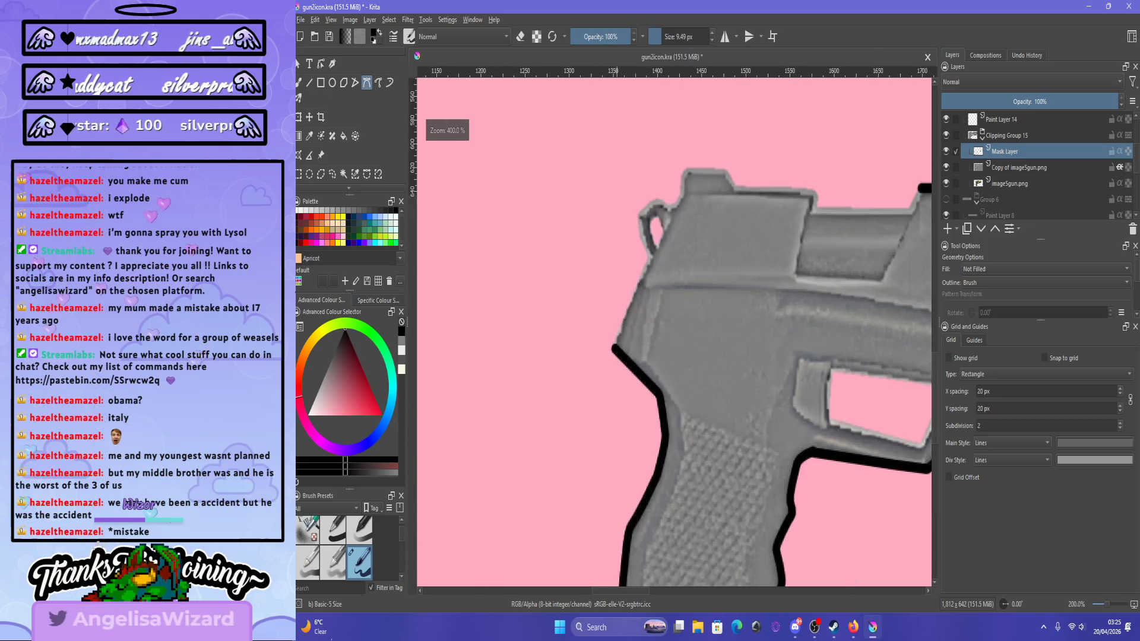
click(589, 469)
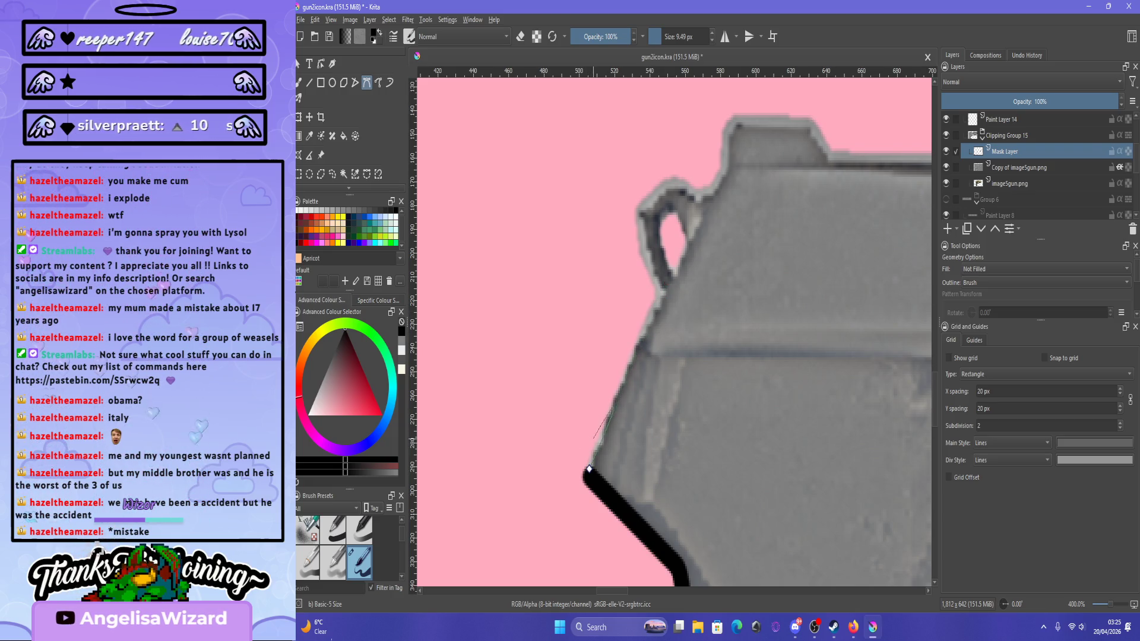
key(Escape)
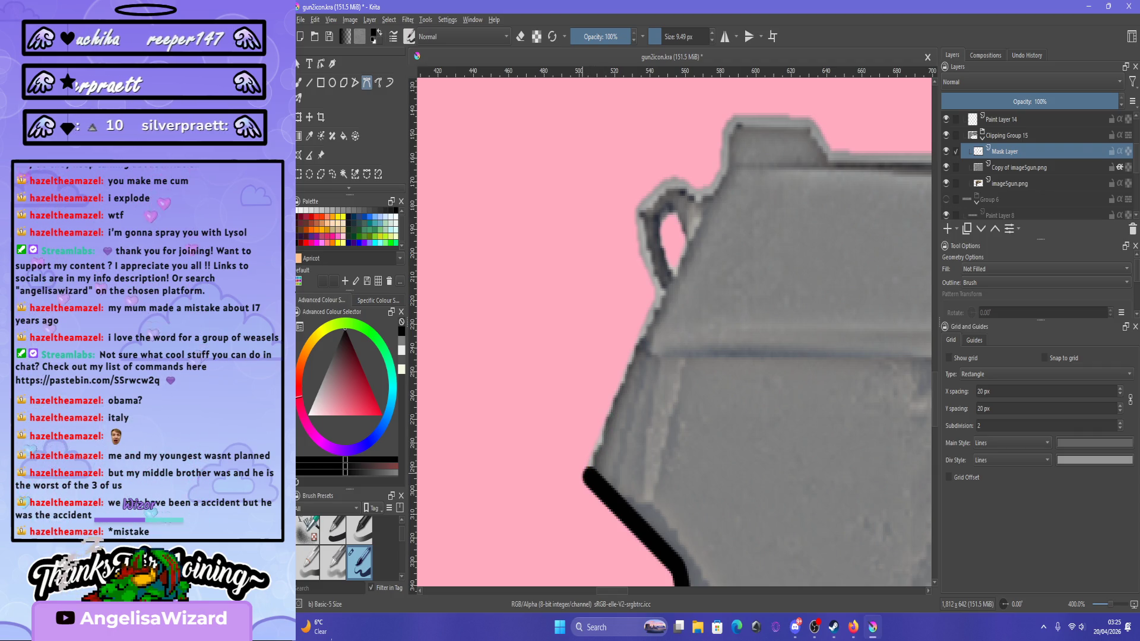
click(583, 471)
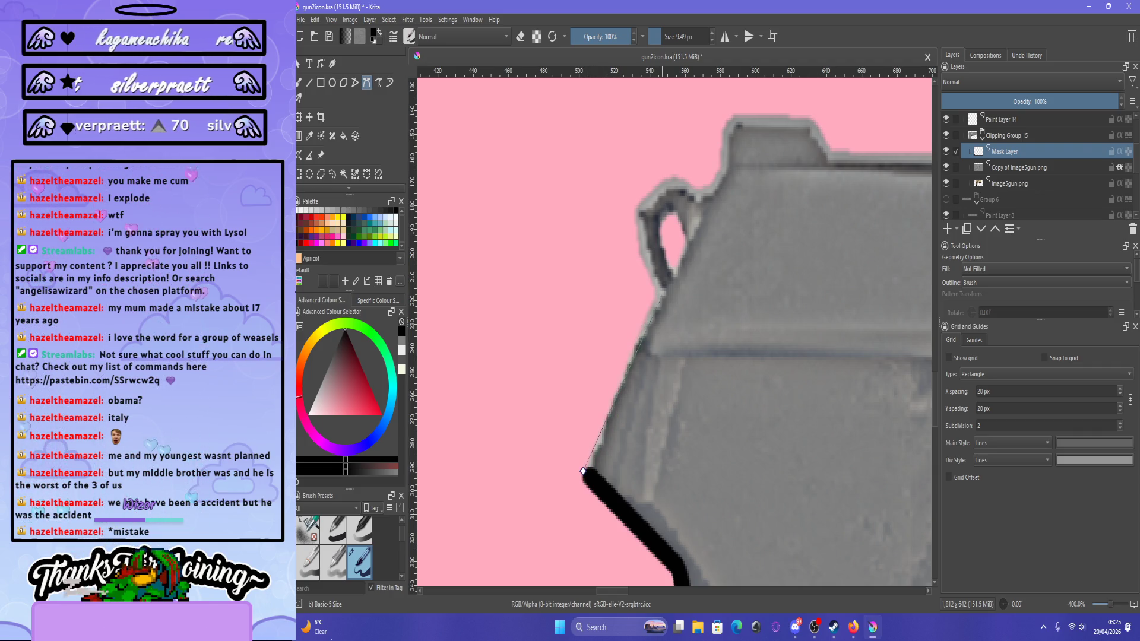
drag(658, 300, 662, 286)
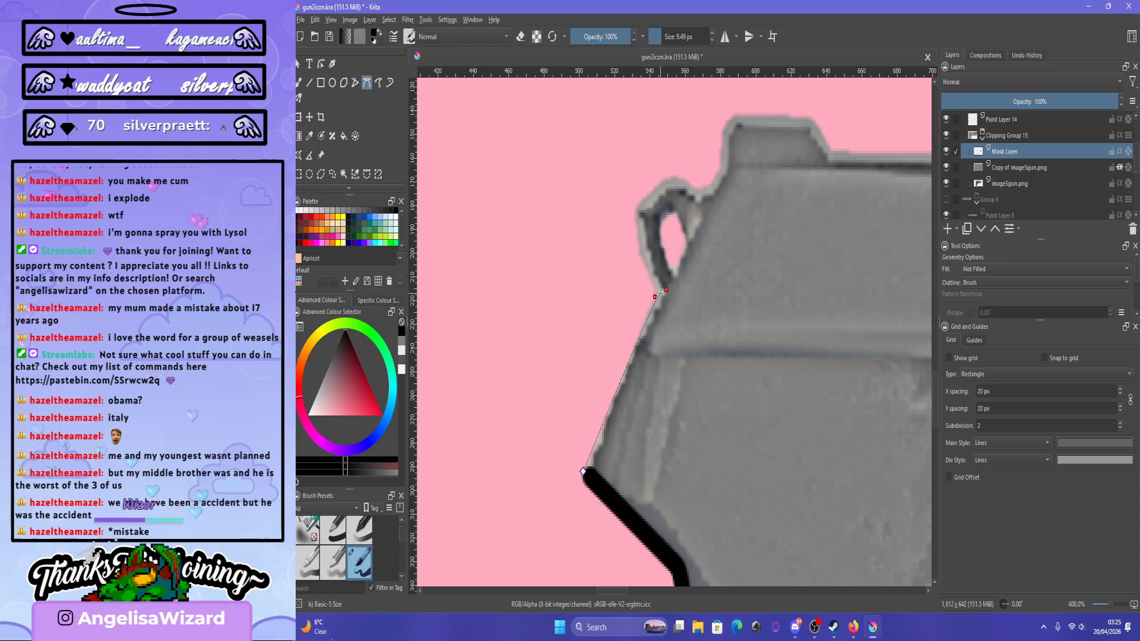
key(Return)
scroll(674, 329, down, 5)
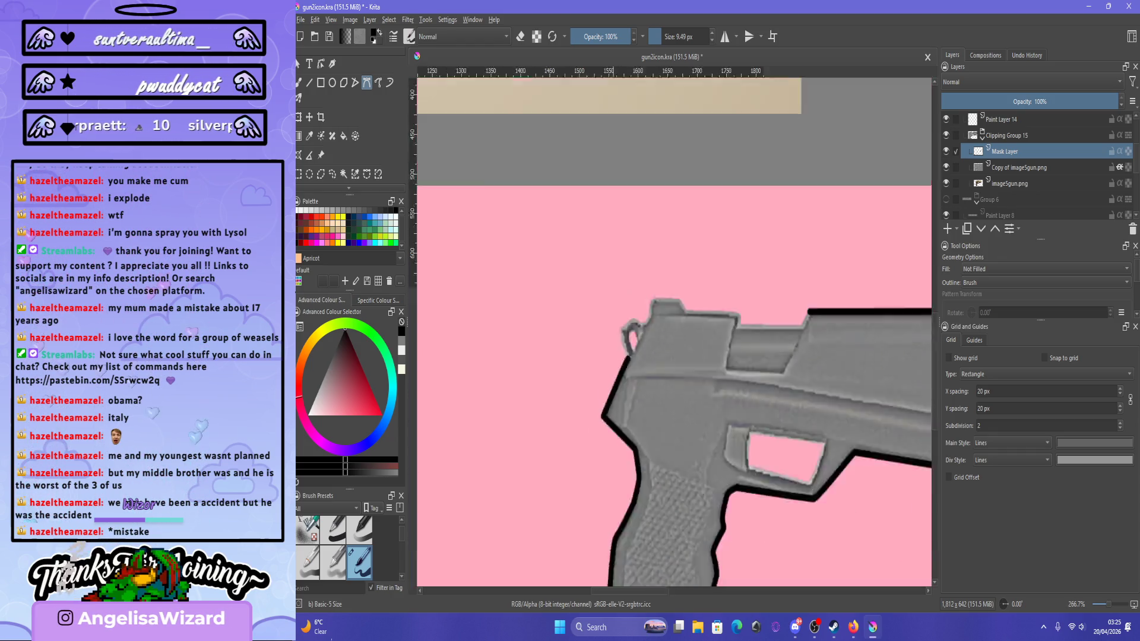
scroll(674, 330, up, 4)
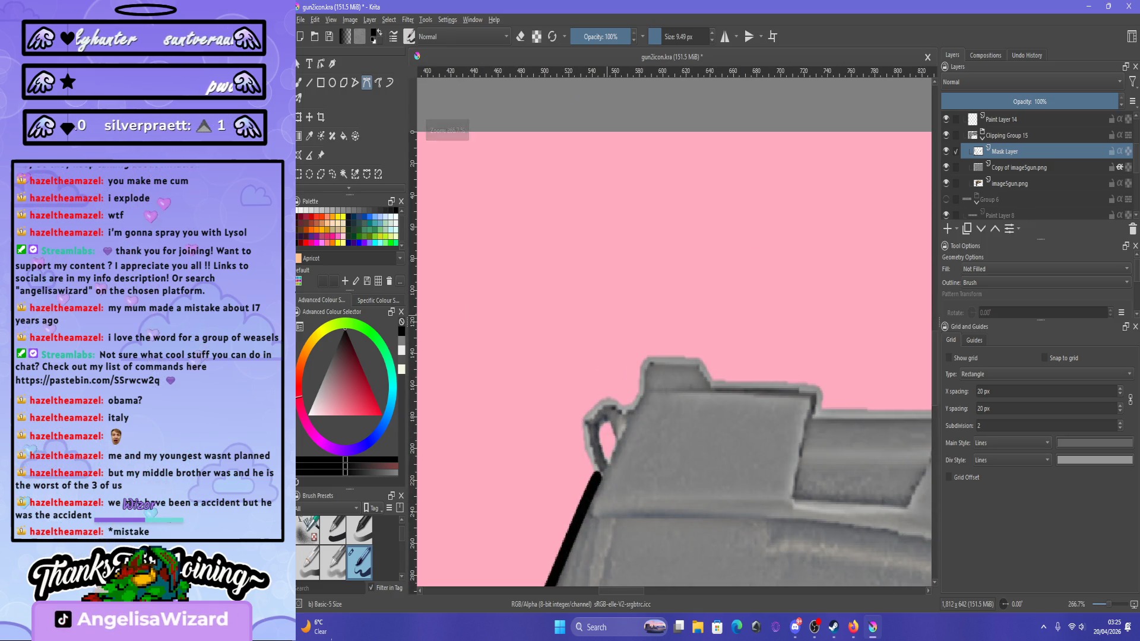
scroll(605, 469, down, 5)
scroll(605, 469, up, 7)
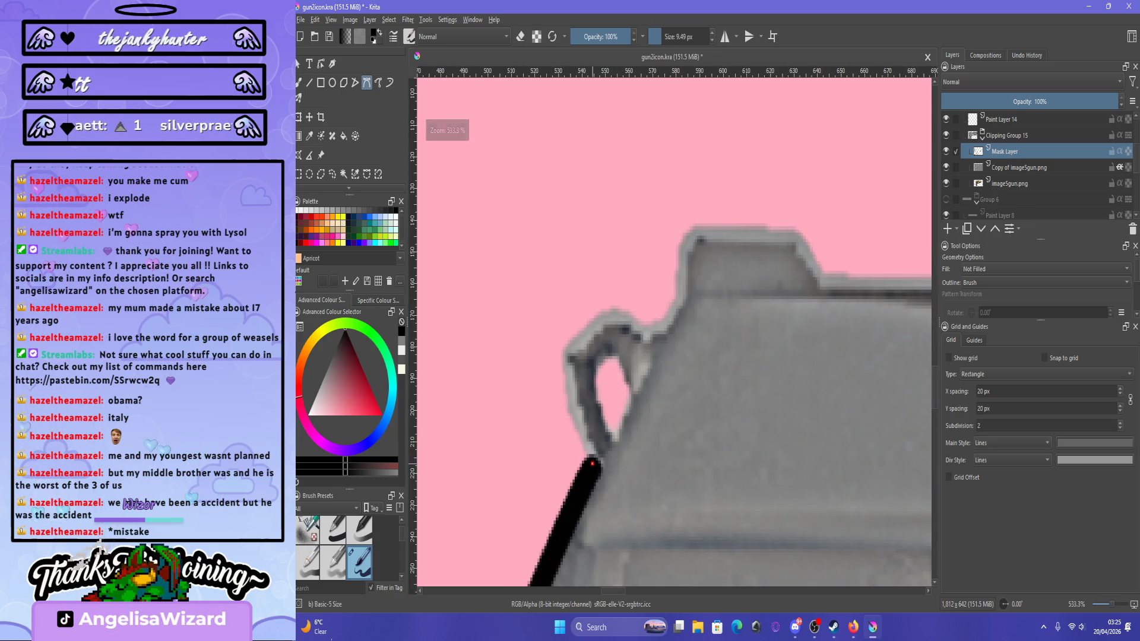
Trace and stroke the black outline over the hammer and along the slide's top.
click(567, 360)
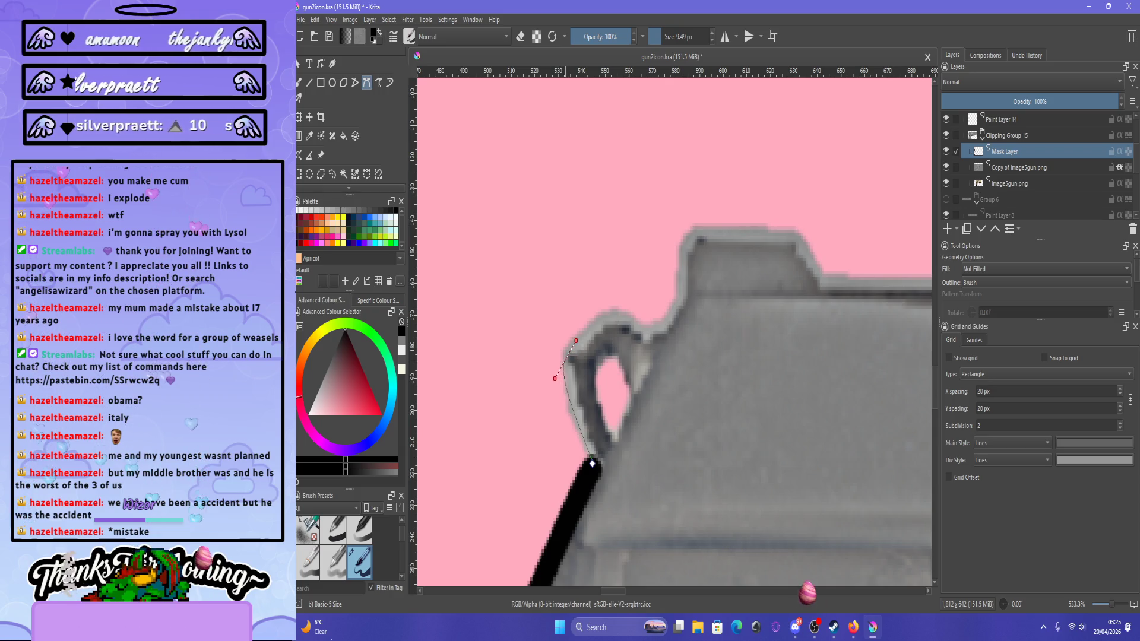
click(614, 312)
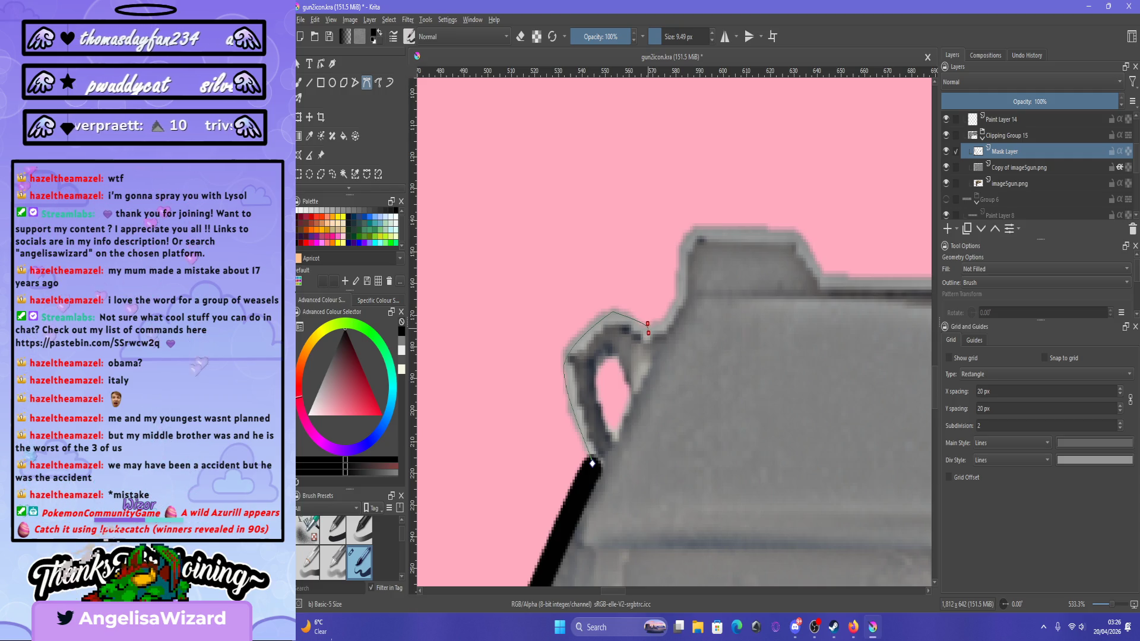
click(649, 328)
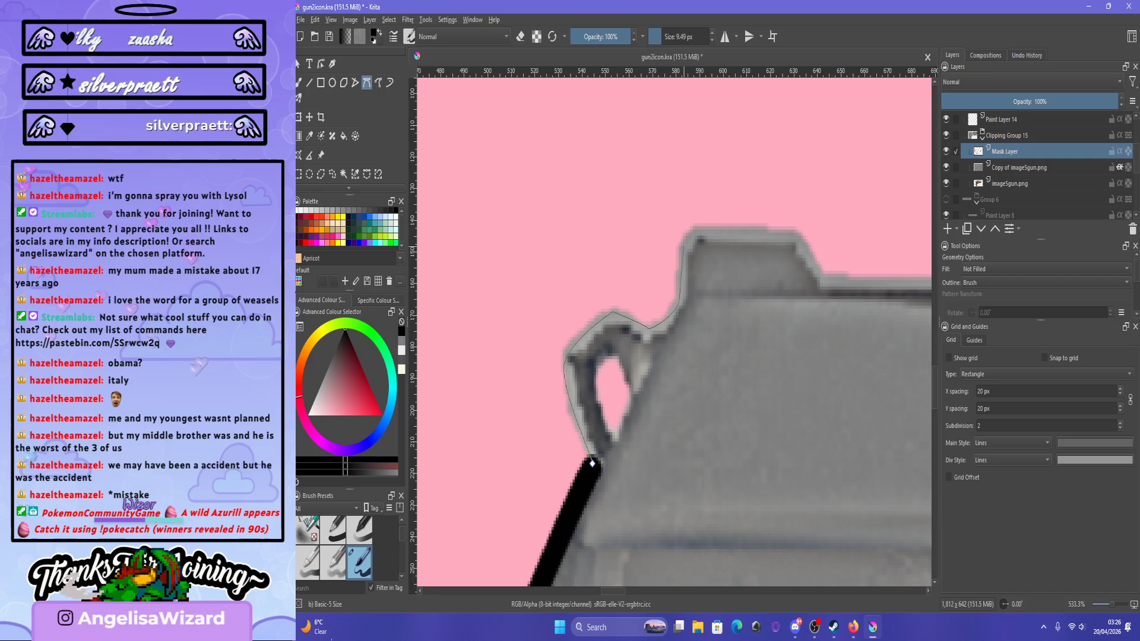
drag(690, 239, 706, 235)
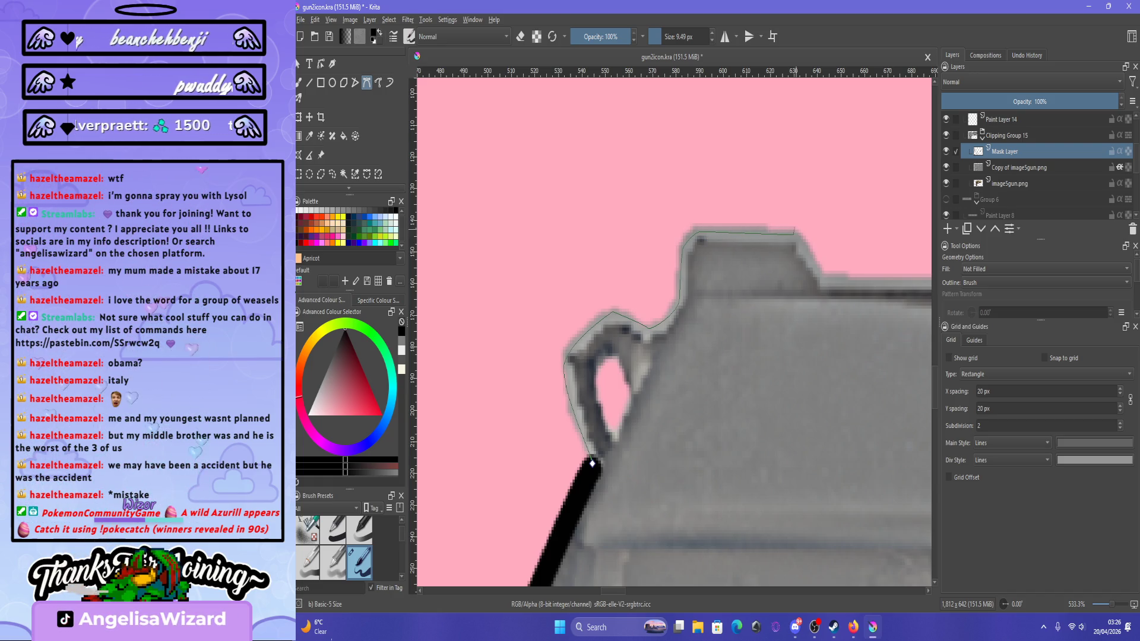
key(Return)
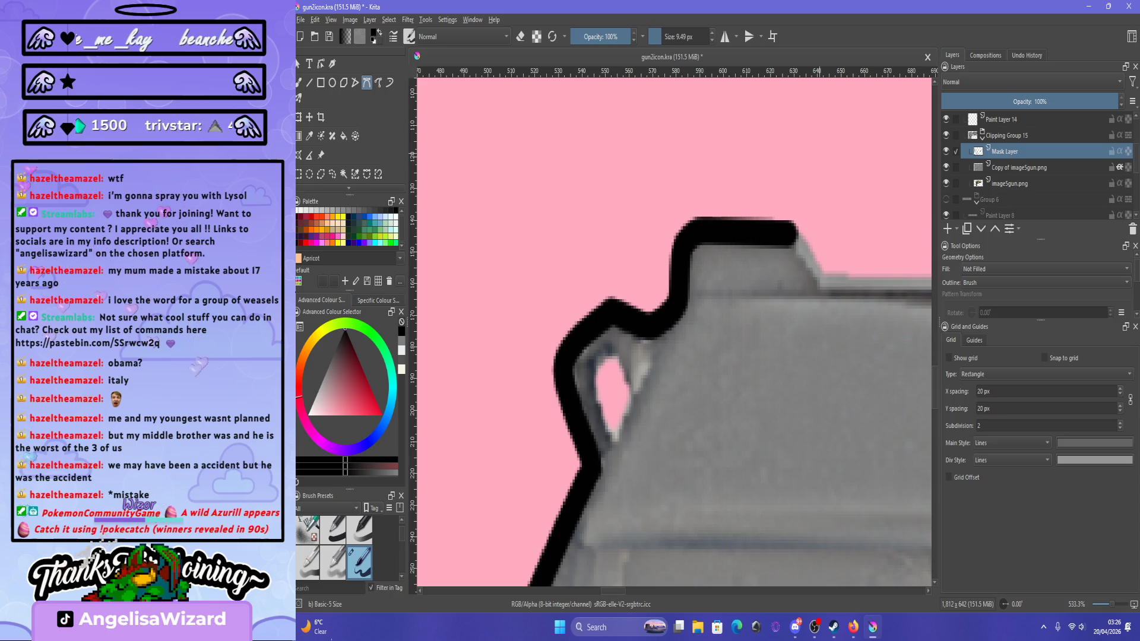
scroll(673, 332, down, 5)
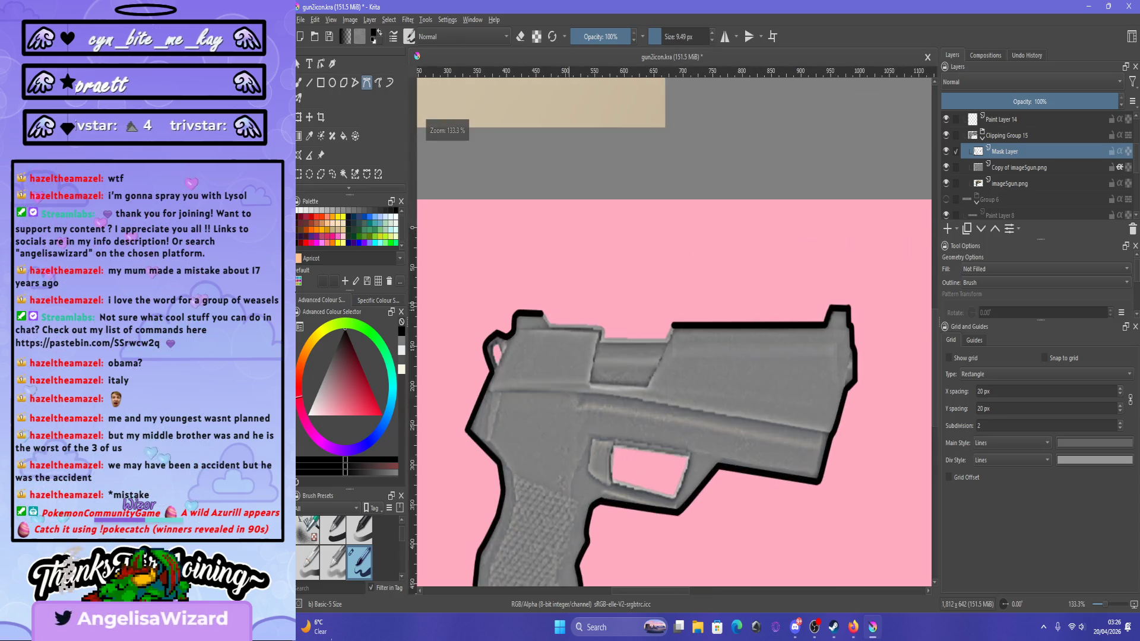
scroll(674, 333, down, 5)
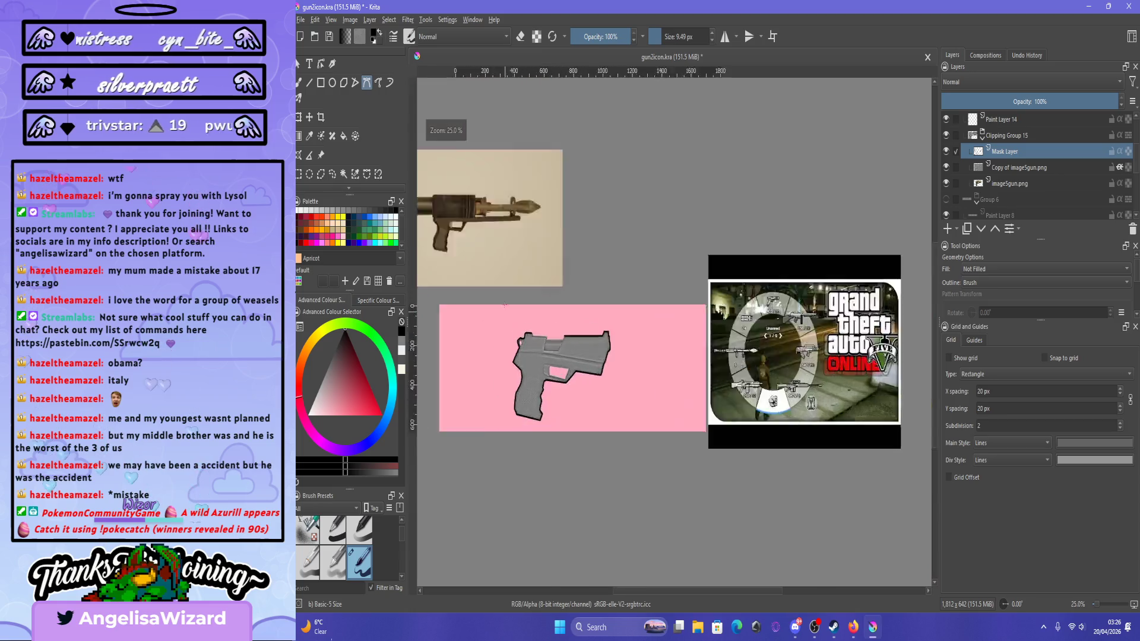
Trace a black outline path along the slide's top edge, finishing with a double-click.
scroll(525, 332, up, 8)
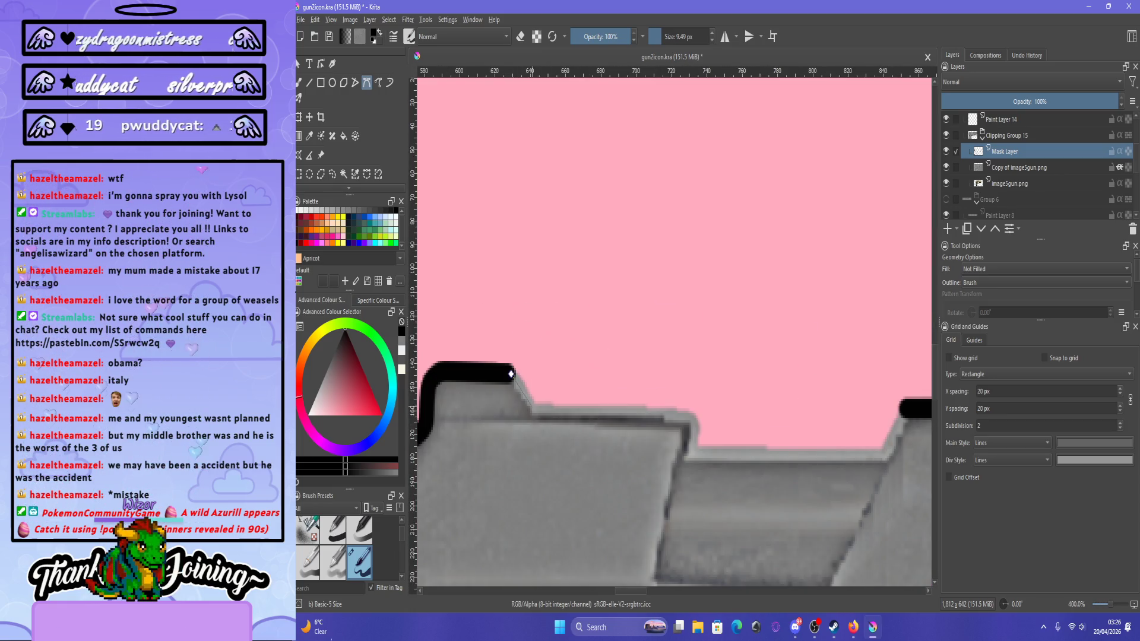
click(533, 409)
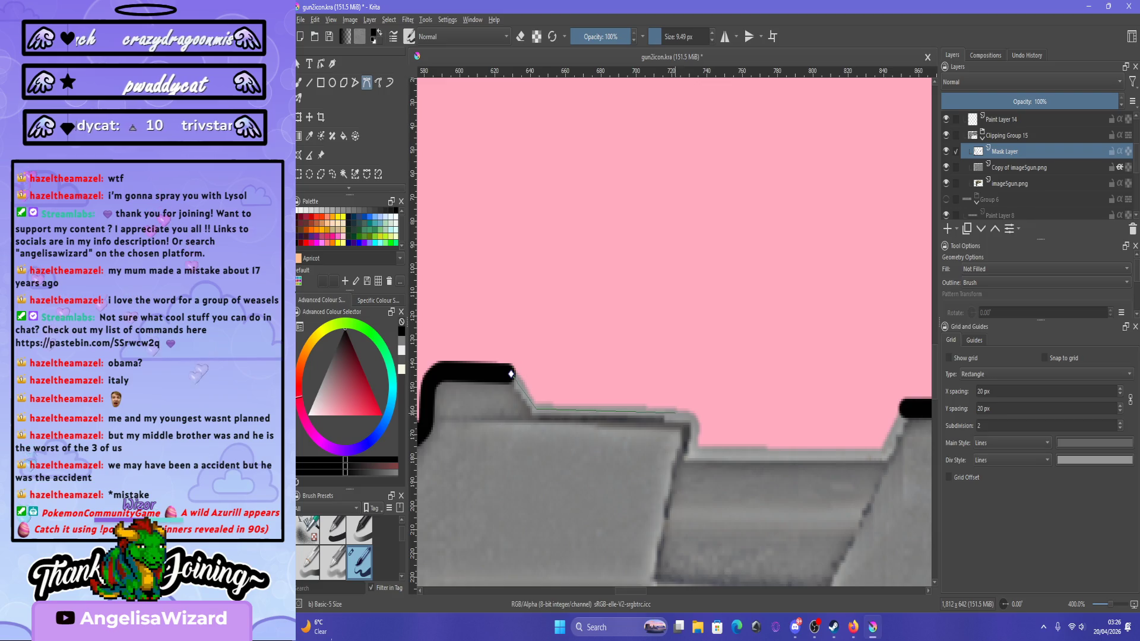
click(686, 408)
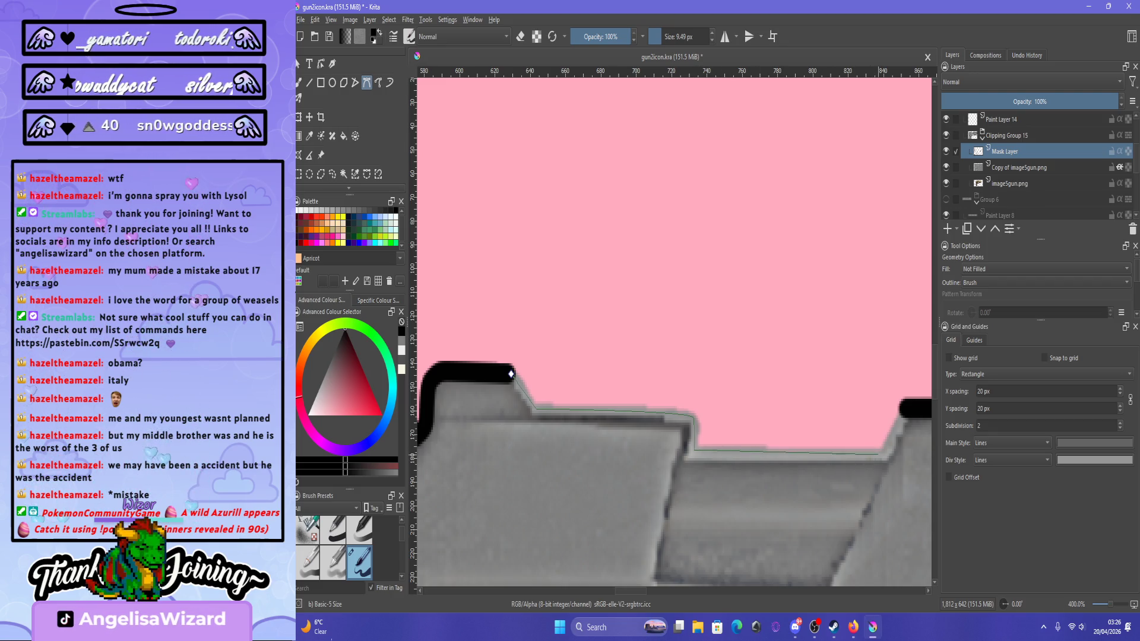
double_click(903, 409)
key(1)
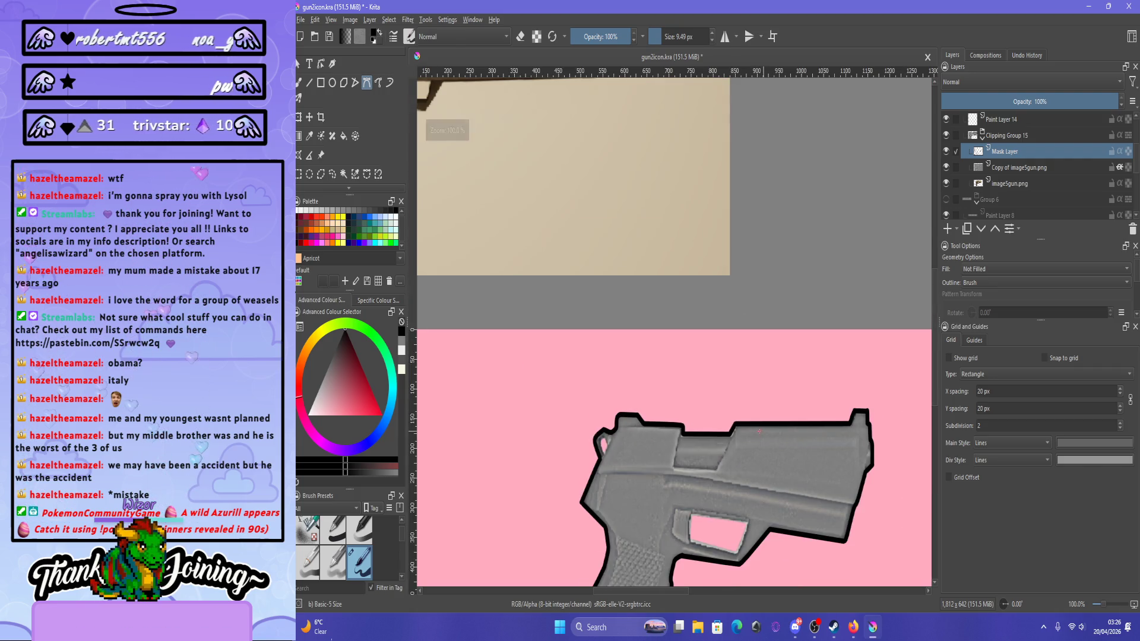
scroll(759, 431, down, 1)
scroll(759, 431, up, 2)
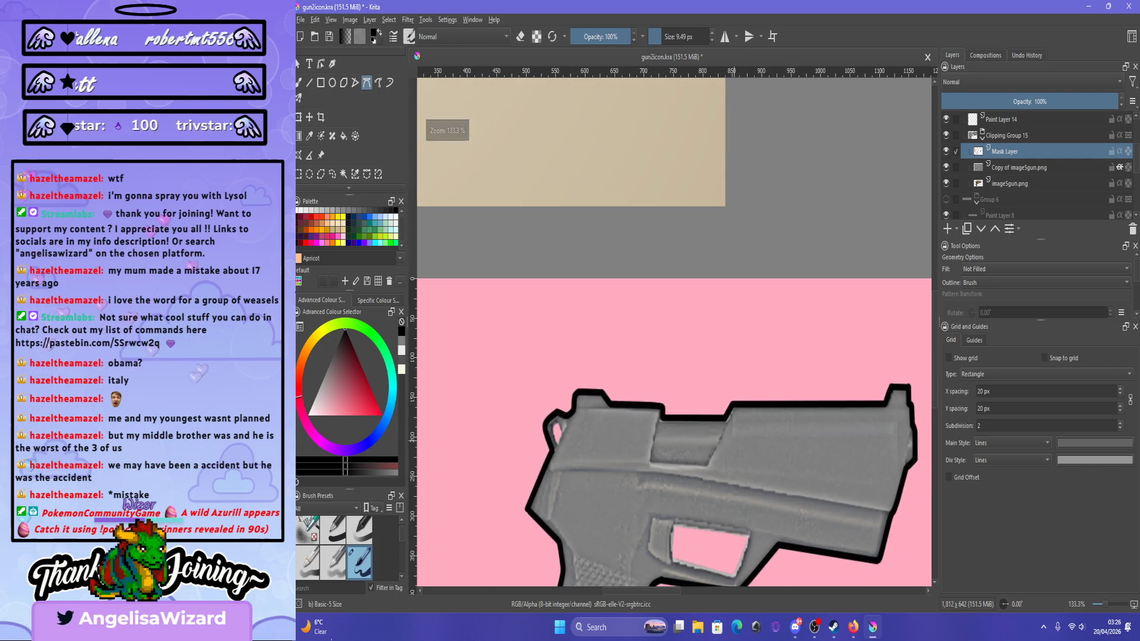
scroll(751, 462, up, 2)
scroll(751, 461, down, 2)
scroll(751, 461, up, 2)
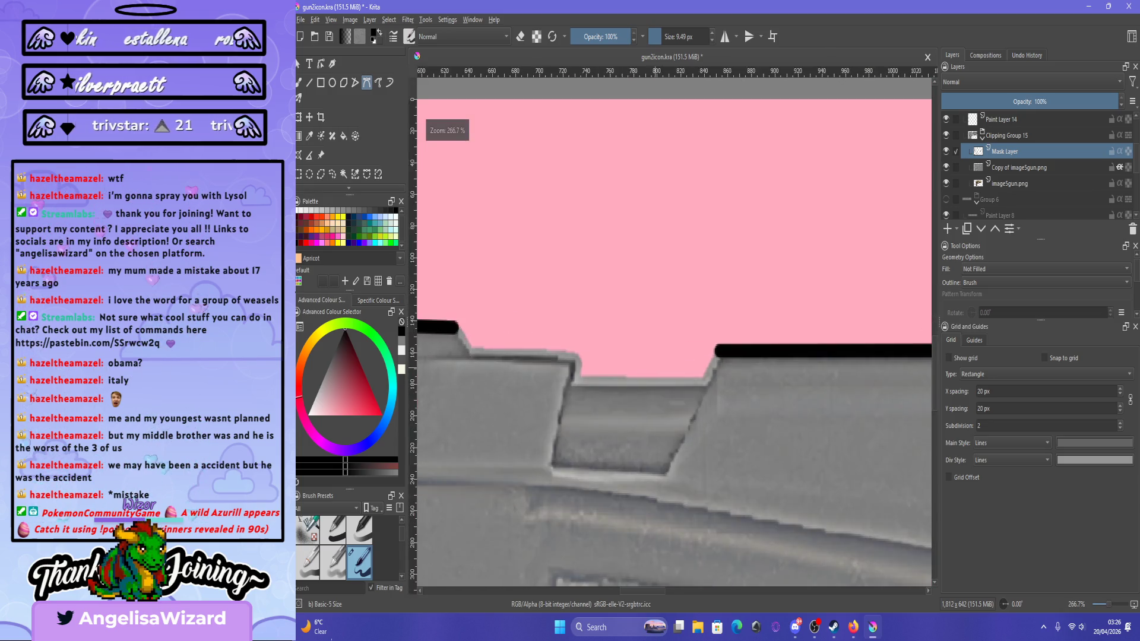
scroll(483, 368, up, 1)
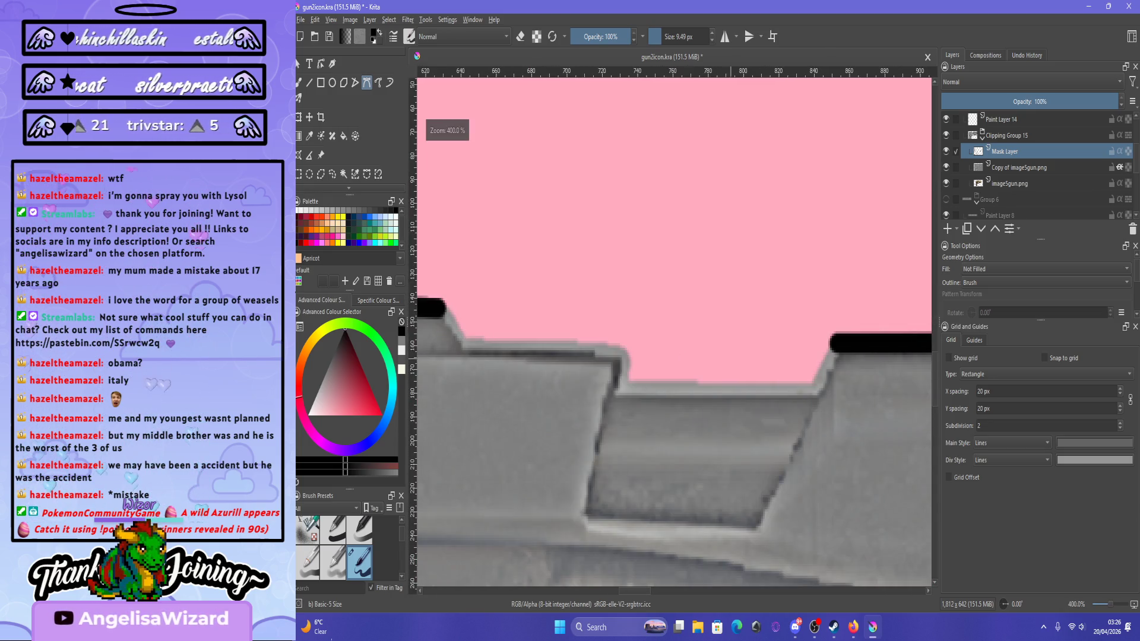
Stroke a path from the black bar's end along the slide top to its dark corner.
click(820, 383)
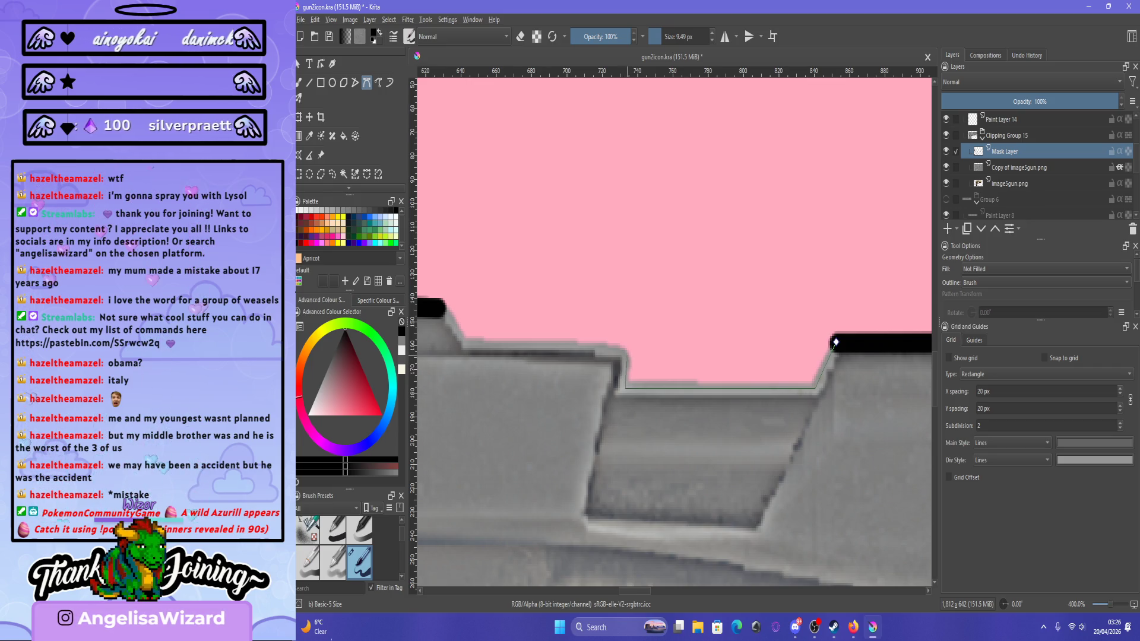
drag(618, 354, 634, 357)
click(596, 346)
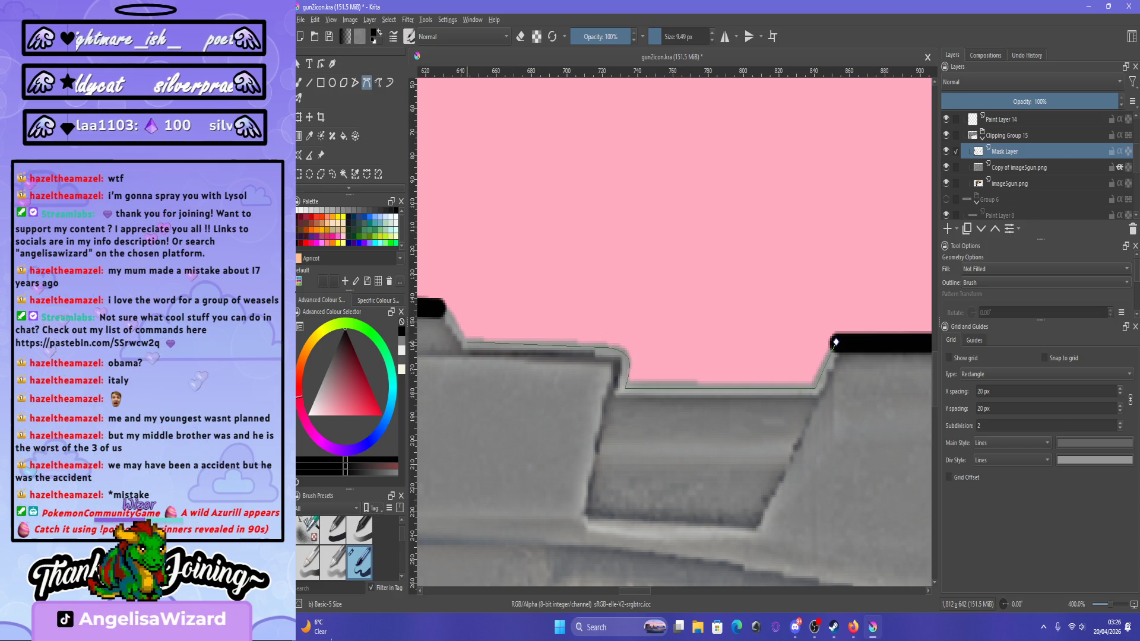
click(442, 308)
key(Return)
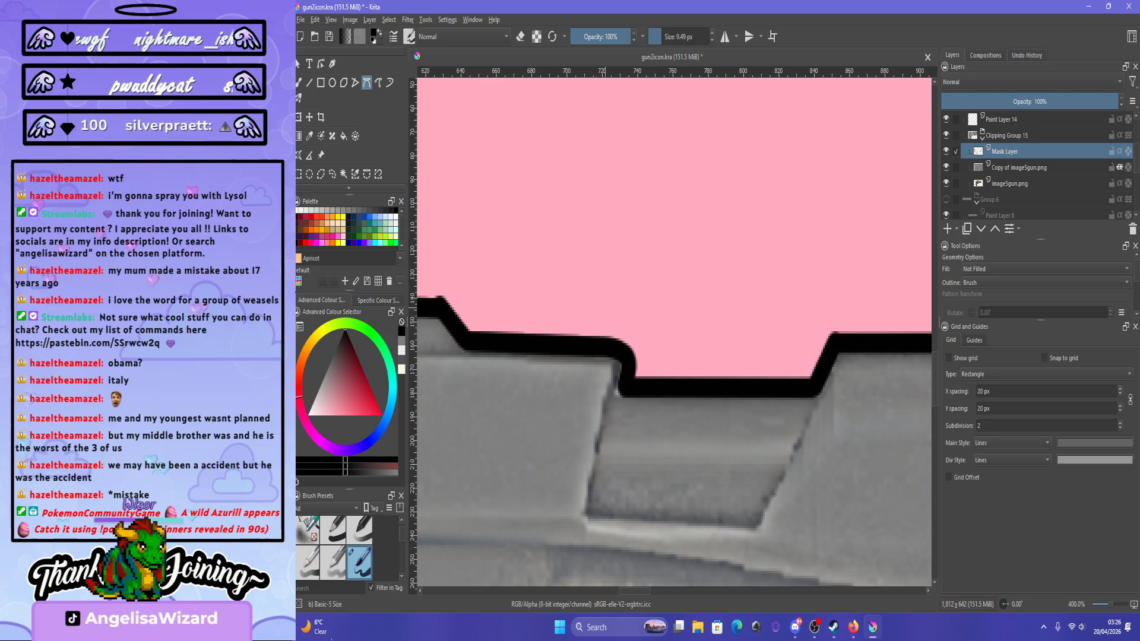
key(minus)
key(minus)
key(minus)
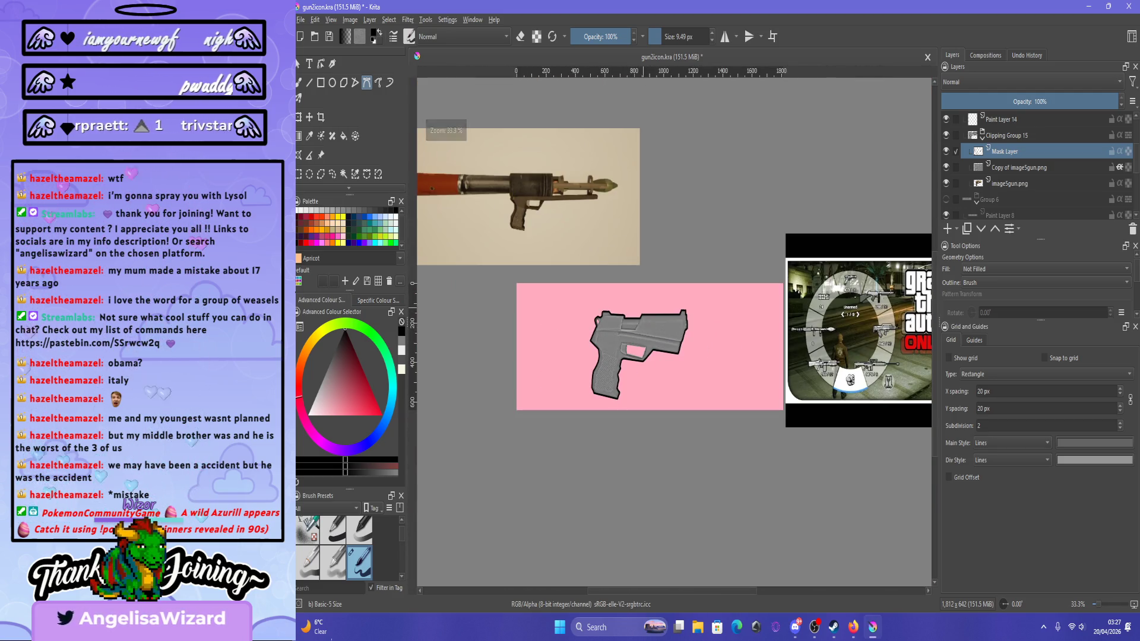
key(plus)
key(plus)
key(plus)
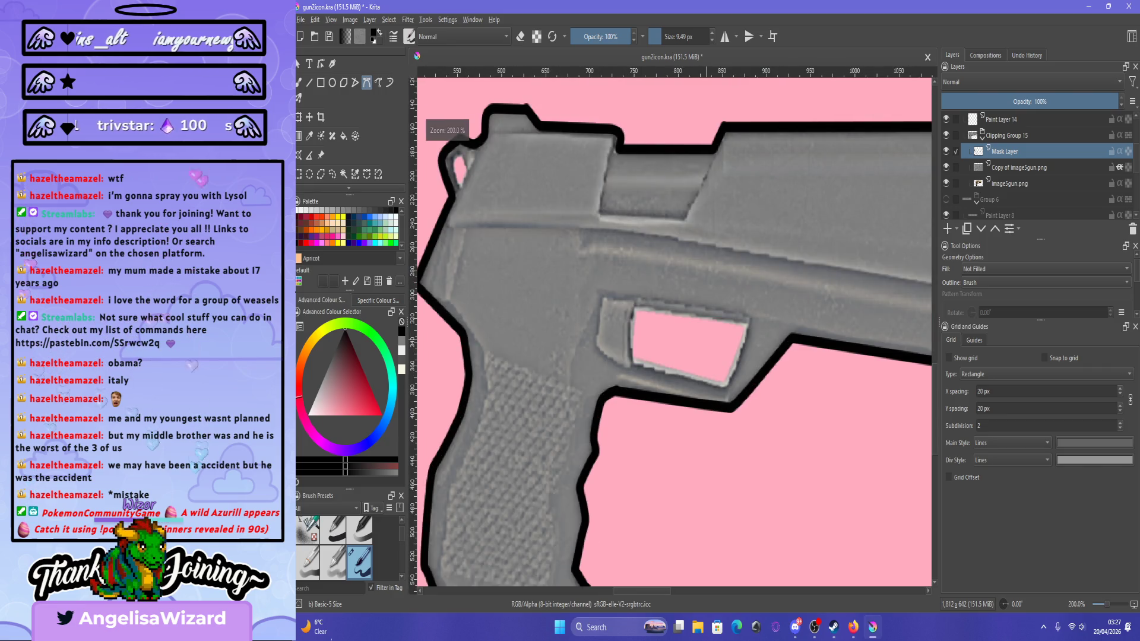
key(plus)
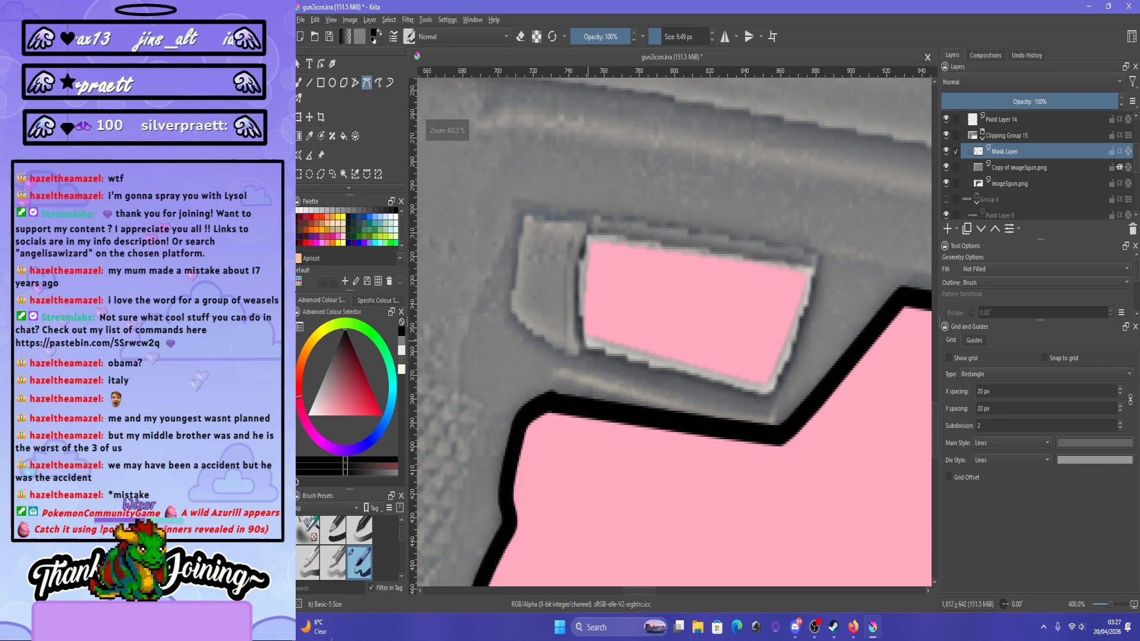
Click a closed path through the trigger-guard opening's four corners.
click(588, 339)
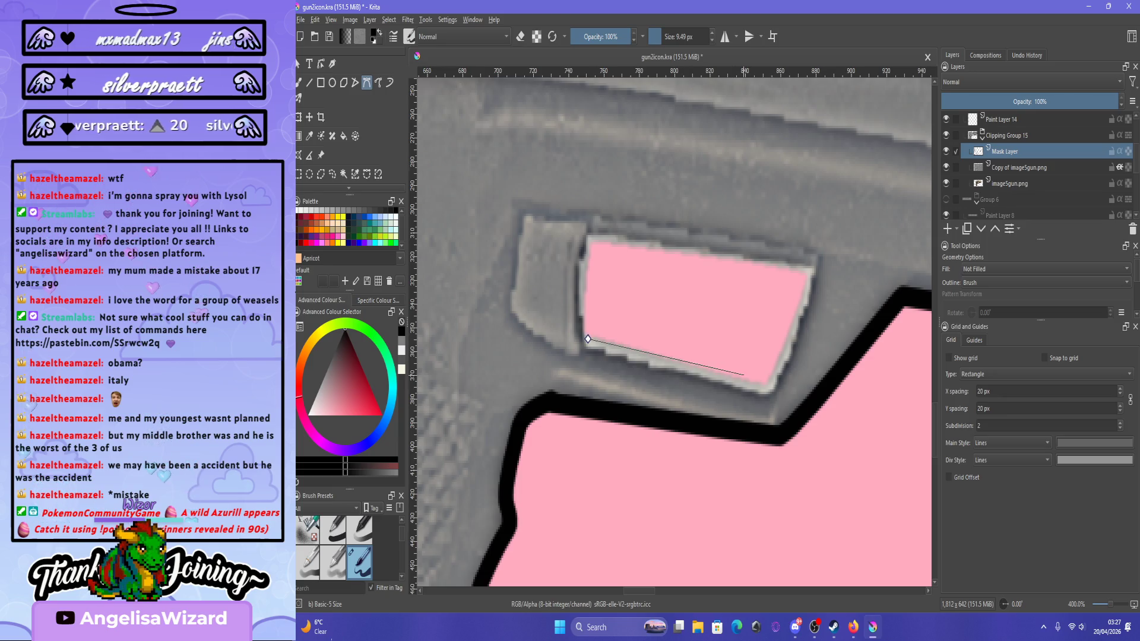
click(766, 386)
click(811, 281)
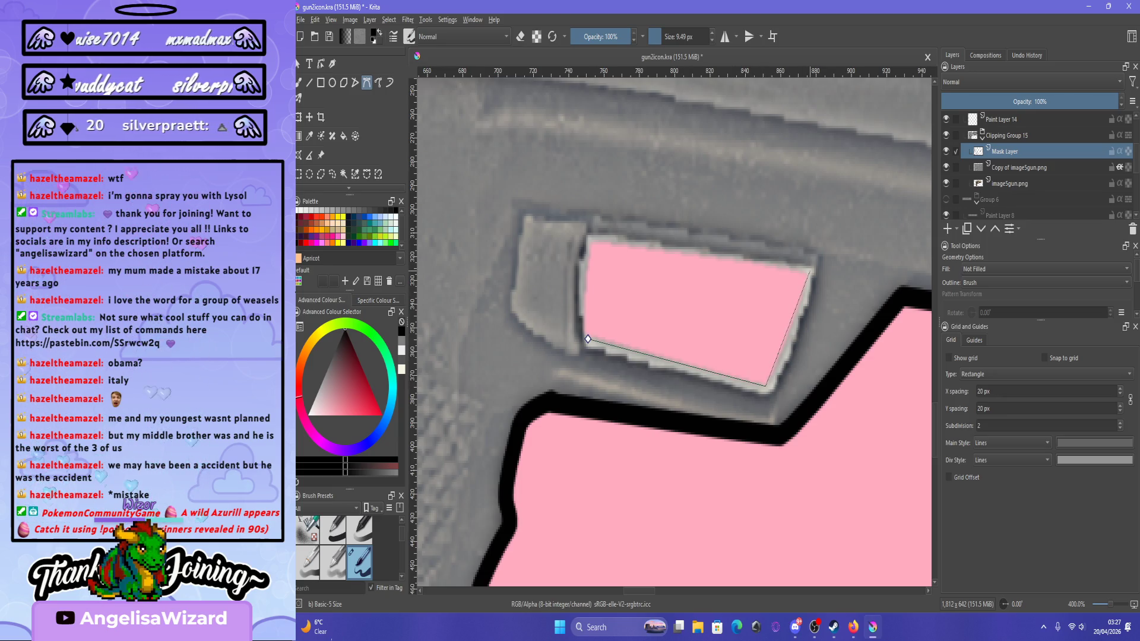
click(809, 269)
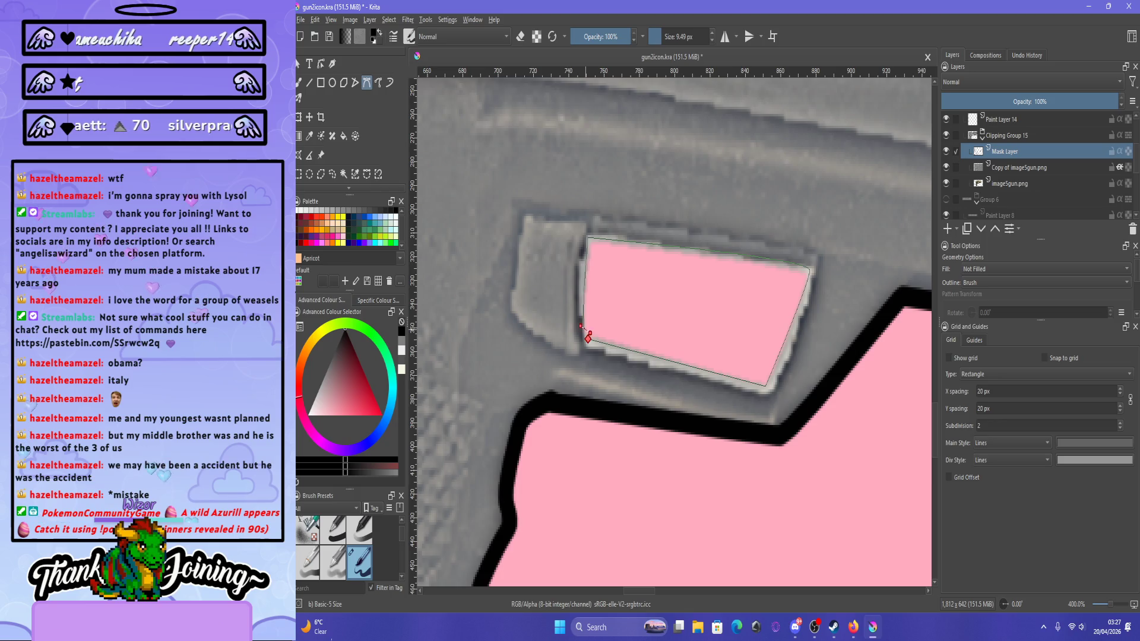
click(588, 339)
key(2)
key(plus)
key(plus)
key(plus)
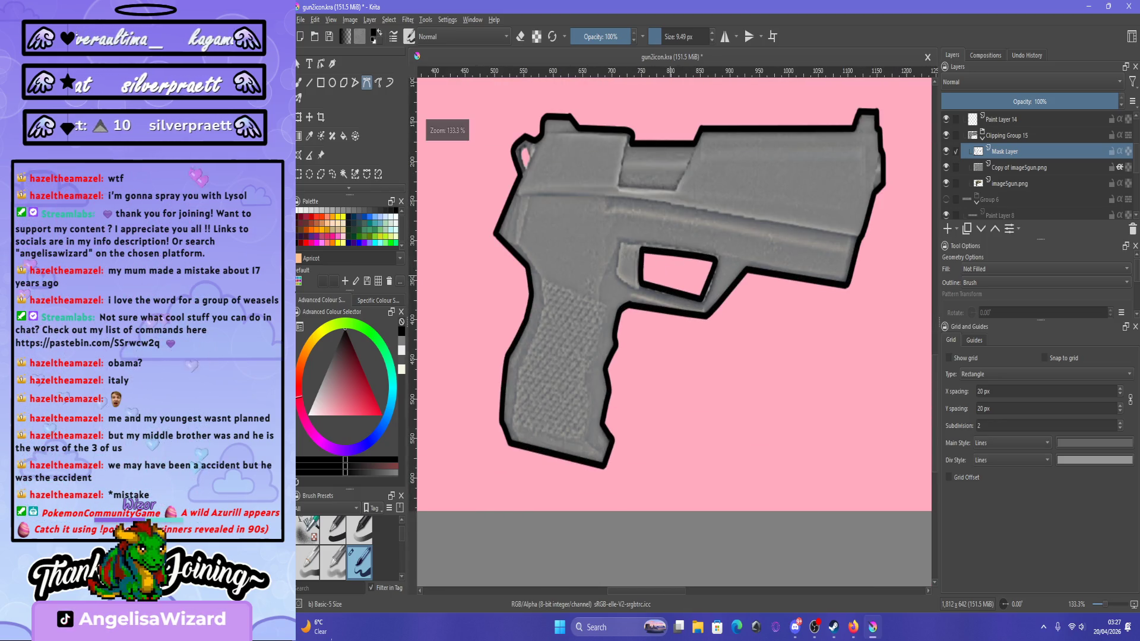
scroll(669, 270, up, 5)
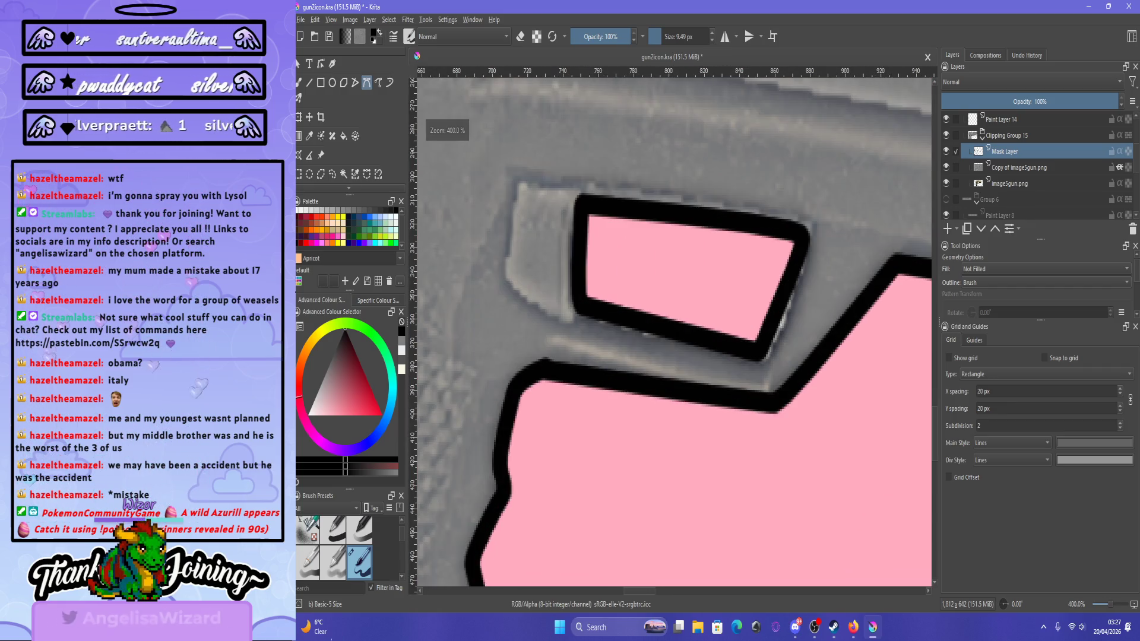
Retrace the opening with a curved top-right node and close it as a black stroke.
click(761, 361)
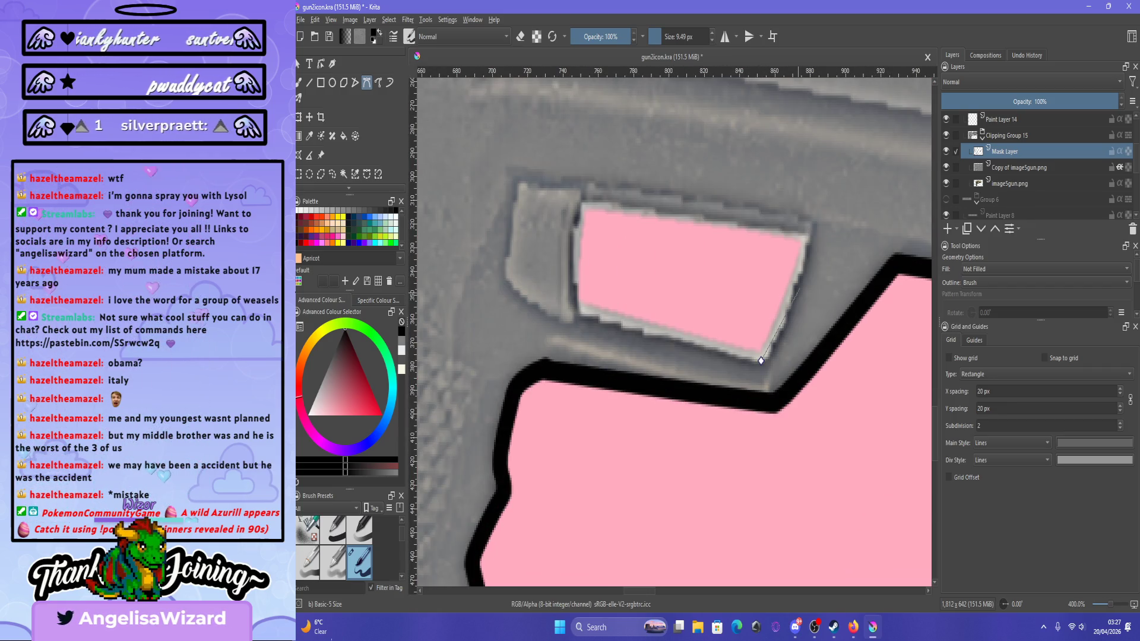
drag(807, 240, 806, 226)
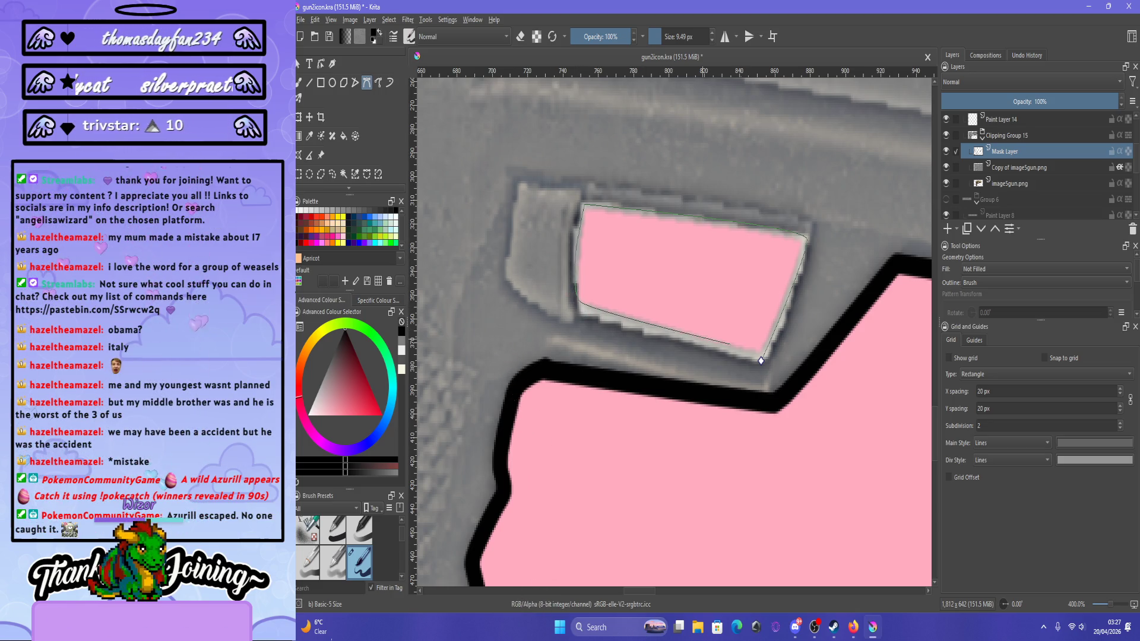
click(762, 360)
key(1)
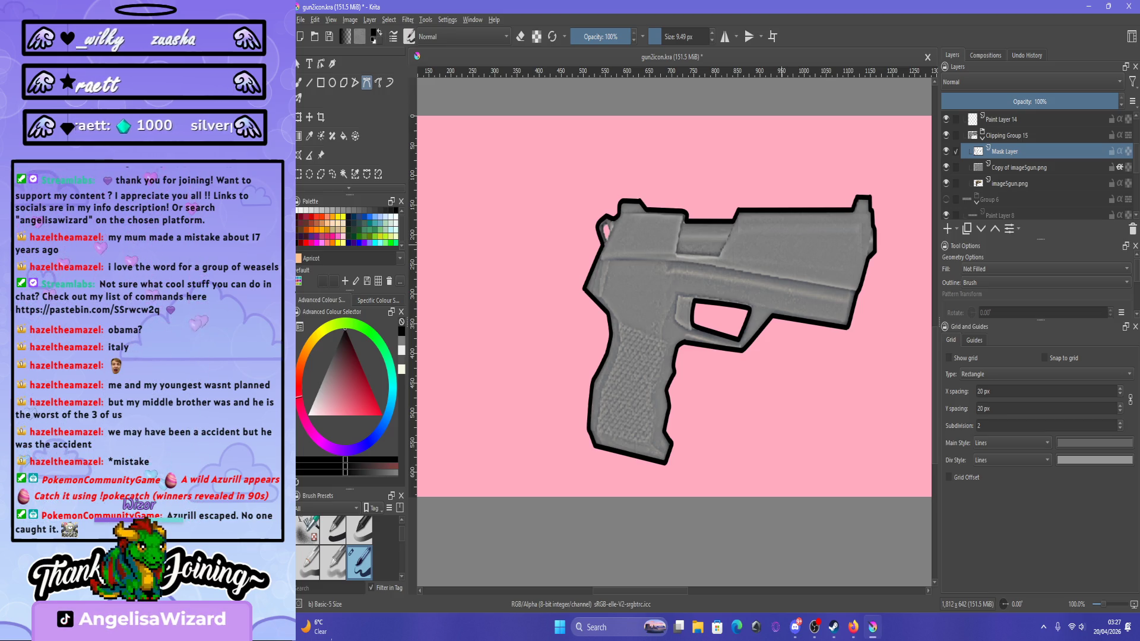
Magnify the slide's rear and try black arc strokes around the small hole.
key(plus)
key(plus)
key(minus)
key(minus)
key(minus)
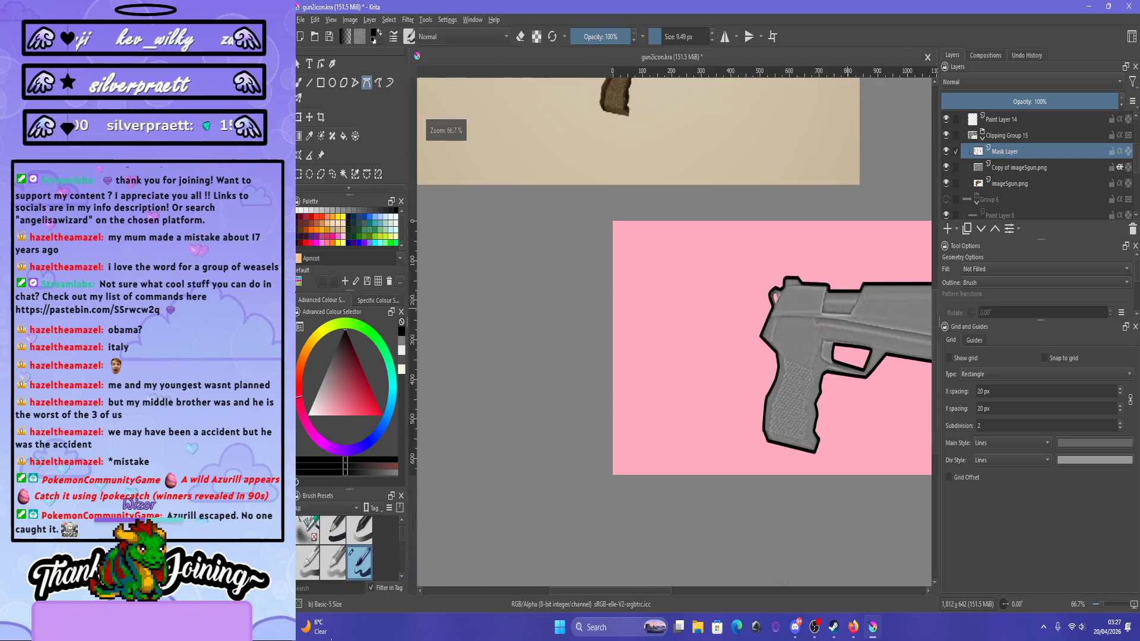
key(plus)
key(plus)
key(minus)
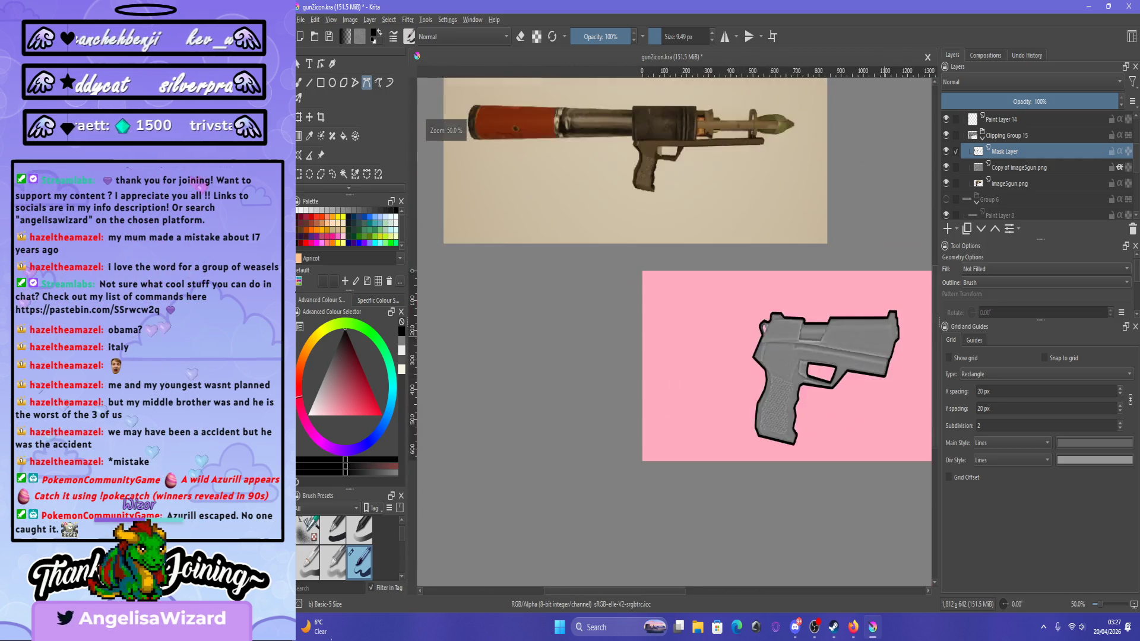
key(plus)
key(minus)
key(plus)
key(plus)
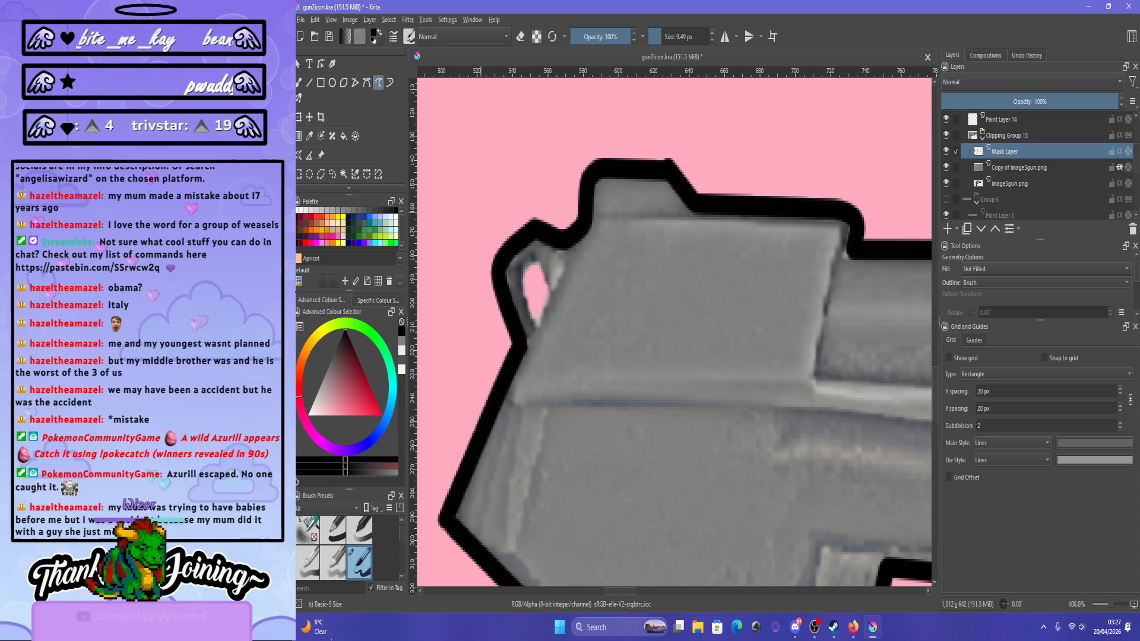
key(plus)
drag(645, 462, 618, 398)
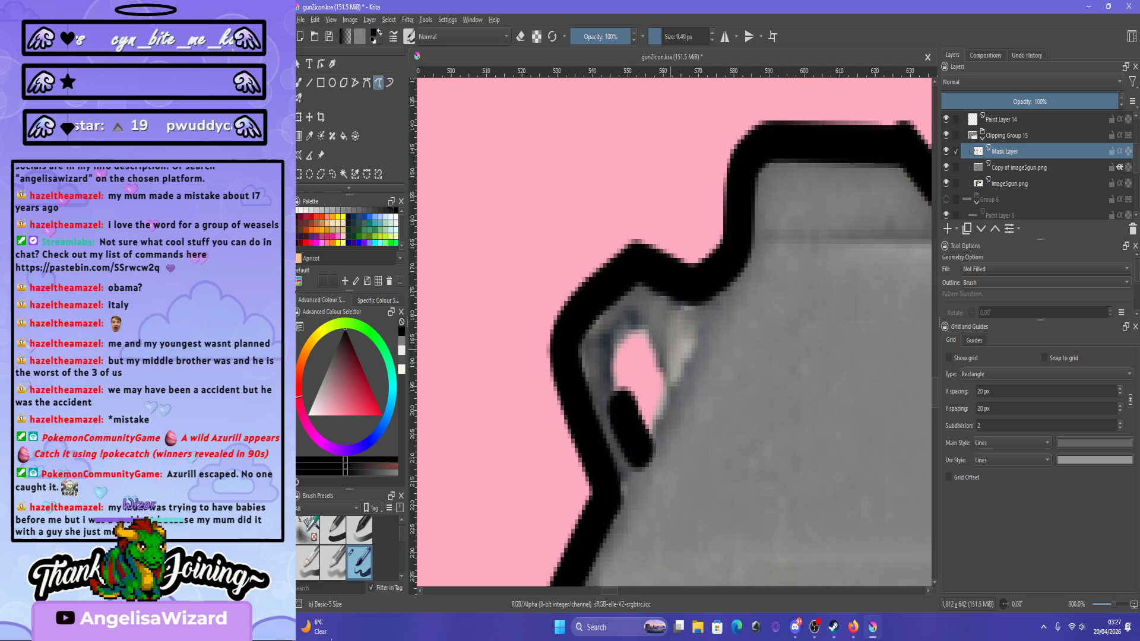
key(ctrl+z)
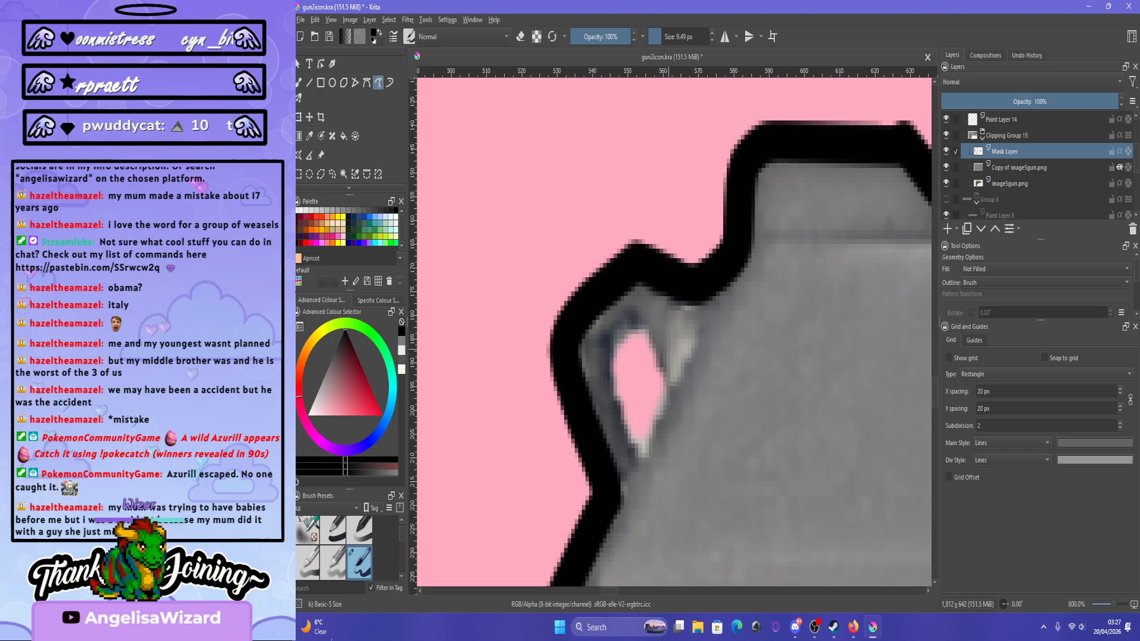
mouse_move(644, 460)
mouse_down()
mouse_move(611, 380)
mouse_move(672, 419)
mouse_up()
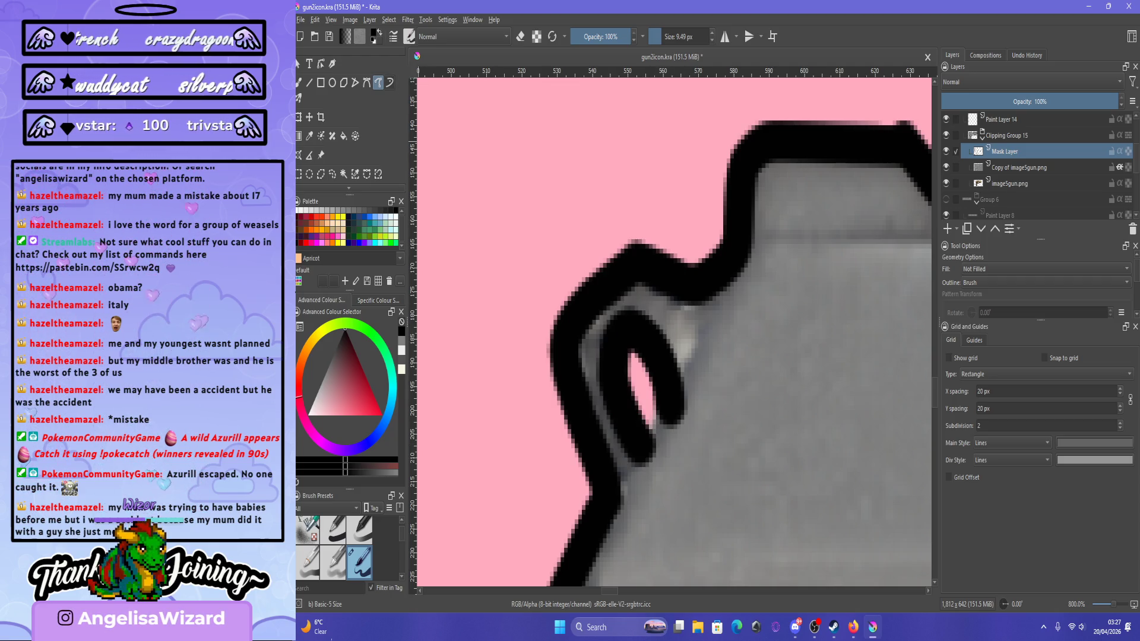
Switch to smoothed brush strokes and redraw the black line along the hole's left edge.
click(390, 82)
key(ctrl+z)
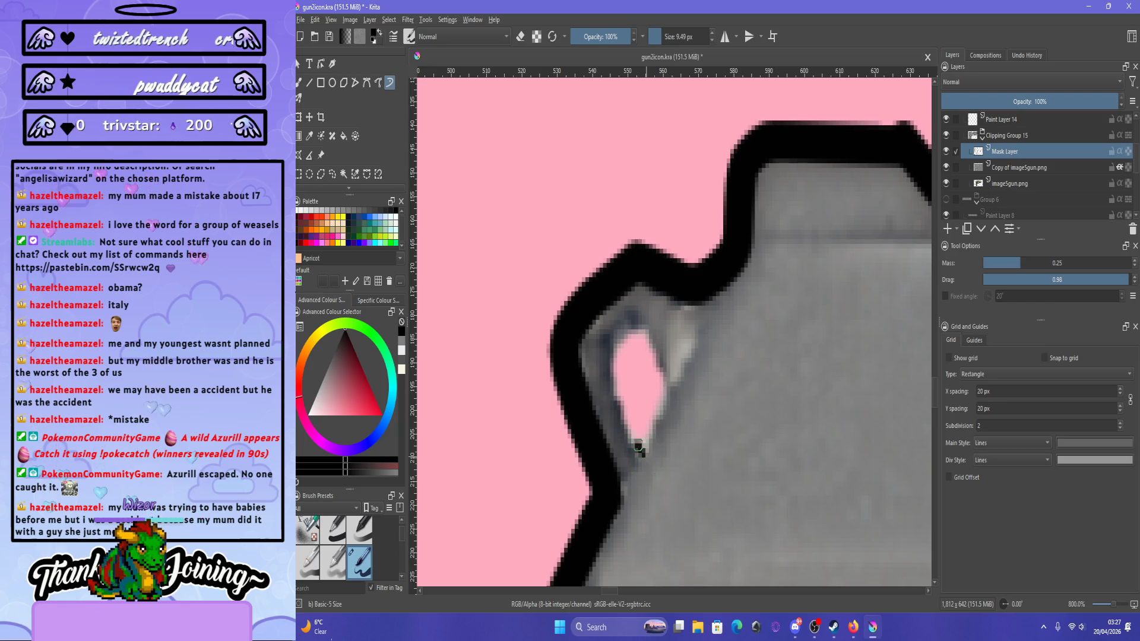
mouse_move(641, 457)
mouse_down()
mouse_move(607, 344)
mouse_move(634, 318)
mouse_up()
key(ctrl+z)
drag(643, 459, 622, 363)
key(ctrl+z)
mouse_move(641, 451)
mouse_down()
mouse_move(608, 368)
mouse_move(631, 330)
mouse_move(665, 409)
mouse_move(647, 445)
mouse_up()
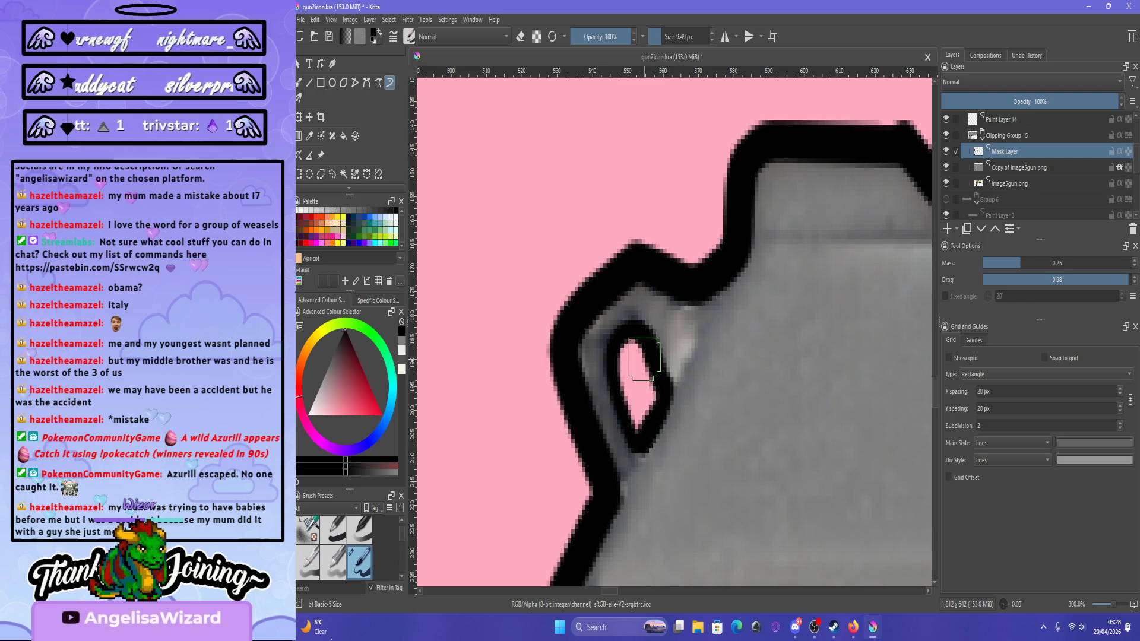
scroll(644, 359, down, 10)
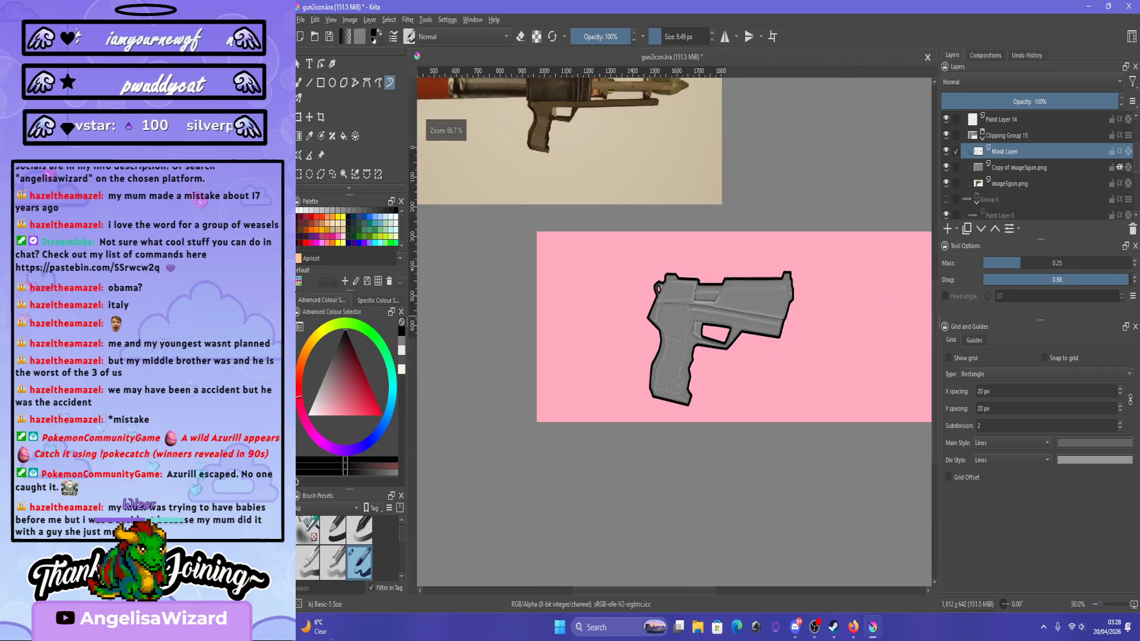
Add Paint Layer 16, briefly showing then hiding Group 6 to compare with the rest of the gun.
key(Insert)
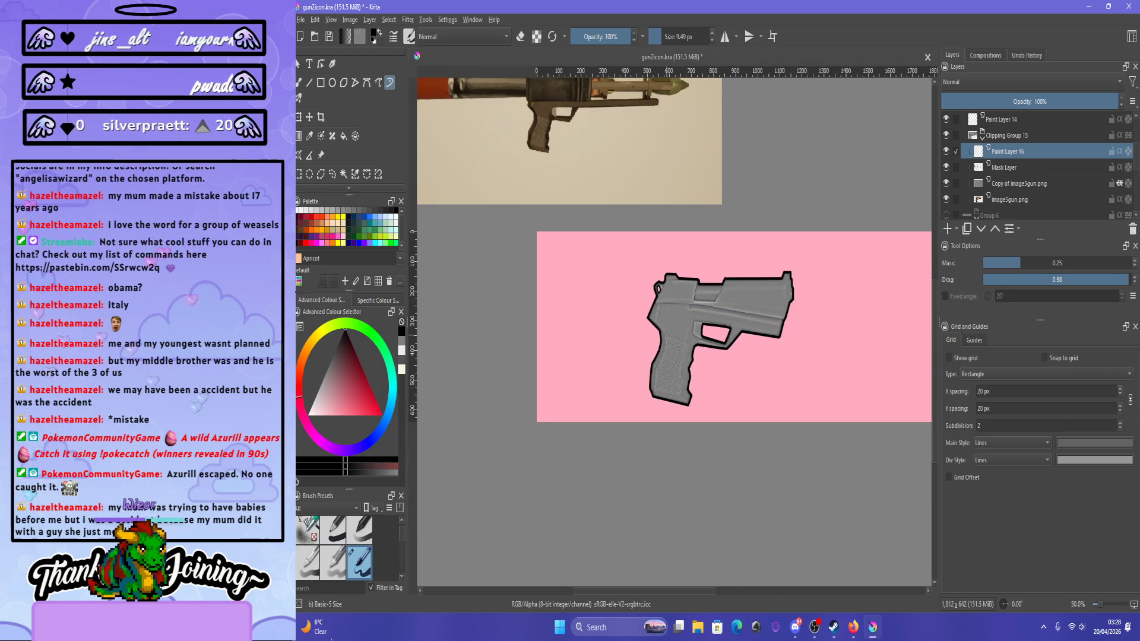
scroll(626, 405, up, 1)
scroll(626, 405, down, 3)
scroll(626, 405, up, 1)
scroll(625, 405, down, 1)
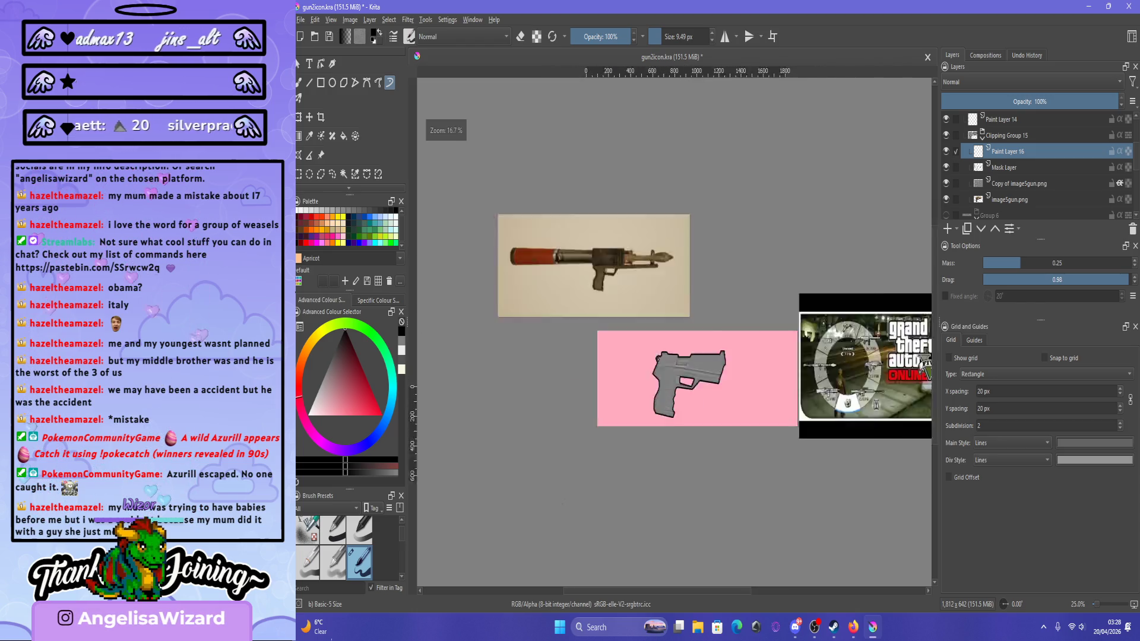
scroll(626, 405, up, 2)
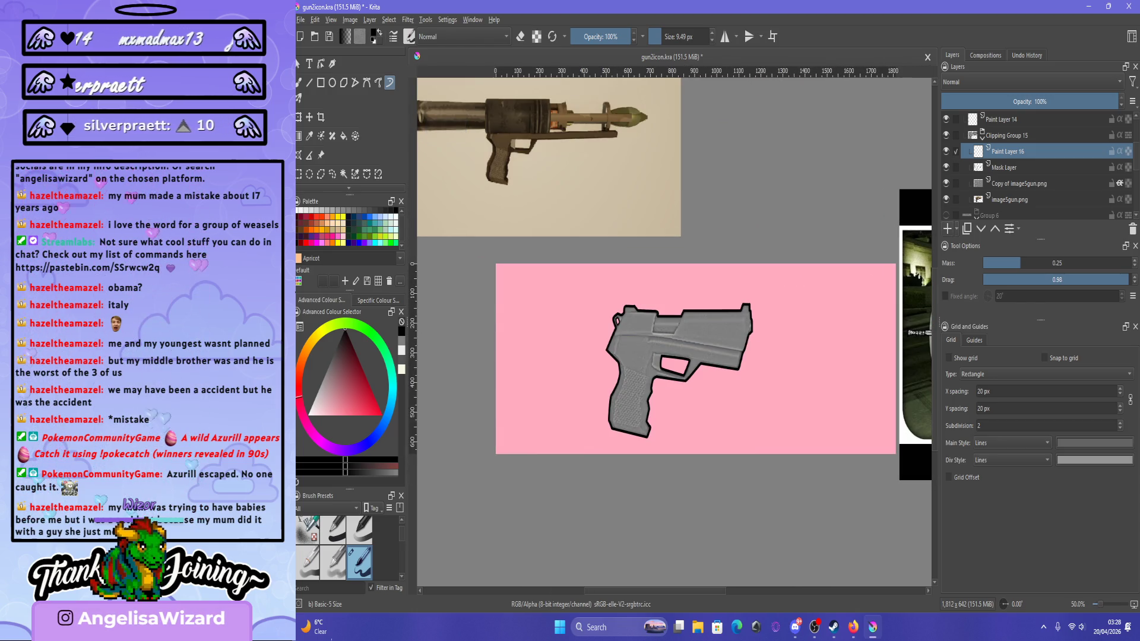
click(946, 215)
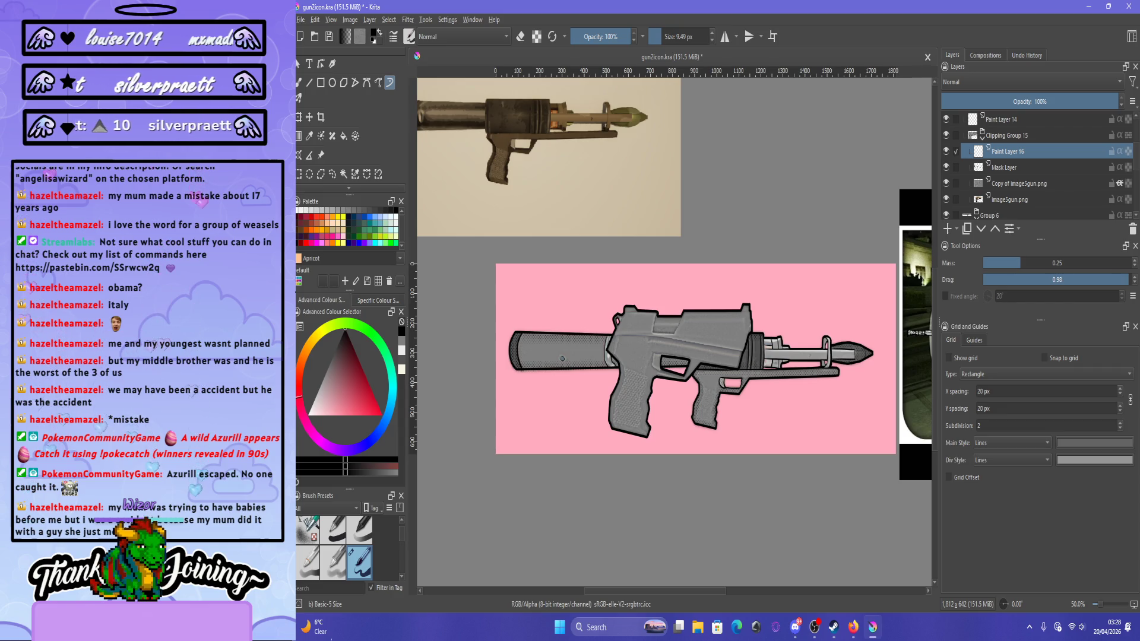
click(946, 215)
scroll(656, 433, up, 2)
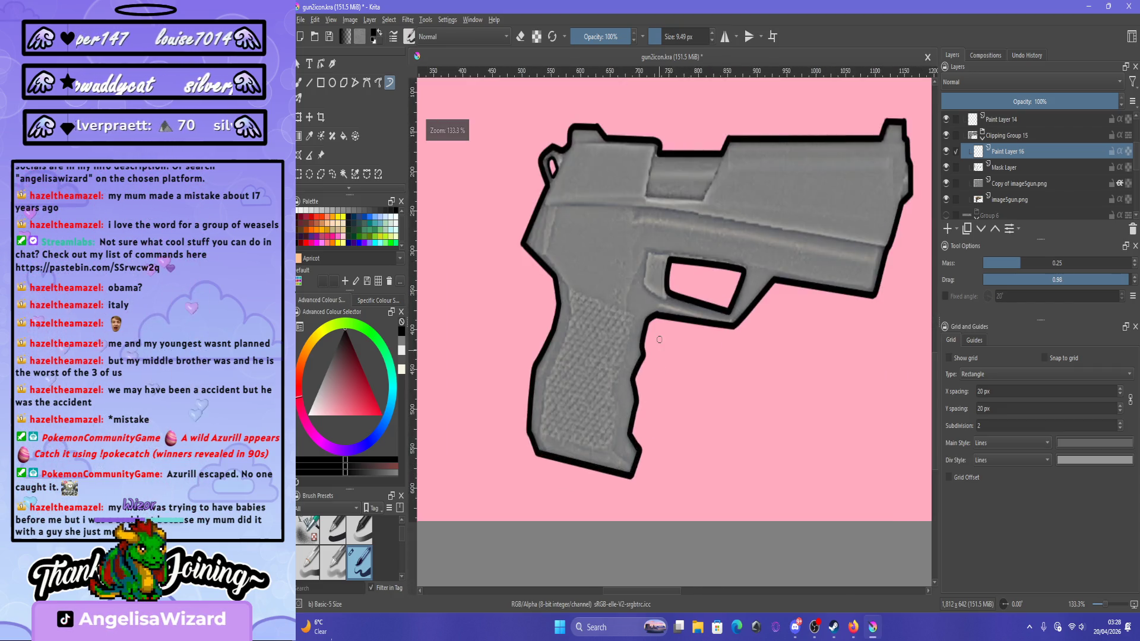
scroll(740, 290, up, 3)
scroll(740, 290, down, 3)
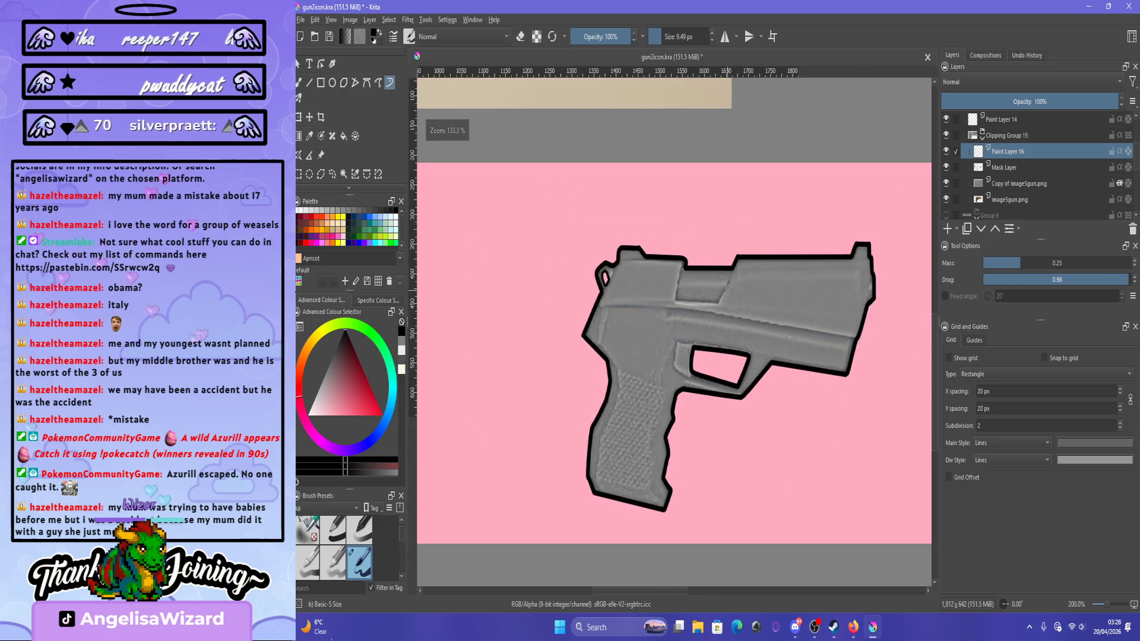
scroll(740, 289, up, 1)
scroll(739, 290, up, 2)
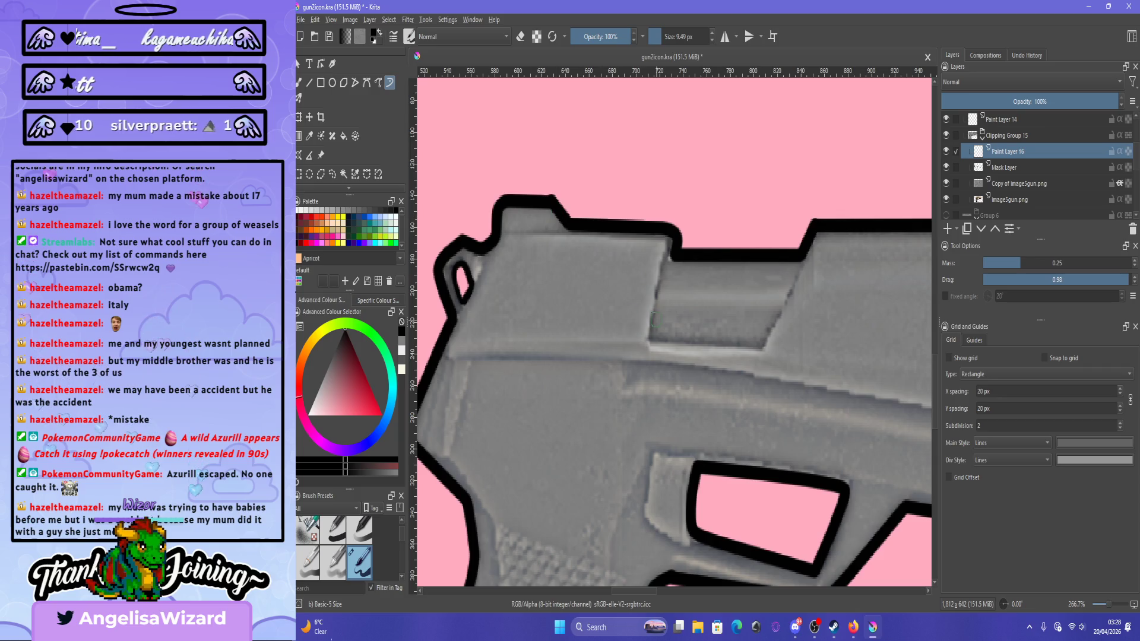
scroll(652, 321, up, 1)
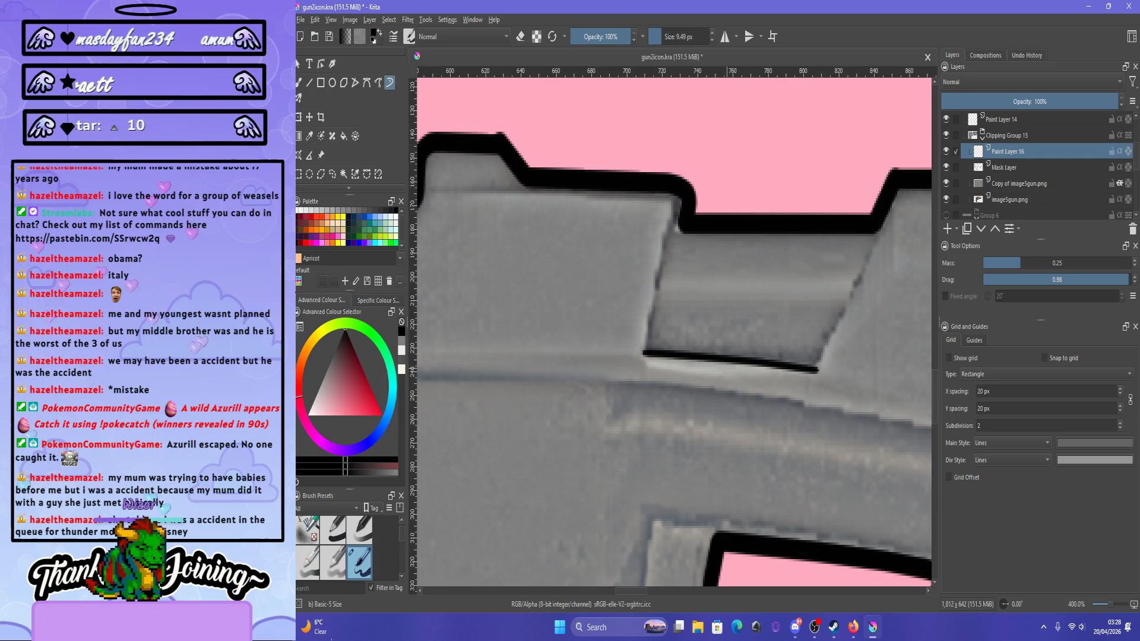
Draw a black line along the bottom of the slide panel, undoing stray diagonal and left-edge strokes.
key(ctrl+z)
drag(656, 353, 783, 362)
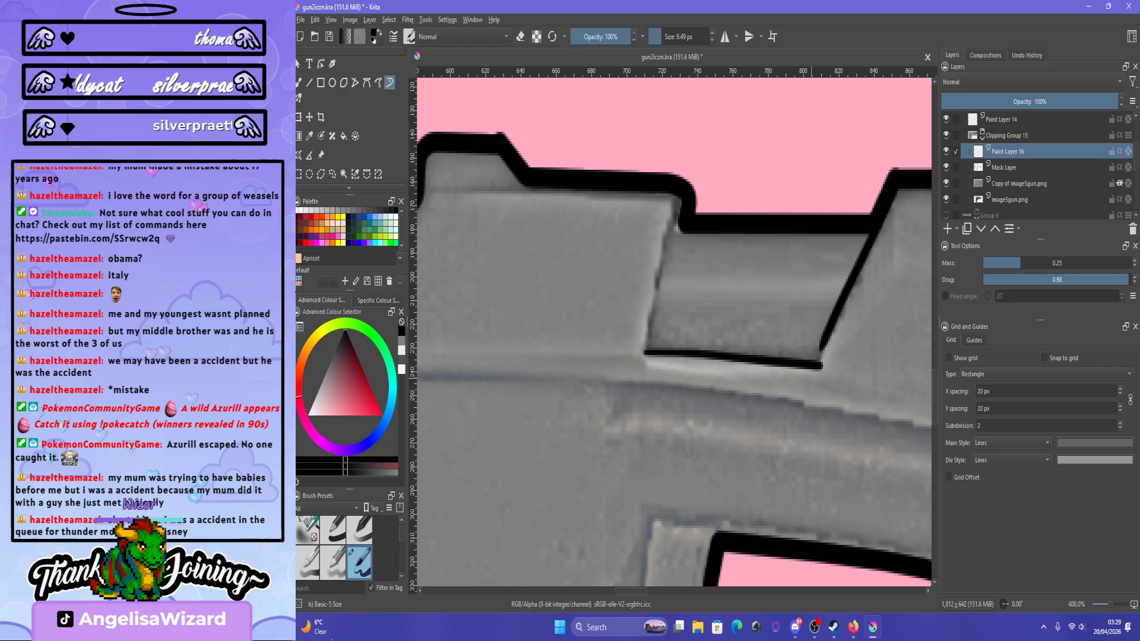
key(ctrl+z)
key(ctrl+z)
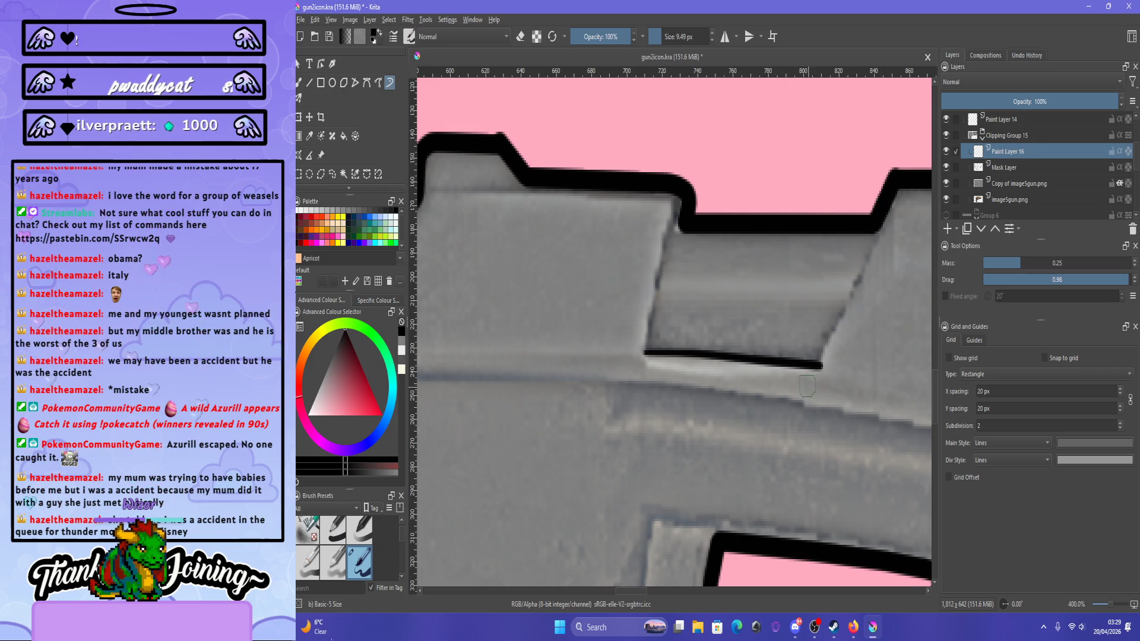
key(ctrl+z)
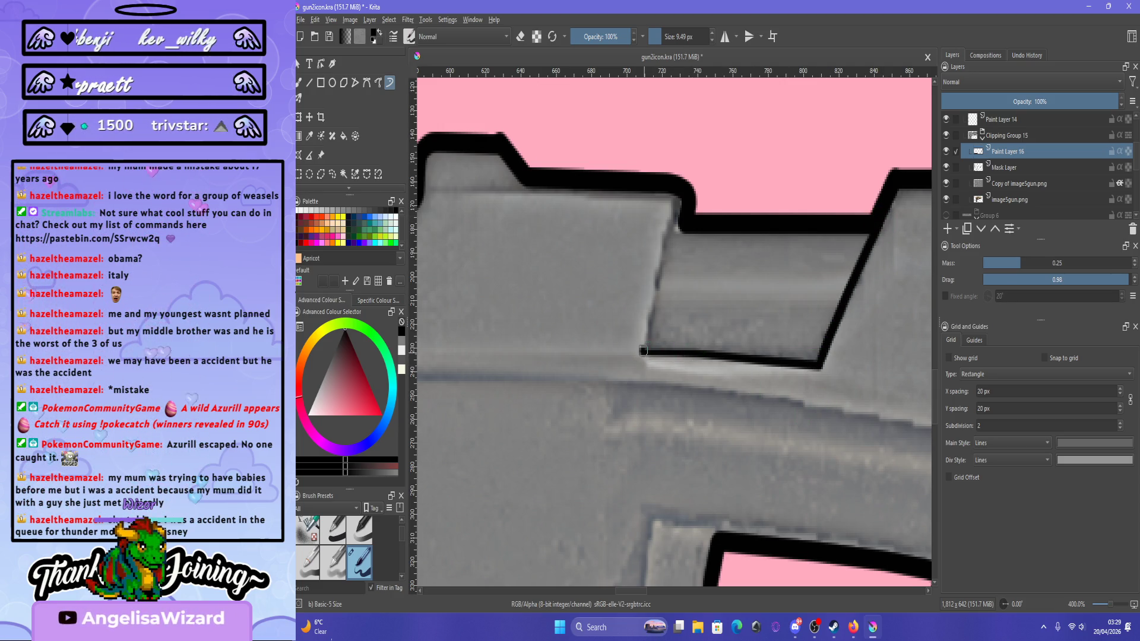
key(ctrl+z)
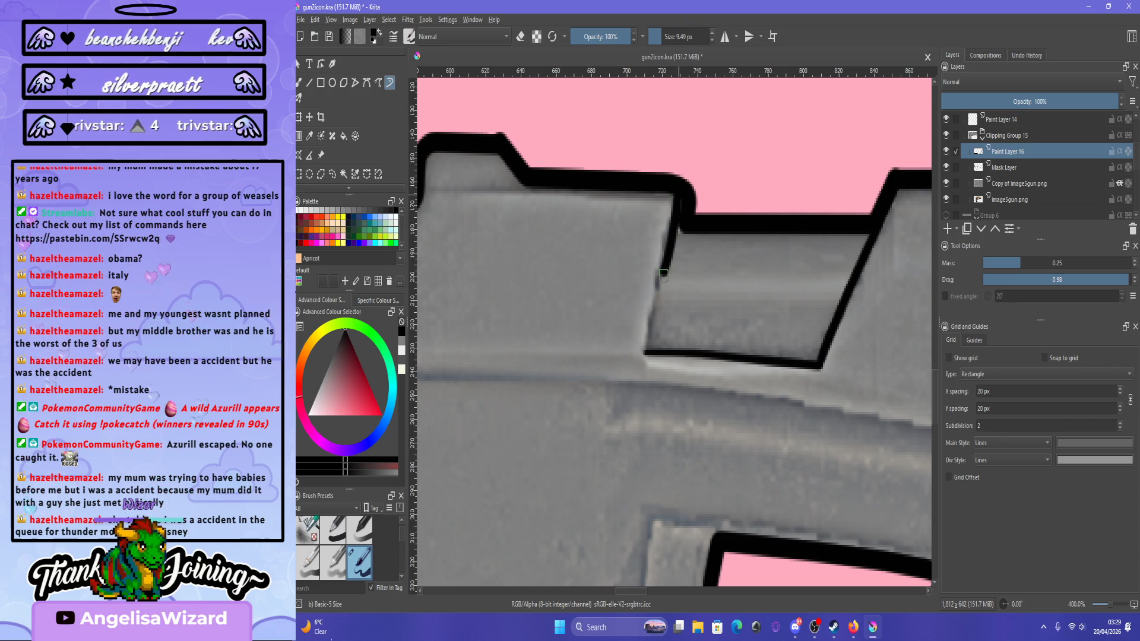
key(ctrl+z)
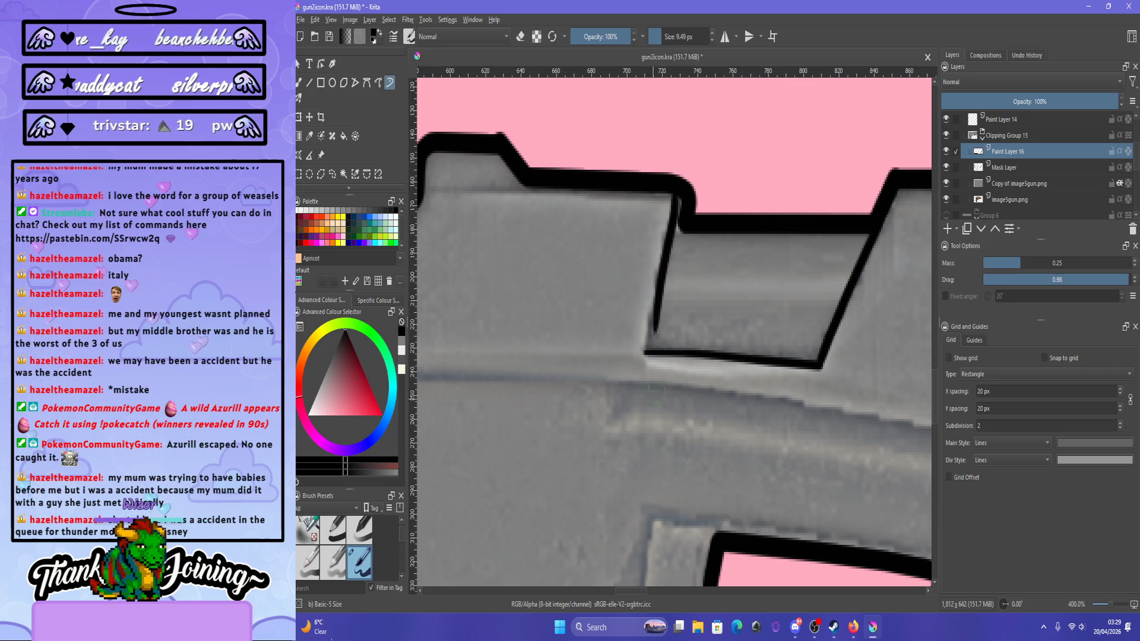
key(ctrl+z)
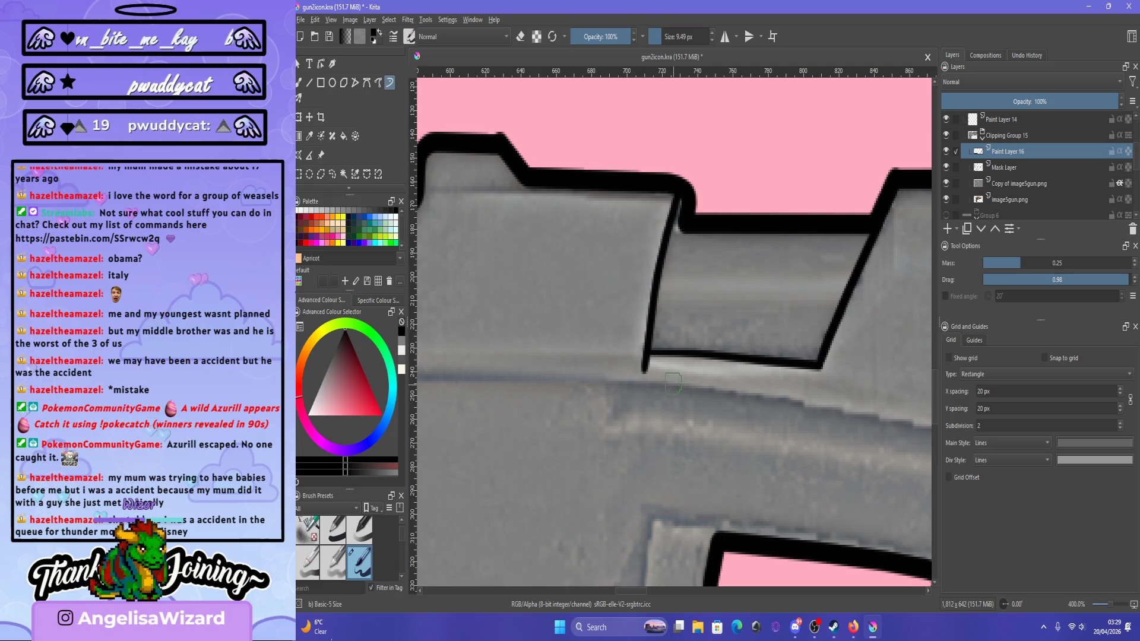
key(ctrl+z)
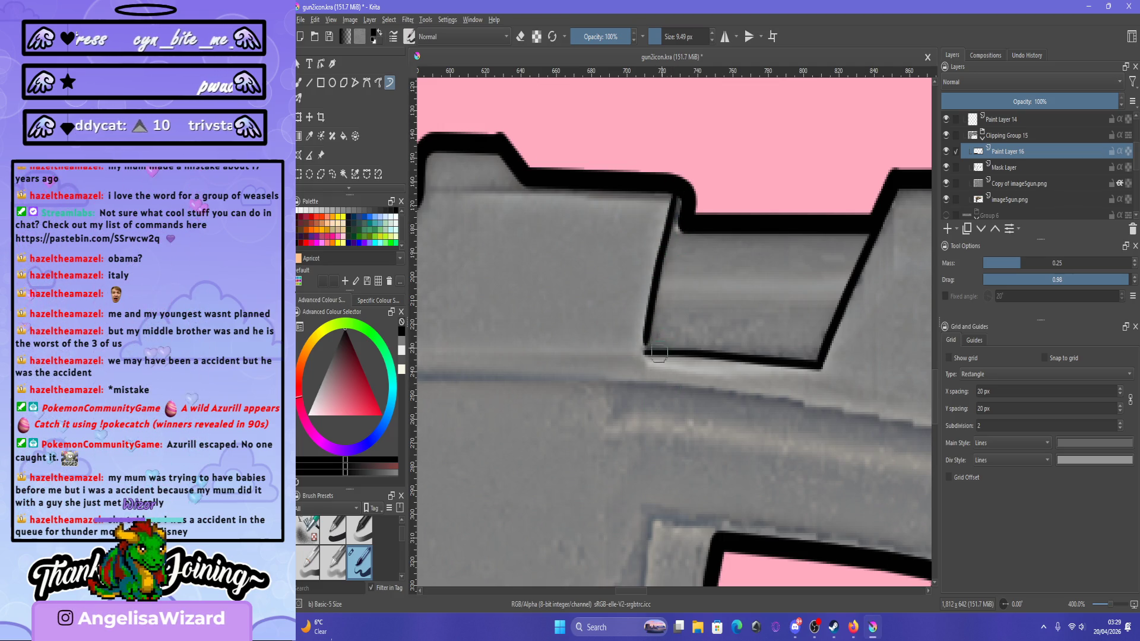
key(ctrl+z)
key(ctrl+z)
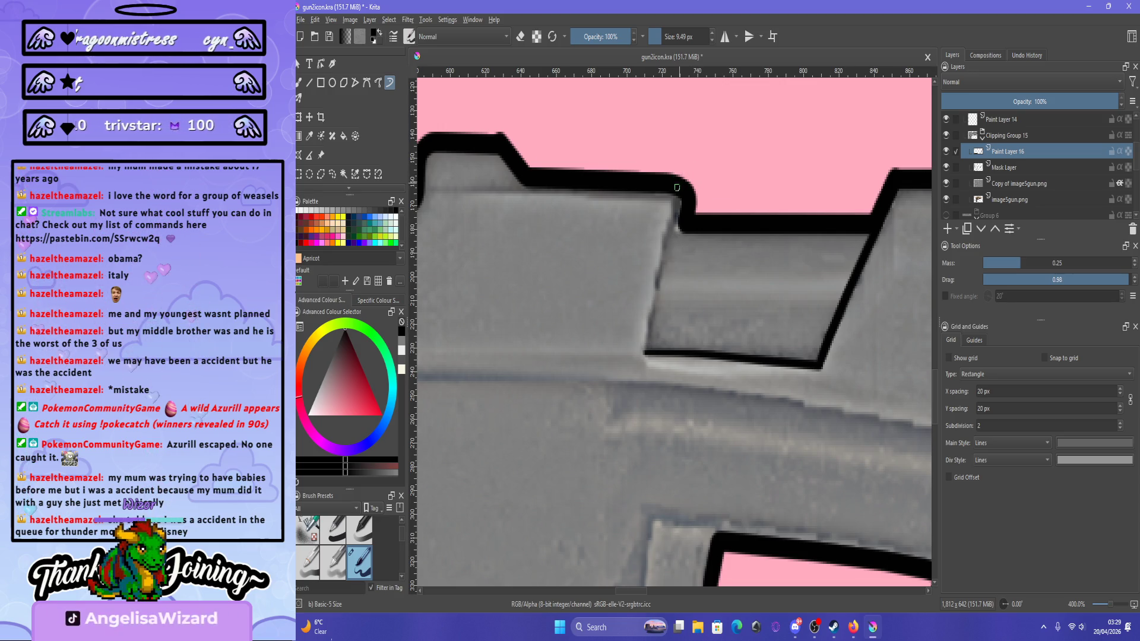
key(ctrl+z)
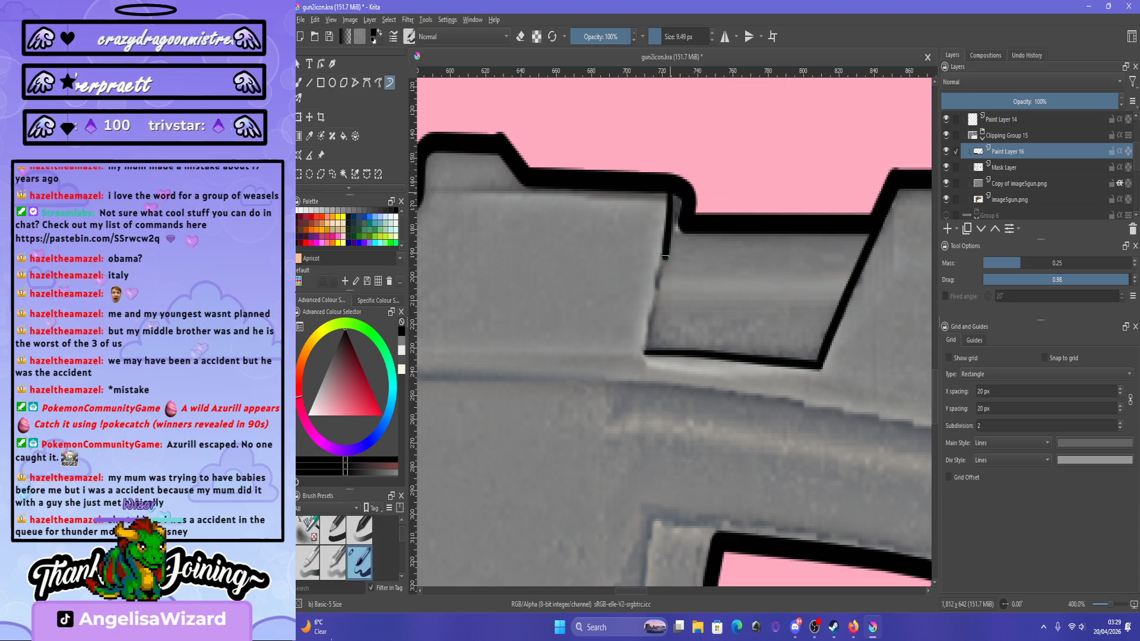
key(ctrl+z)
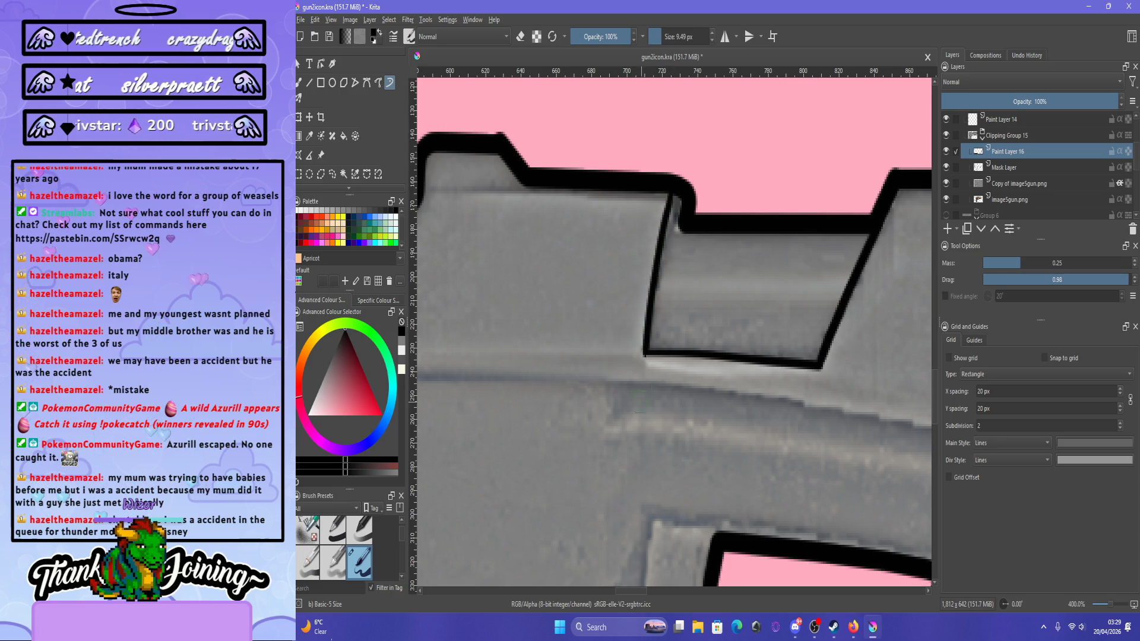
key(ctrl+z)
Redraw the slide panel's full left edge and fill out the outline's top-right corner.
drag(682, 195, 657, 309)
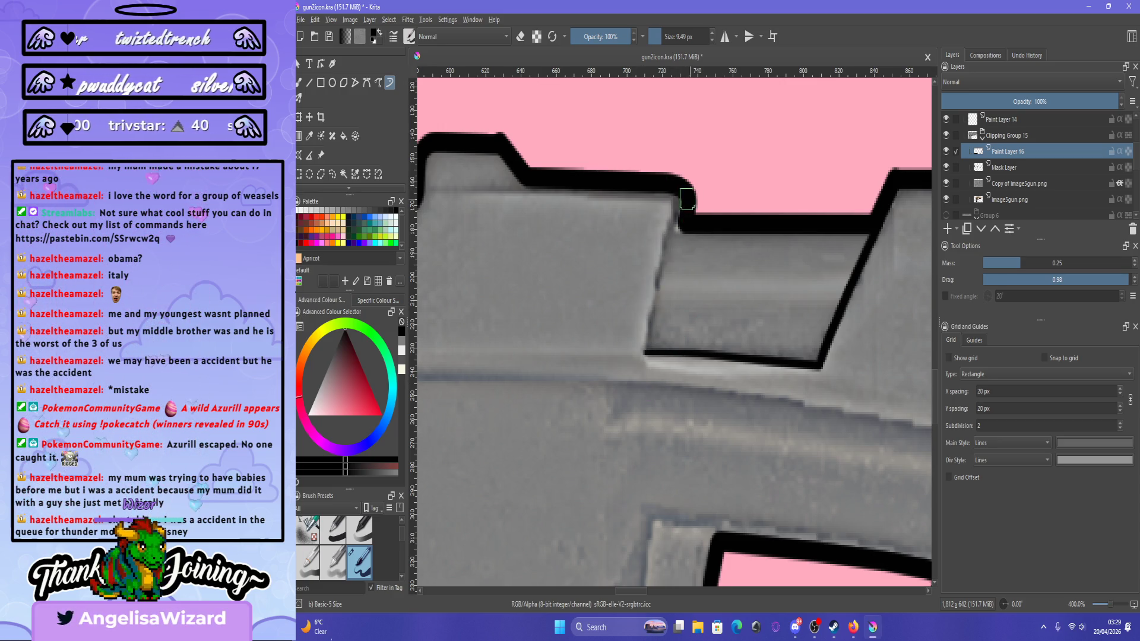
drag(665, 232, 652, 332)
key(ctrl+z)
drag(673, 229, 656, 325)
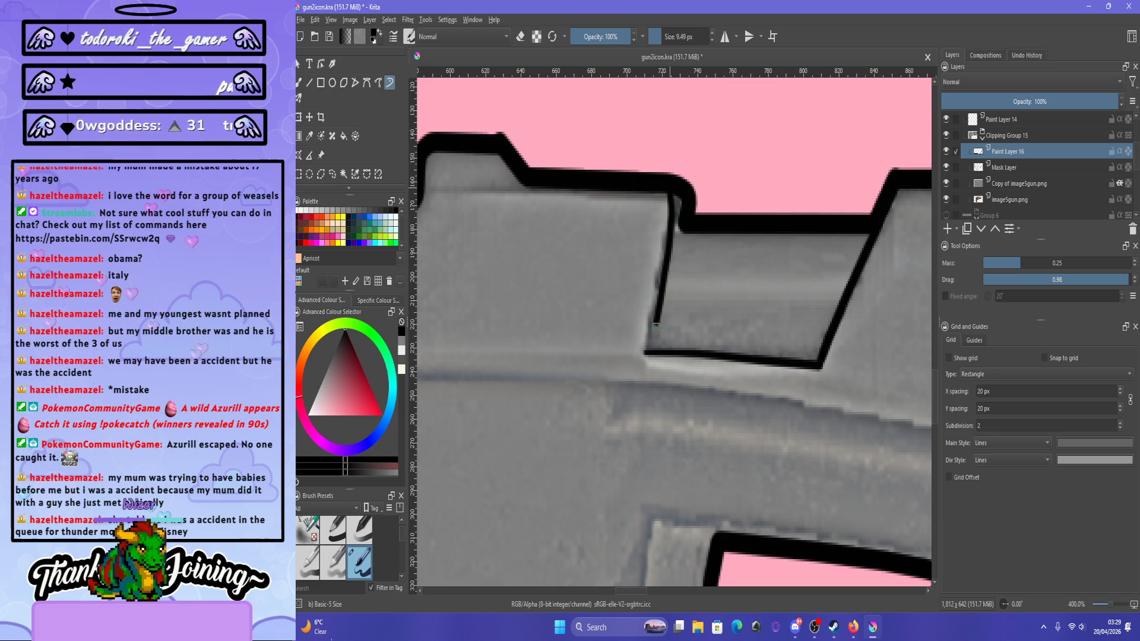
key(ctrl+z)
drag(673, 229, 646, 355)
key(ctrl+z)
drag(671, 206, 646, 355)
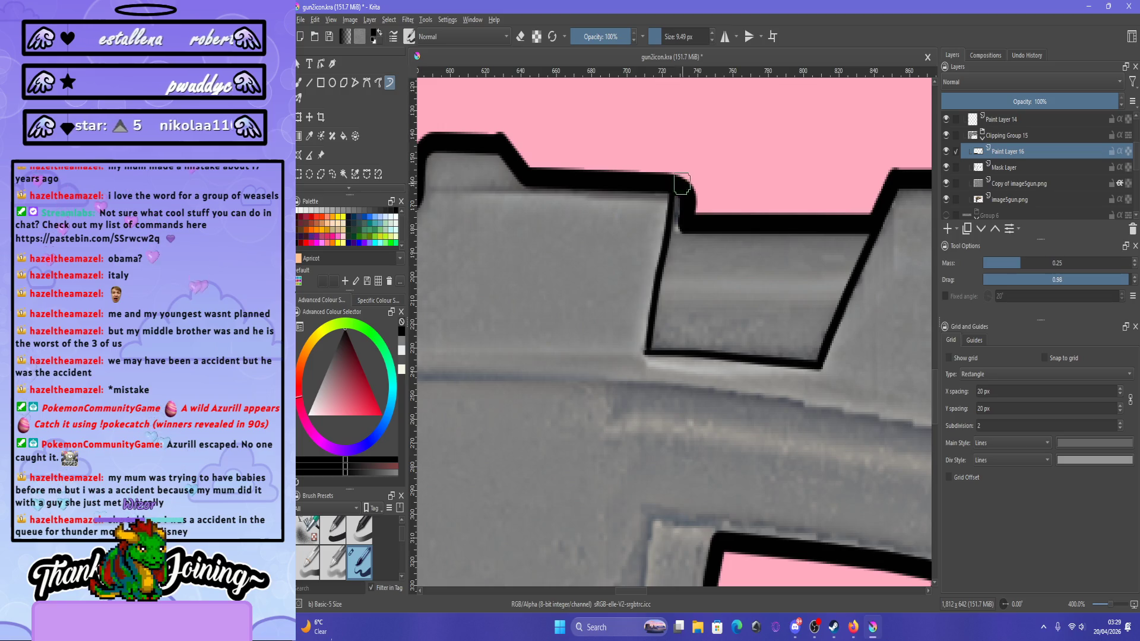
drag(681, 191, 685, 221)
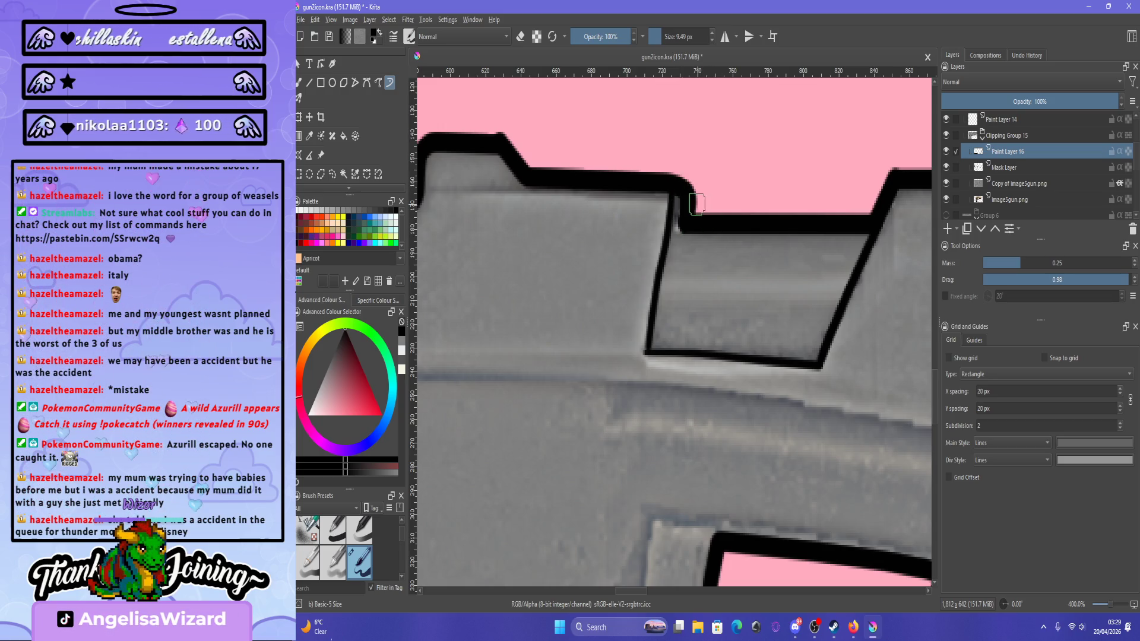
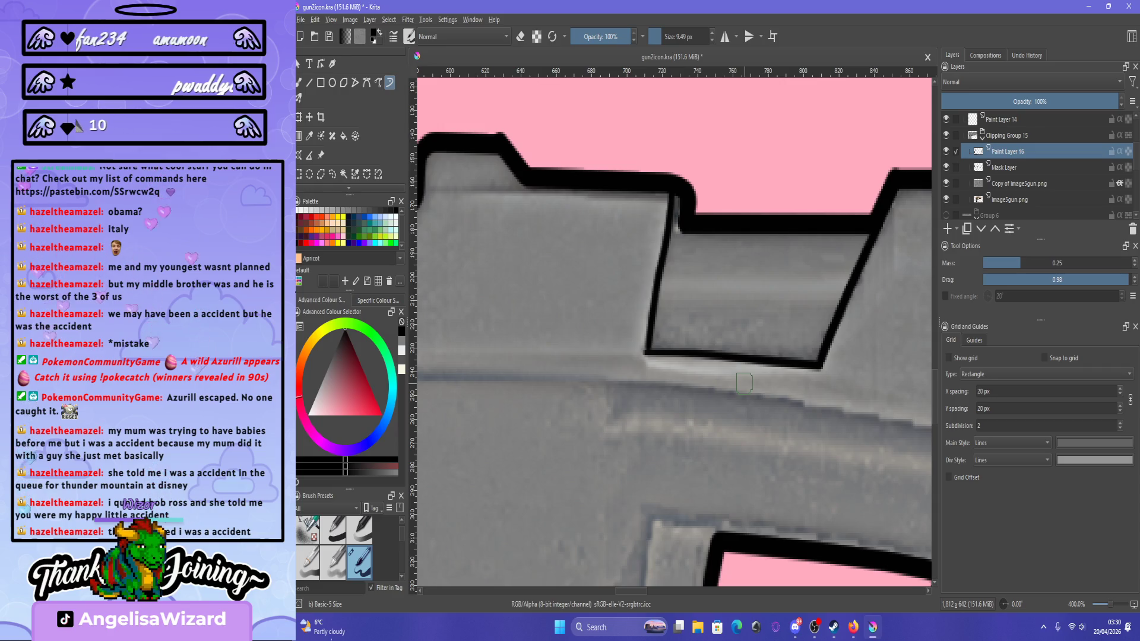
Draw a thin dark line under the slide's top block on Paint Layer 16.
scroll(745, 382, down, 3)
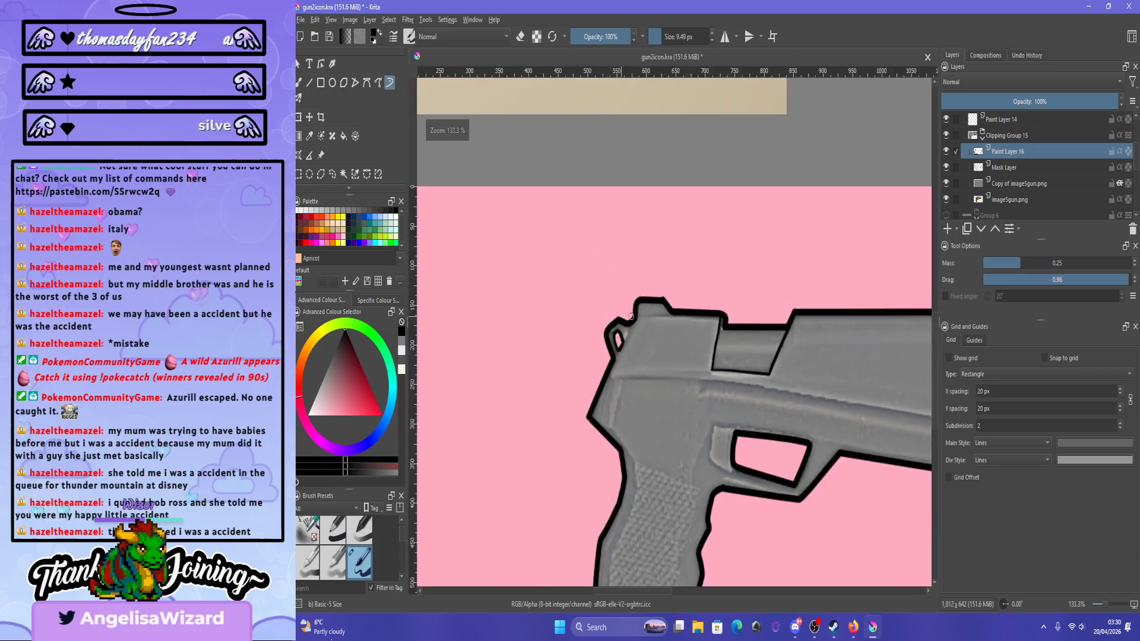
scroll(691, 314, up, 3)
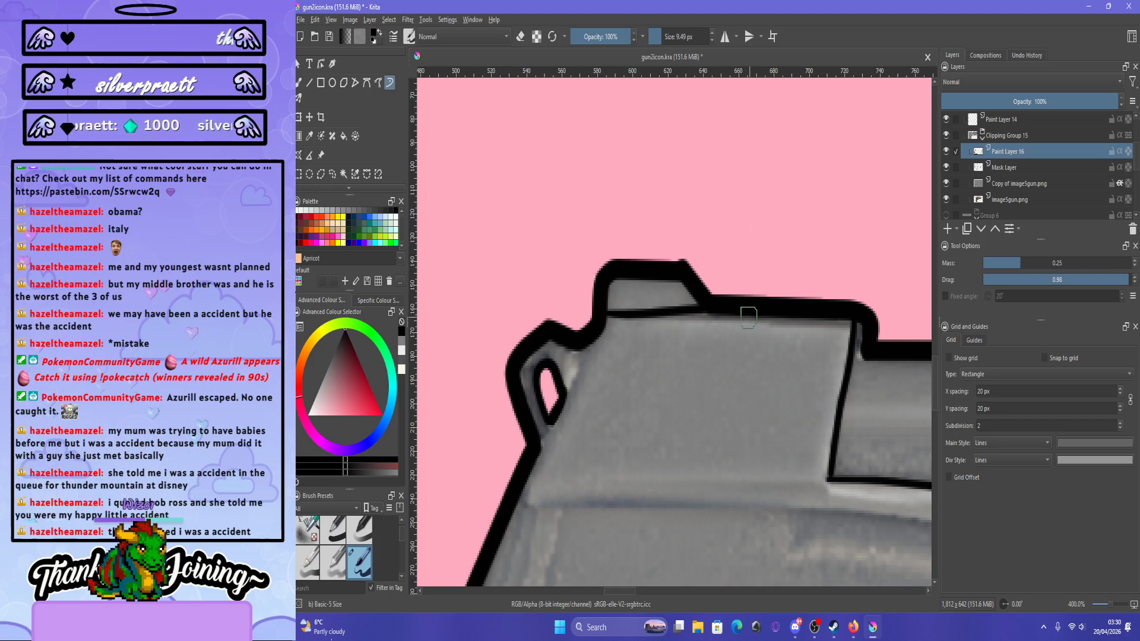
mouse_move(700, 307)
mouse_down()
mouse_move(621, 316)
mouse_move(775, 311)
mouse_up()
key(ctrl+z)
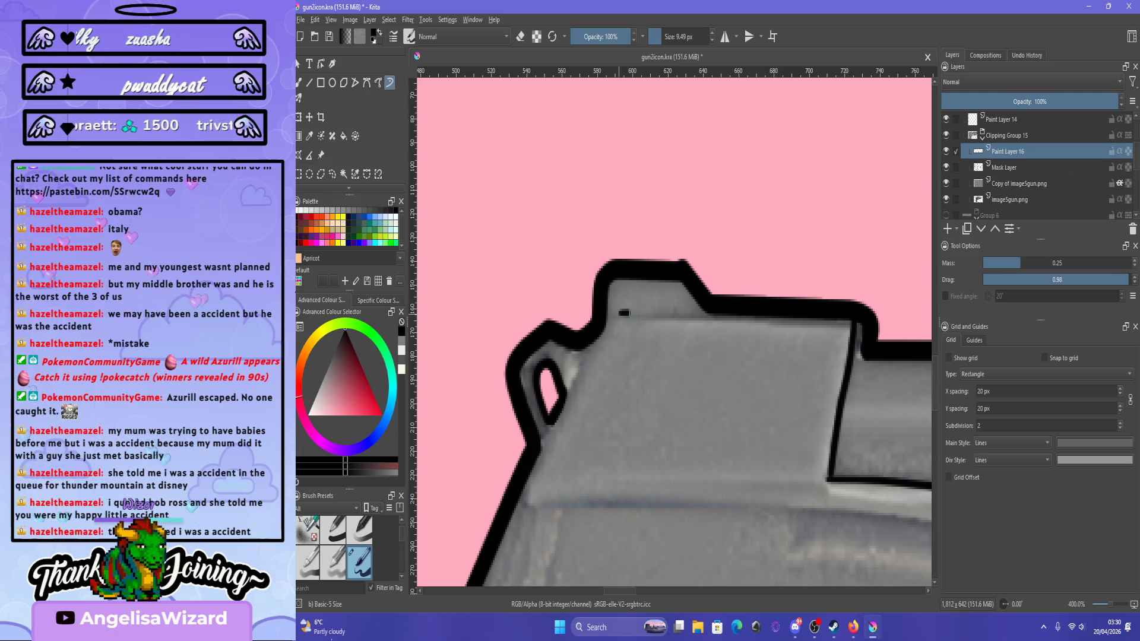
drag(620, 313, 701, 312)
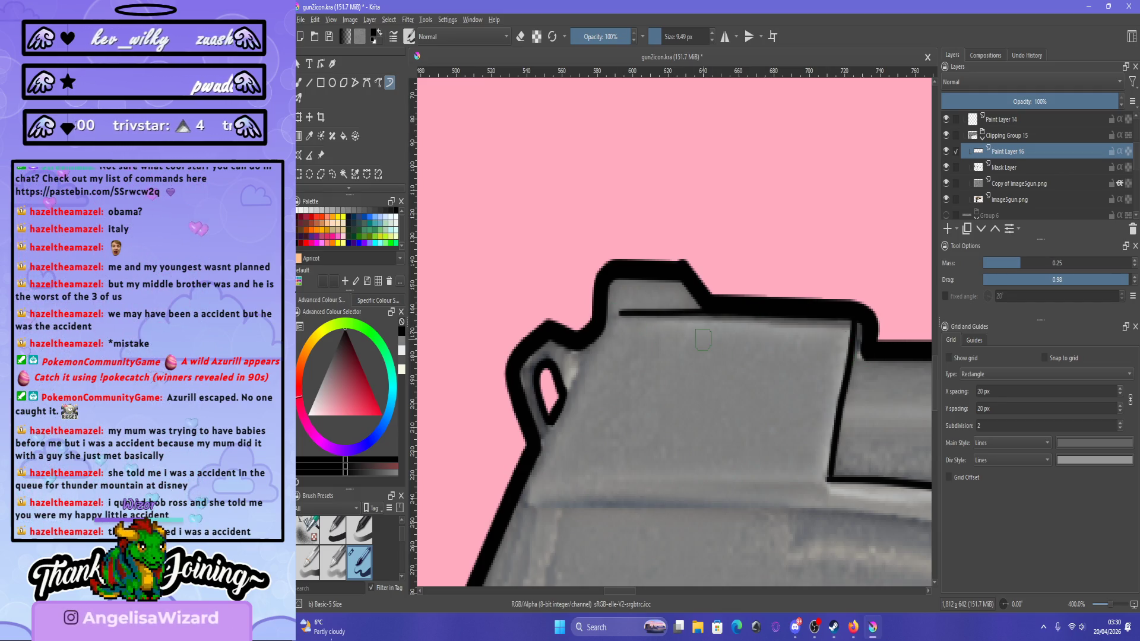
Retrace the rear loop's outline at its base and up its right edge.
scroll(595, 370, up, 1)
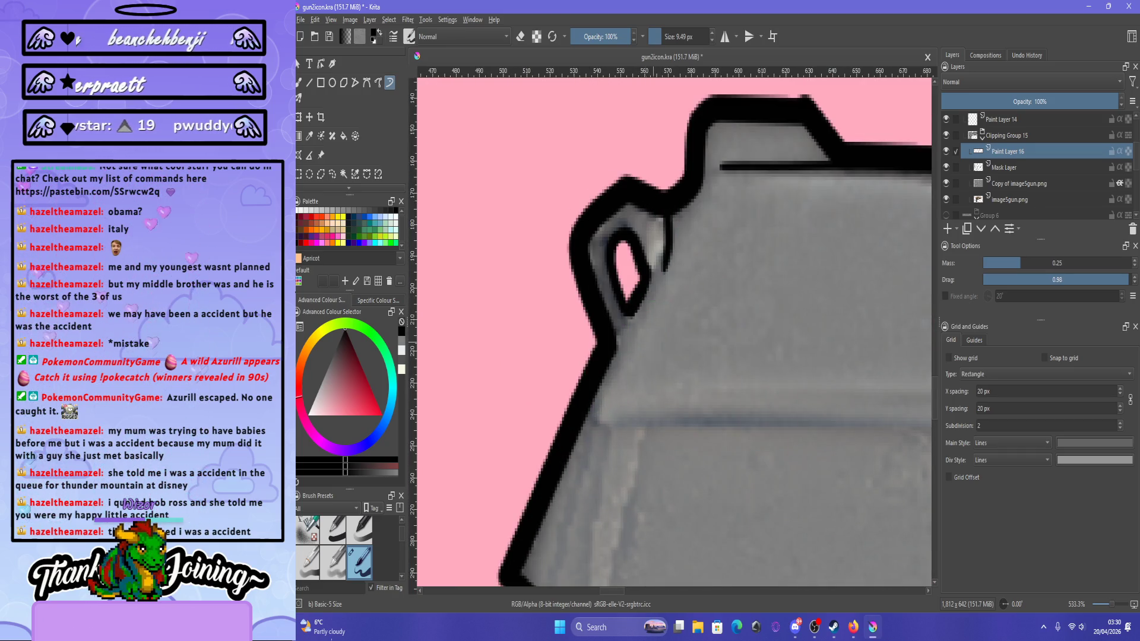
drag(615, 347, 629, 317)
drag(662, 215, 628, 352)
key(ctrl+z)
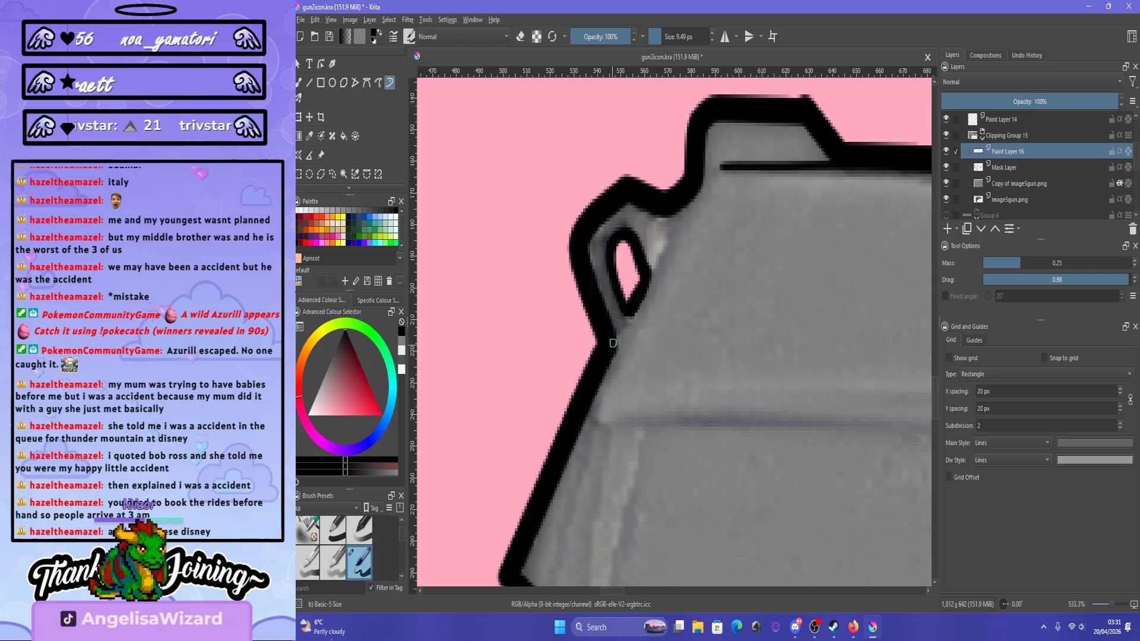
drag(648, 294, 668, 222)
key(ctrl+z)
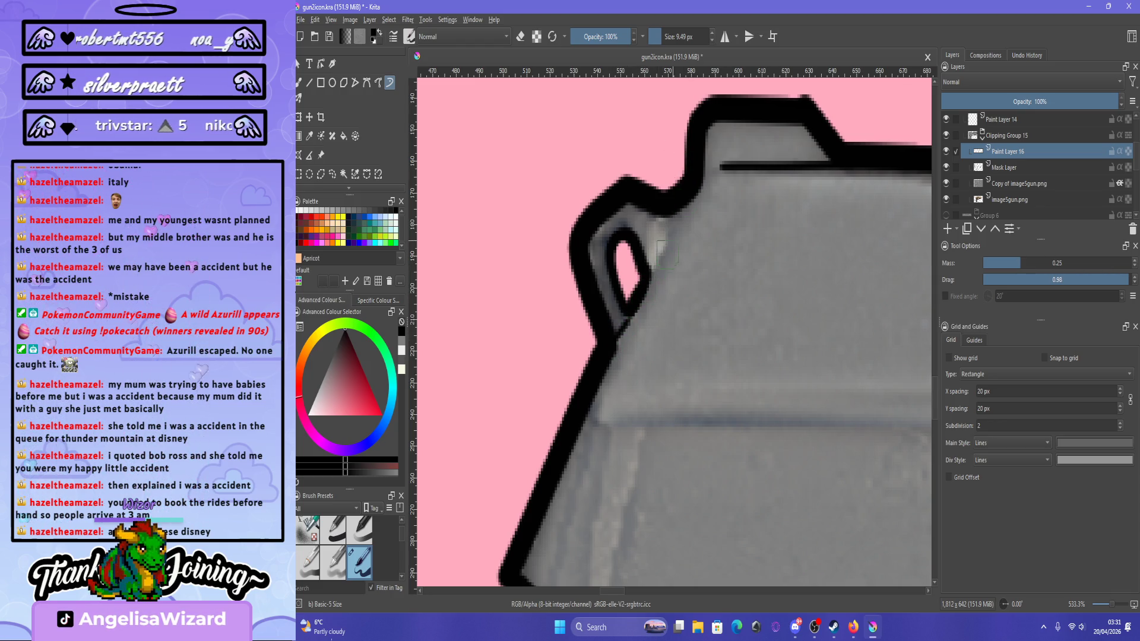
drag(649, 281, 666, 206)
key(ctrl+z)
drag(650, 276, 671, 217)
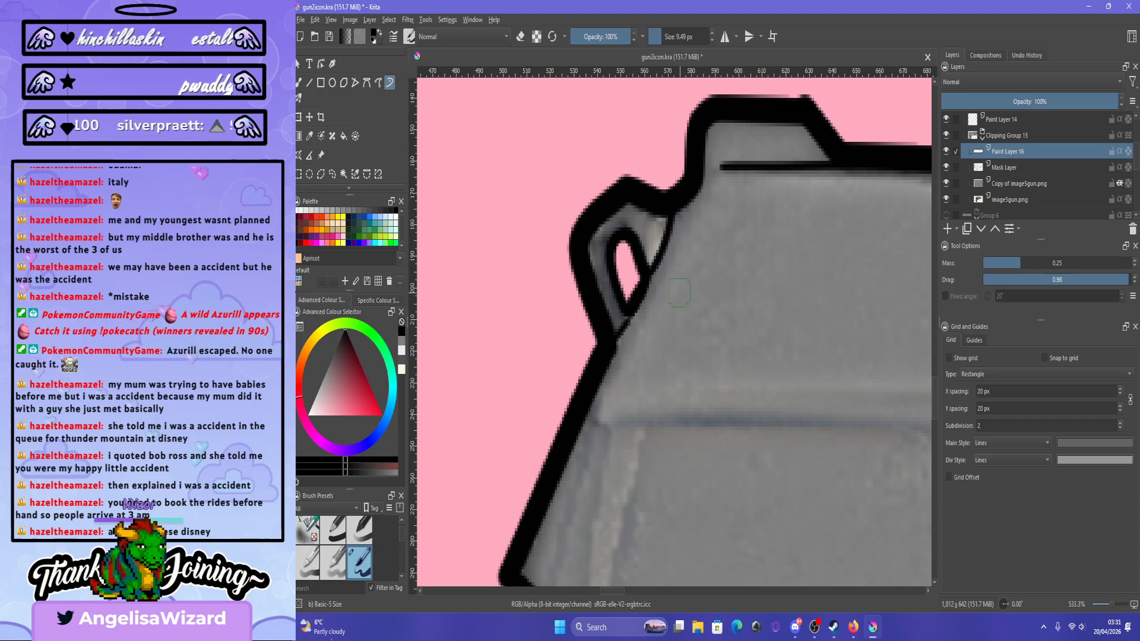
scroll(672, 335, down, 6)
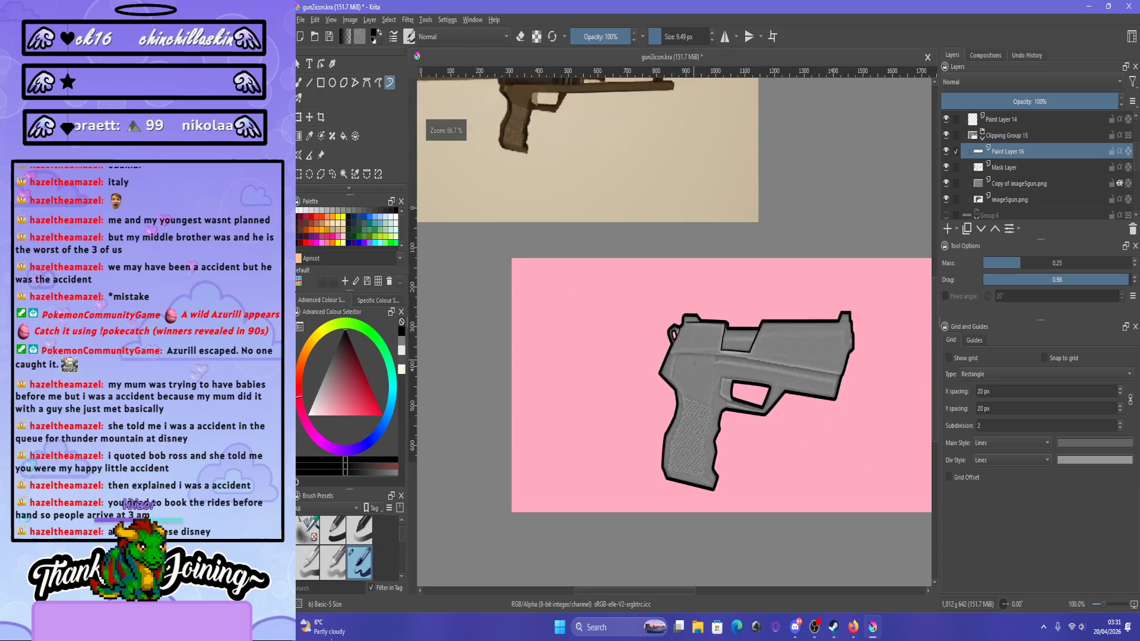
Zoom into the muzzle and brush a thicker black outline down the front edge.
scroll(688, 356, up, 2)
scroll(697, 363, down, 2)
scroll(712, 369, up, 2)
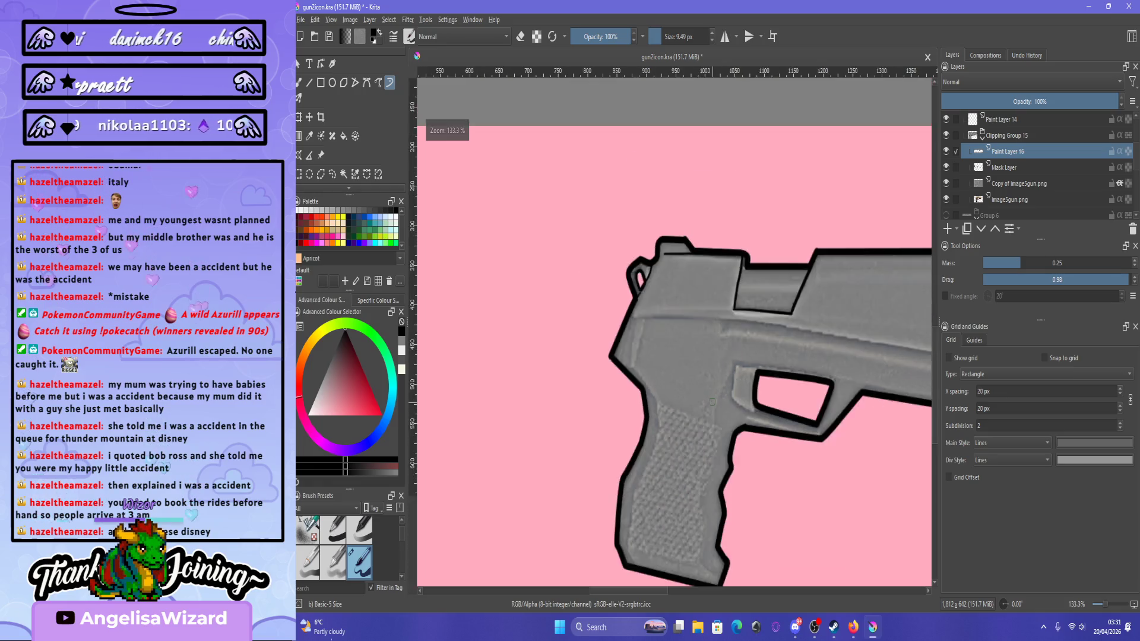
scroll(780, 371, down, 2)
scroll(780, 372, up, 2)
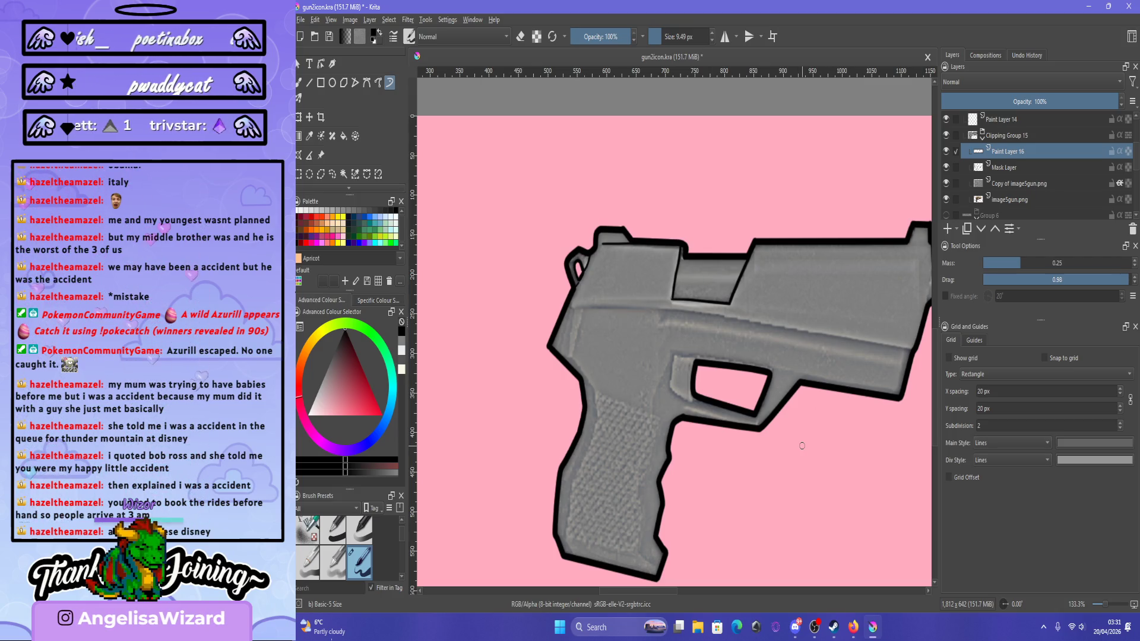
scroll(748, 372, down, 2)
scroll(748, 371, up, 2)
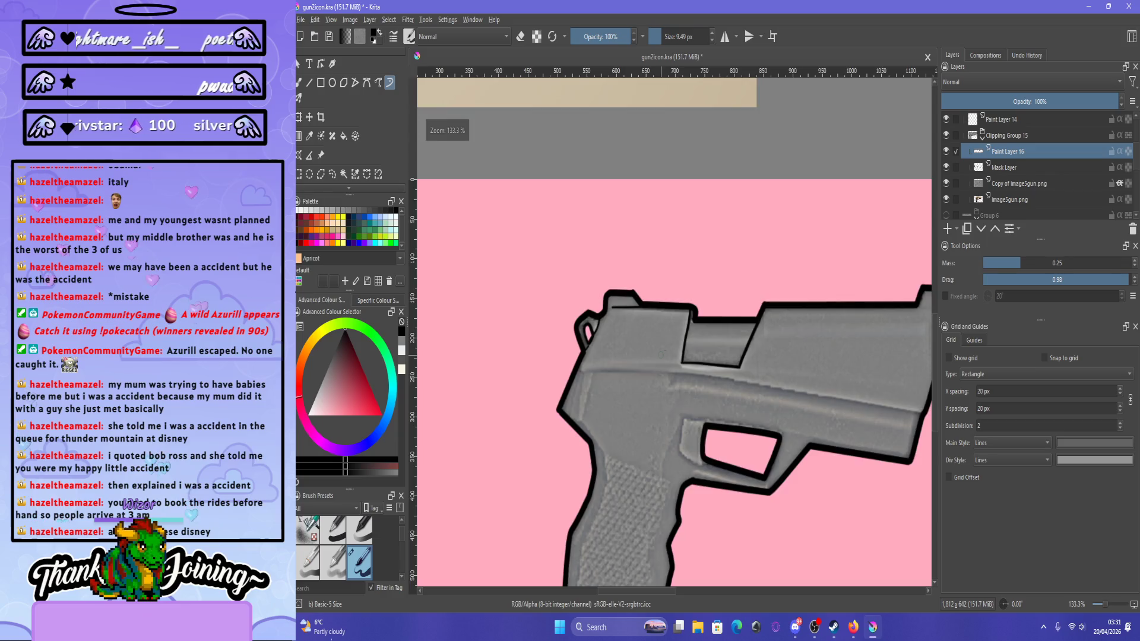
scroll(748, 372, down, 2)
scroll(806, 415, up, 3)
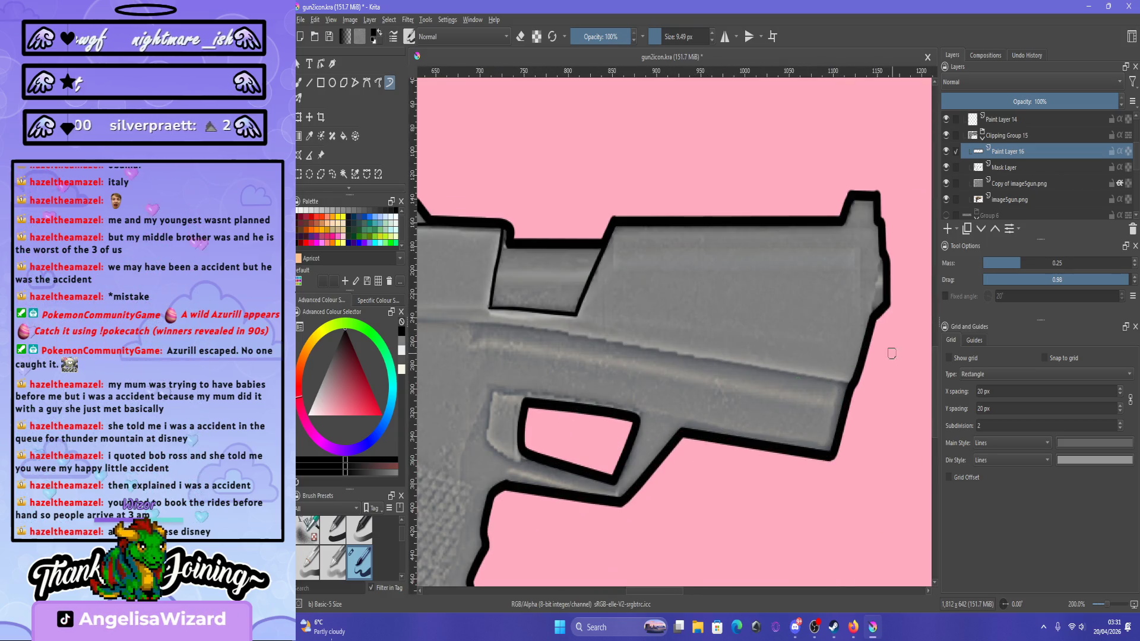
scroll(899, 249, up, 1)
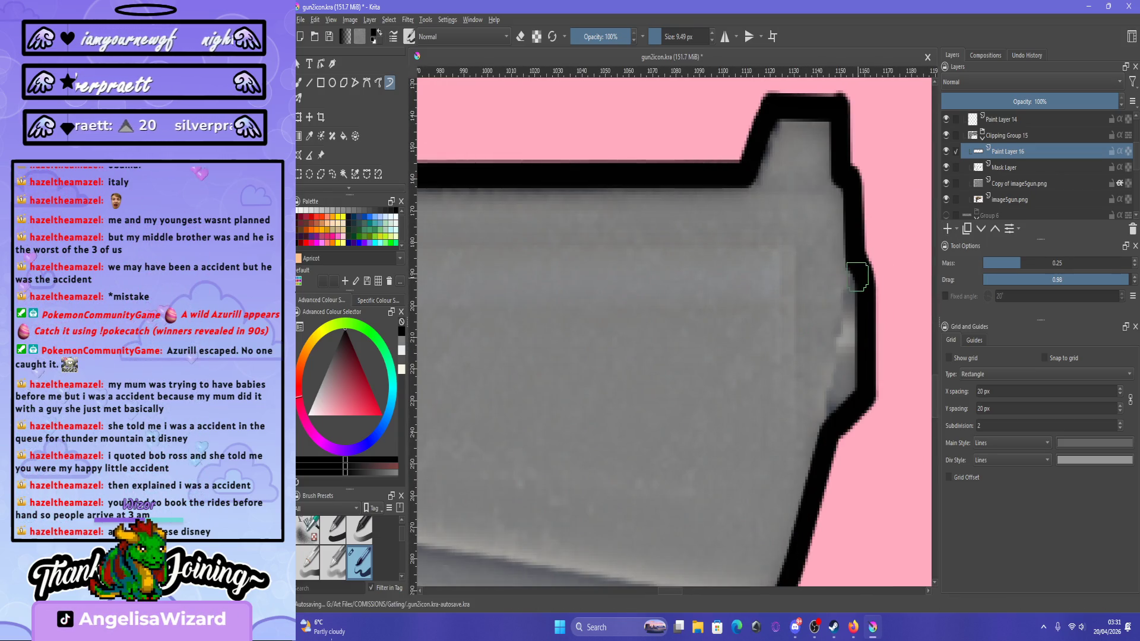
drag(849, 283, 843, 472)
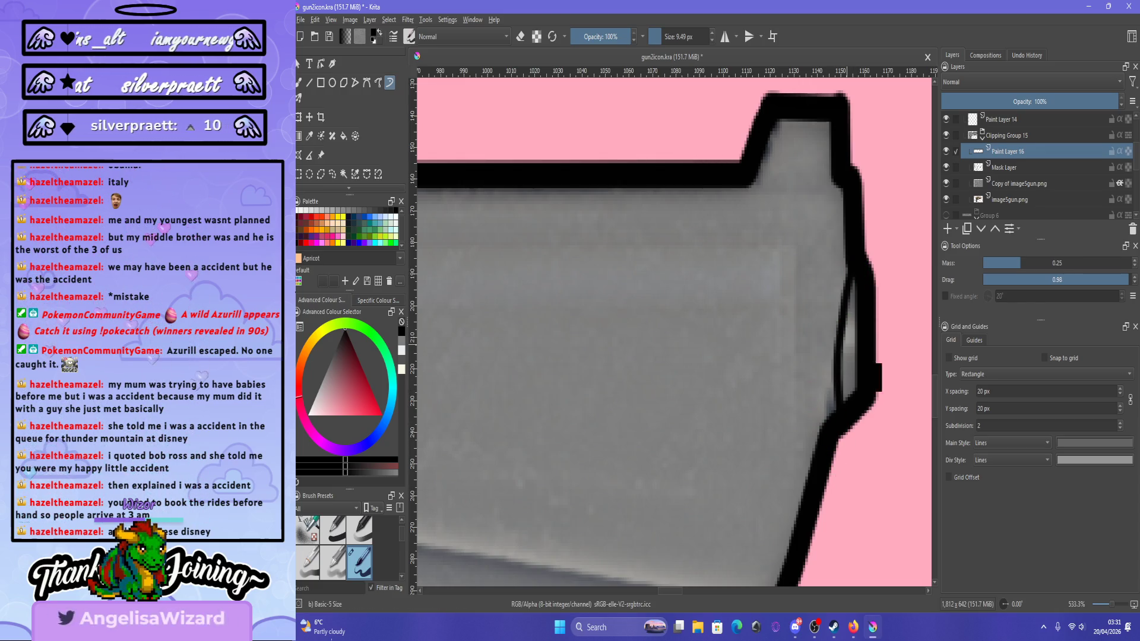
key(ctrl+z)
drag(847, 259, 827, 404)
key(ctrl+z)
drag(854, 275, 832, 416)
key(ctrl+z)
drag(851, 255, 831, 419)
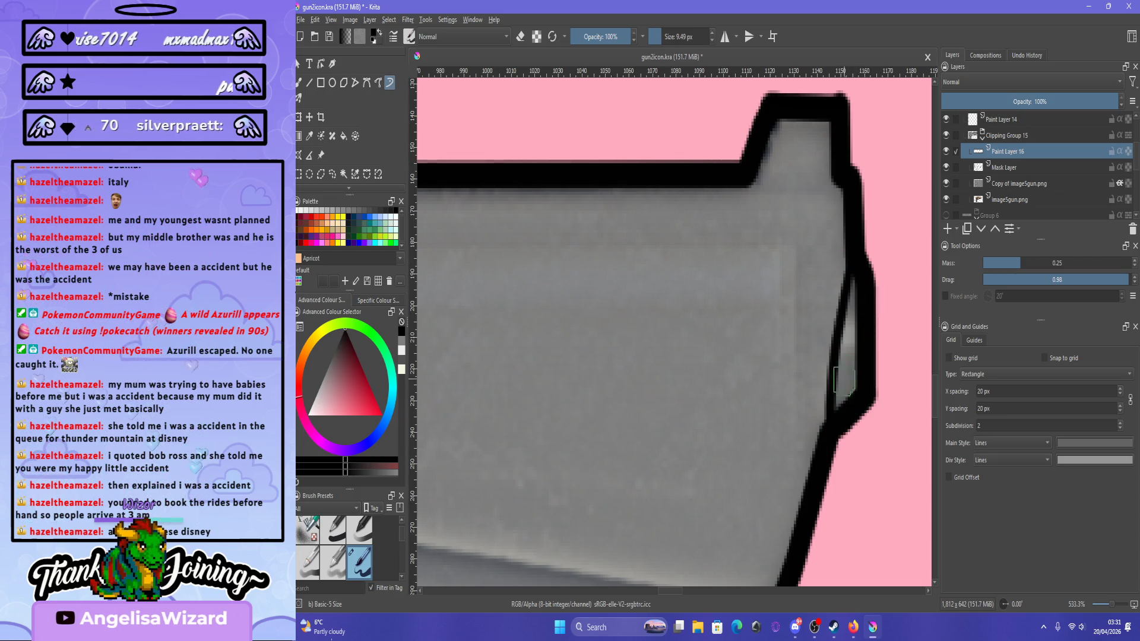
Draw a black line beneath the front sight bump, retrying until it sits right.
drag(751, 186, 837, 189)
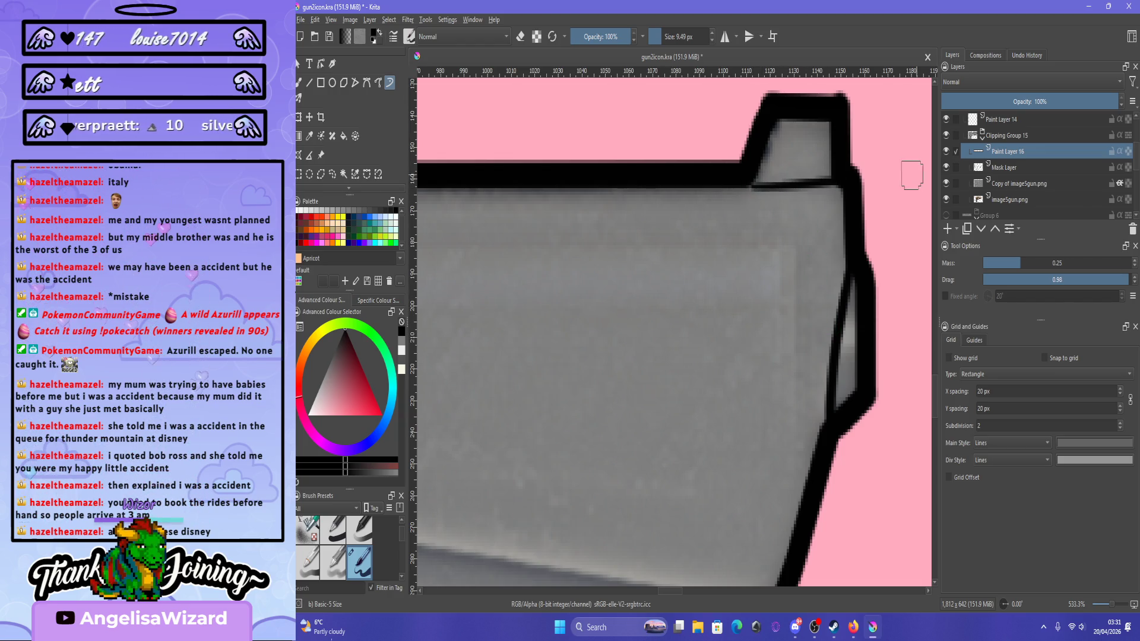
key(ctrl+z)
drag(746, 189, 845, 191)
key(ctrl+z)
drag(747, 189, 841, 190)
key(ctrl+z)
drag(748, 179, 834, 182)
key(ctrl+z)
drag(743, 186, 841, 189)
key(ctrl+z)
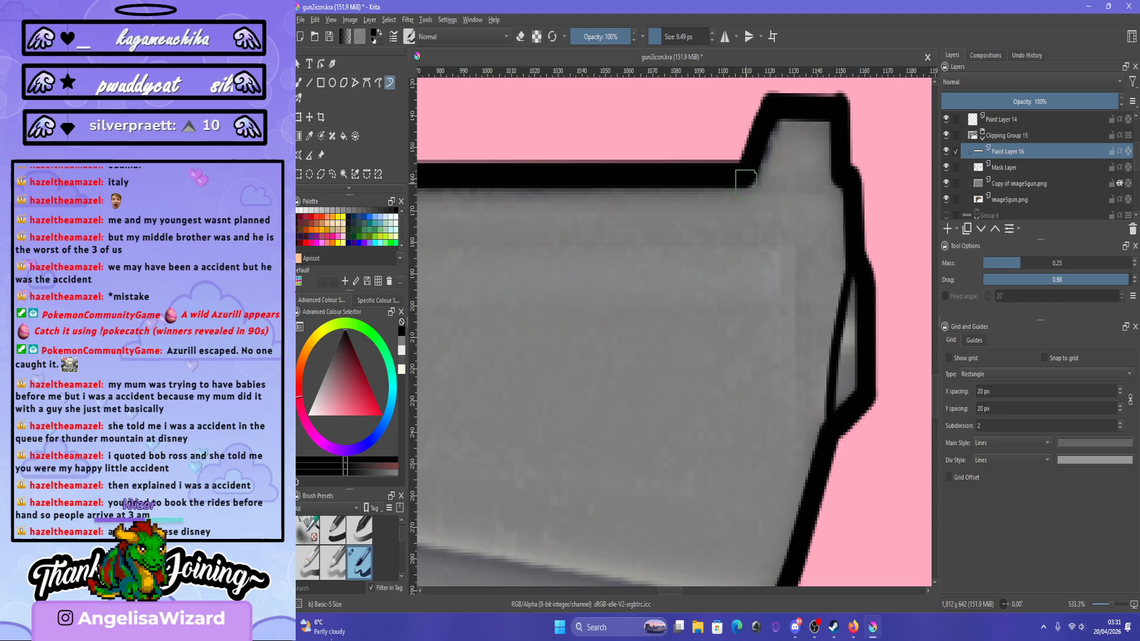
drag(746, 187, 842, 189)
scroll(860, 255, down, 4)
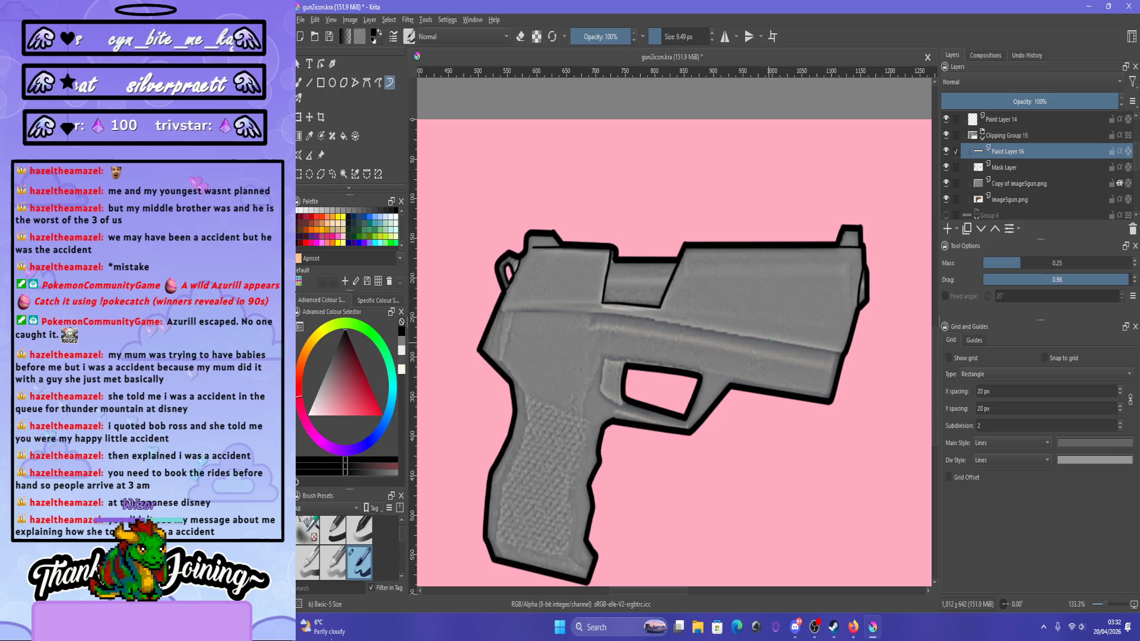
Zoom to 400% on the trigger guard and outline the top of the grey piece.
scroll(737, 407, down, 1)
scroll(650, 399, up, 3)
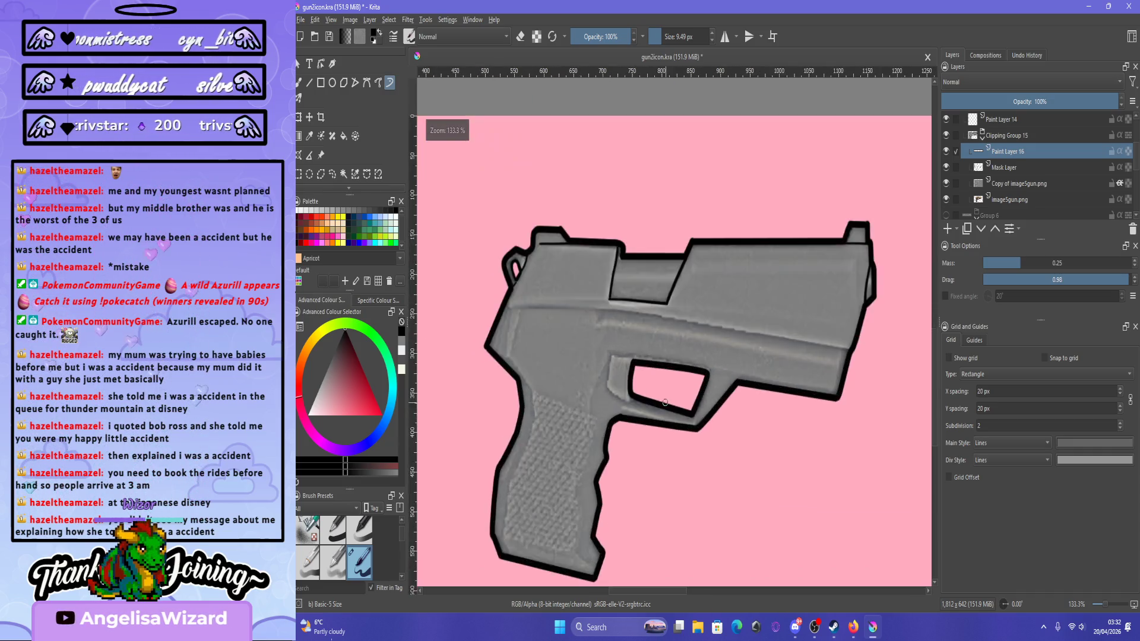
scroll(540, 400, down, 2)
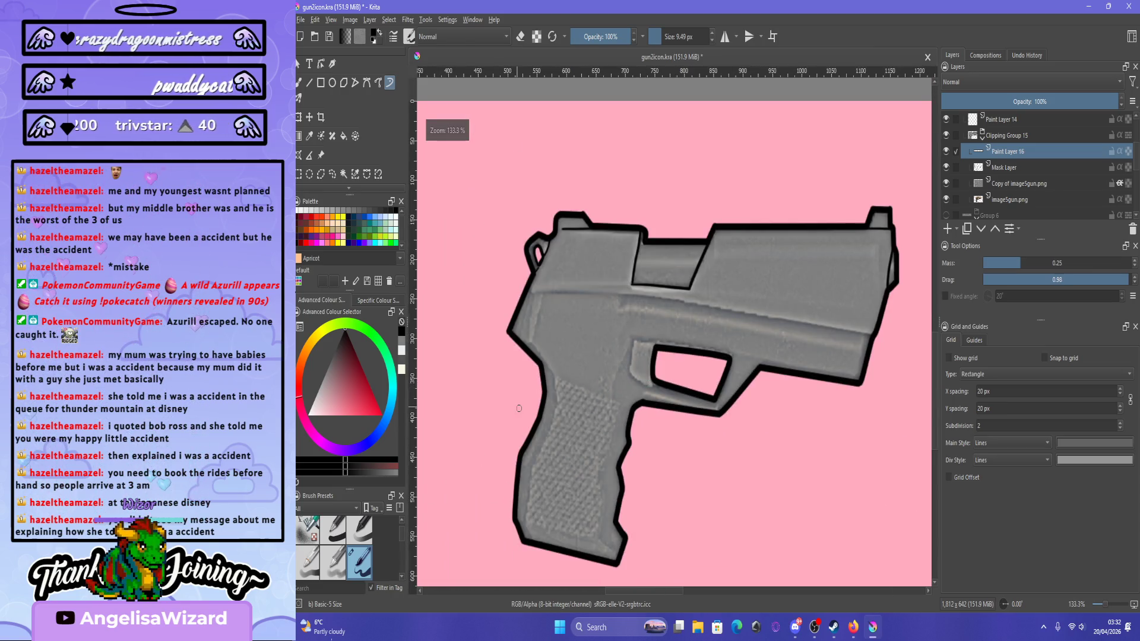
scroll(542, 409, up, 2)
scroll(542, 409, down, 2)
scroll(637, 291, up, 2)
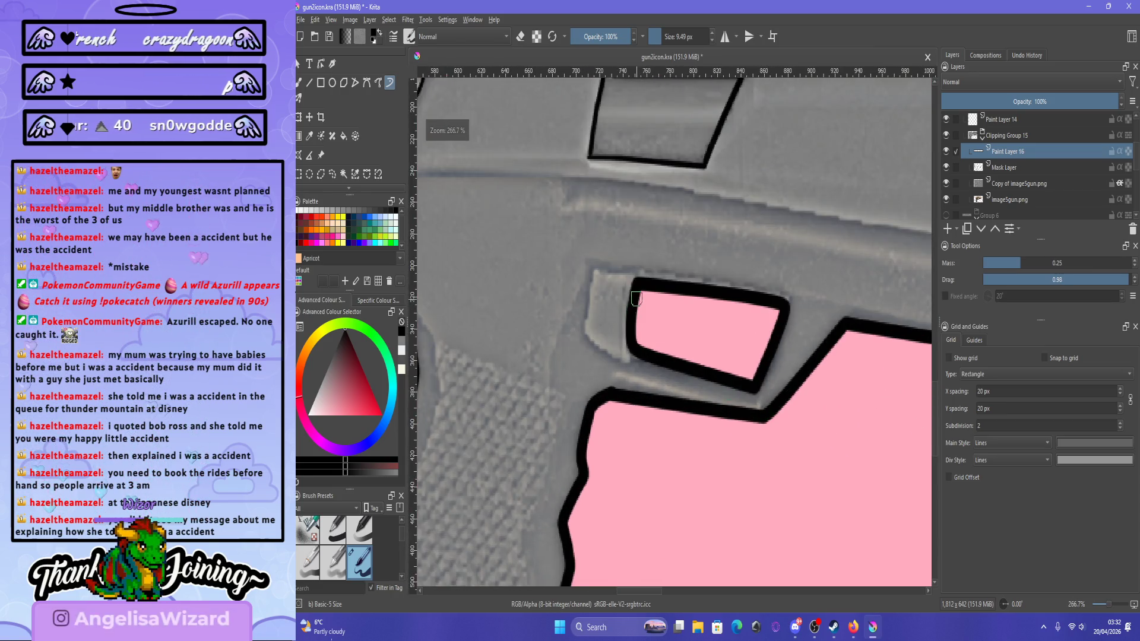
scroll(637, 297, up, 1)
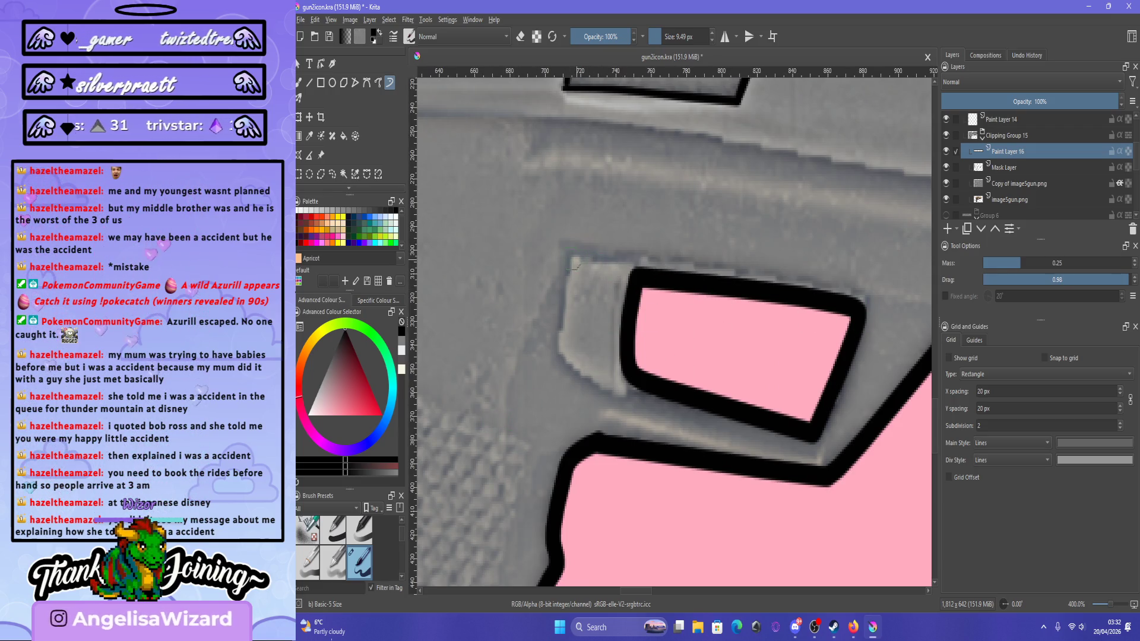
drag(580, 258, 656, 261)
key(ctrl+z)
drag(570, 257, 650, 262)
Try strokes along the grey piece's left edge and lower-left curve toward the opening.
drag(571, 259, 549, 363)
key(ctrl+z)
mouse_move(571, 258)
mouse_down()
mouse_move(555, 342)
mouse_move(593, 393)
mouse_up()
key(ctrl+z)
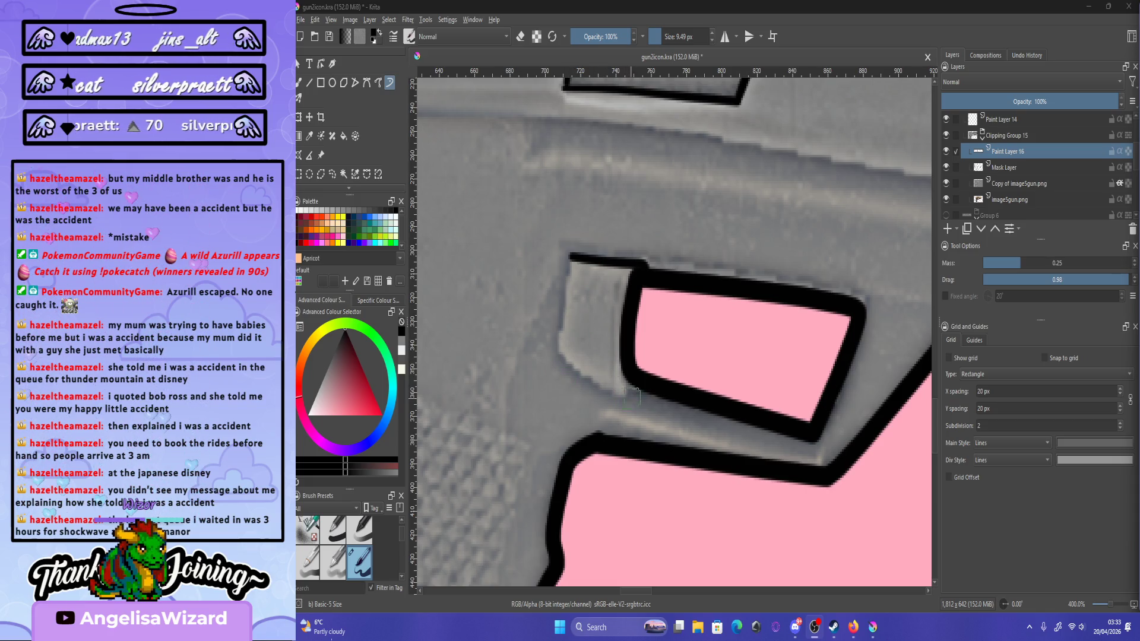
mouse_move(633, 395)
mouse_down()
mouse_move(602, 401)
mouse_move(567, 364)
mouse_move(647, 401)
mouse_up()
key(ctrl+z)
key(ctrl+z)
drag(556, 351, 656, 413)
Outline the grey piece's left edge in black down to the opening's lower corner.
key(ctrl+z)
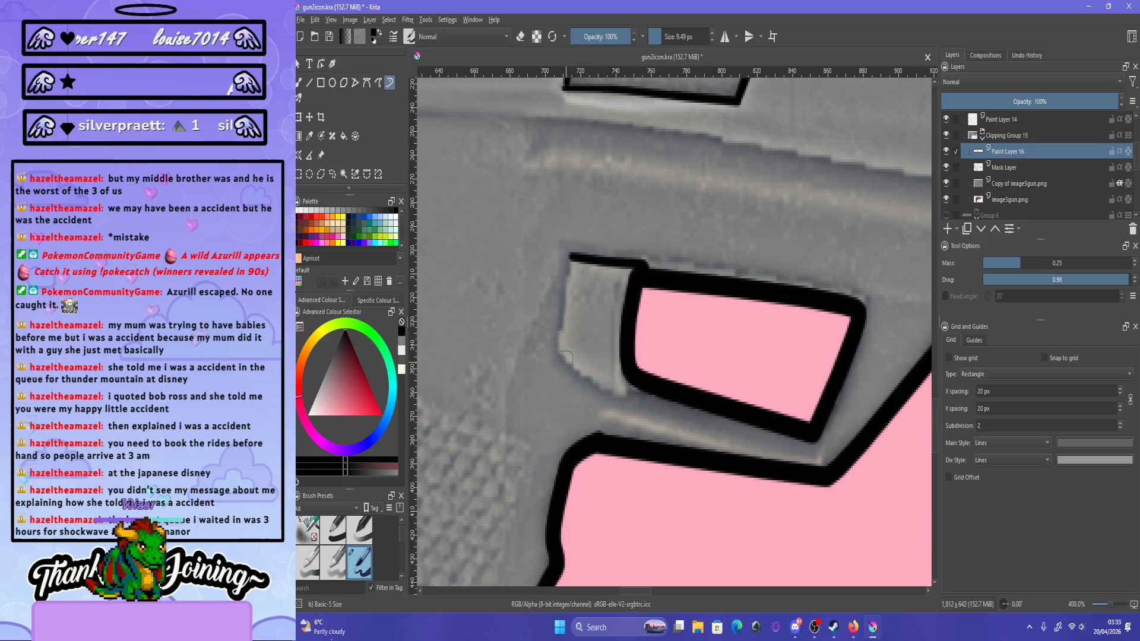
drag(567, 362, 617, 395)
drag(572, 251, 569, 341)
key(ctrl+z)
drag(568, 256, 560, 358)
click(605, 289)
key(ctrl+z)
key(ctrl+z)
drag(570, 258, 558, 360)
key(ctrl+z)
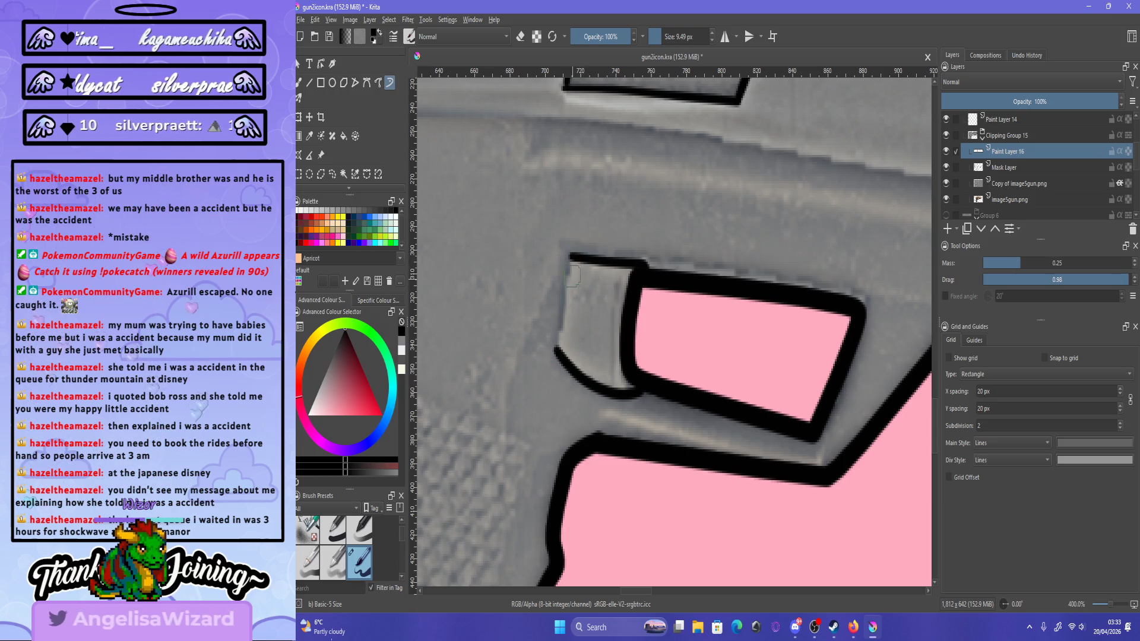
drag(571, 257, 558, 357)
key(ctrl+z)
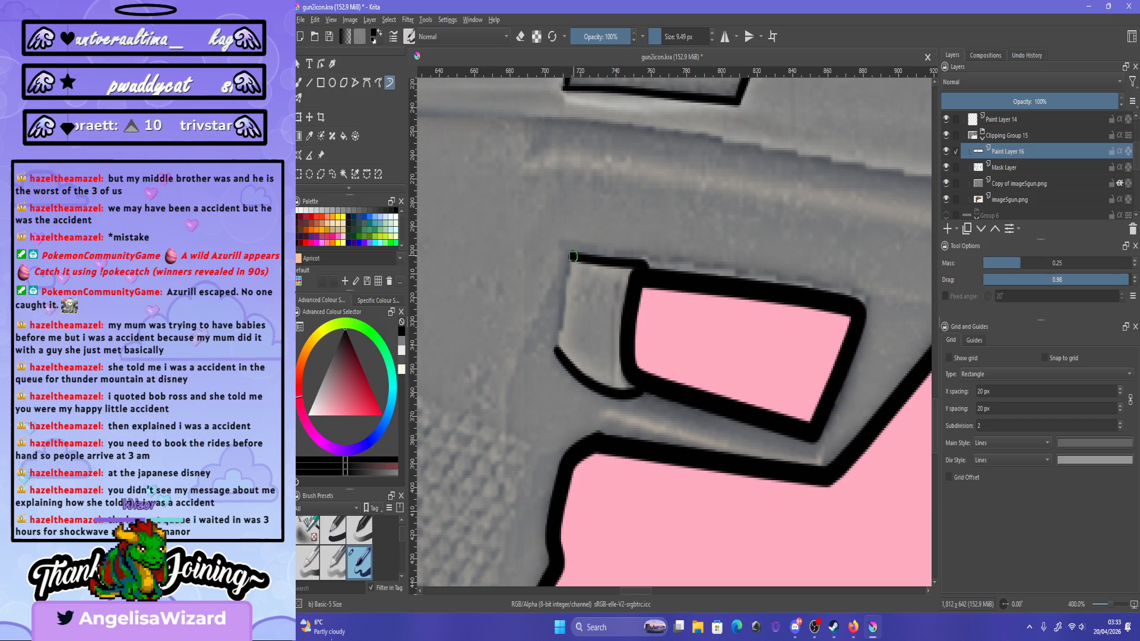
drag(571, 254, 554, 343)
click(602, 300)
key(ctrl+z)
key(ctrl+z)
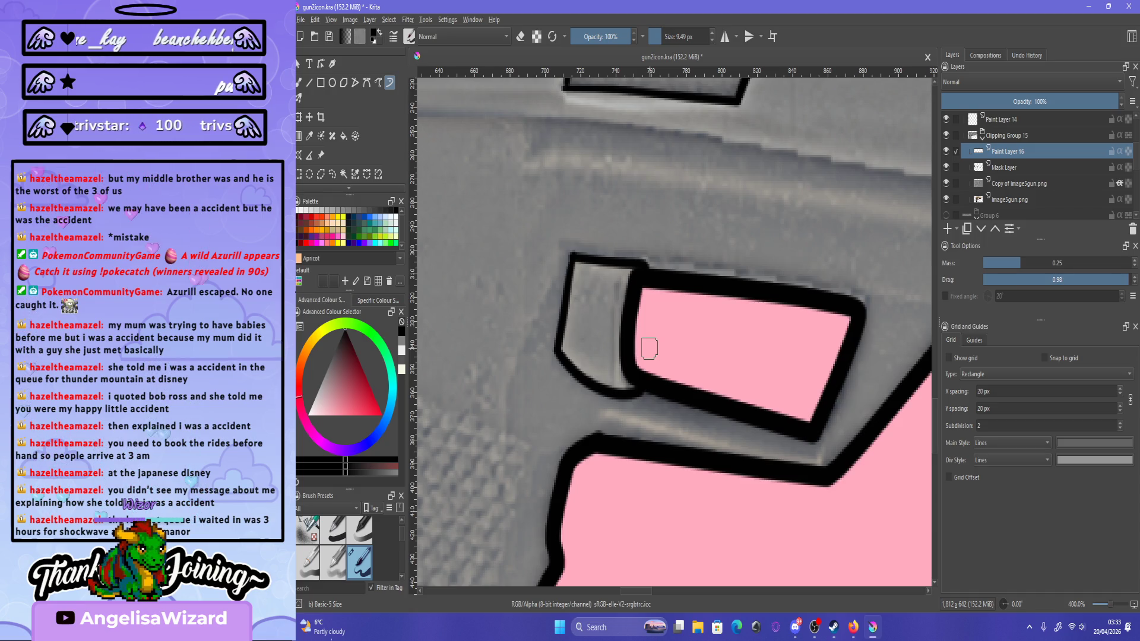
Draw and undo trial brush lines along the gun's upper edge.
scroll(649, 350, down, 2)
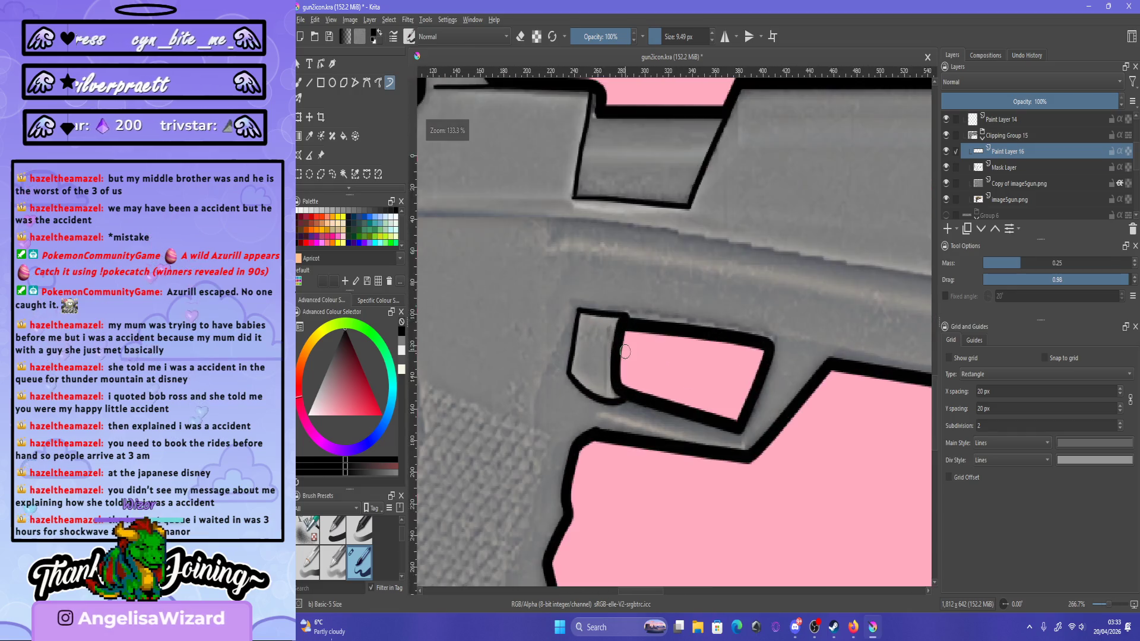
scroll(624, 353, down, 1)
scroll(550, 234, up, 1)
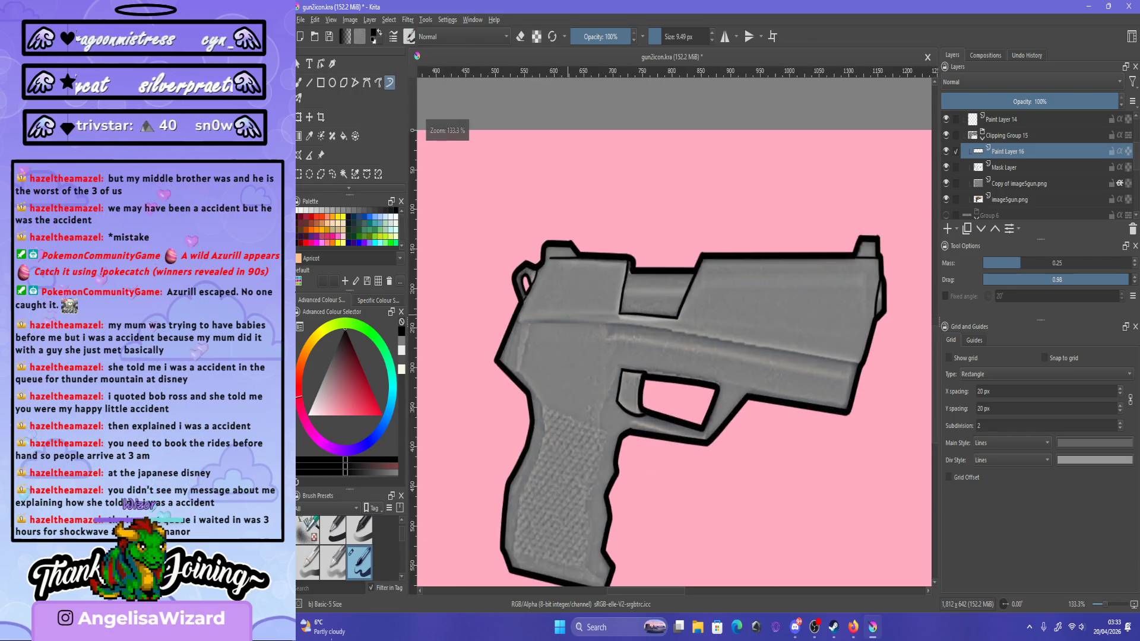
scroll(722, 369, up, 1)
scroll(722, 368, down, 1)
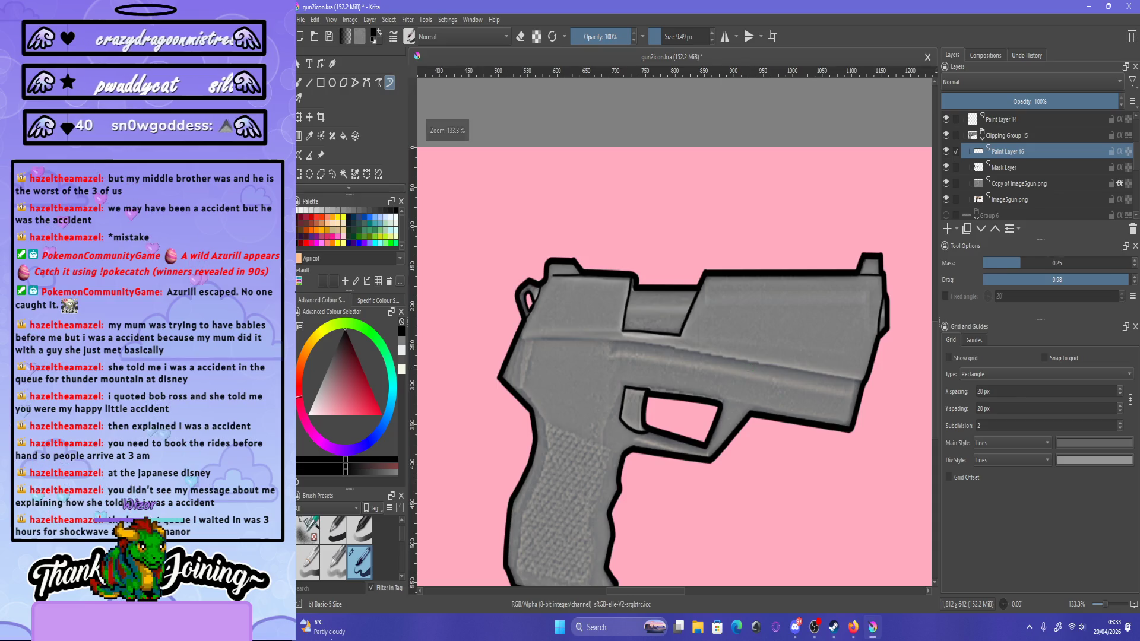
scroll(722, 368, up, 1)
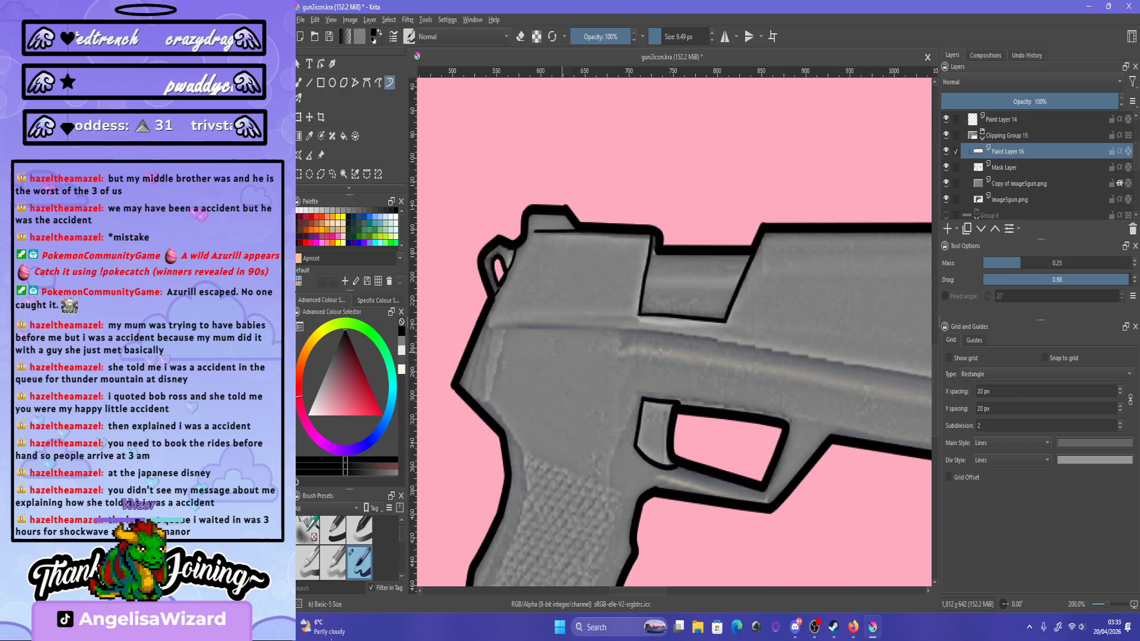
drag(486, 325, 806, 359)
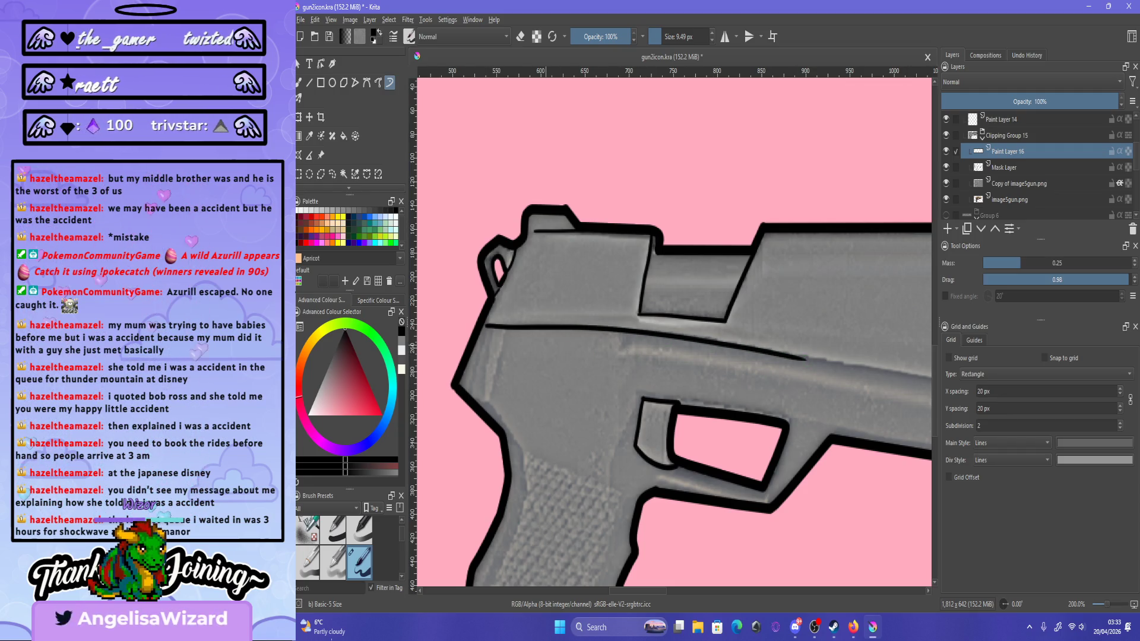
key(ctrl+z)
drag(486, 325, 650, 339)
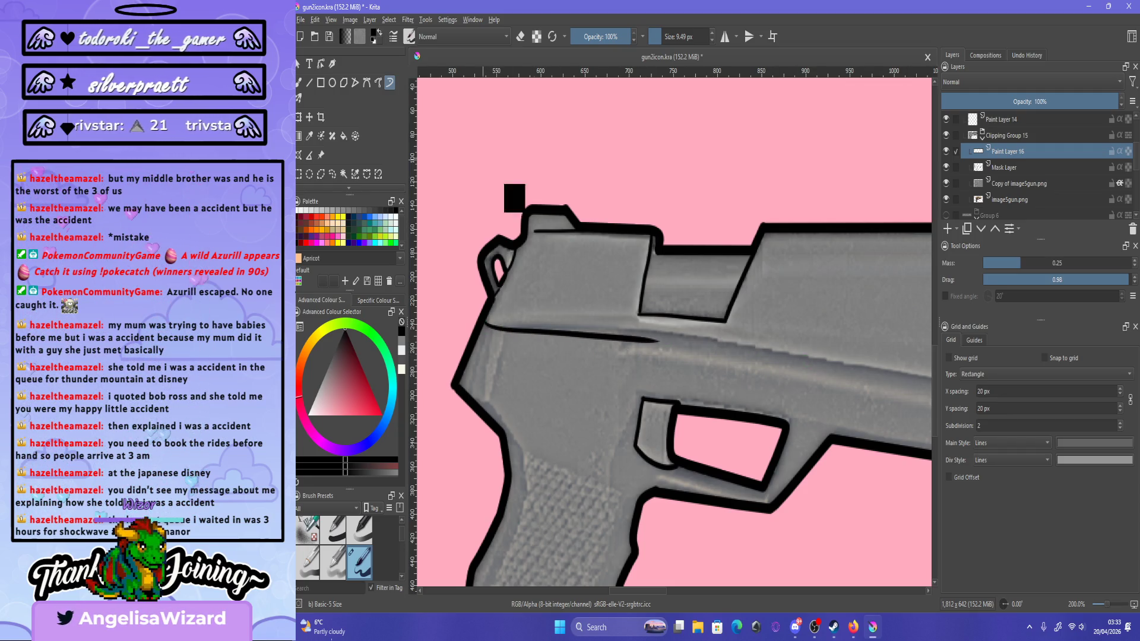
Test the Bezier Curve and Freehand Path tools on the upper edge, discarding both, and reselect Dynamic Brush.
click(367, 83)
click(484, 325)
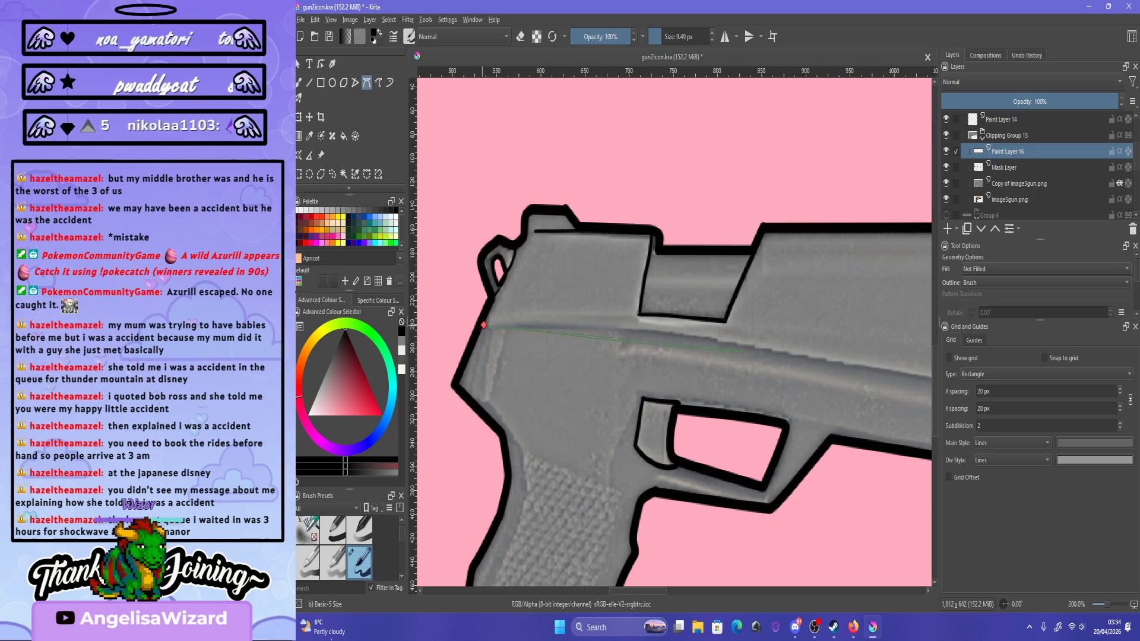
key(Escape)
click(377, 82)
drag(481, 327, 681, 344)
key(ctrl+z)
key(ctrl+z)
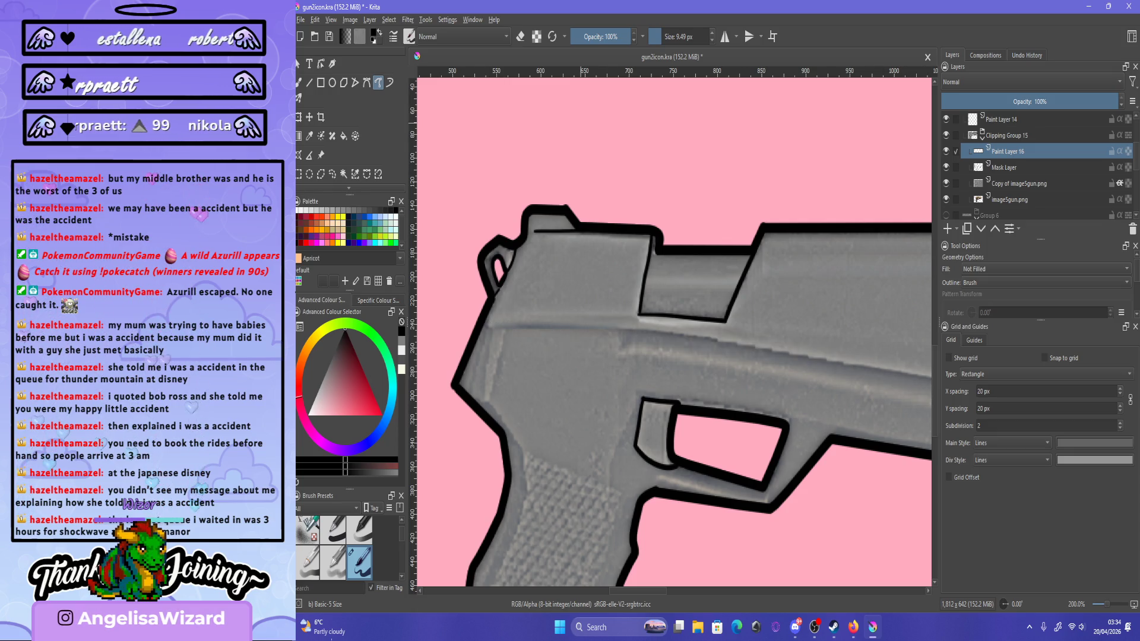
click(389, 82)
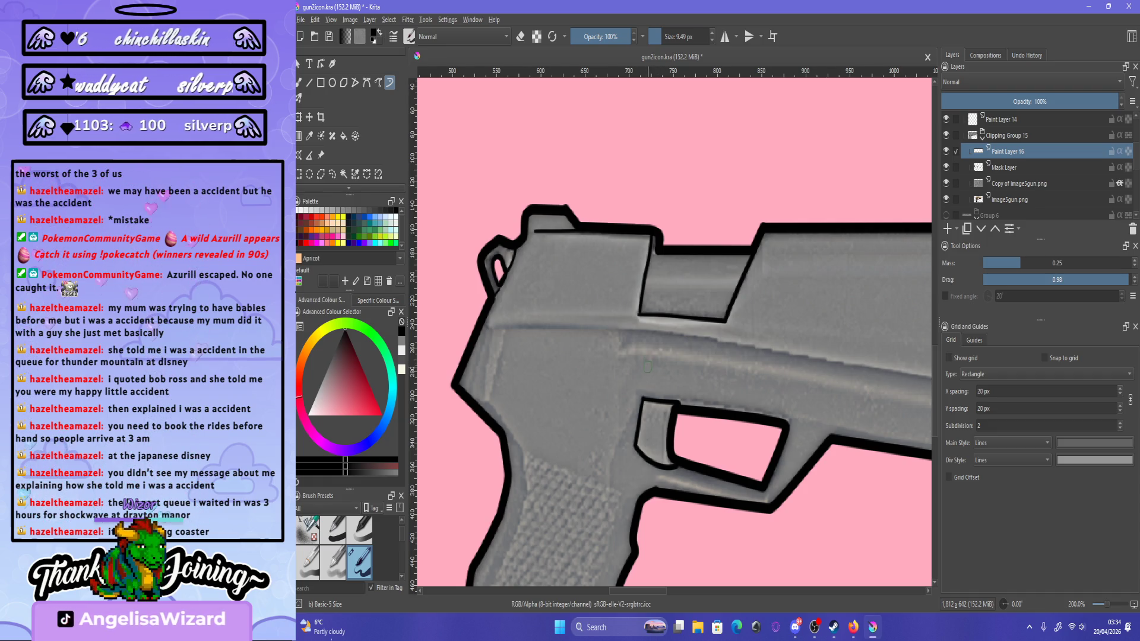
Undo a short trial line and rotate the canvas view to 75°.
scroll(651, 378, down, 4)
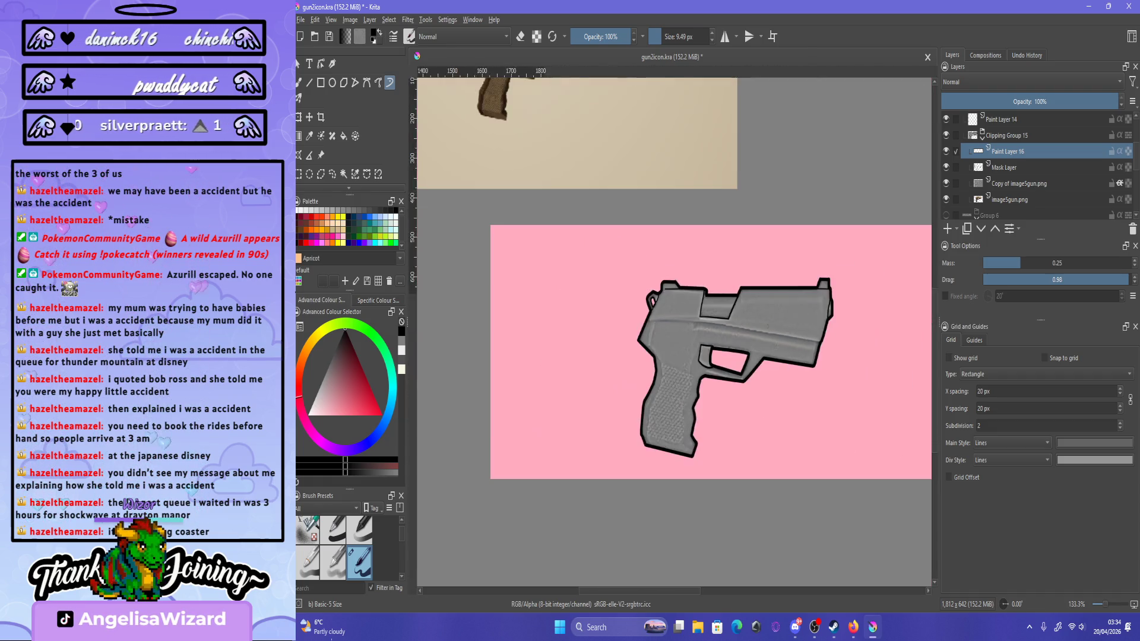
scroll(755, 301, up, 2)
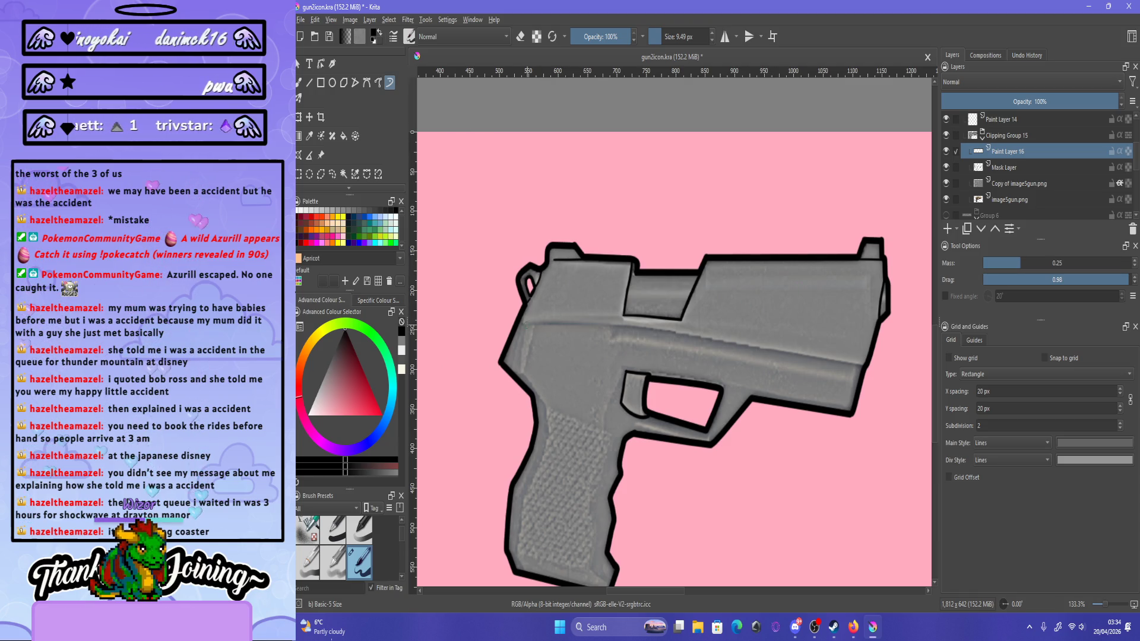
drag(521, 321, 544, 323)
key(ctrl+z)
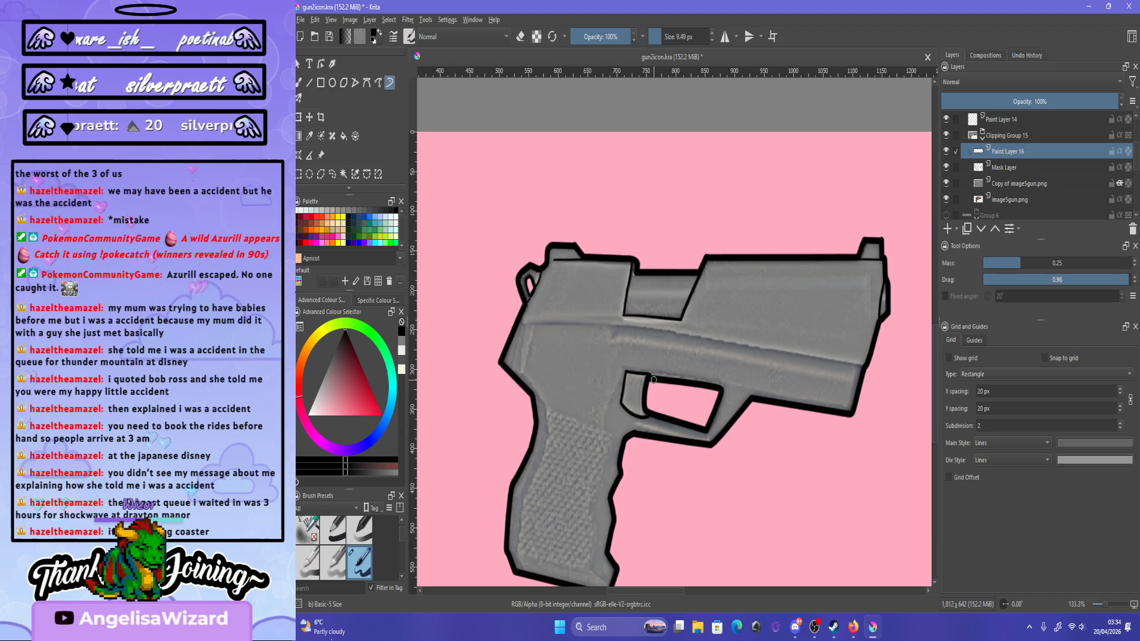
key(ctrl+bracketright)
key(ctrl+bracketright)
key(ctrl+bracketright)
key(ctrl+bracketright)
key(ctrl+minus)
key(ctrl+minus)
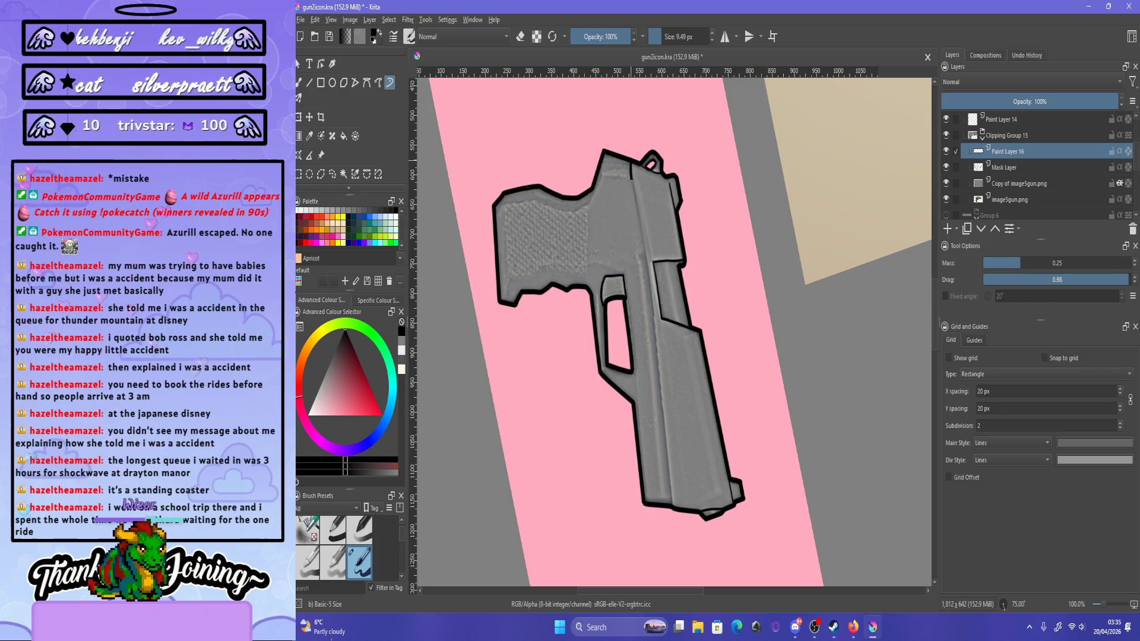
Zoom to 200% on the slide and raise the Dynamic Brush mass to 0.74.
drag(632, 166, 659, 469)
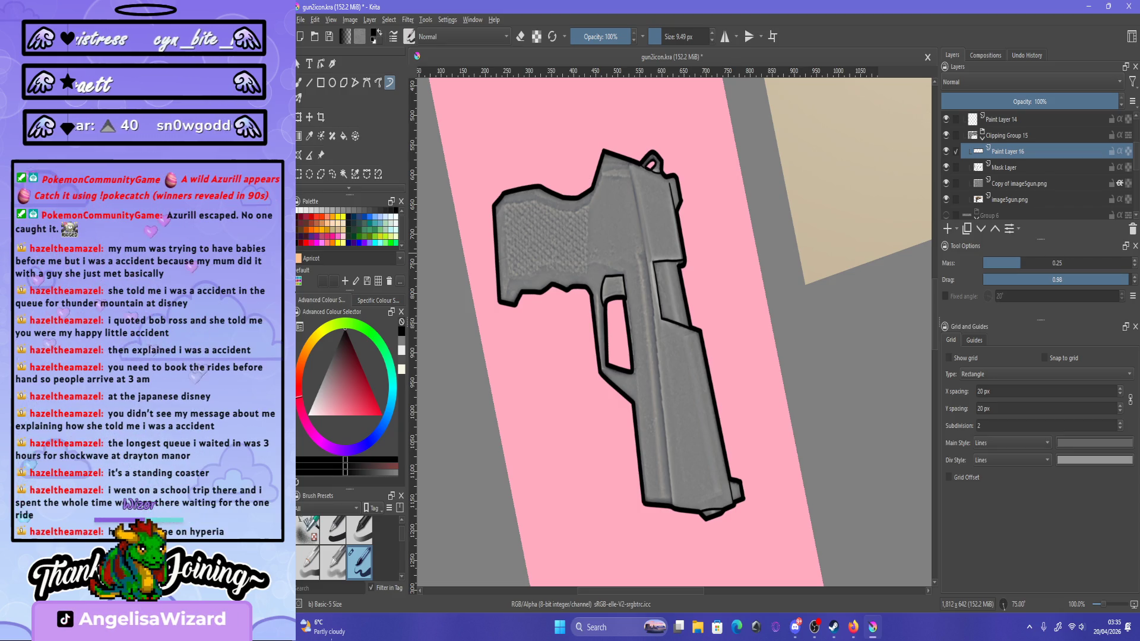
click(1053, 263)
key(plus)
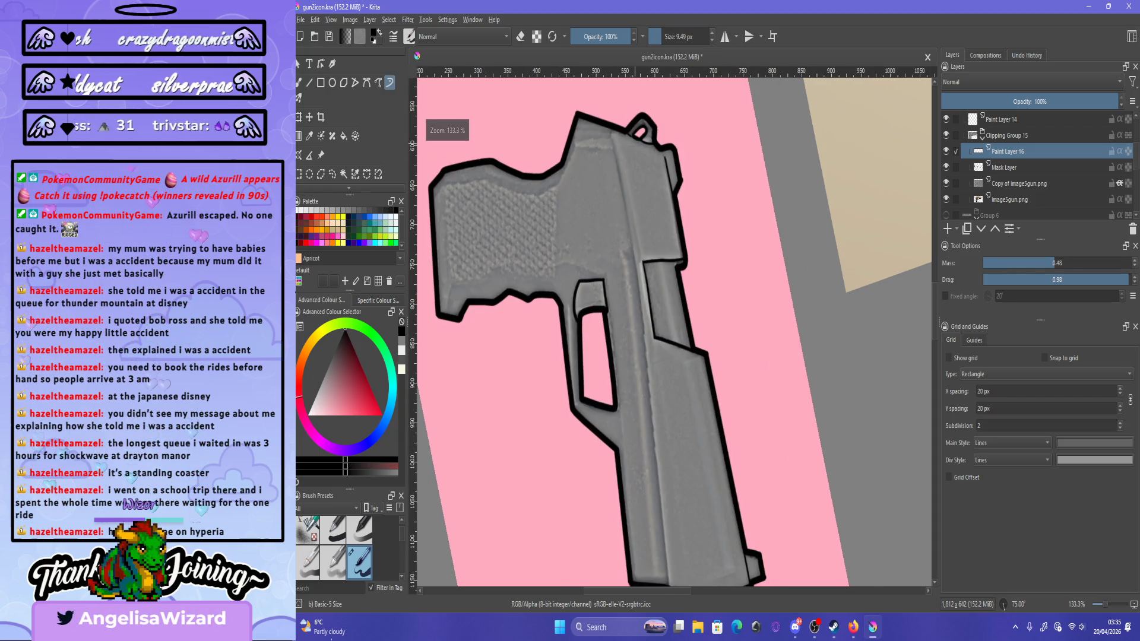
key(plus)
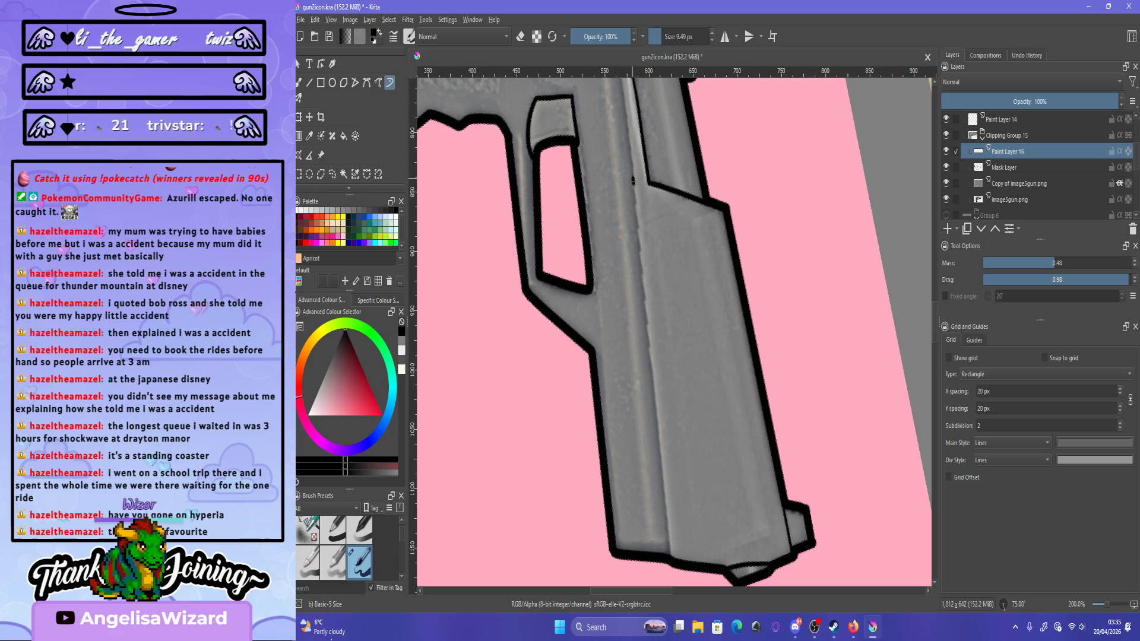
drag(634, 181, 640, 487)
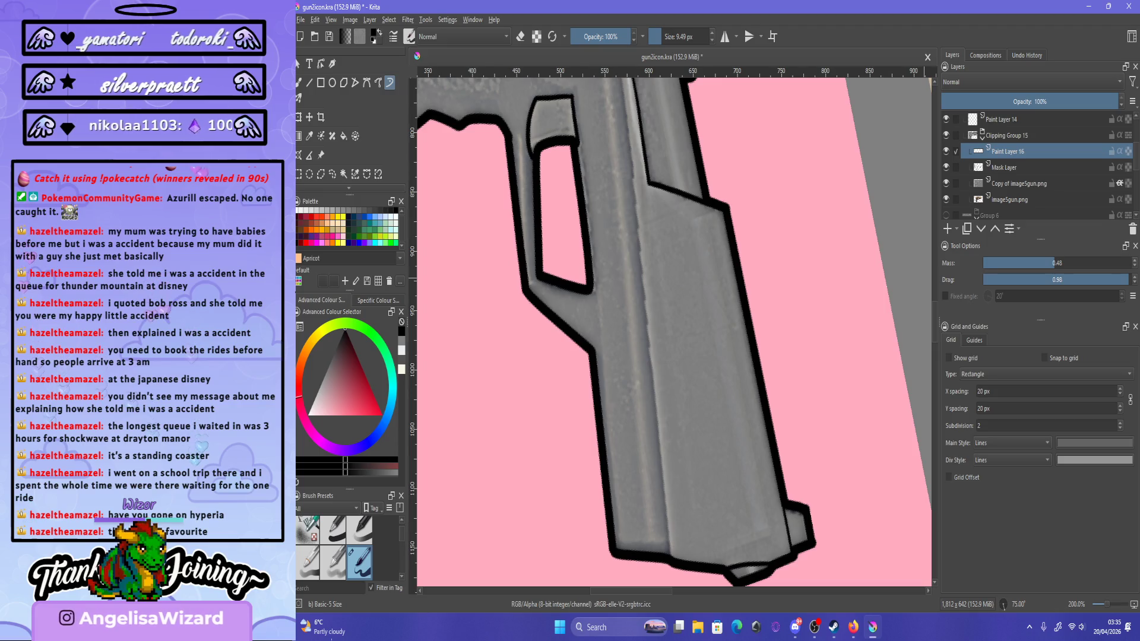
click(1091, 263)
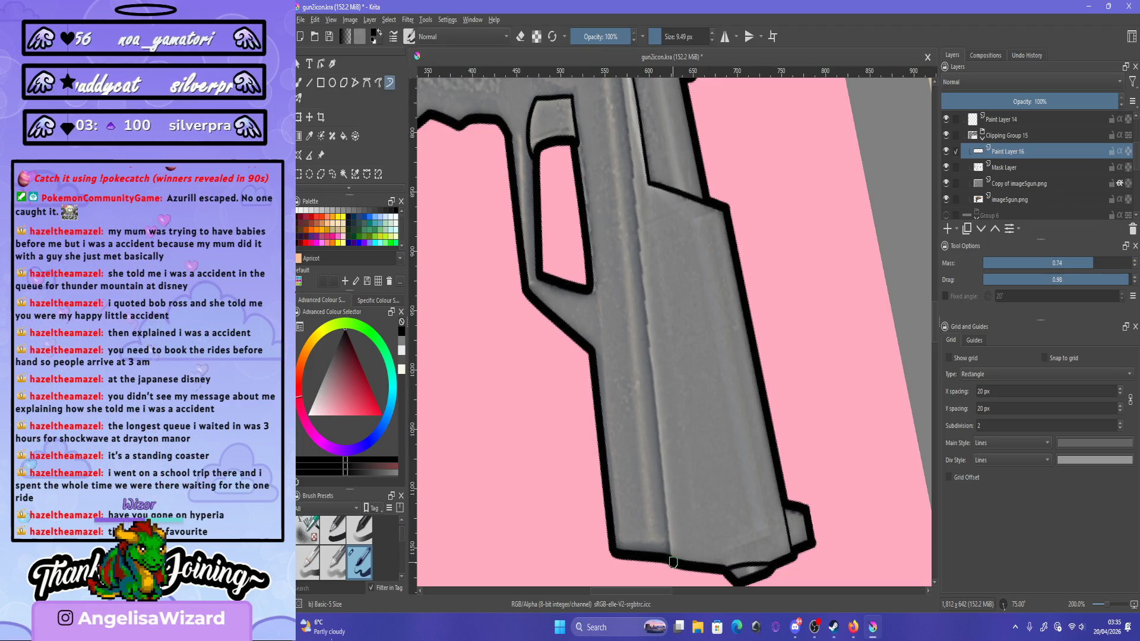
Draw and undo trial lines down the slide, then add Paint Layer 17 above Paint Layer 16.
drag(668, 532, 630, 145)
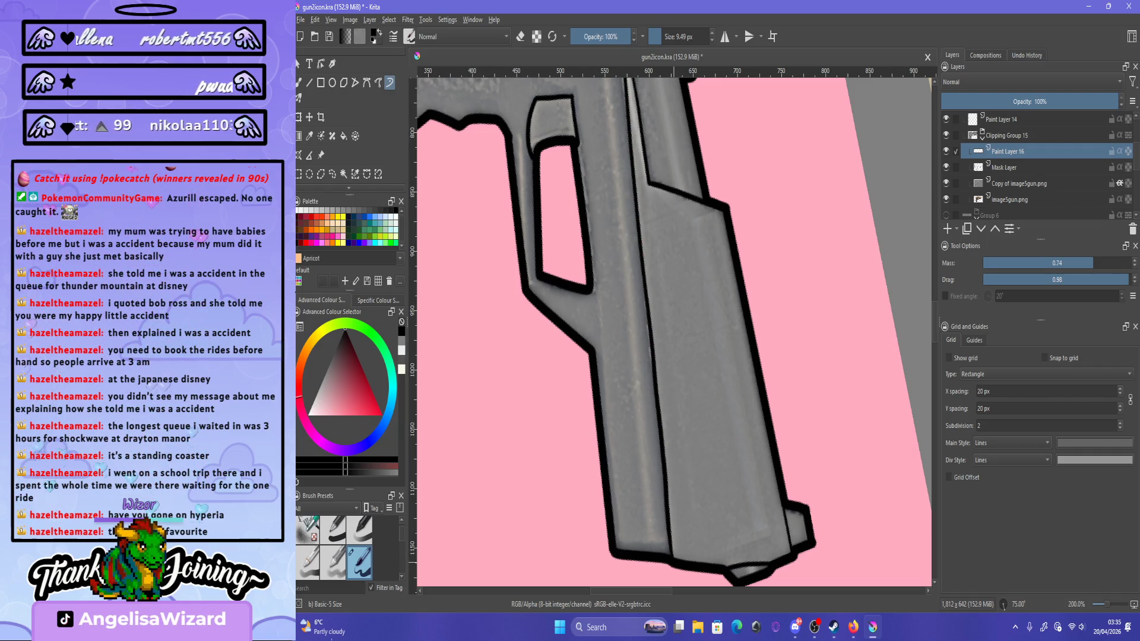
key(ctrl+z)
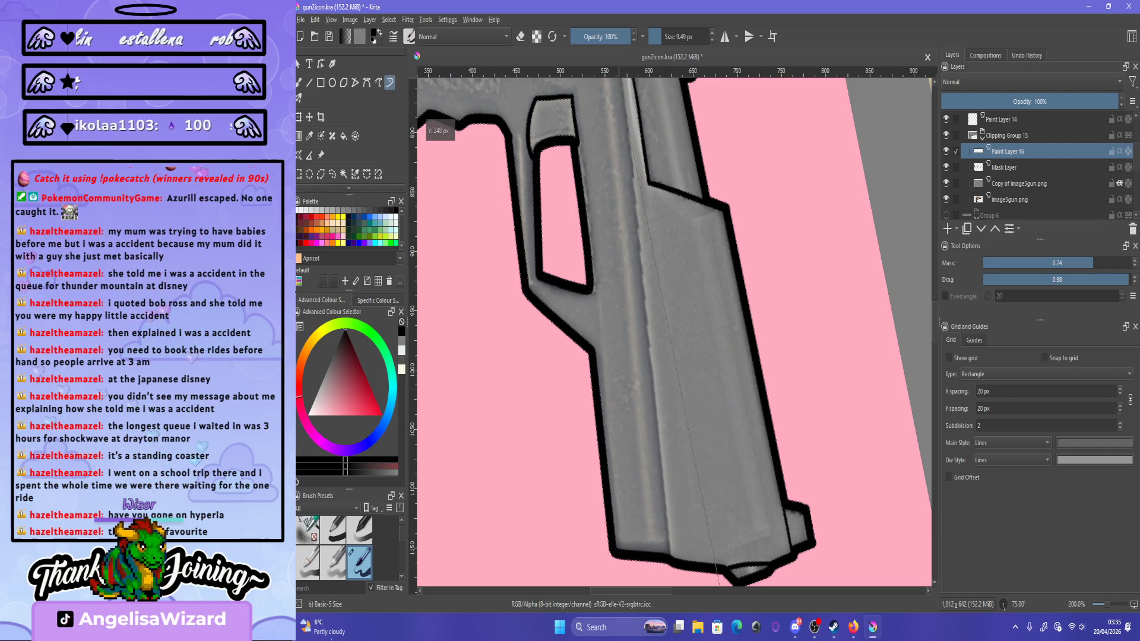
drag(631, 83, 718, 585)
key(ctrl+z)
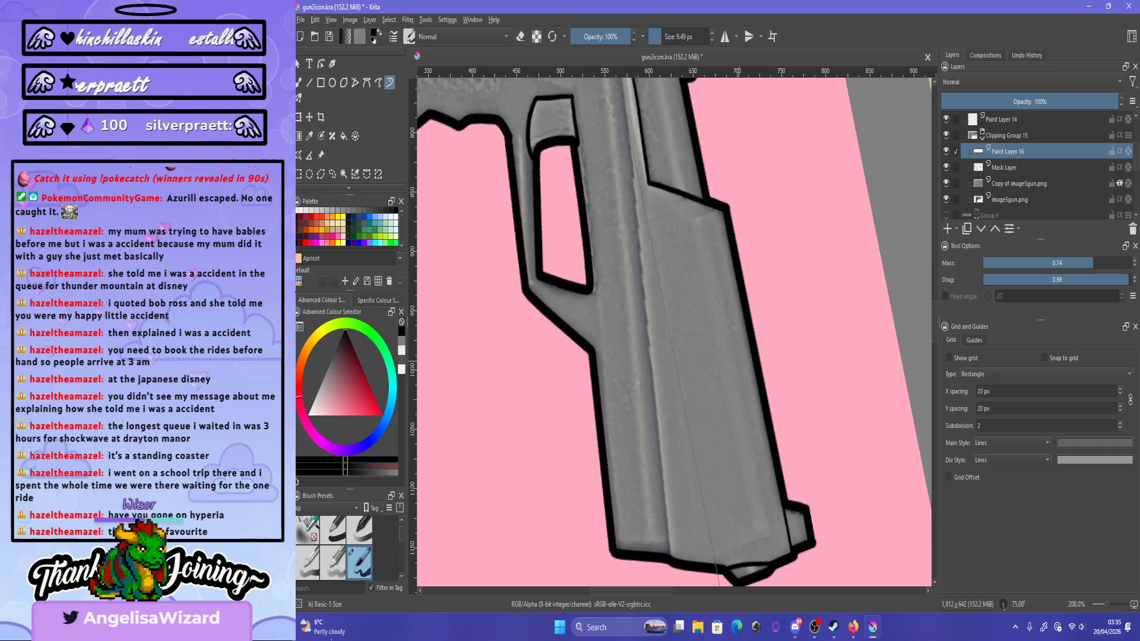
drag(664, 555, 655, 383)
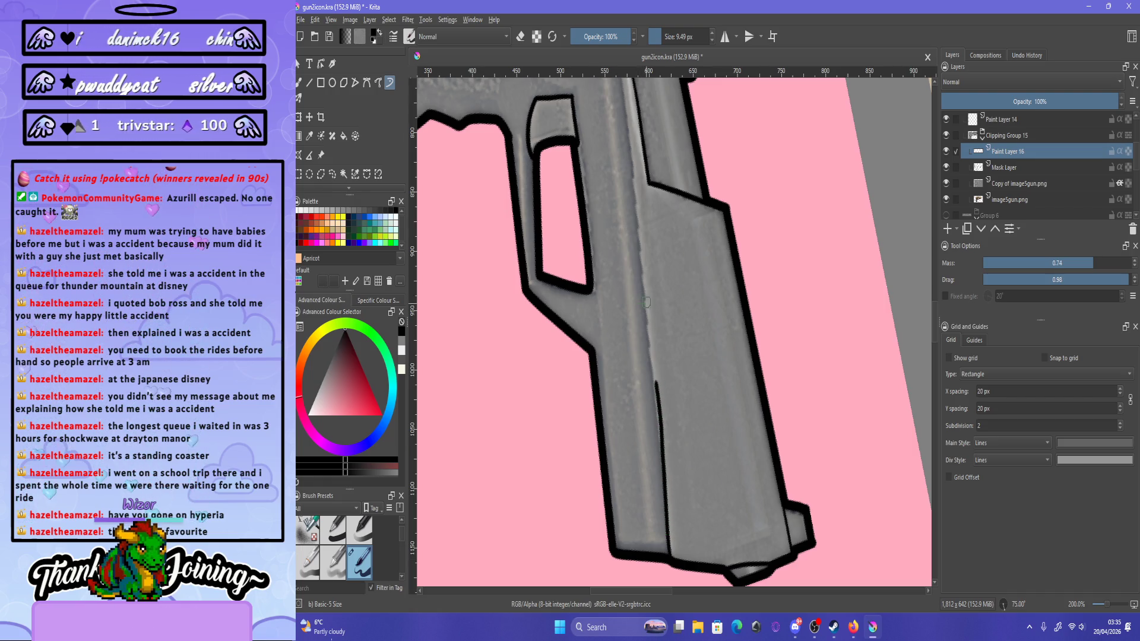
click(631, 337)
key(ctrl+z)
key(ctrl+z)
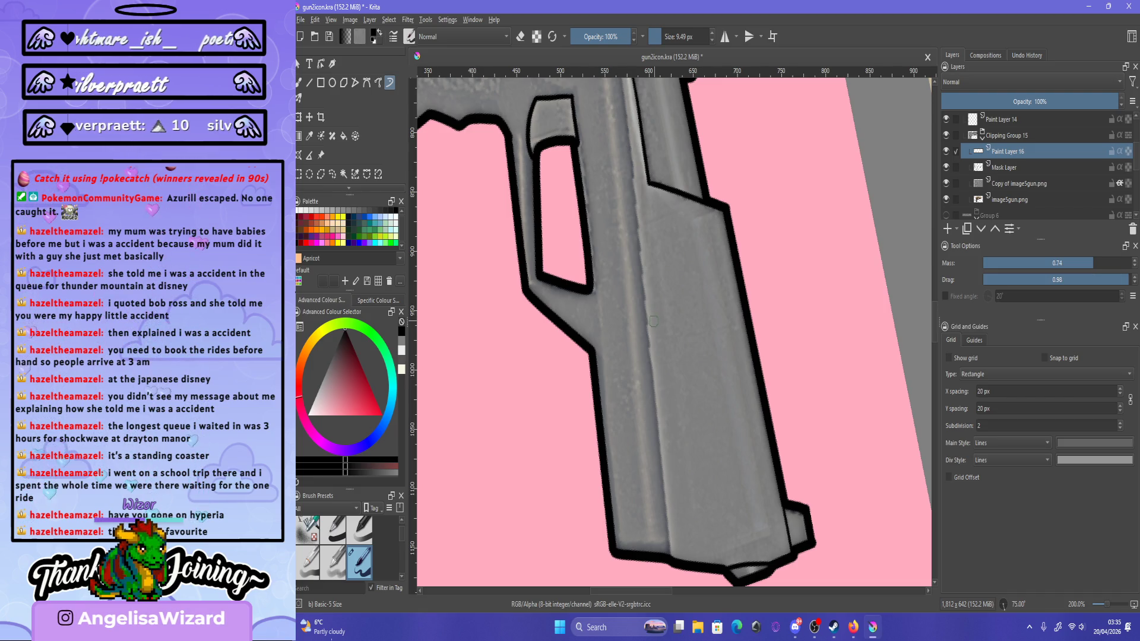
drag(671, 560, 653, 343)
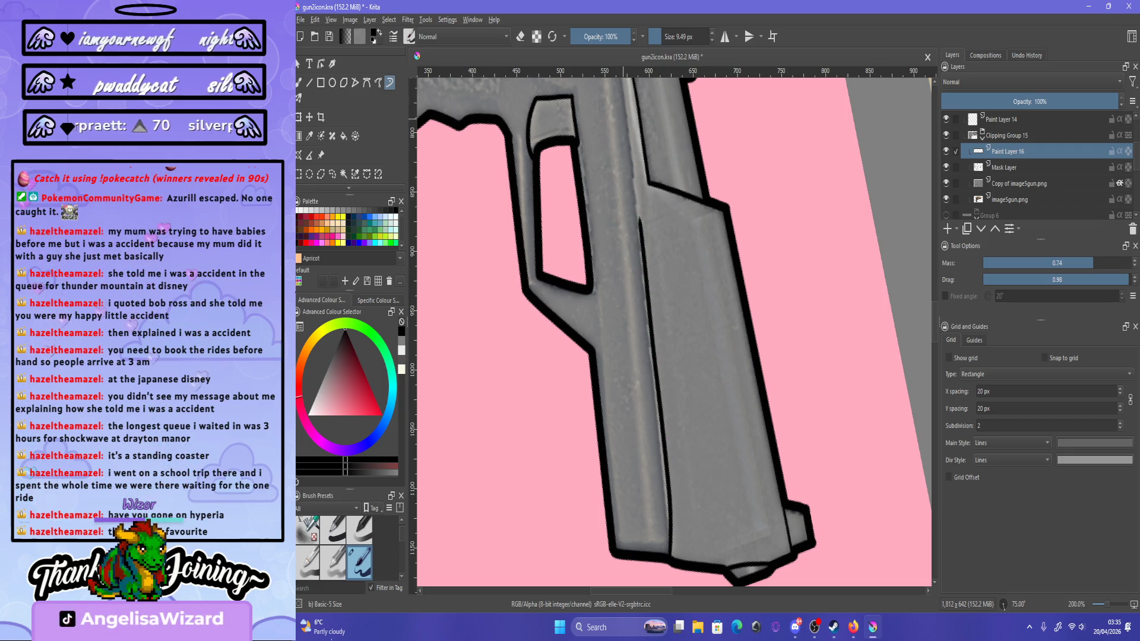
key(ctrl+z)
key(Insert)
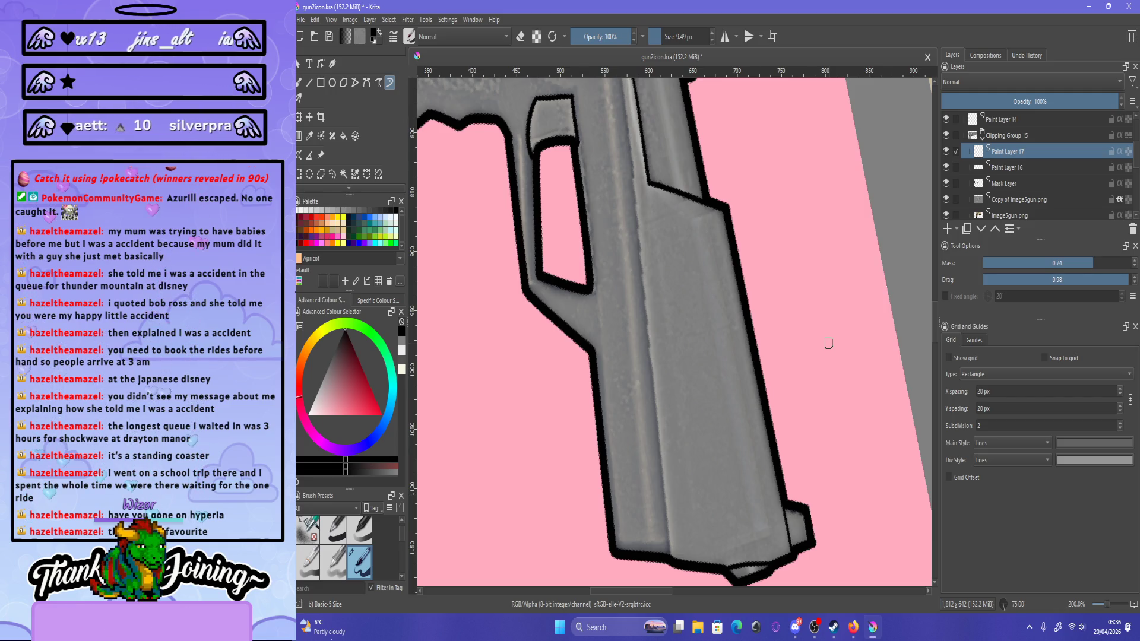
Level the view and draw a long black line across the slide, tilting it slightly clockwise.
key(ctrl+bracketleft)
key(ctrl+bracketleft)
key(ctrl+bracketleft)
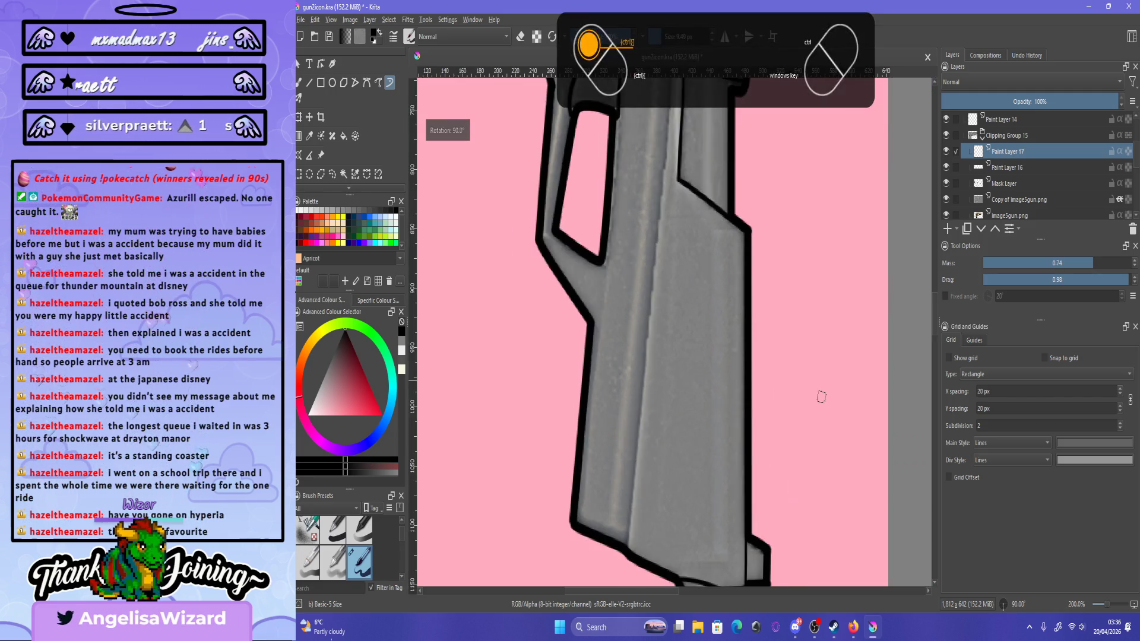
key(ctrl+bracketleft)
scroll(722, 134, down, 4)
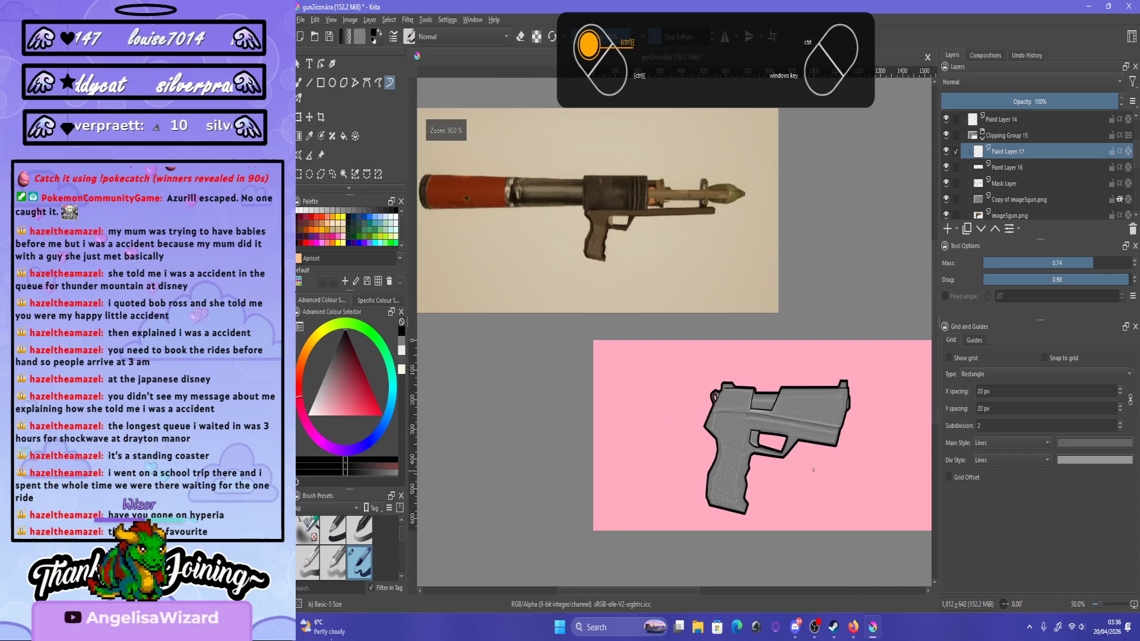
scroll(813, 471, up, 3)
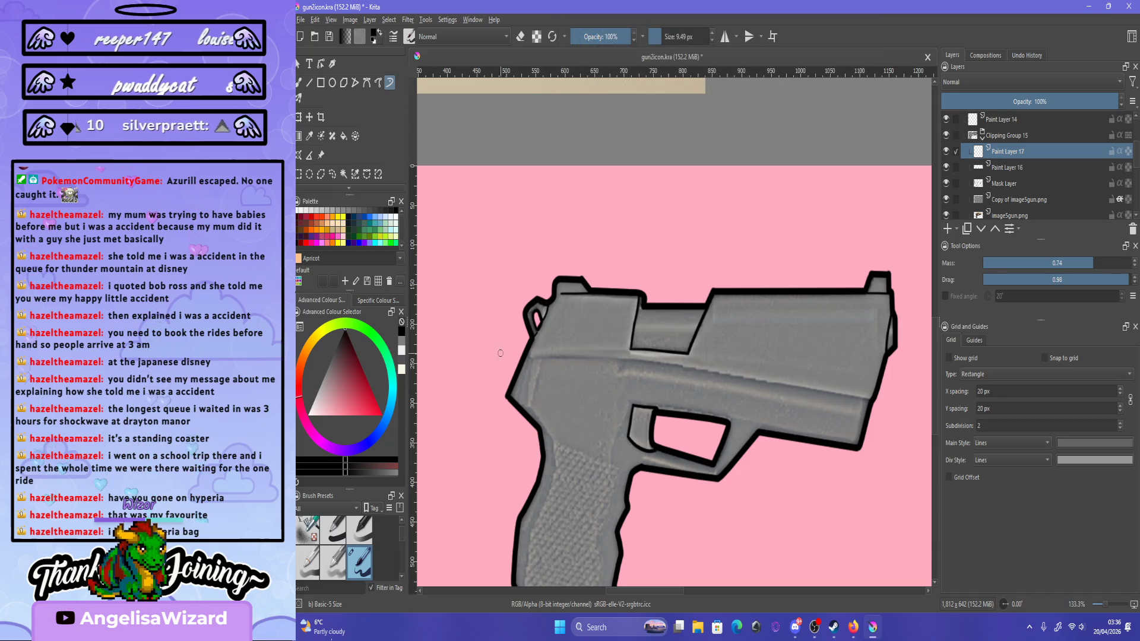
mouse_move(511, 358)
mouse_down()
mouse_move(750, 372)
mouse_move(893, 400)
mouse_up()
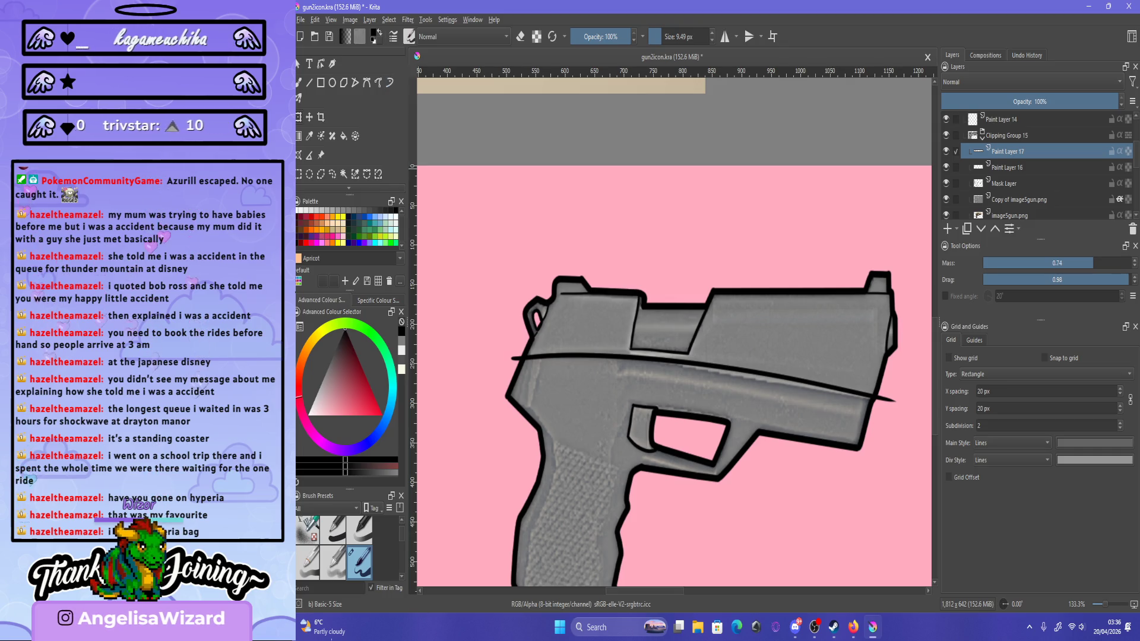
key(ctrl+t)
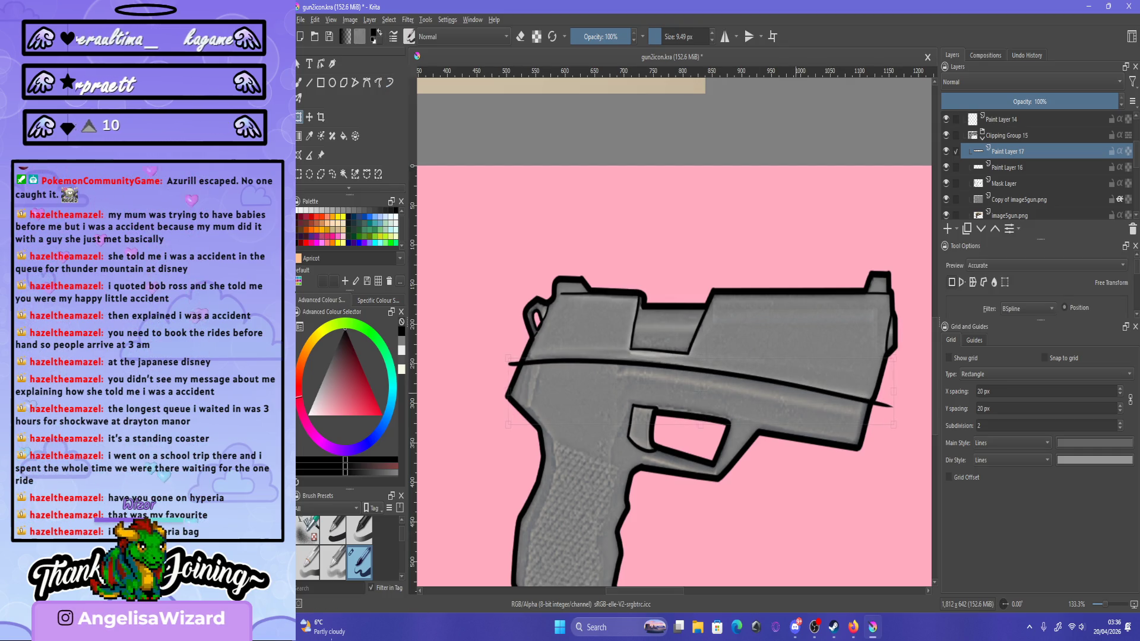
drag(909, 386, 908, 410)
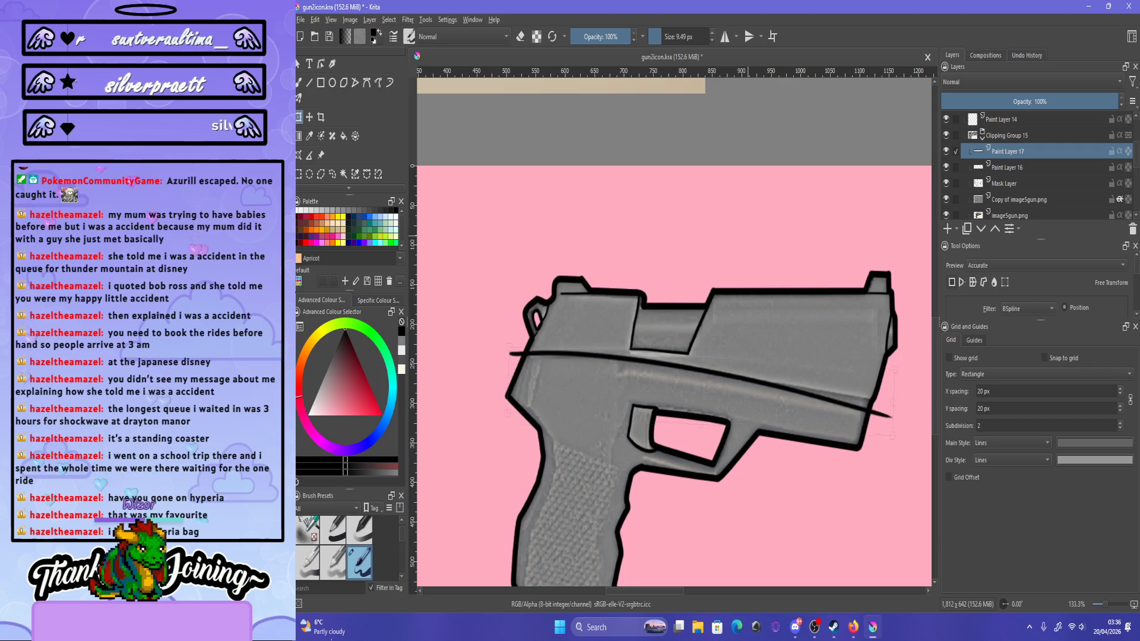
key(Return)
key(ctrl+t)
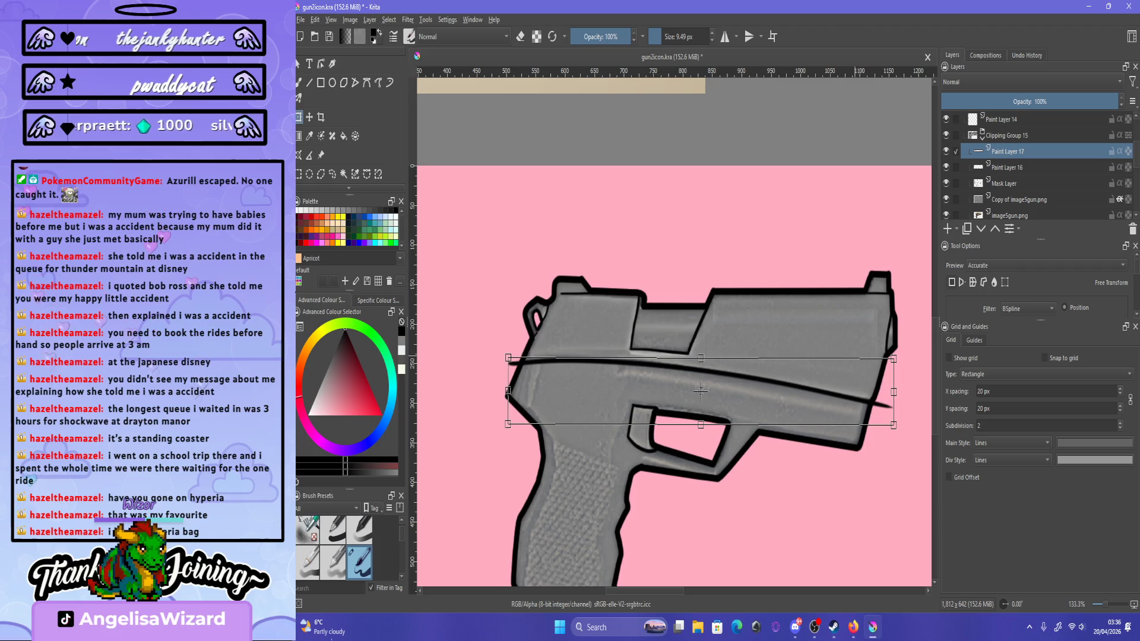
key(Return)
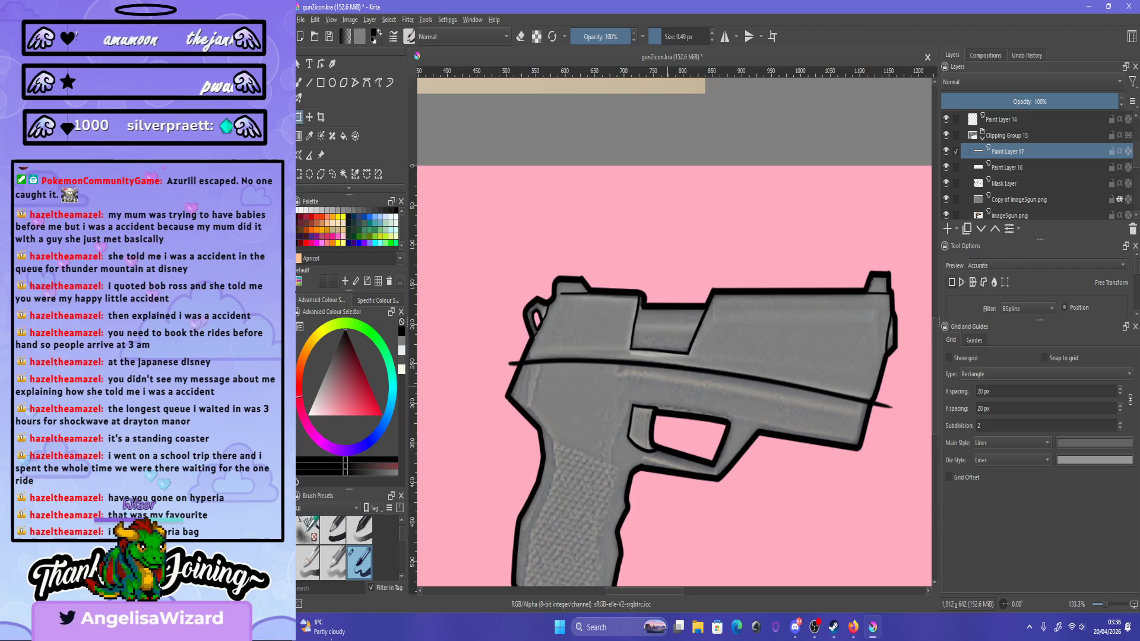
Erase the line's ends overhanging the gun outline with the Freehand Brush in eraser mode.
key(b)
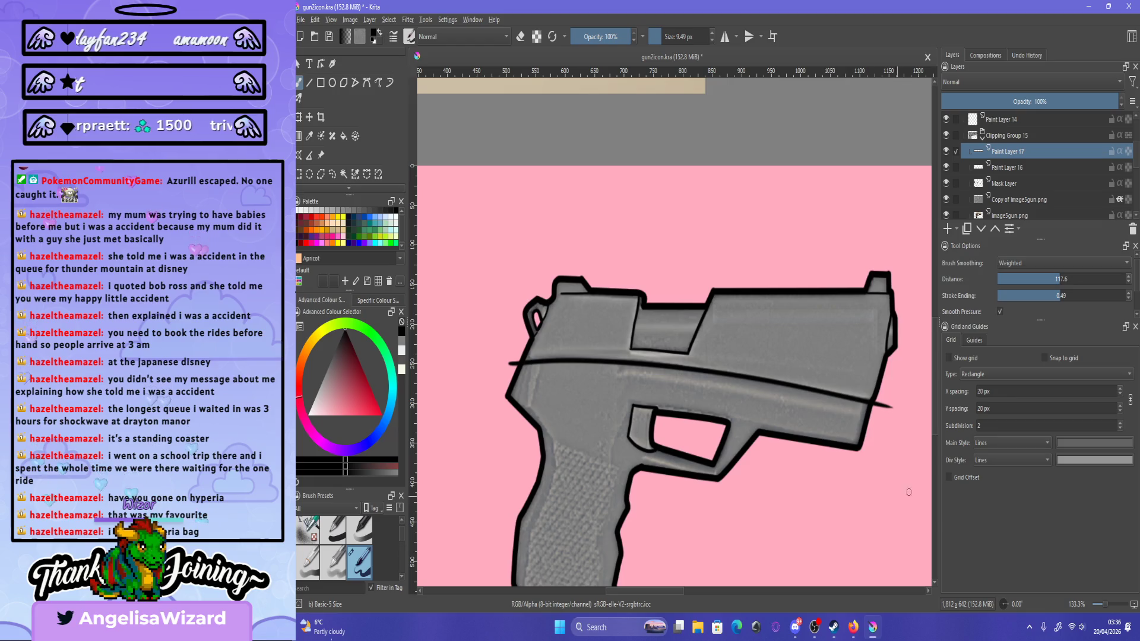
key(e)
click(884, 405)
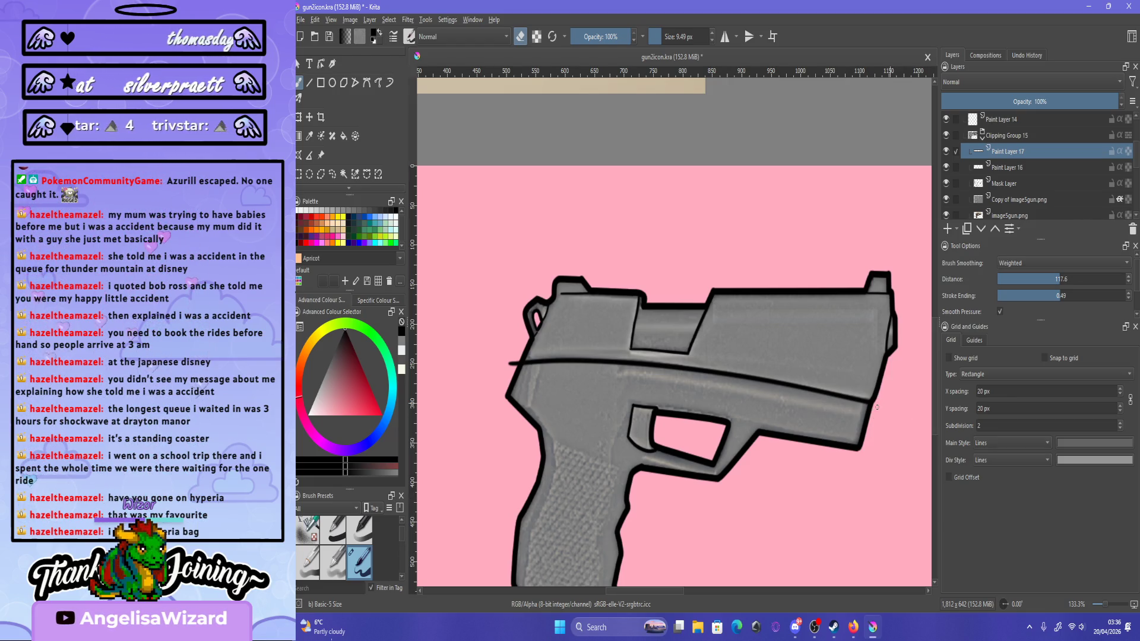
click(513, 363)
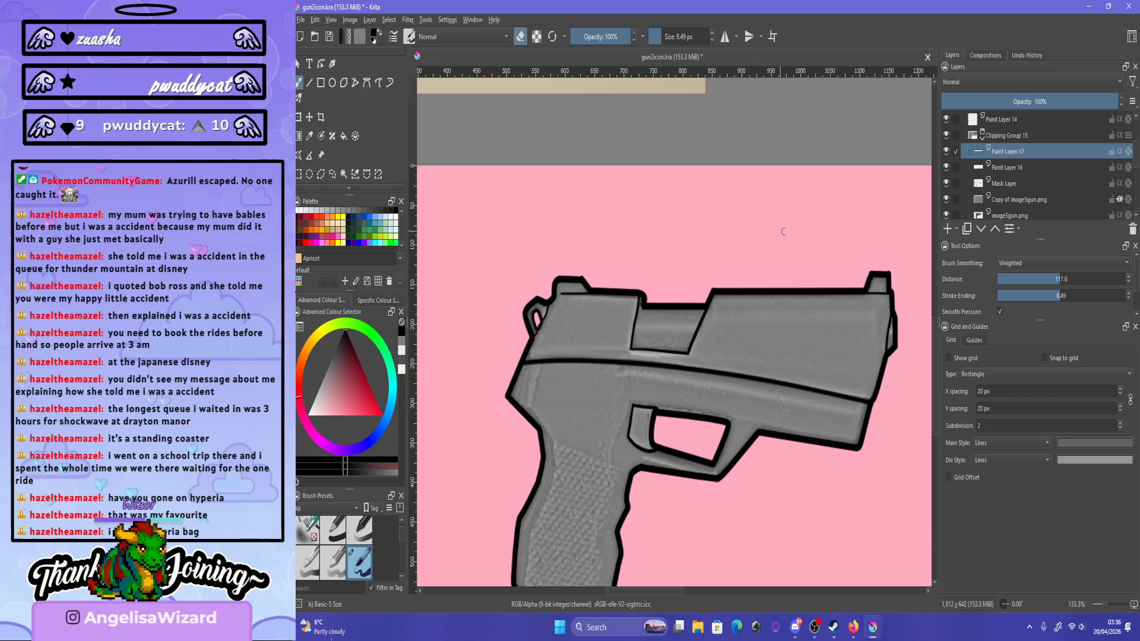
key(e)
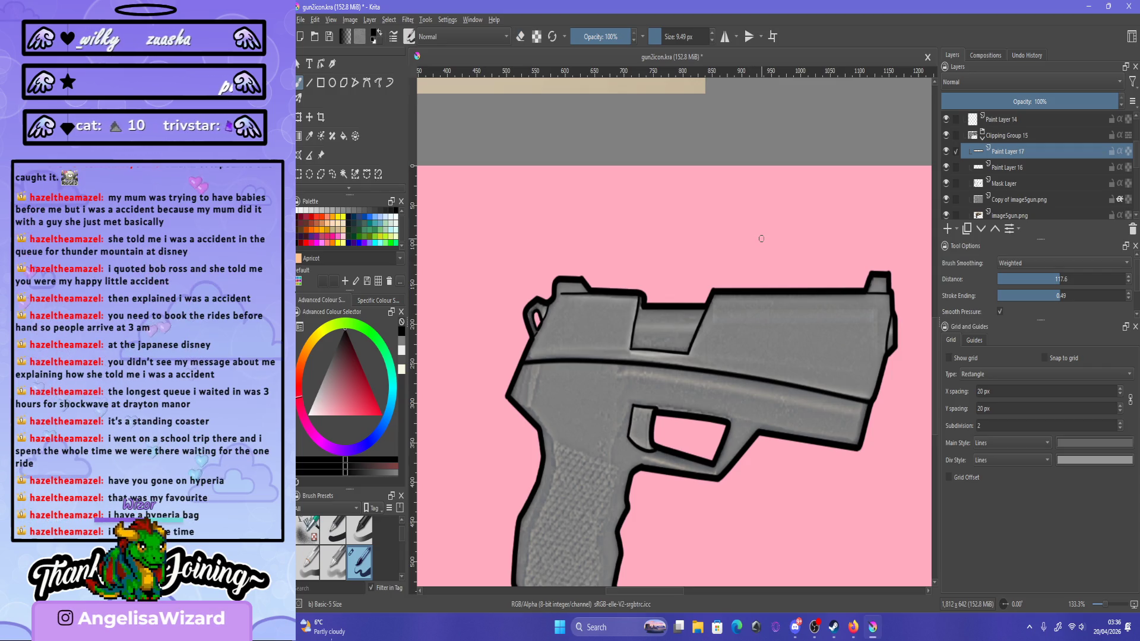
Zoom out to fit the pistol and hide Group 6 in the Layers docker.
key(1)
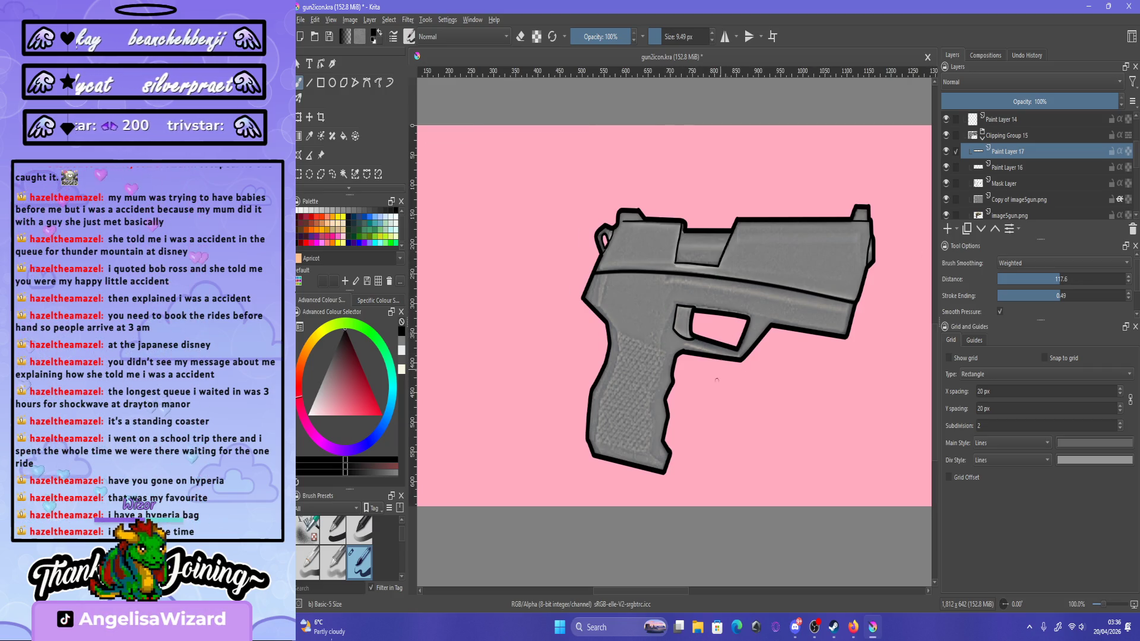
key(minus)
key(minus)
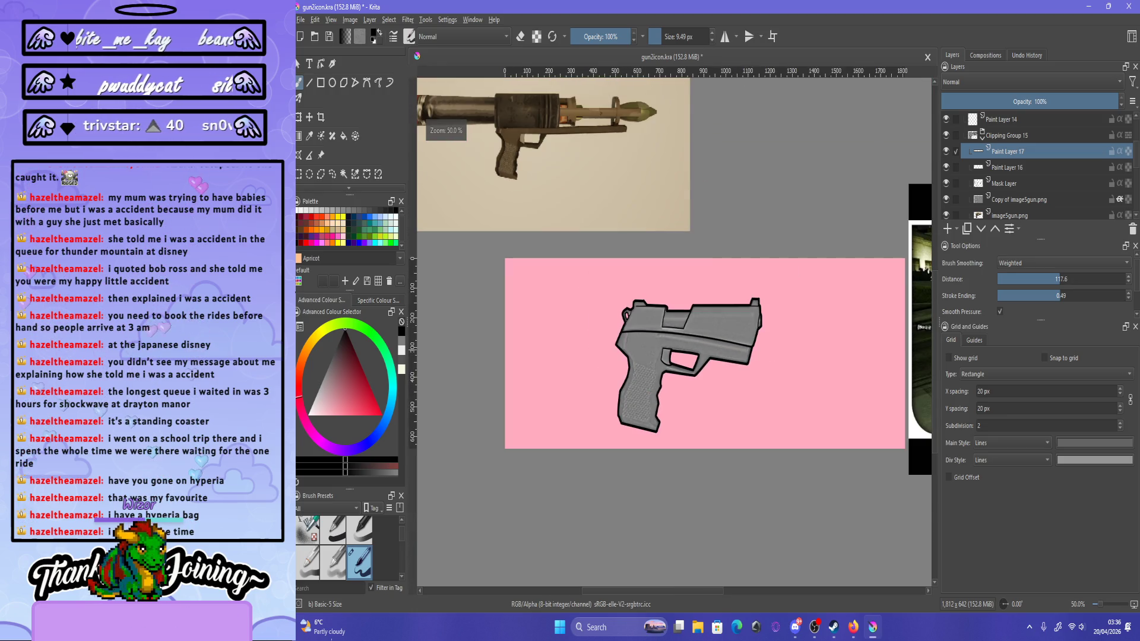
scroll(1036, 166, down, 3)
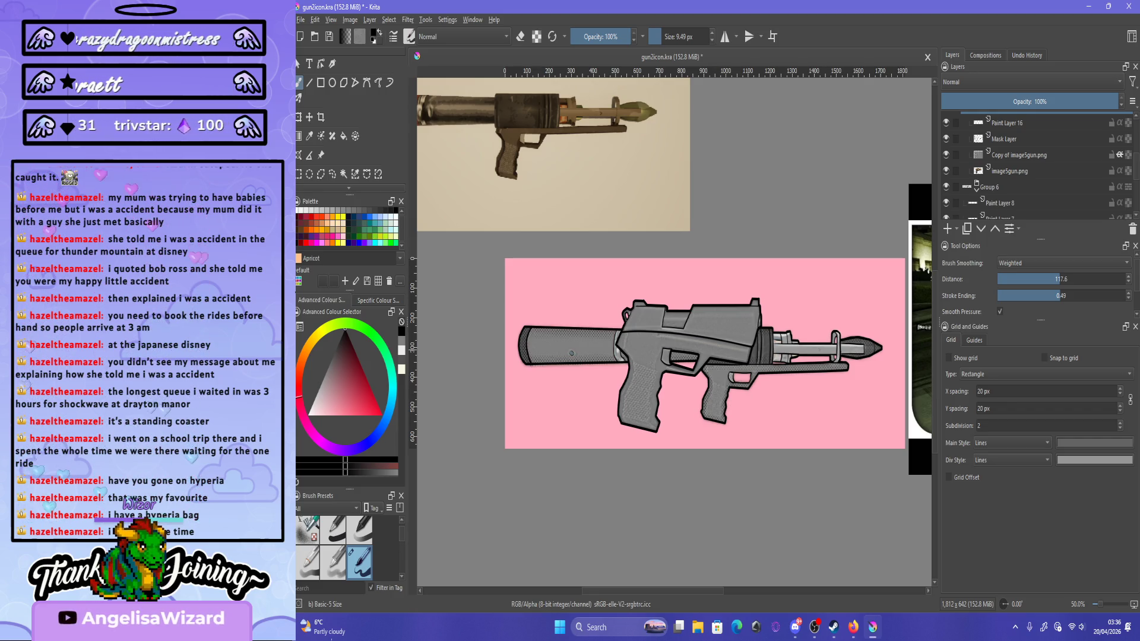
click(946, 186)
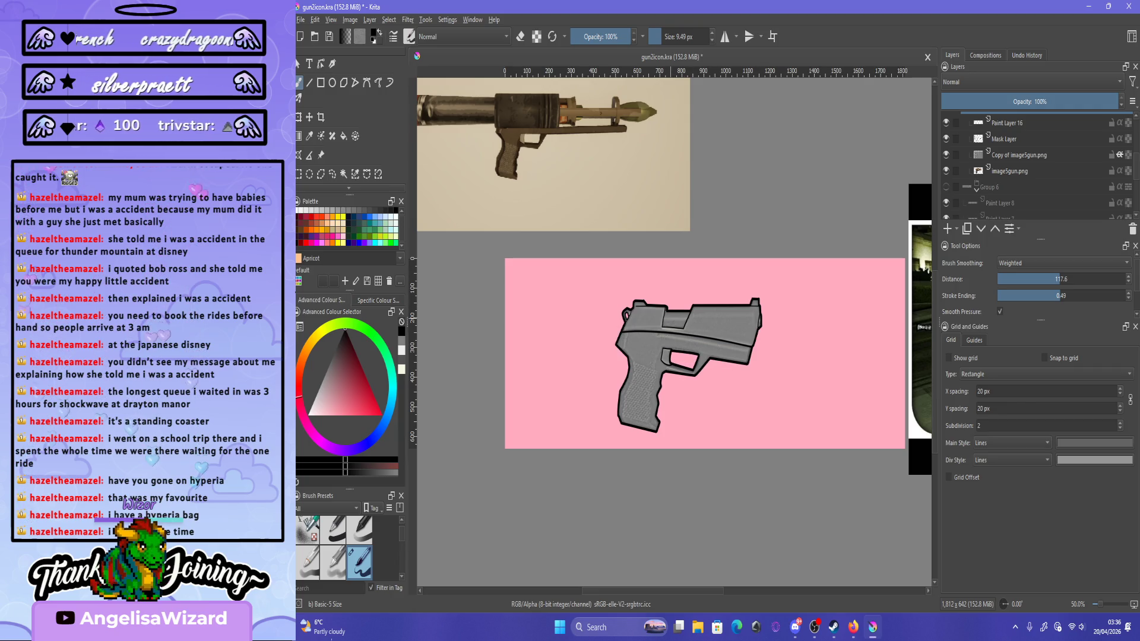
scroll(681, 359, up, 5)
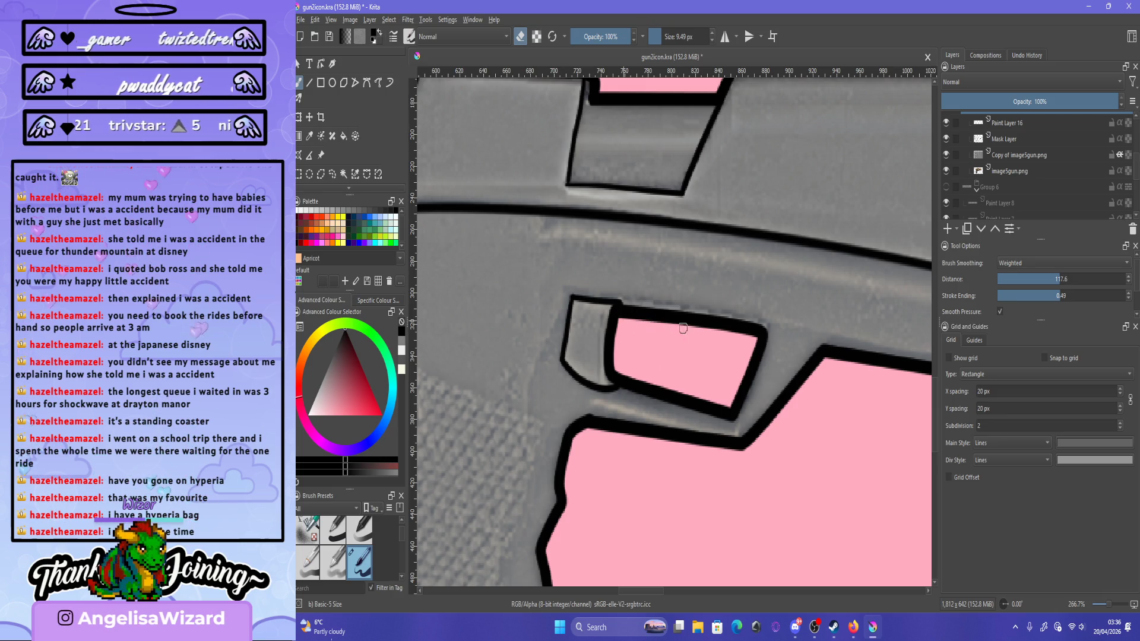
On the Mask Layer, paint a thin dark line along the trigger-guard opening's top edge with the Freehand and Dynamic brushes.
key(ctrl+shift+g)
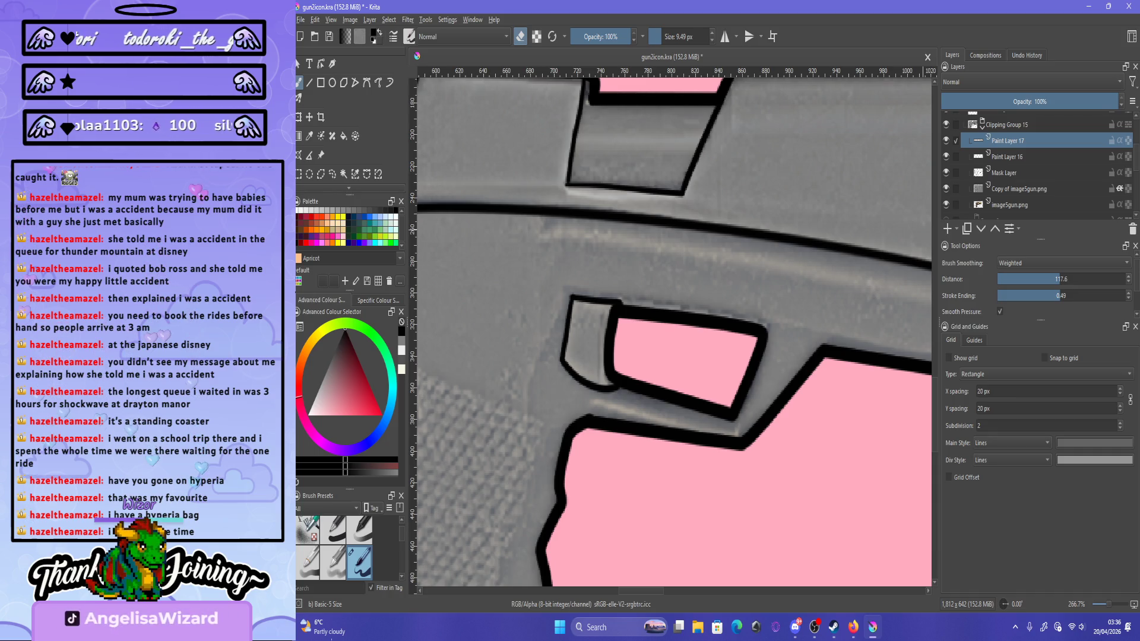
click(1008, 157)
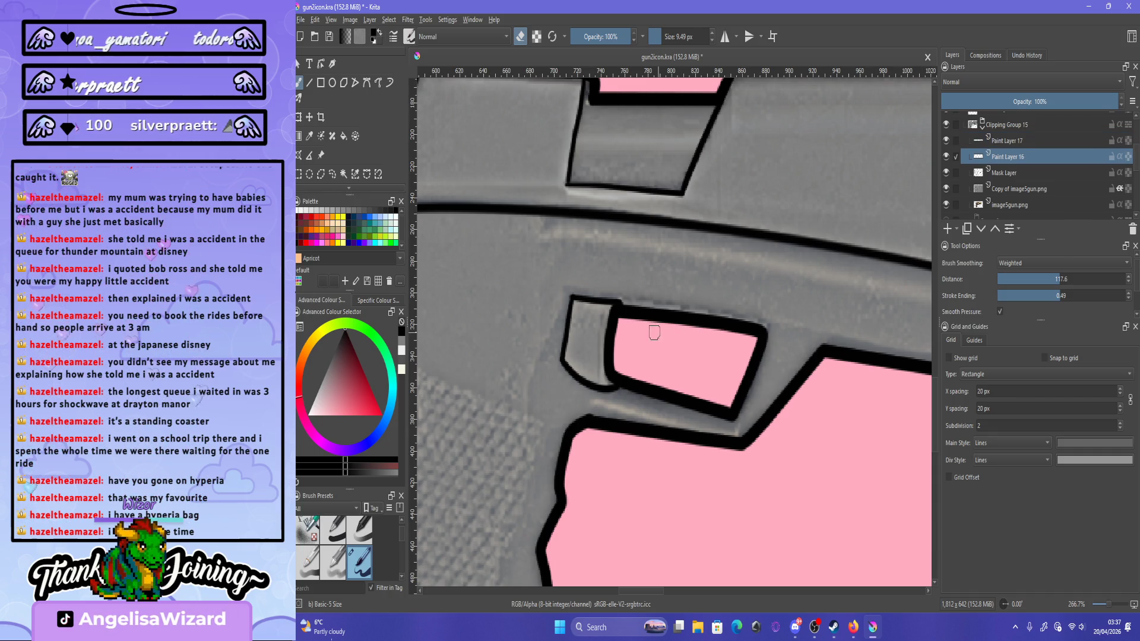
click(1004, 173)
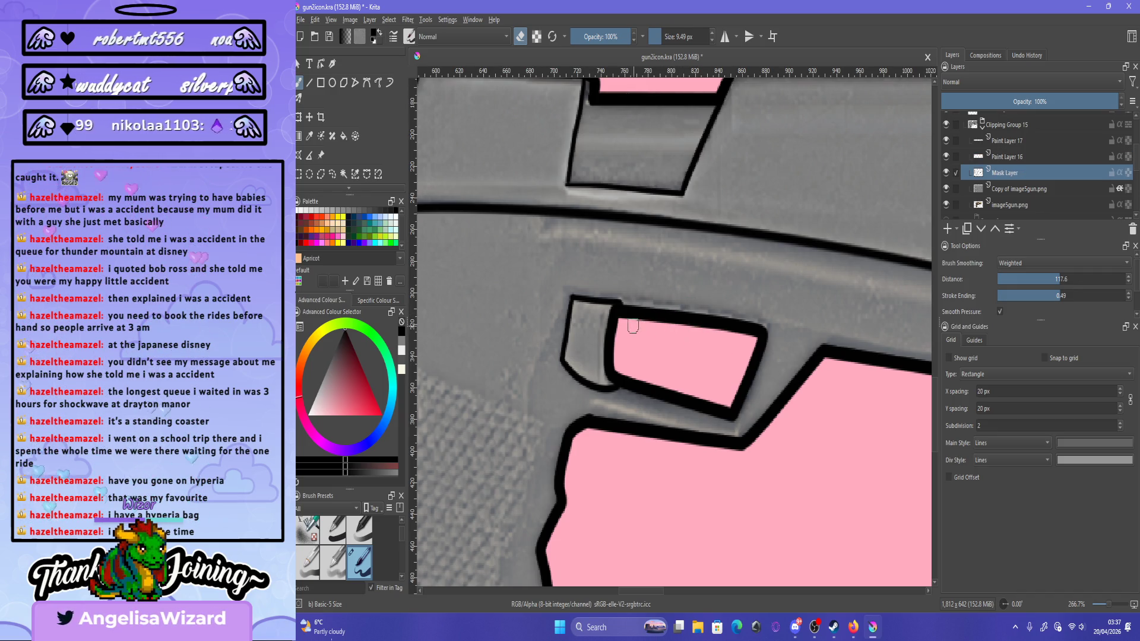
drag(622, 319, 740, 335)
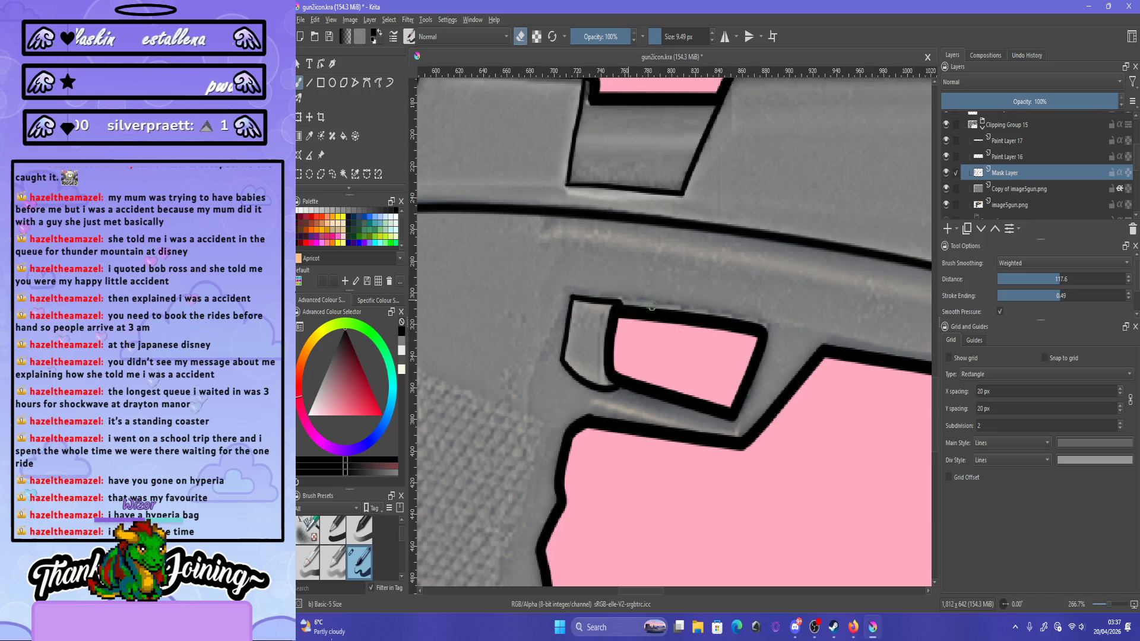
drag(652, 307, 699, 318)
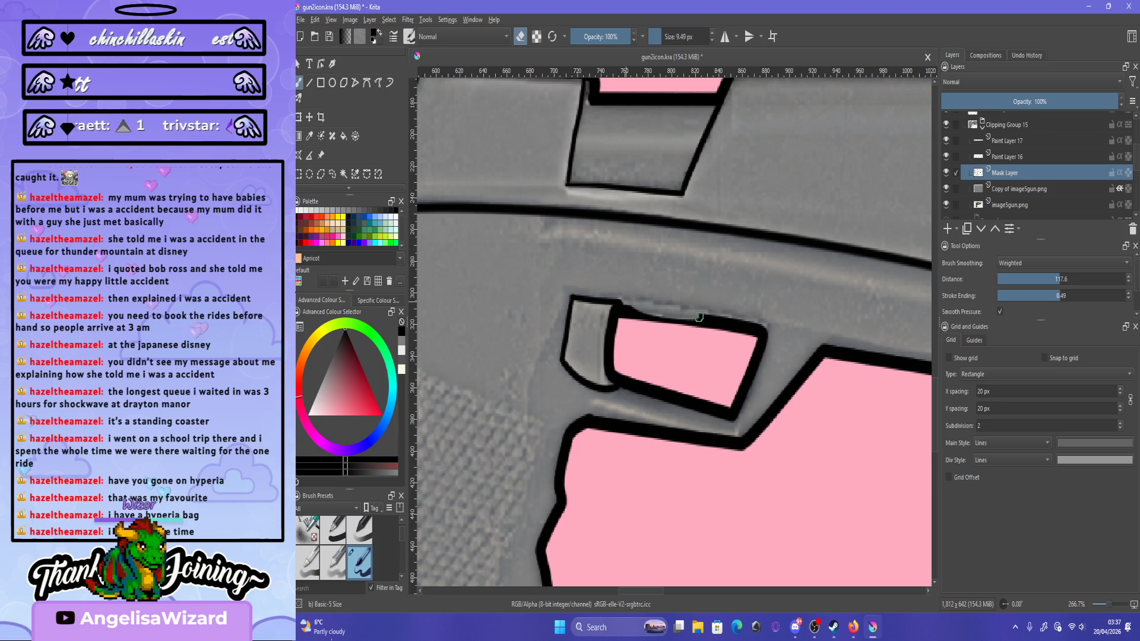
drag(704, 319, 765, 331)
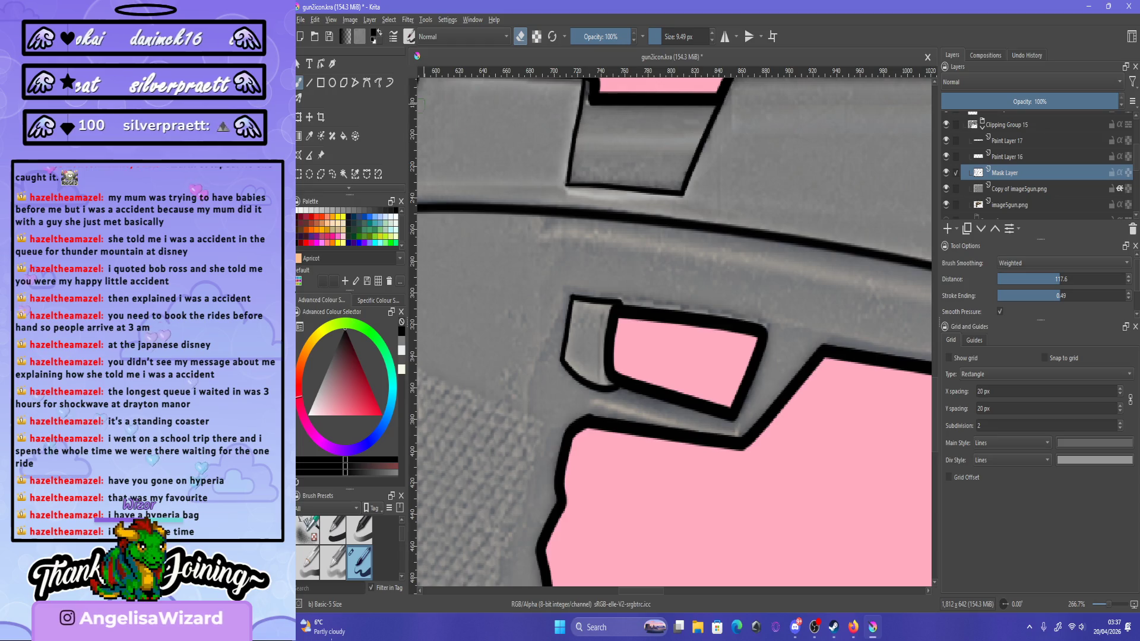
click(390, 83)
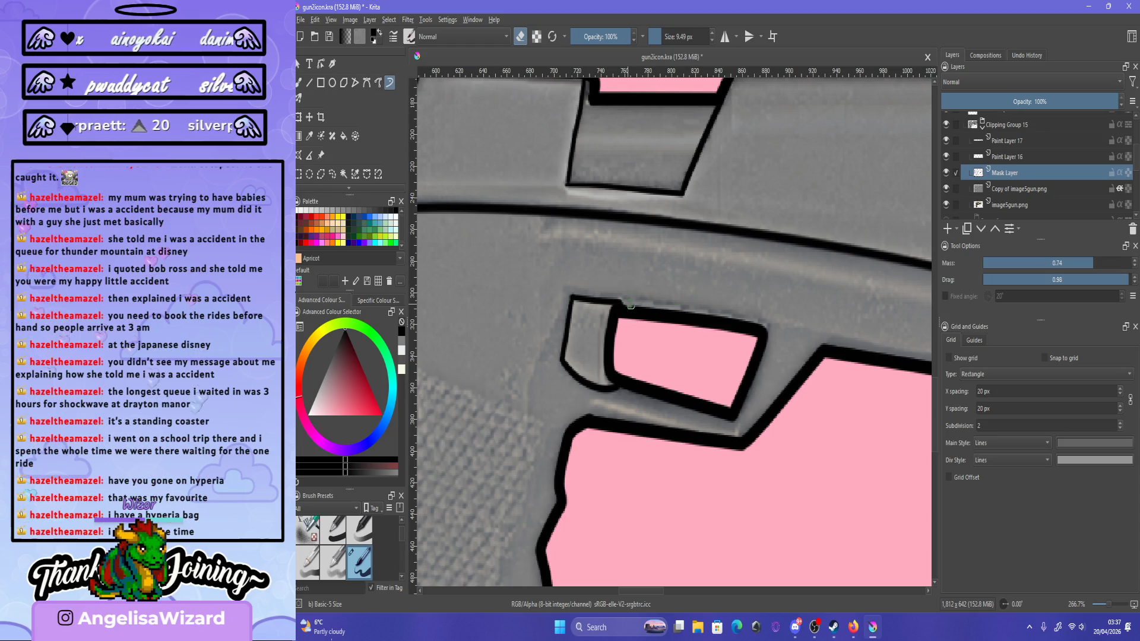
drag(698, 313, 766, 328)
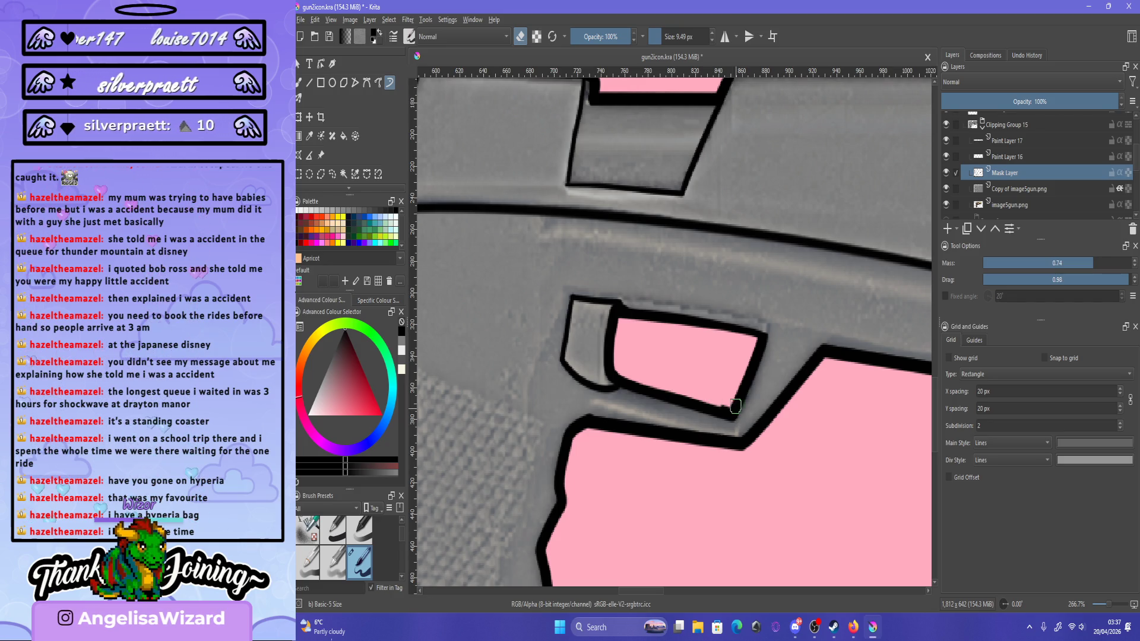
Darken the opening's bottom outline and lower-right corner, undo the stray strokes, and zoom to 100%.
drag(723, 405, 671, 385)
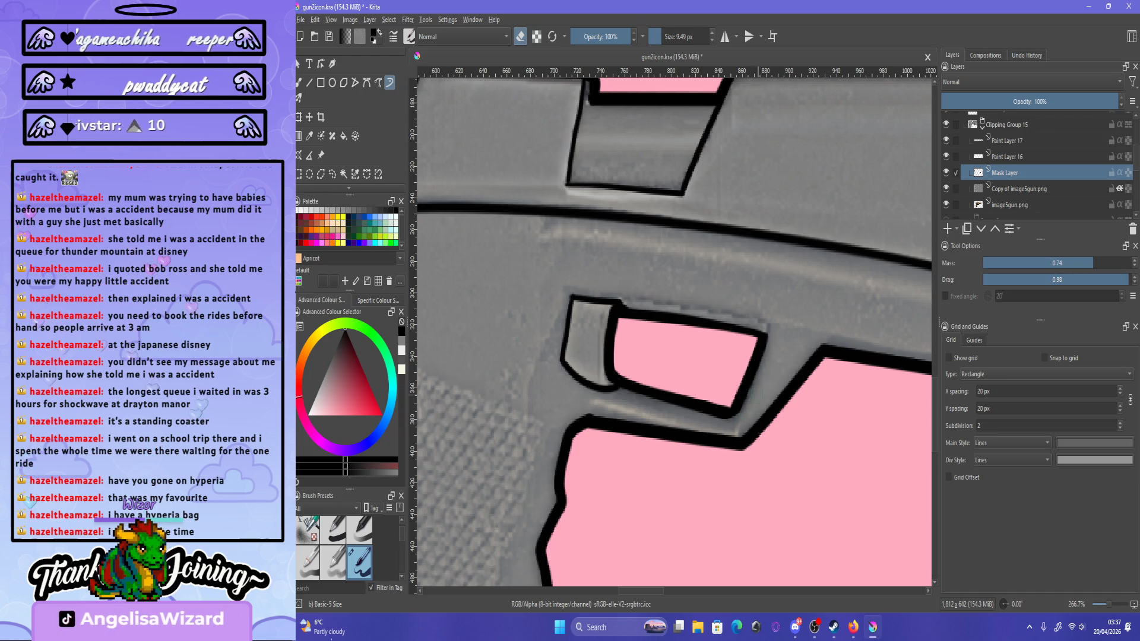
drag(722, 419, 712, 415)
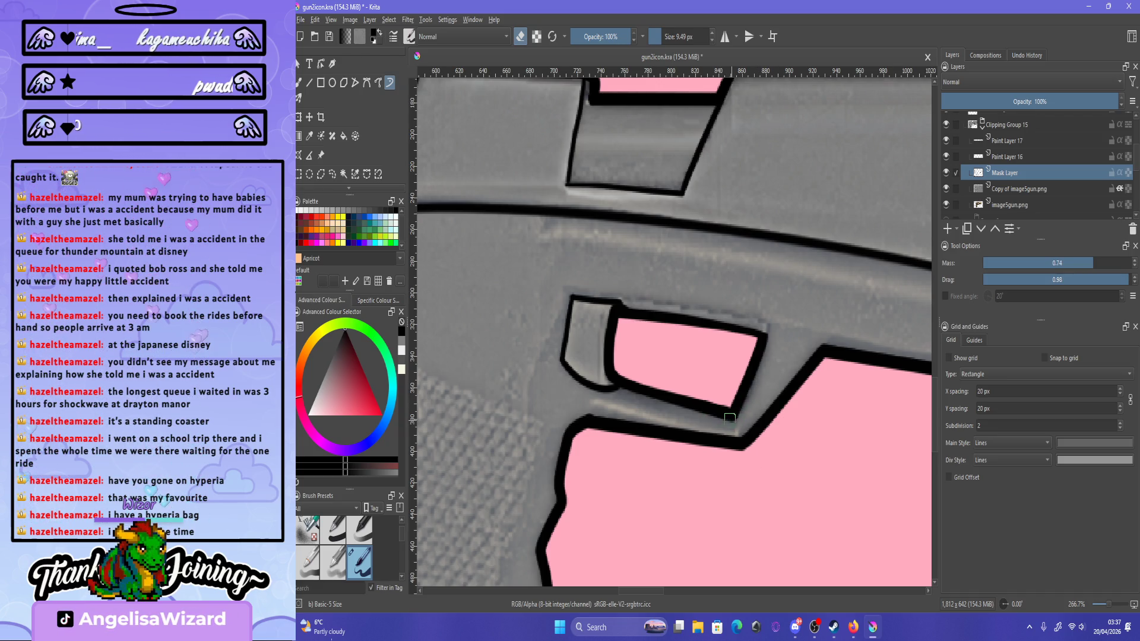
click(746, 453)
key(ctrl+z)
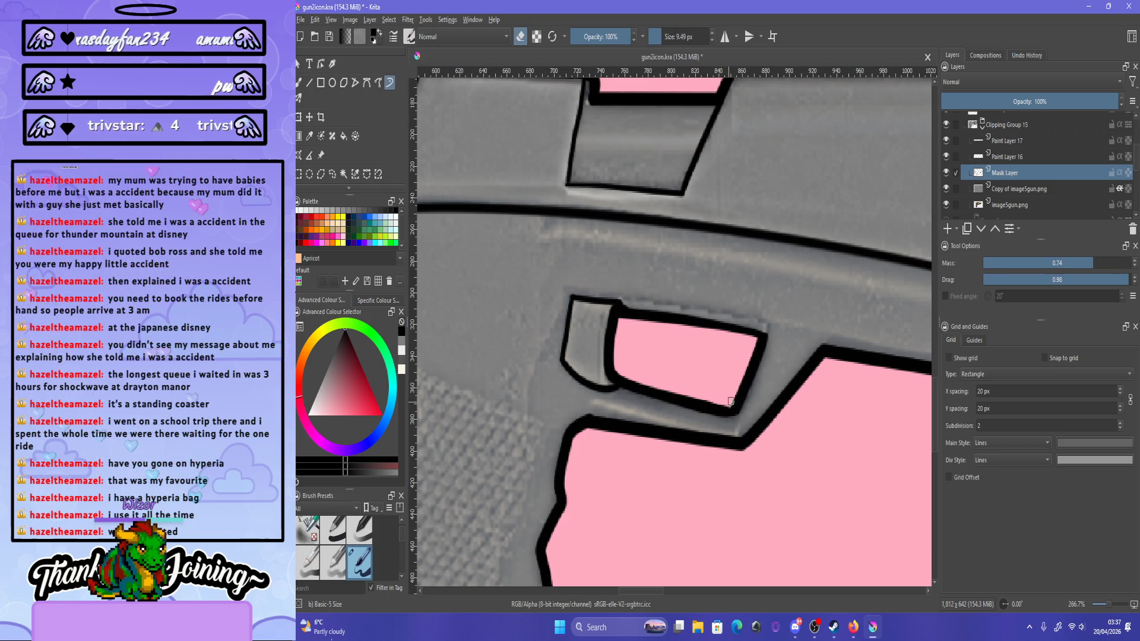
drag(728, 402, 731, 404)
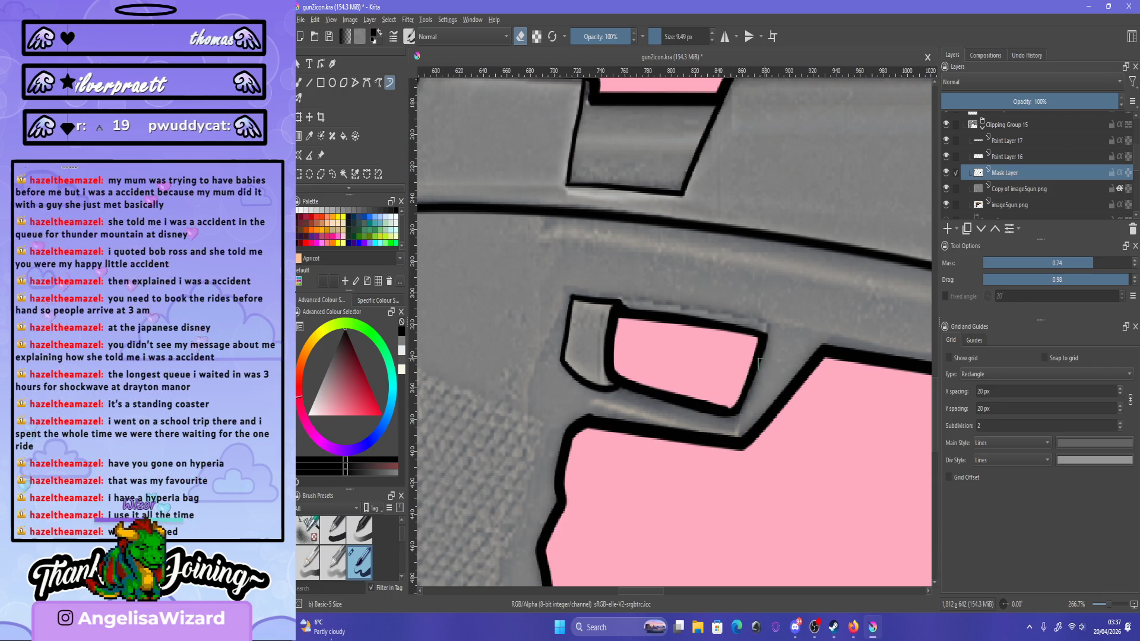
key(e)
key(ctrl+z)
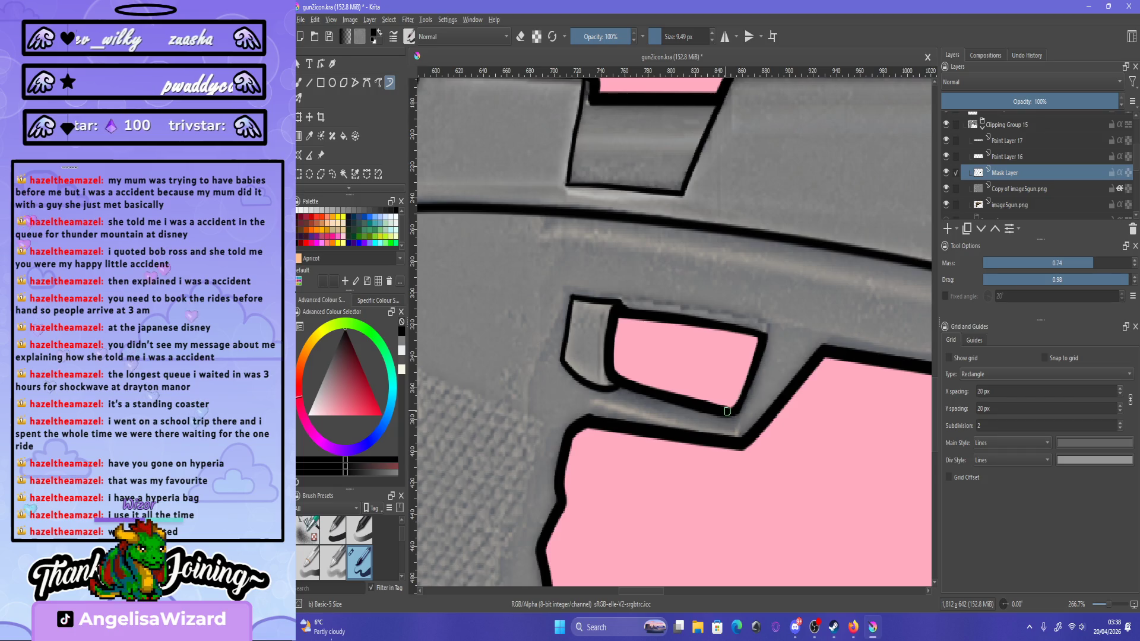
drag(739, 408, 764, 334)
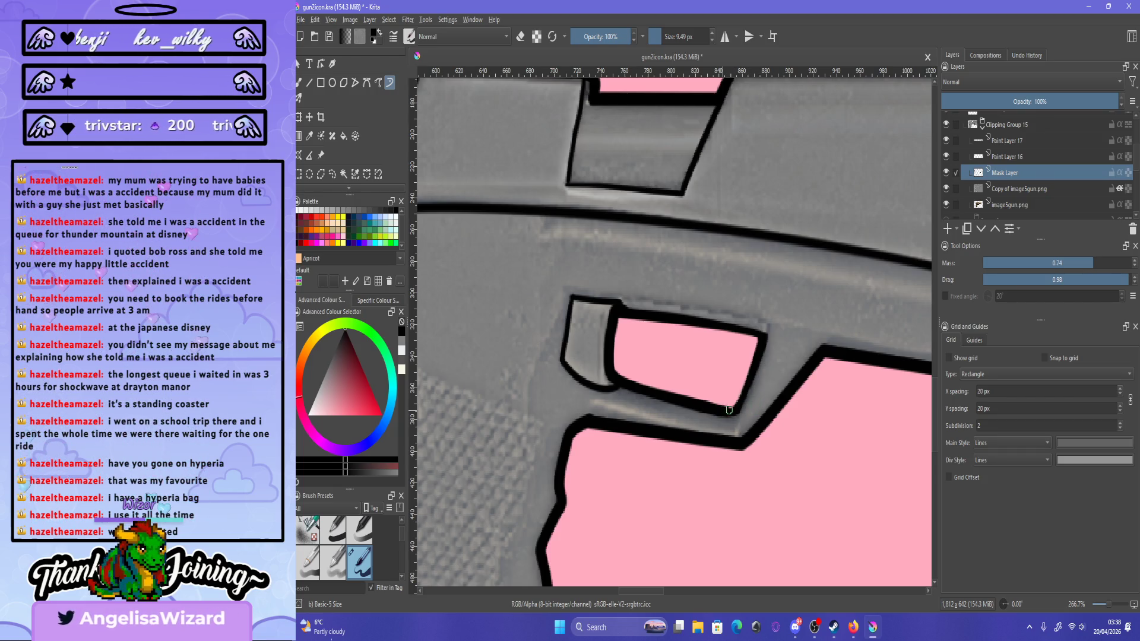
key(ctrl+z)
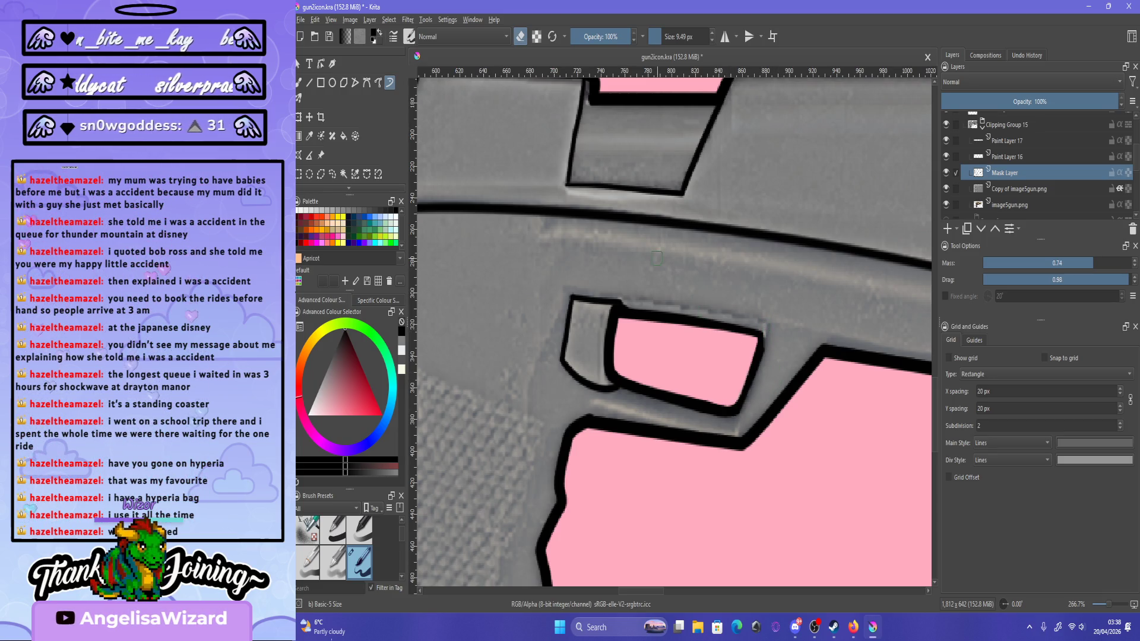
key(1)
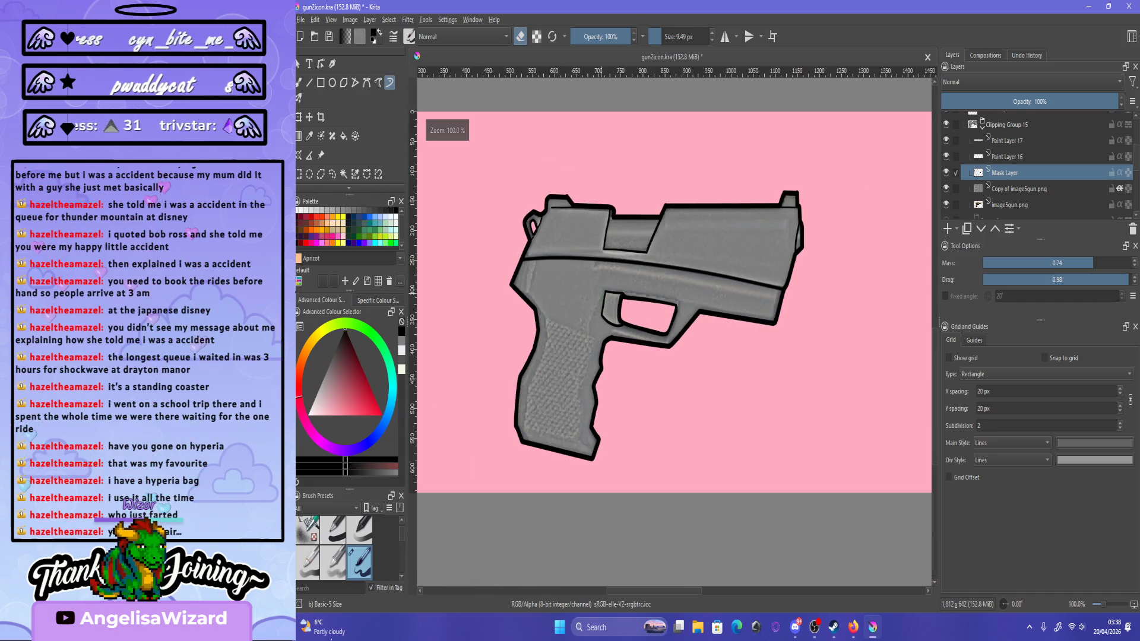
scroll(673, 358, up, 5)
key(ctrl+r)
scroll(693, 277, up, 2)
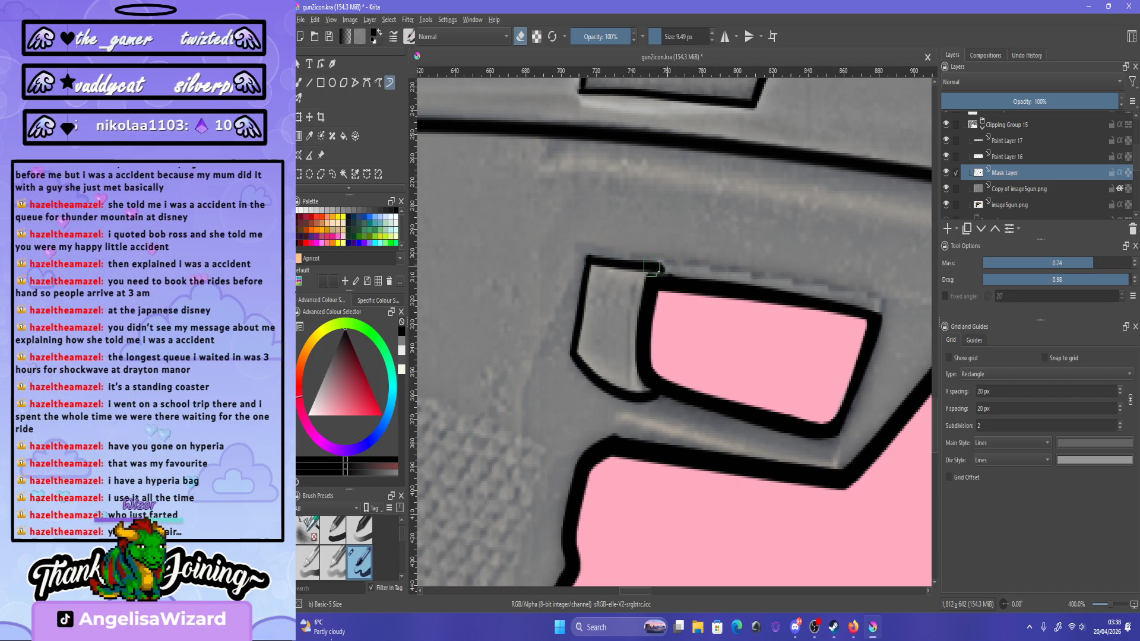
drag(651, 268, 631, 267)
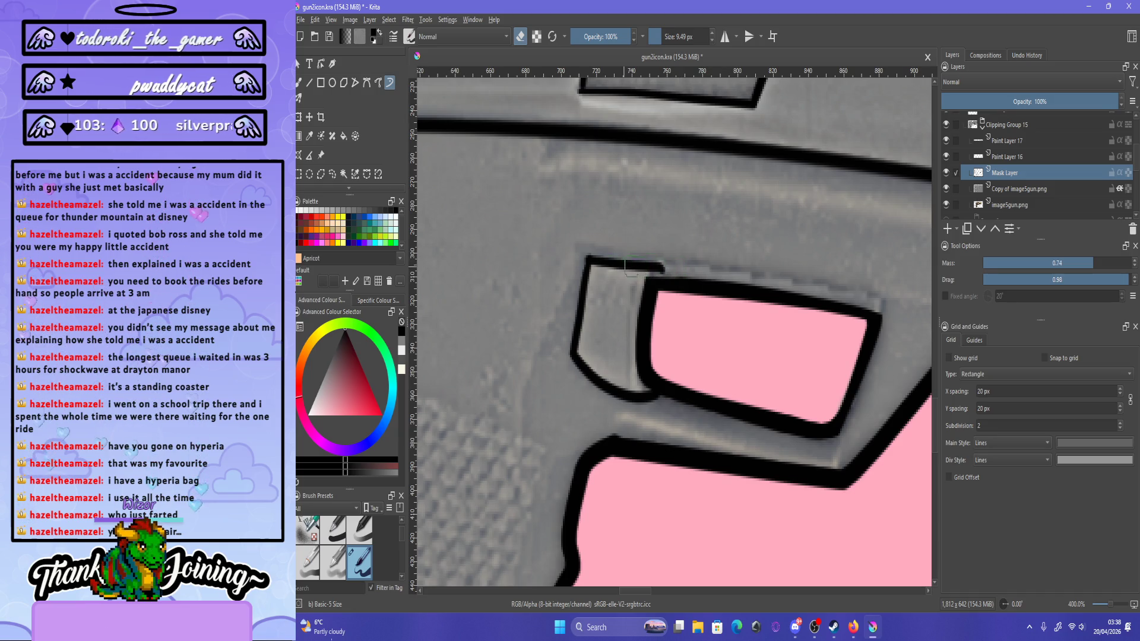
click(1007, 156)
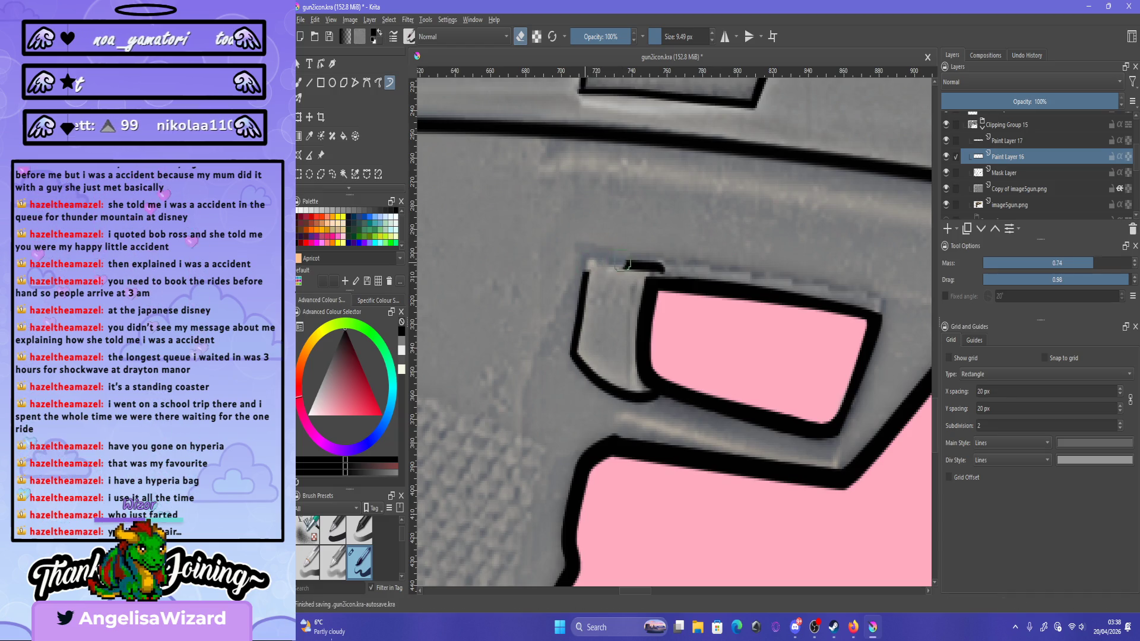
drag(588, 259, 661, 268)
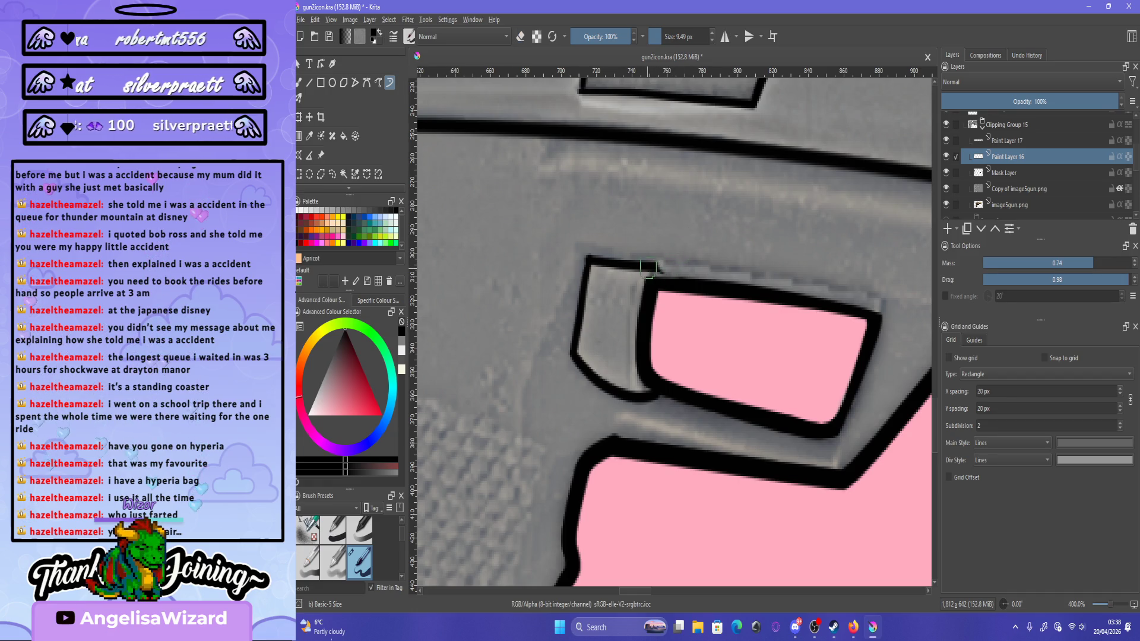
key(e)
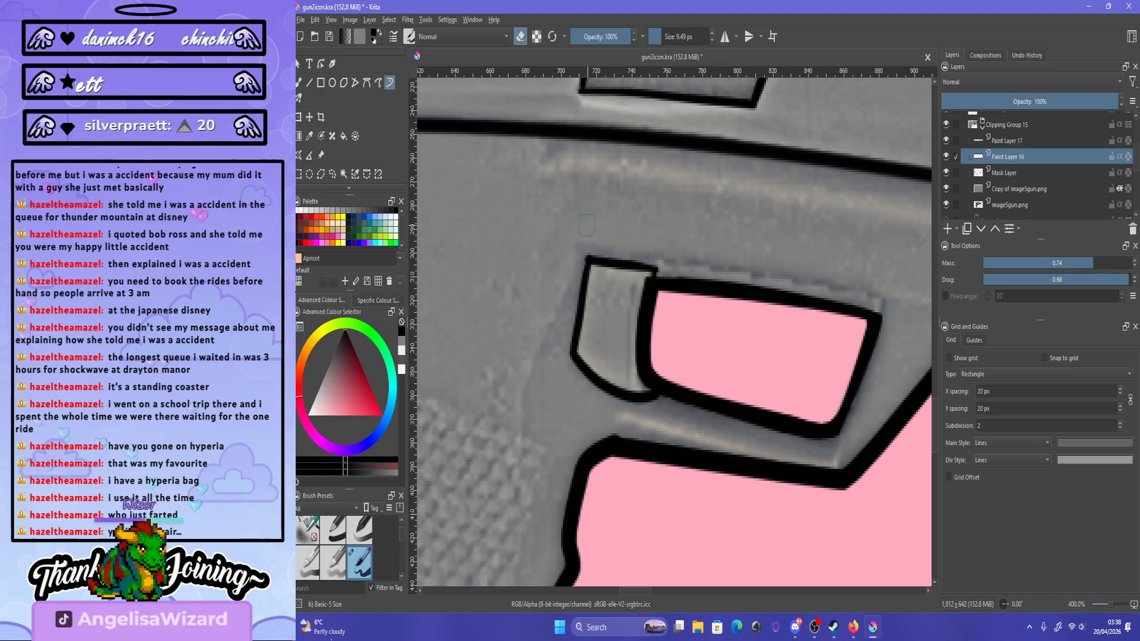
drag(656, 269, 651, 274)
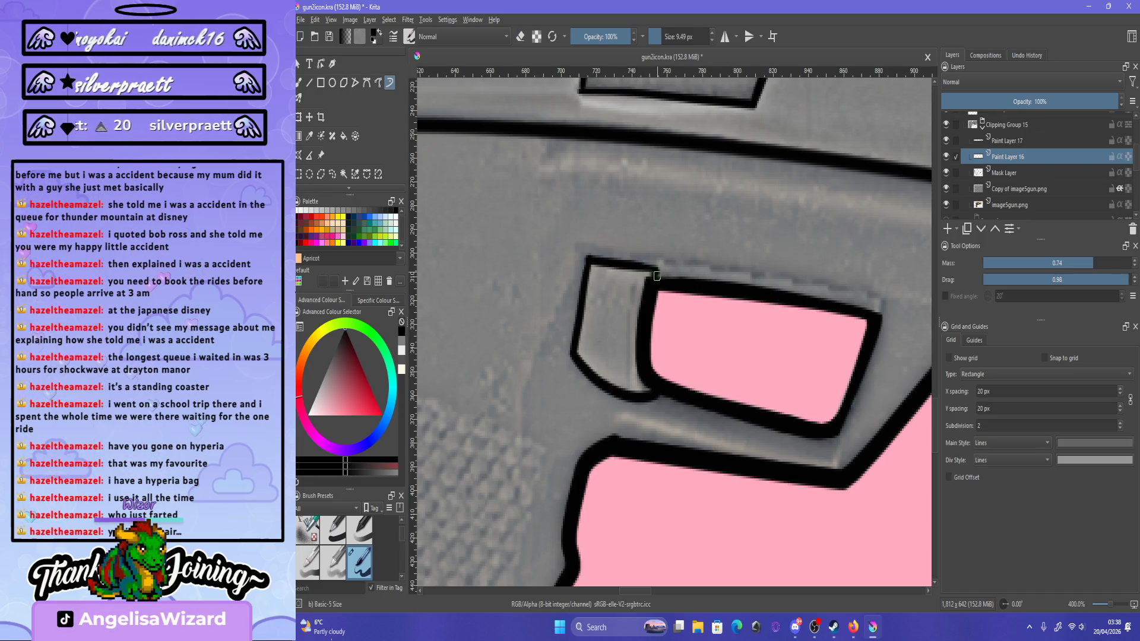
key(ctrl+z)
key(1)
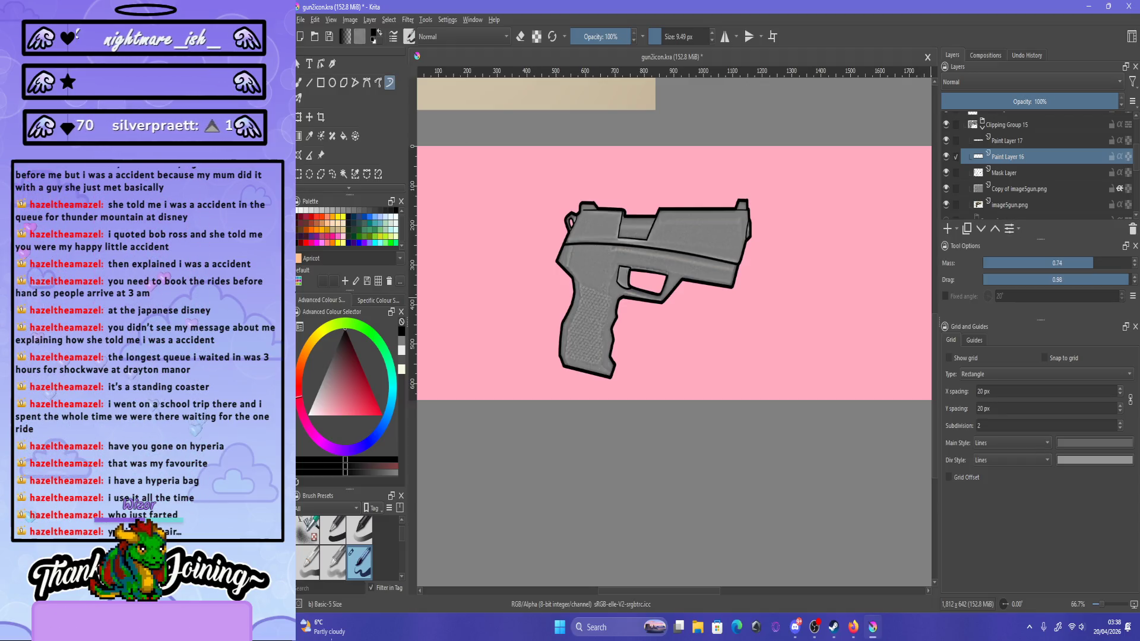
right_click(997, 190)
key(Escape)
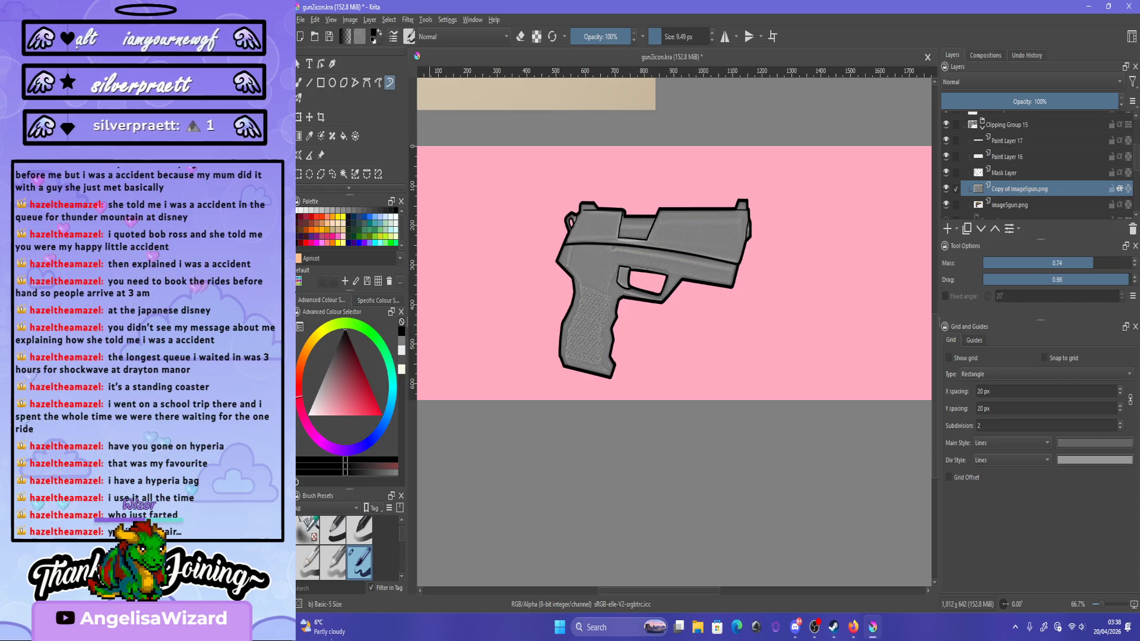
Choose the polygonal selection tool and toggle the grey gun copy off and on to compare.
key(ctrl+r)
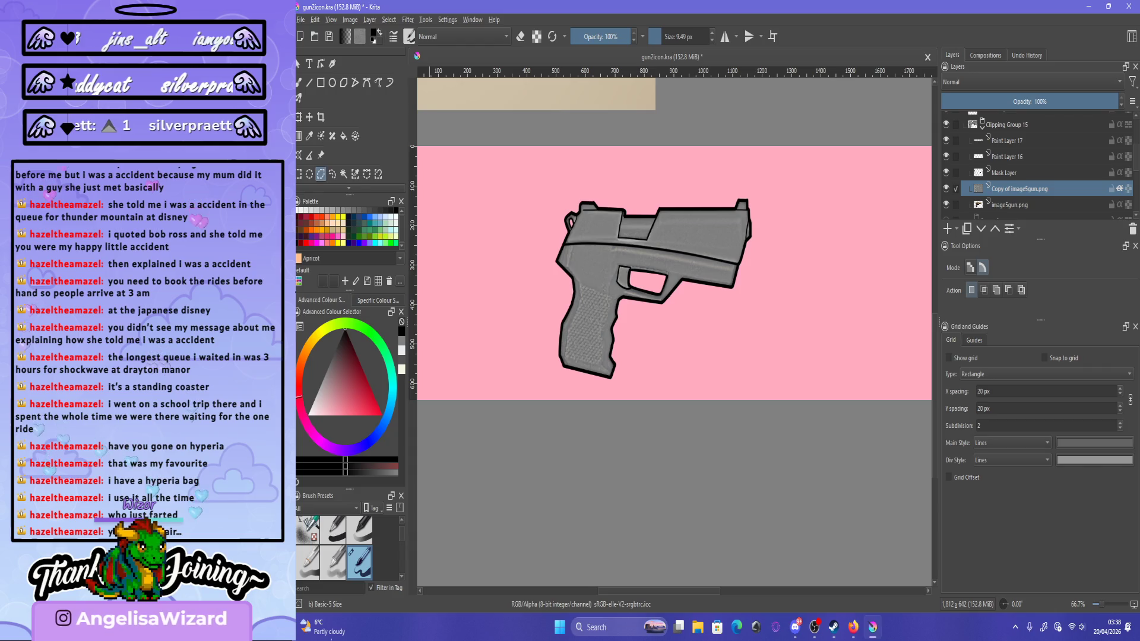
click(332, 174)
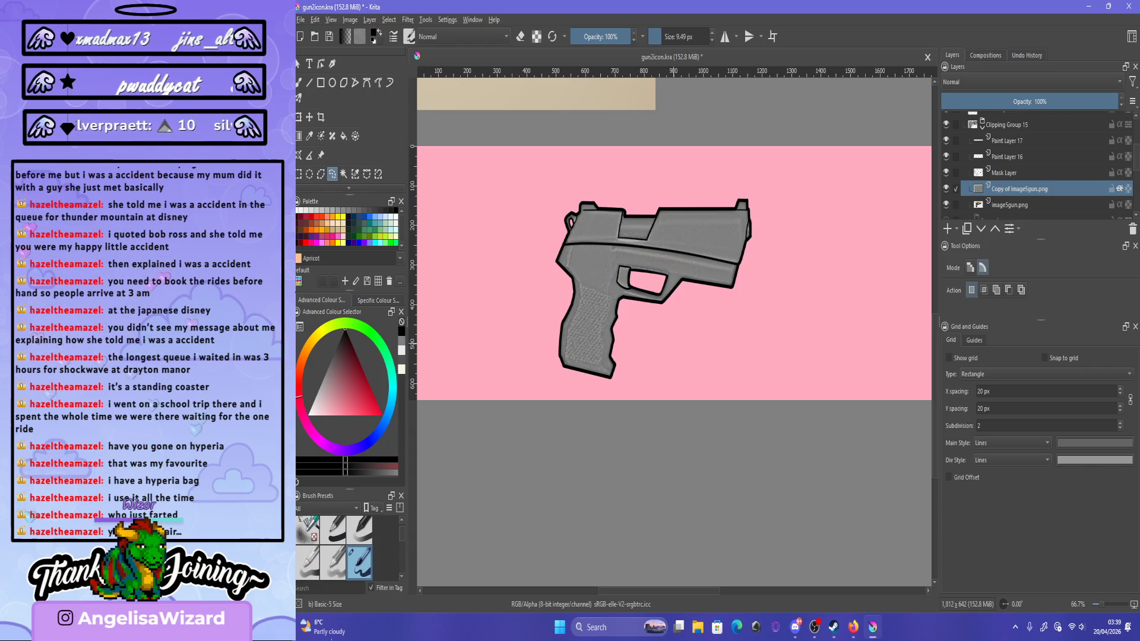
key(minus)
key(minus)
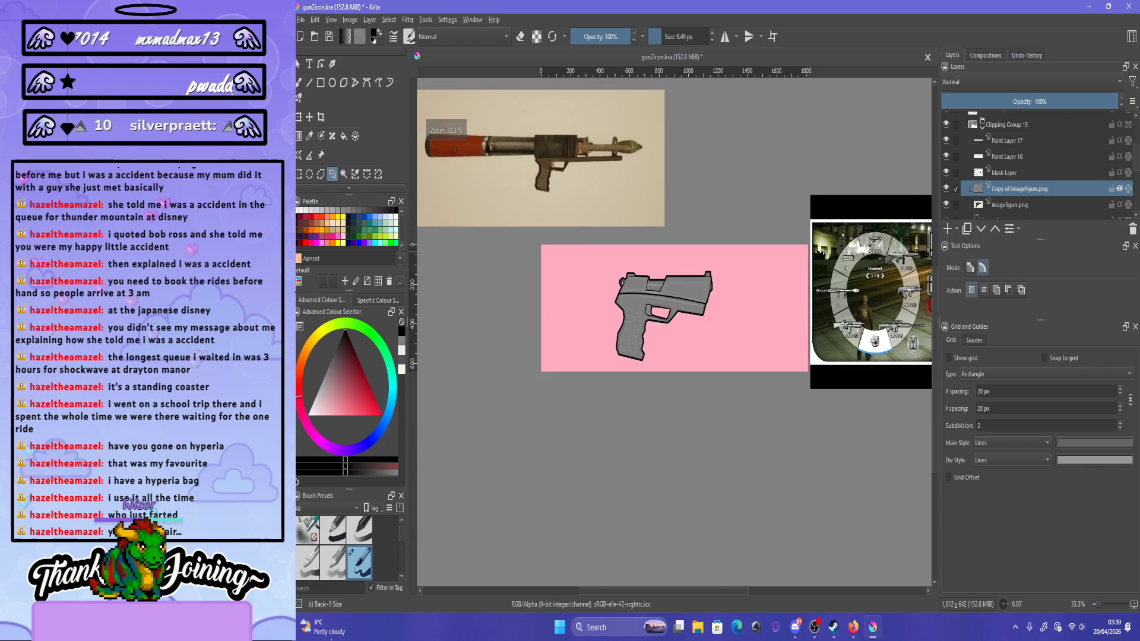
click(945, 188)
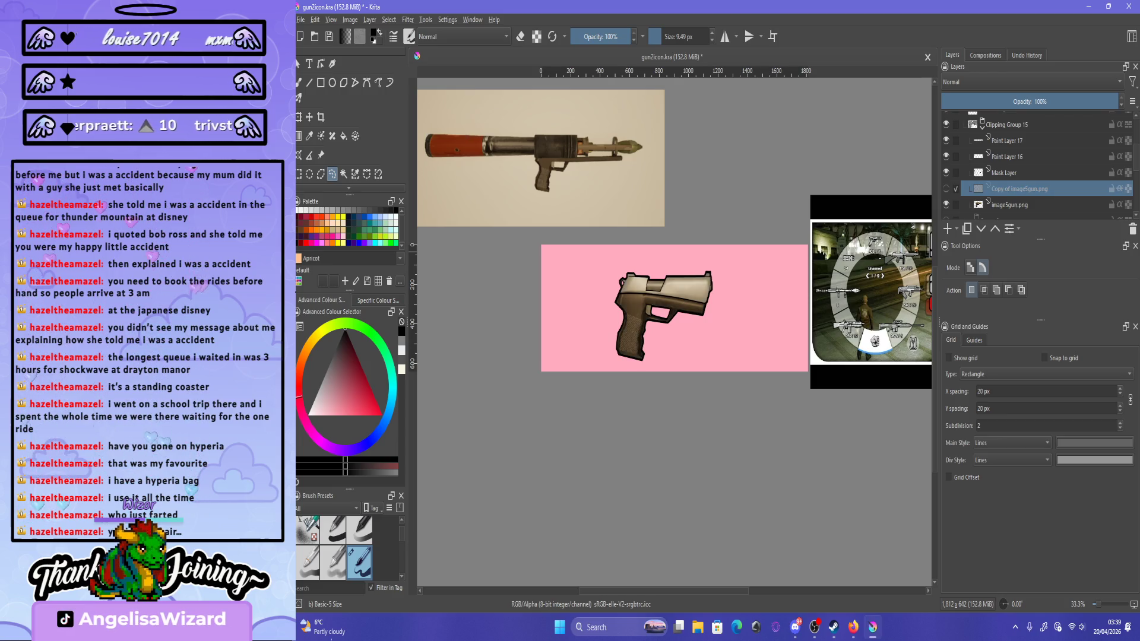
click(946, 189)
key(plus)
key(plus)
key(plus)
key(plus)
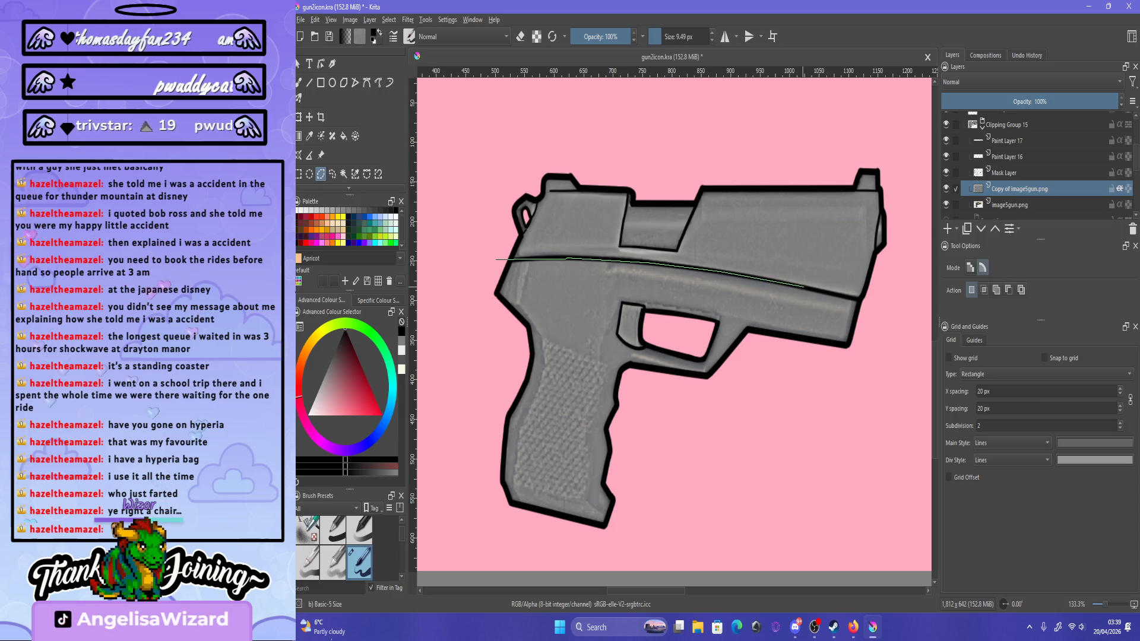
Trace a closed selection around the lower frame and grip, starting from the slide seam.
click(863, 301)
click(897, 325)
click(720, 511)
click(572, 557)
click(452, 502)
click(463, 319)
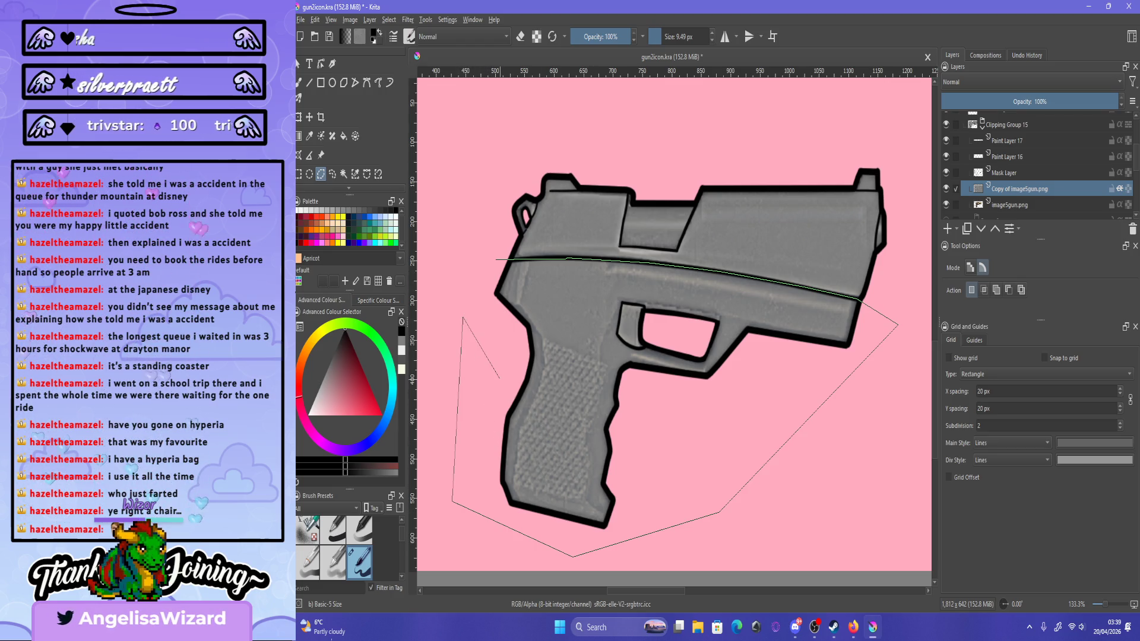
key(Return)
Toggle the grey gun copy's visibility to compare, then open and dismiss the Selection Actions menu.
click(946, 188)
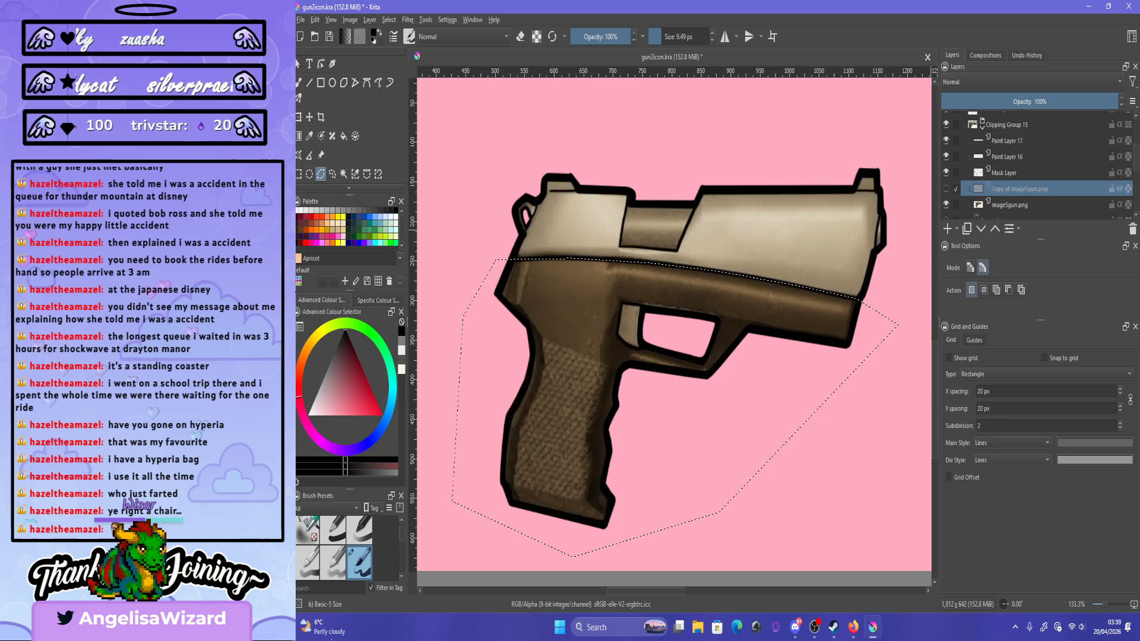
click(946, 188)
click(946, 188)
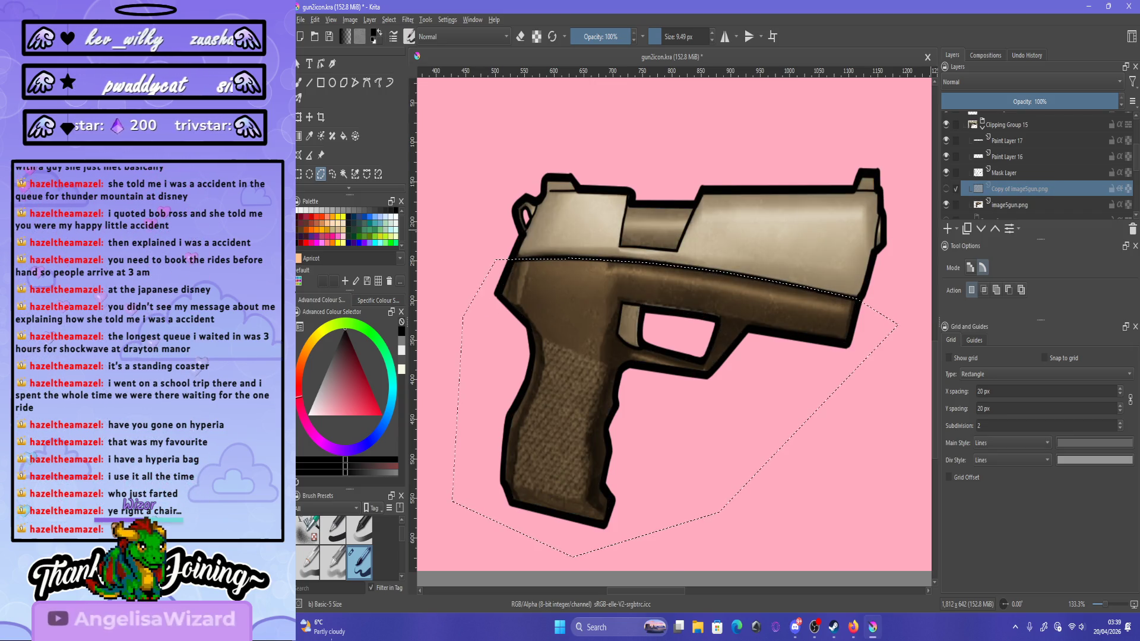
click(946, 188)
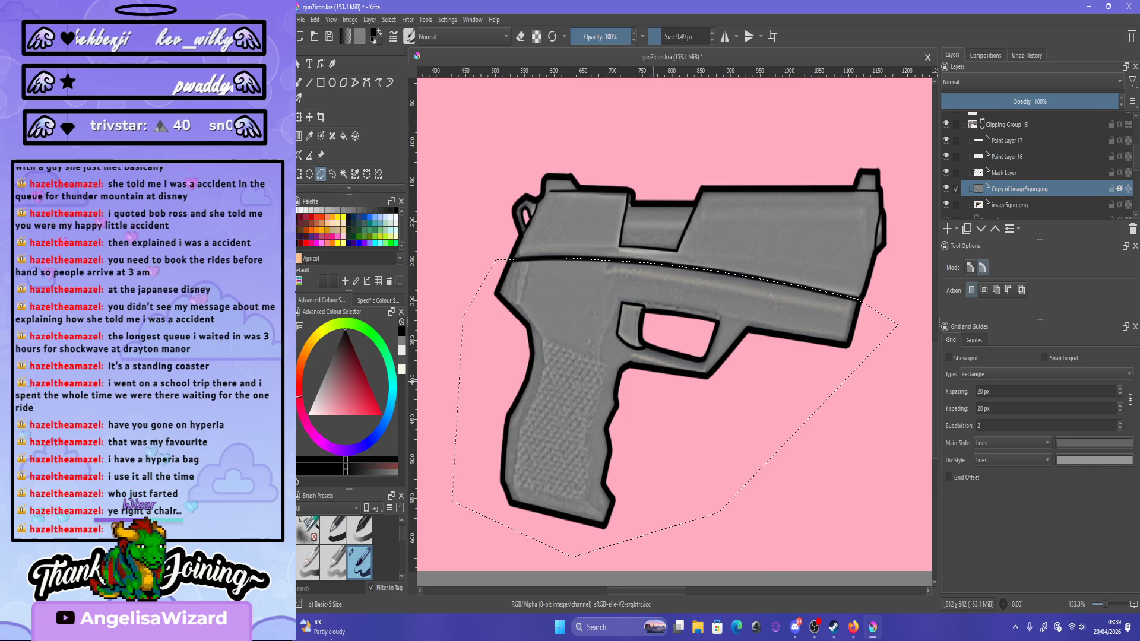
right_click(630, 382)
key(Escape)
scroll(683, 332, up, 5)
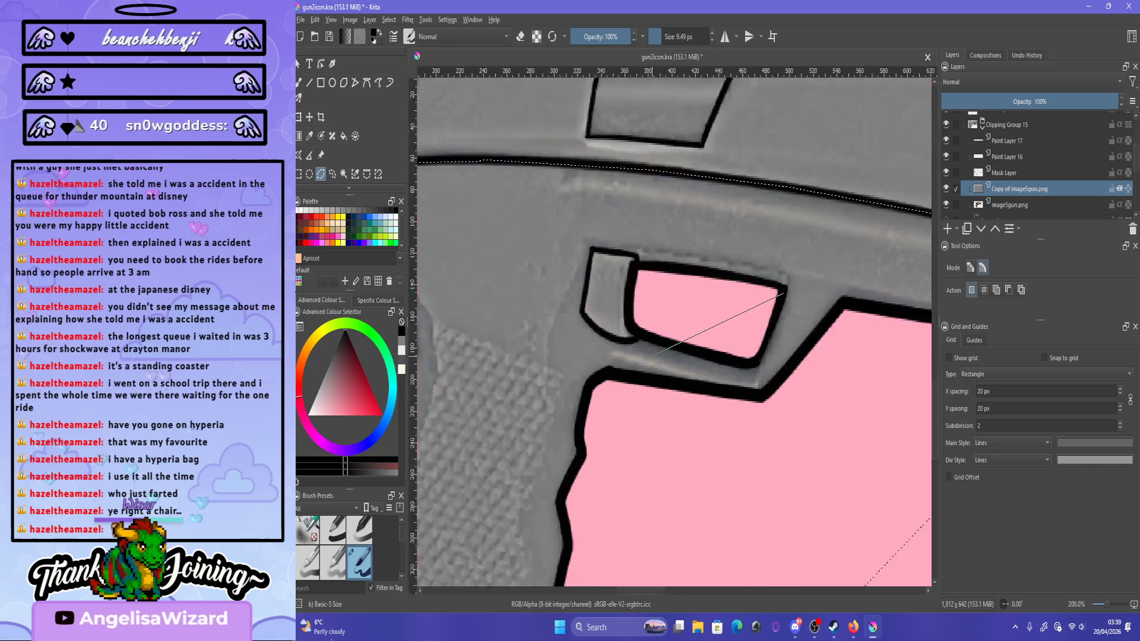
Draw a polygonal selection around the trigger guard.
key(1)
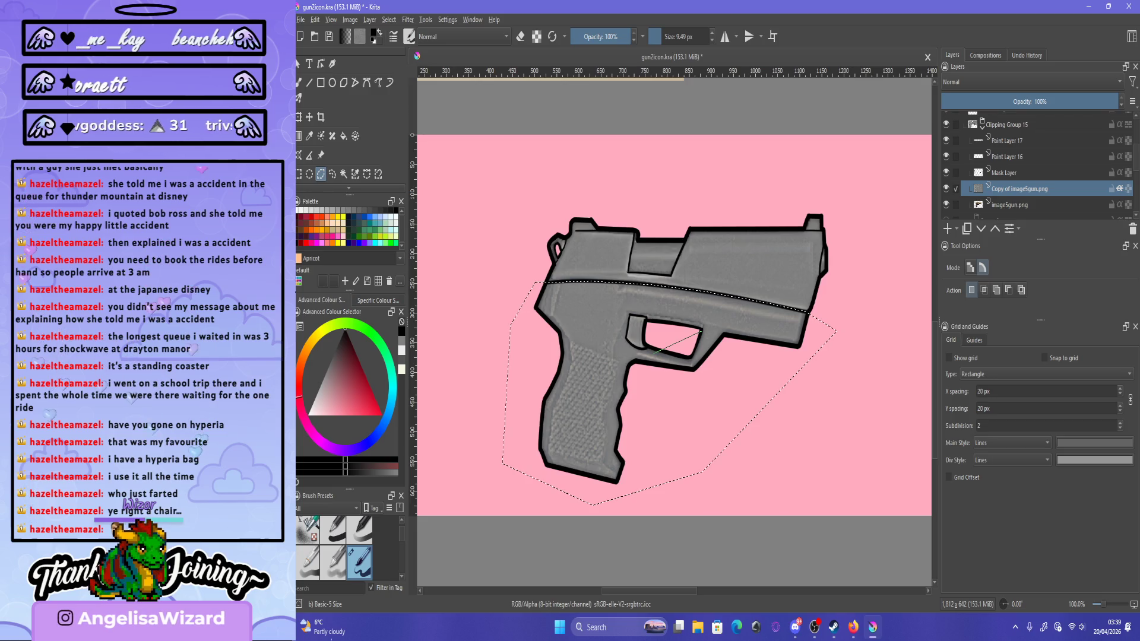
scroll(655, 332, up, 3)
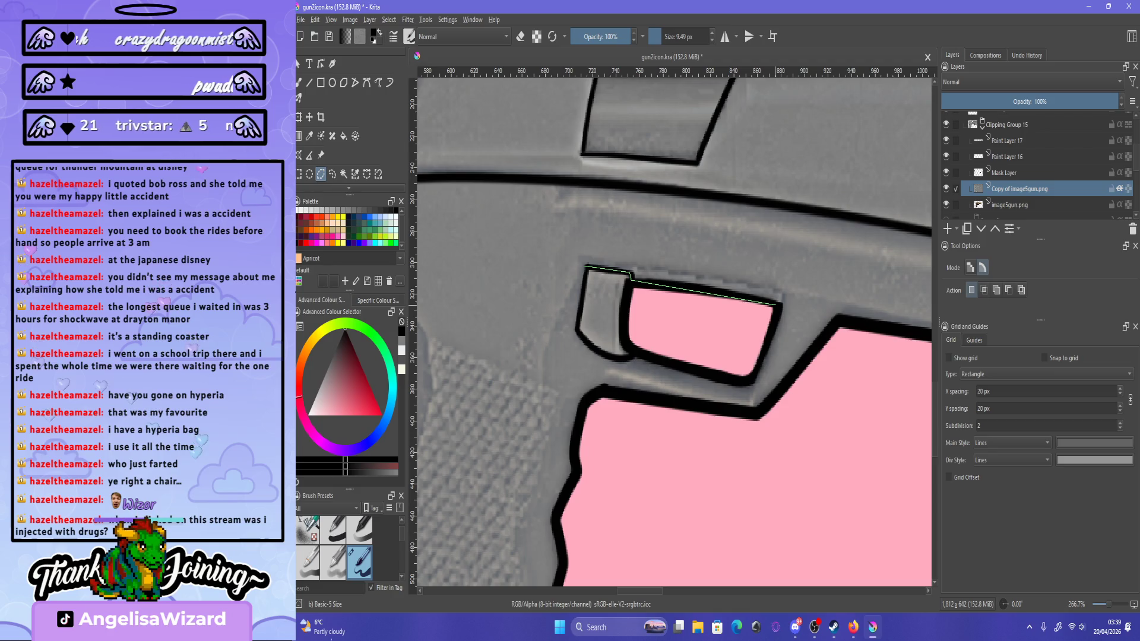
click(778, 305)
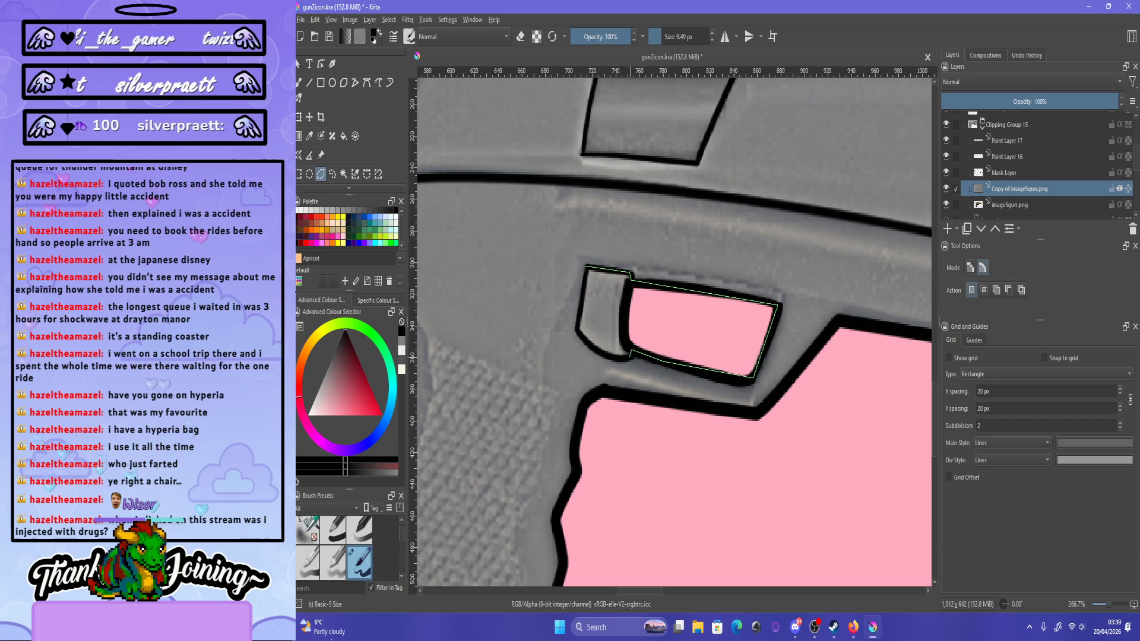
click(623, 360)
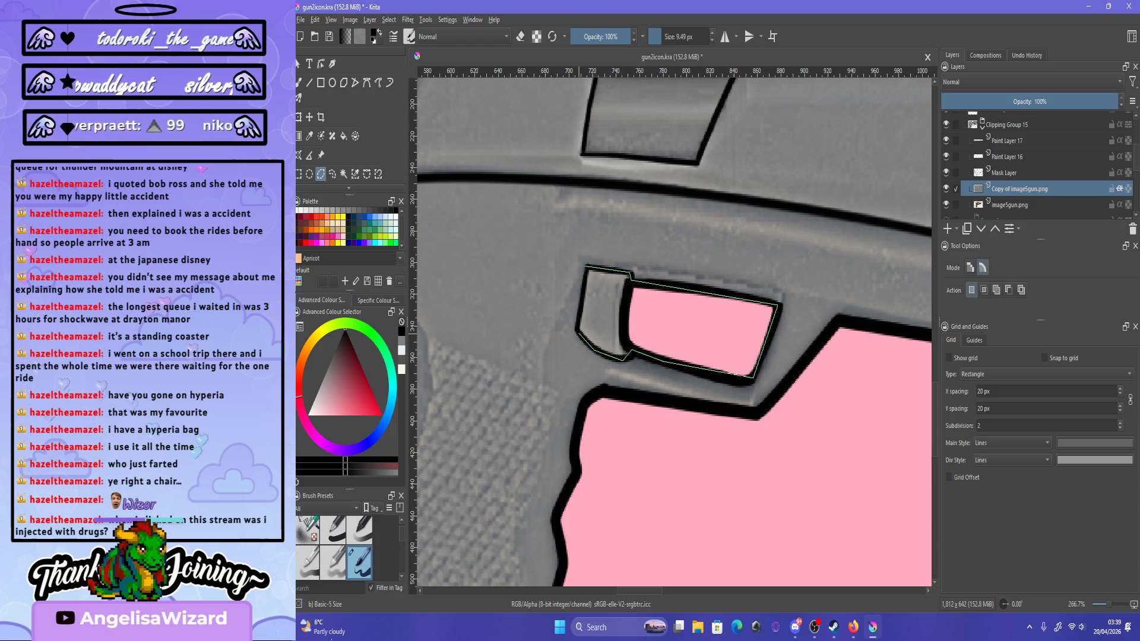
click(586, 267)
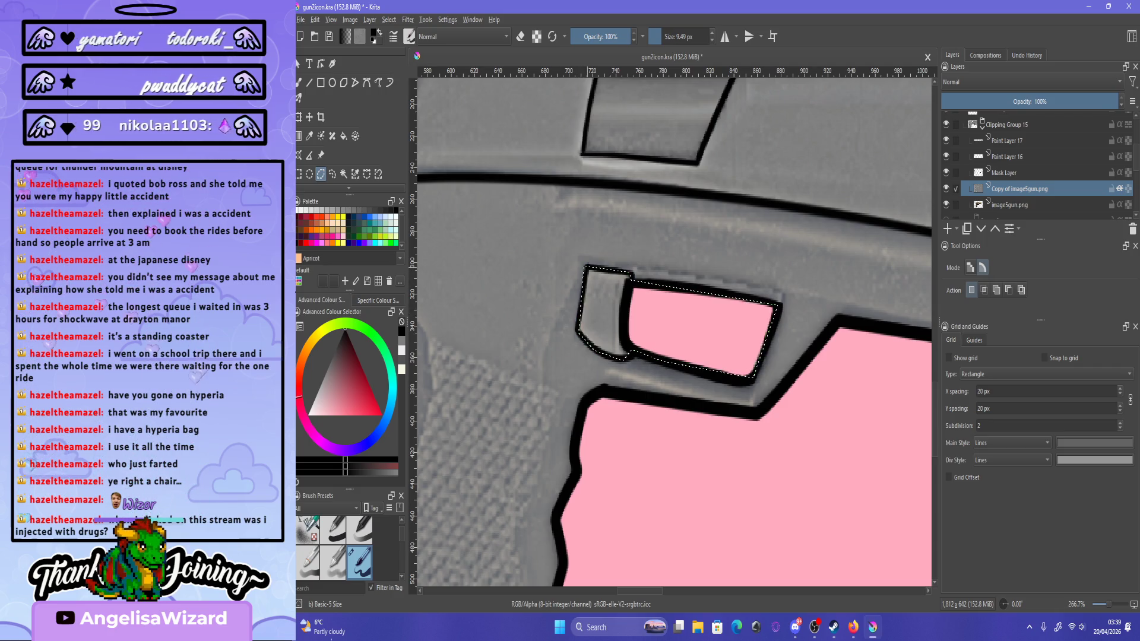
key(1)
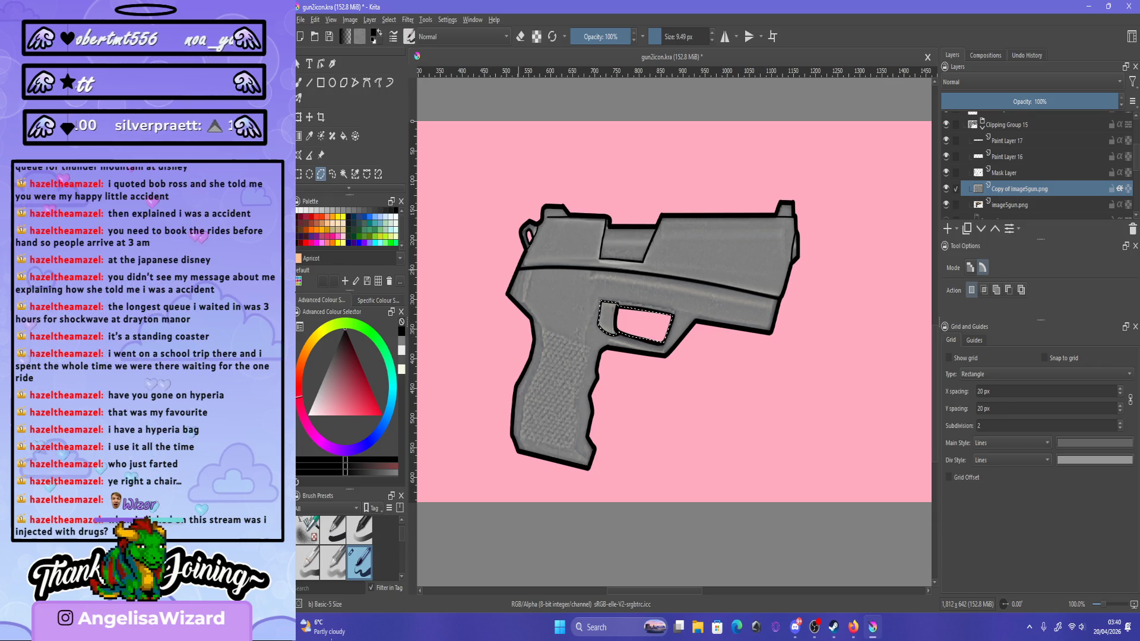
Invert the selection, draw a triangle selection on the upper-left, then deselect everything.
right_click(646, 322)
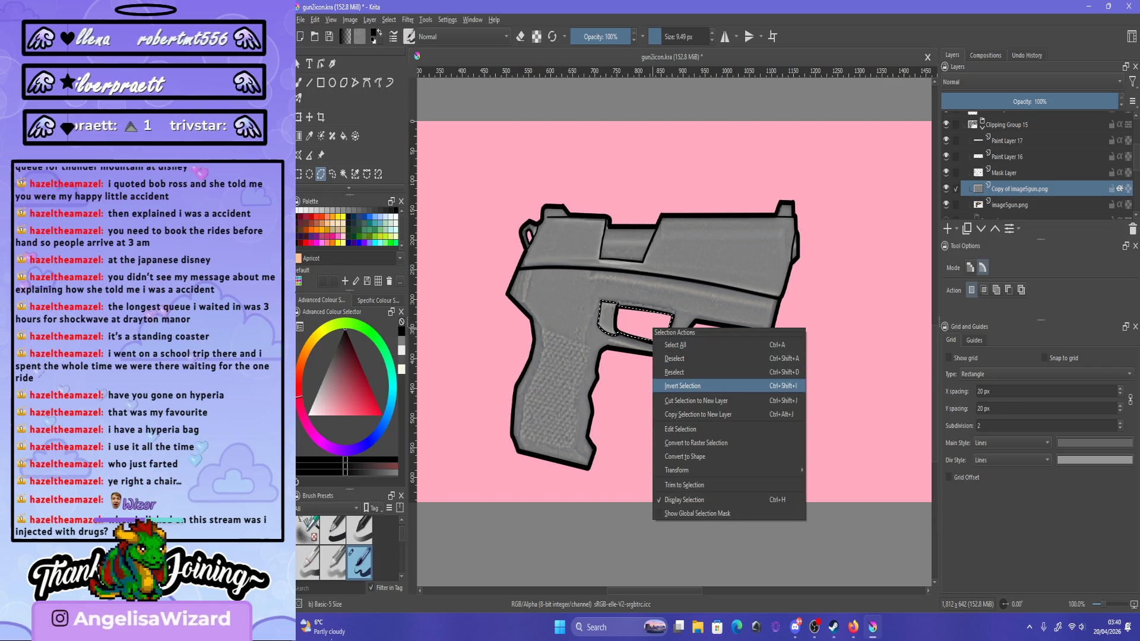
click(677, 383)
scroll(506, 264, up, 1)
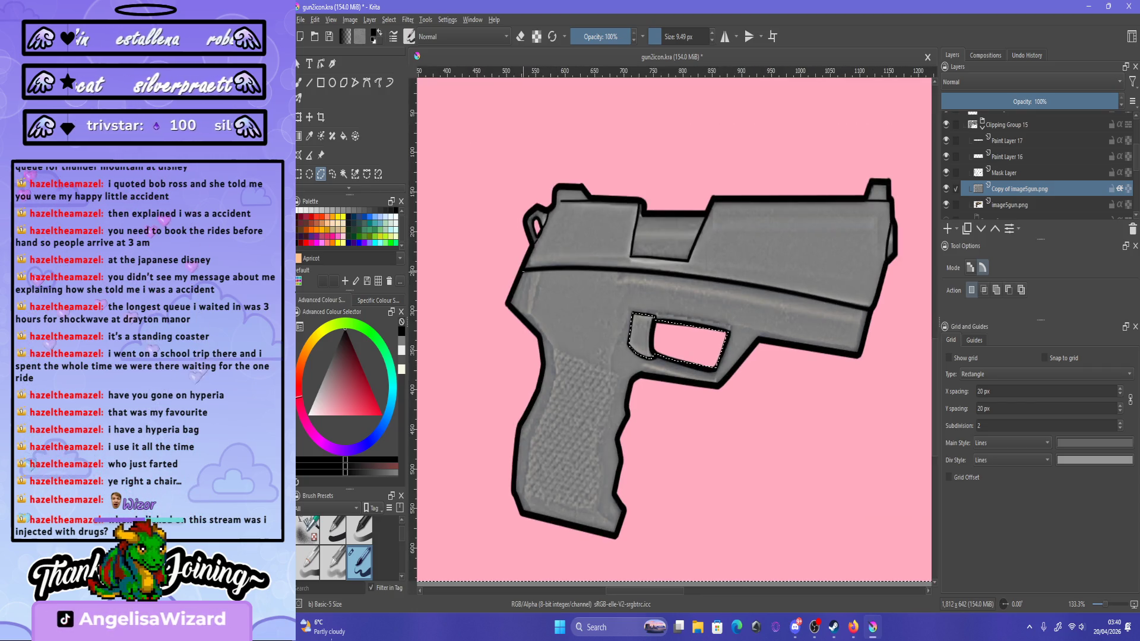
click(623, 274)
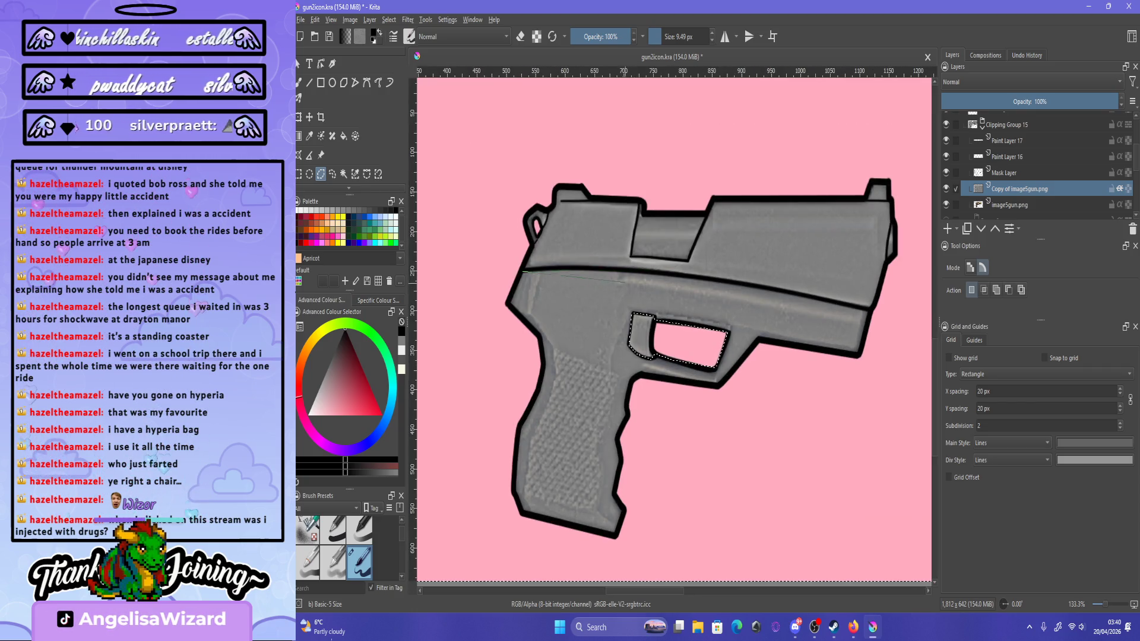
double_click(556, 319)
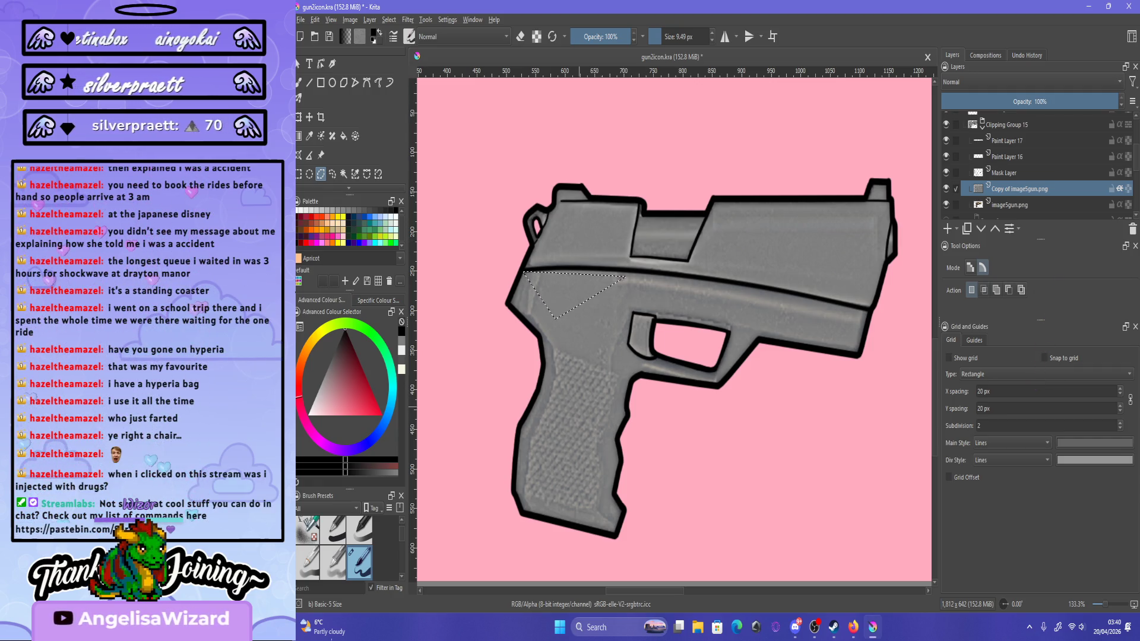
key(ctrl+shift+a)
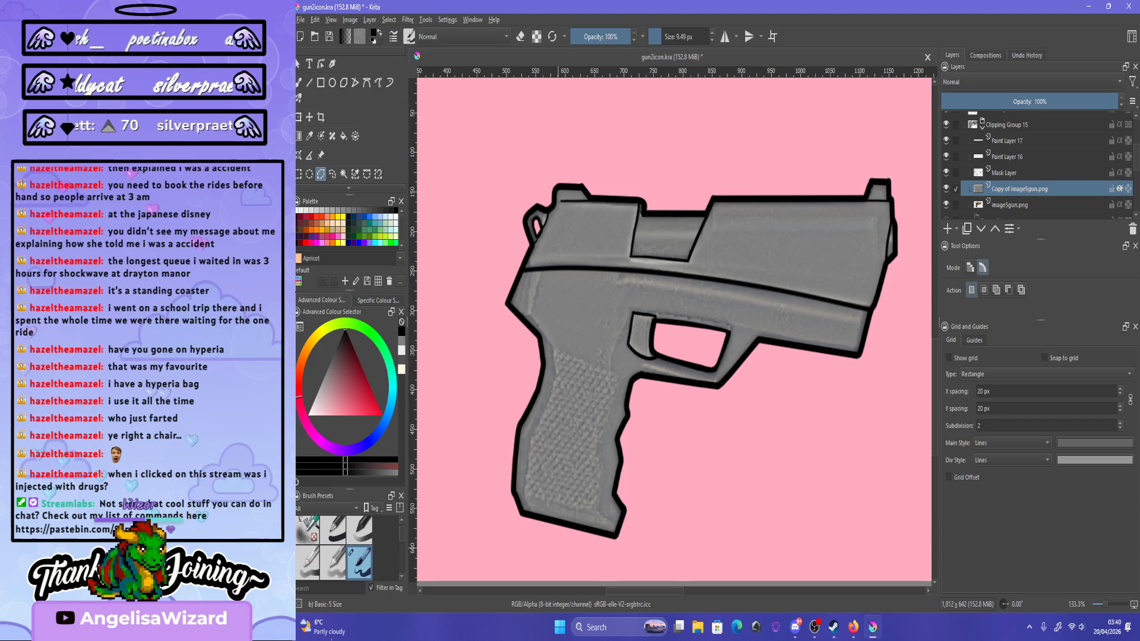
Polygon-select the pistol's lower frame and grip up to the slide seam, then fit the gun in view.
scroll(674, 329, up, 3)
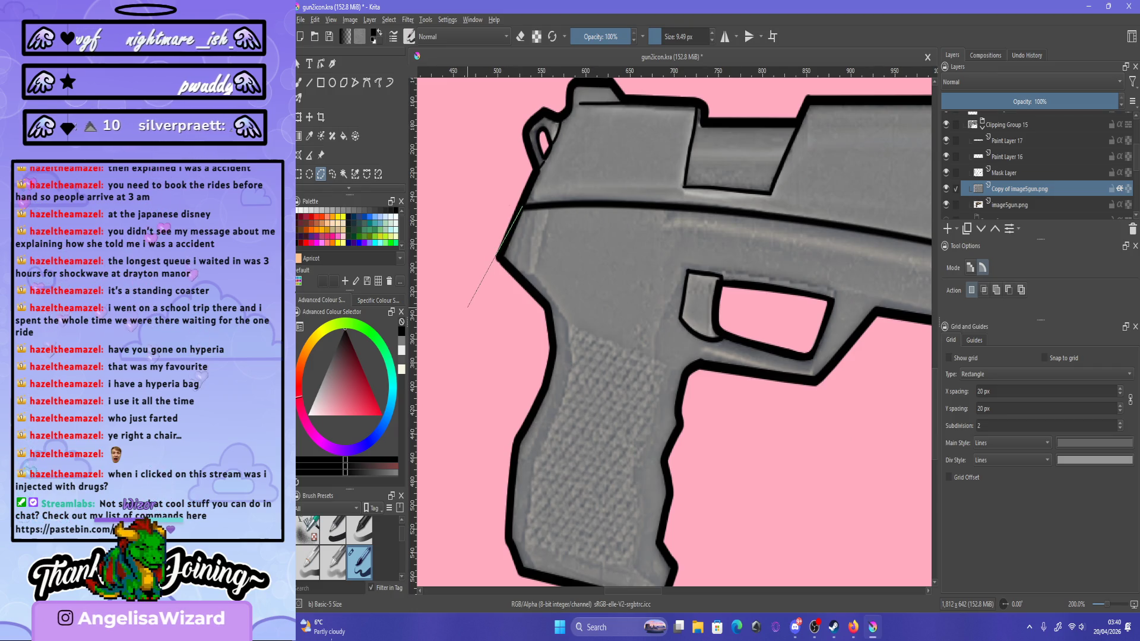
scroll(481, 473, down, 2)
click(482, 526)
click(724, 568)
click(717, 313)
scroll(722, 312, down, 4)
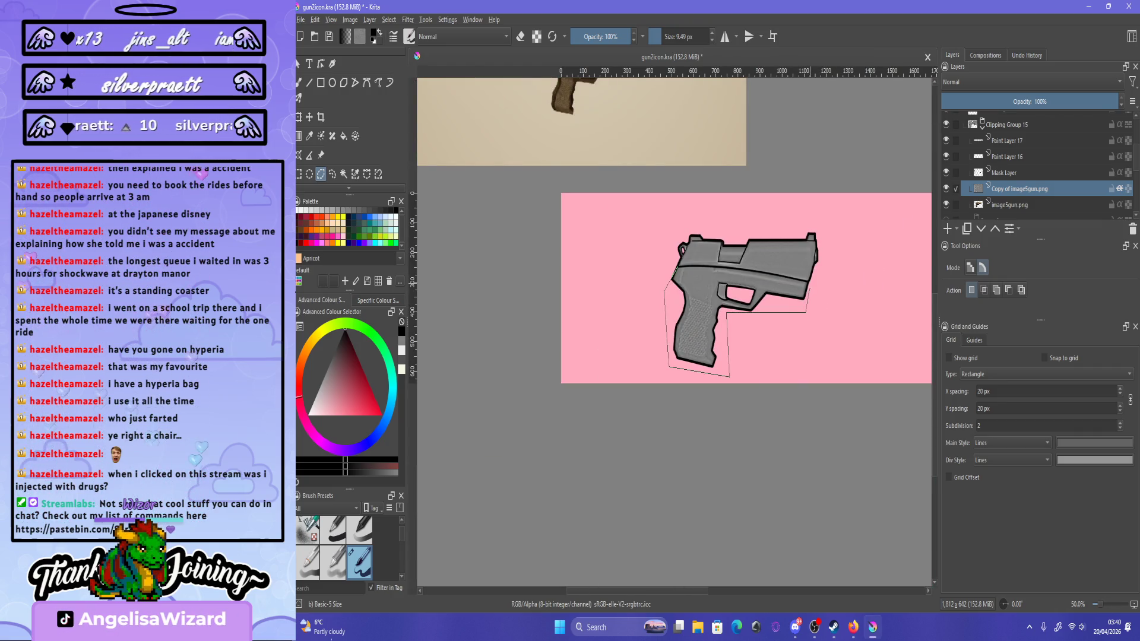
scroll(811, 289, up, 3)
scroll(811, 290, up, 1)
scroll(811, 290, down, 1)
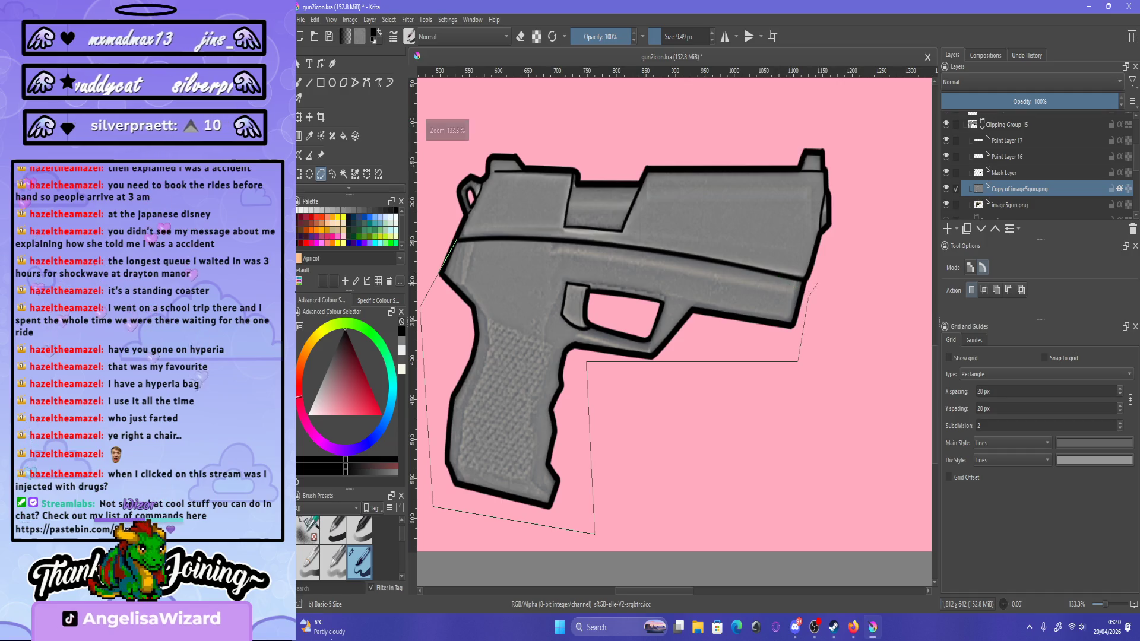
click(457, 239)
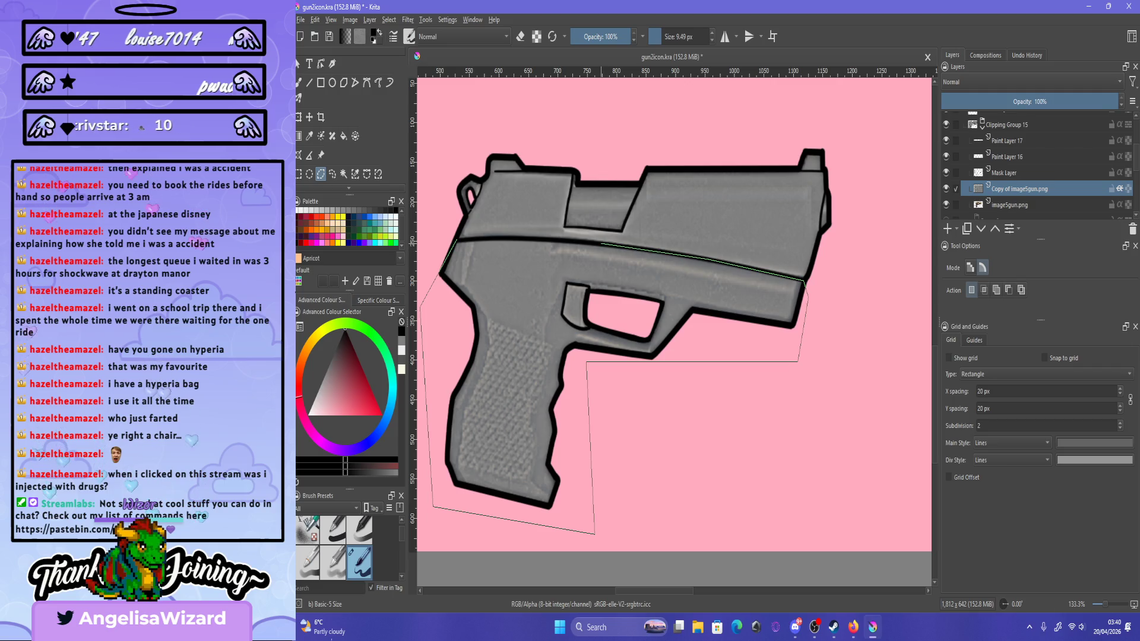
click(804, 279)
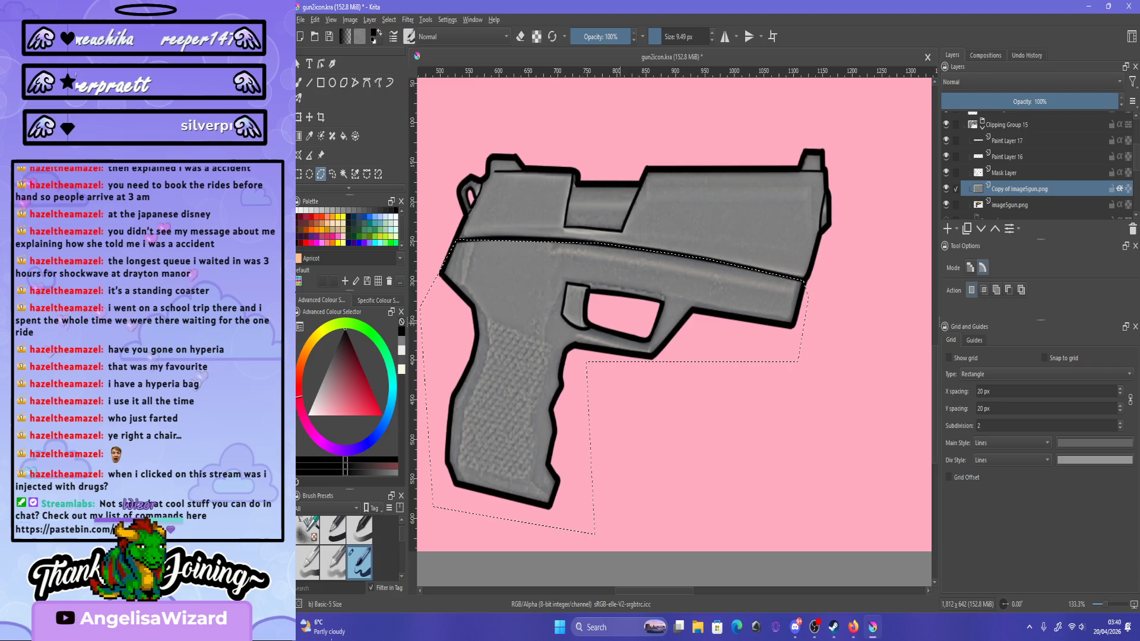
key(equal)
key(1)
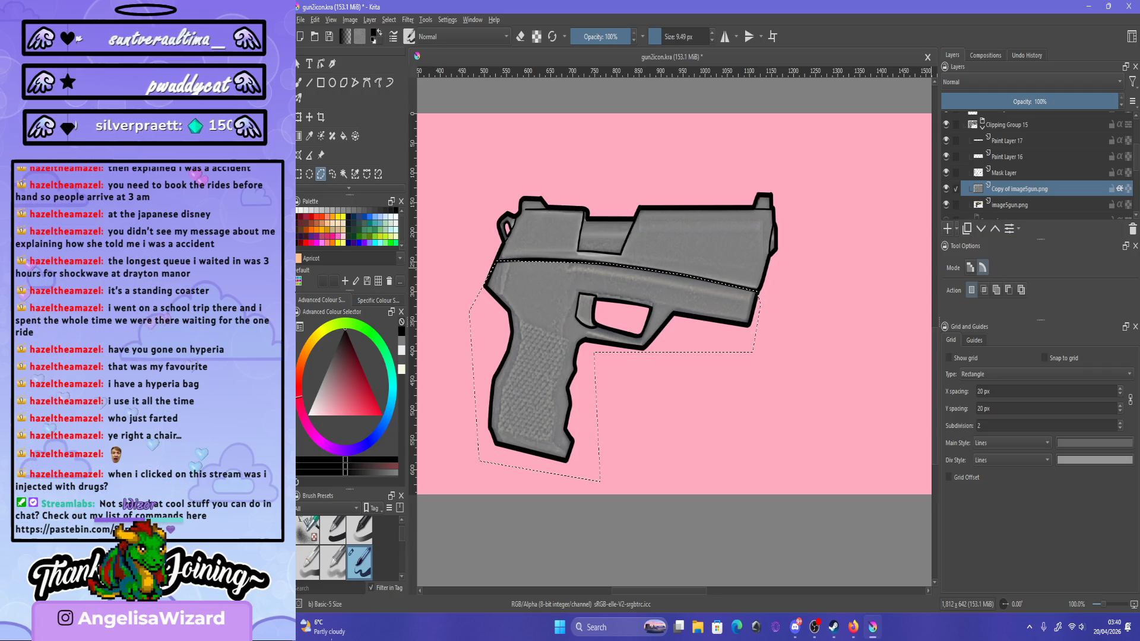
Add Paint Layer 18 and apply a Levels adjustment with input black point 59 to the selection.
key(Insert)
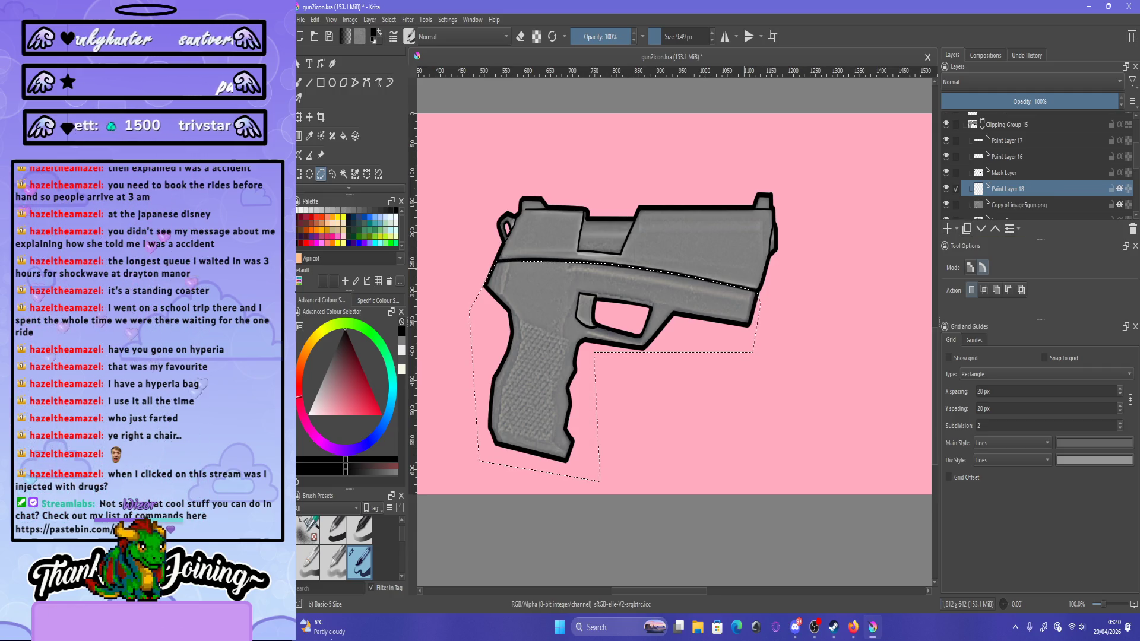
key(alt+r)
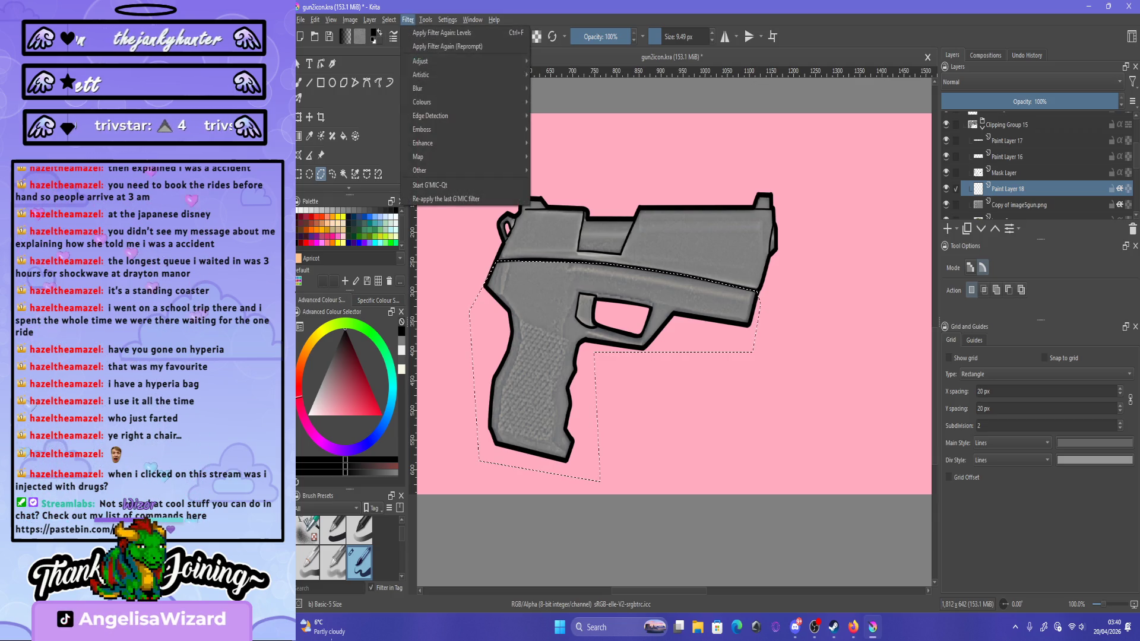
key(Right)
key(Down)
key(Down)
key(Down)
key(Return)
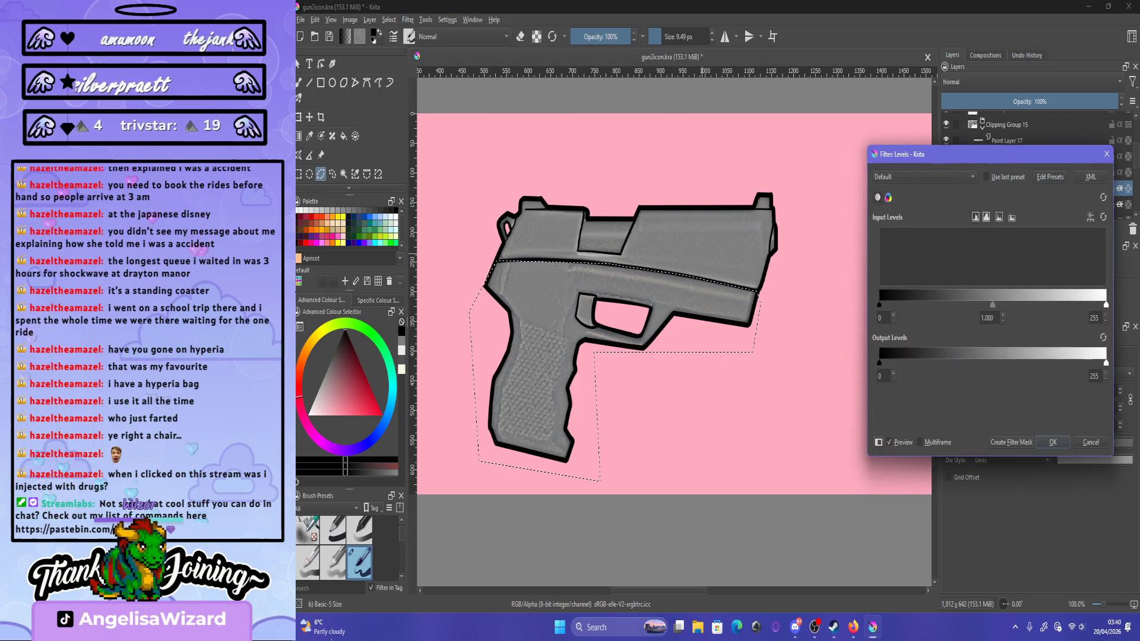
key(Page_Up)
key(Page_Up)
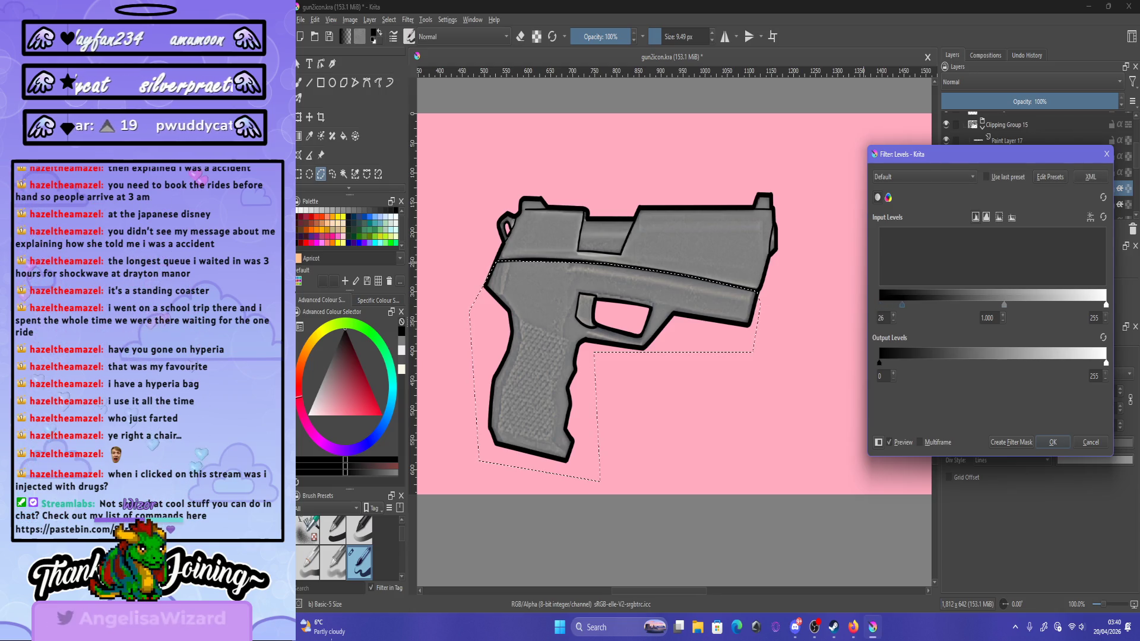
key(Page_Up)
key(Page_Up)
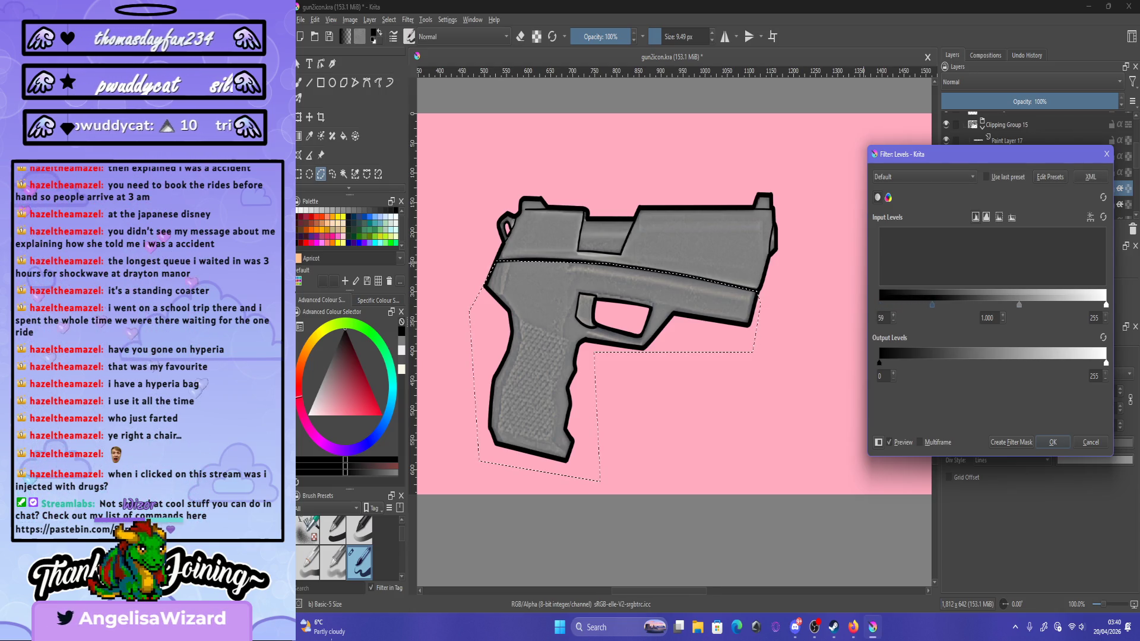
scroll(674, 303, down, 4)
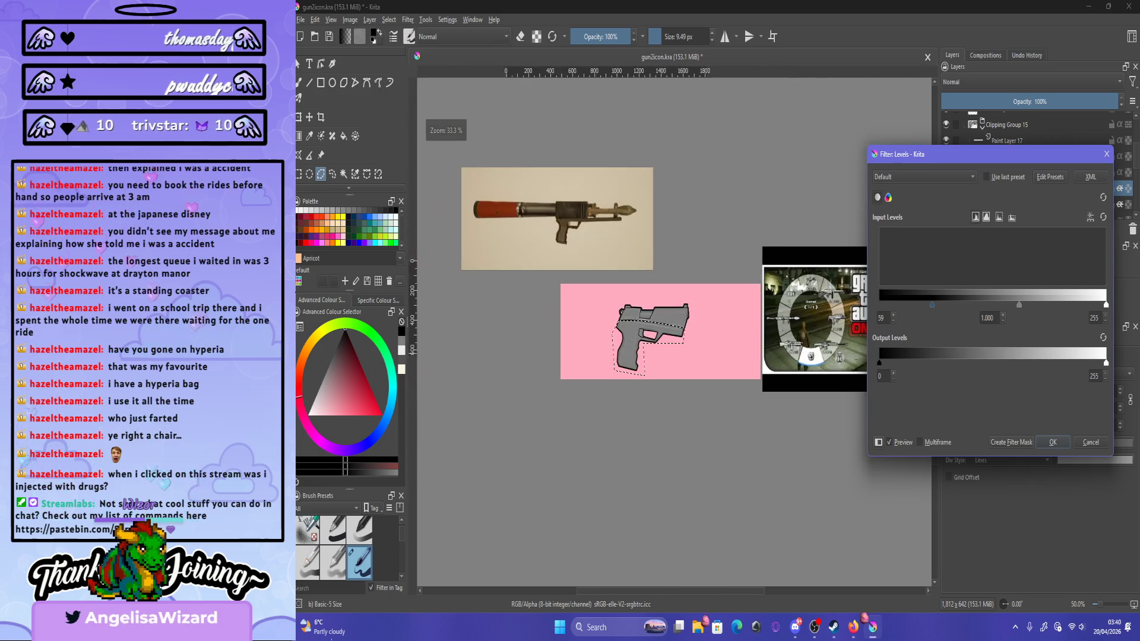
mouse_move(926, 154)
mouse_down()
mouse_move(888, 193)
mouse_move(751, 262)
mouse_move(731, 193)
mouse_up()
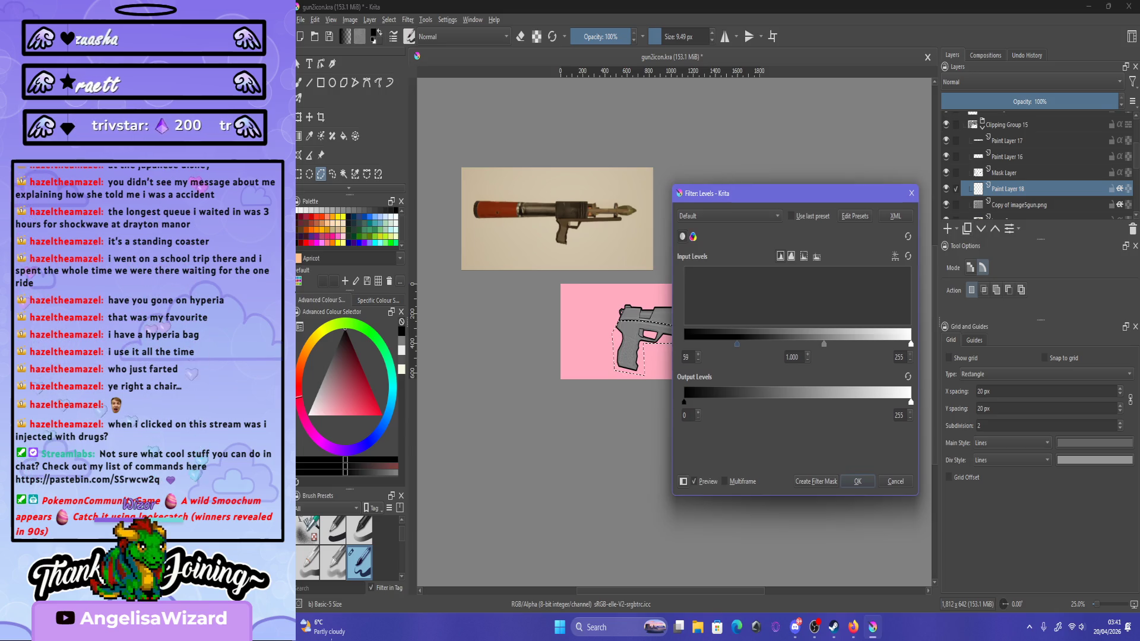
key(Return)
scroll(674, 303, up, 1)
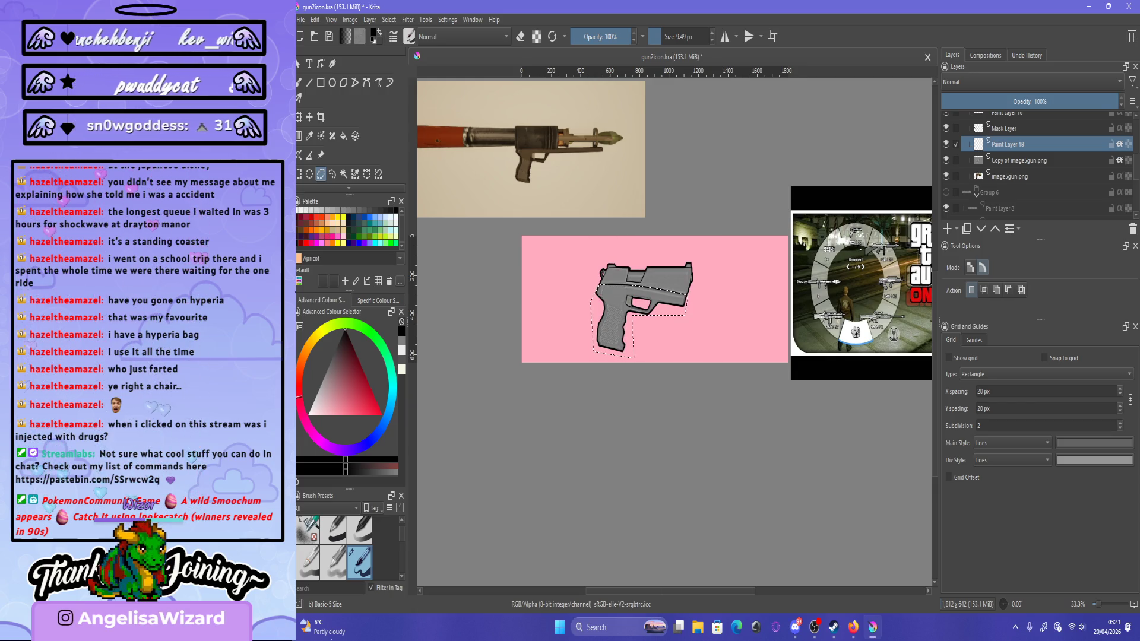
mouse_move(1010, 145)
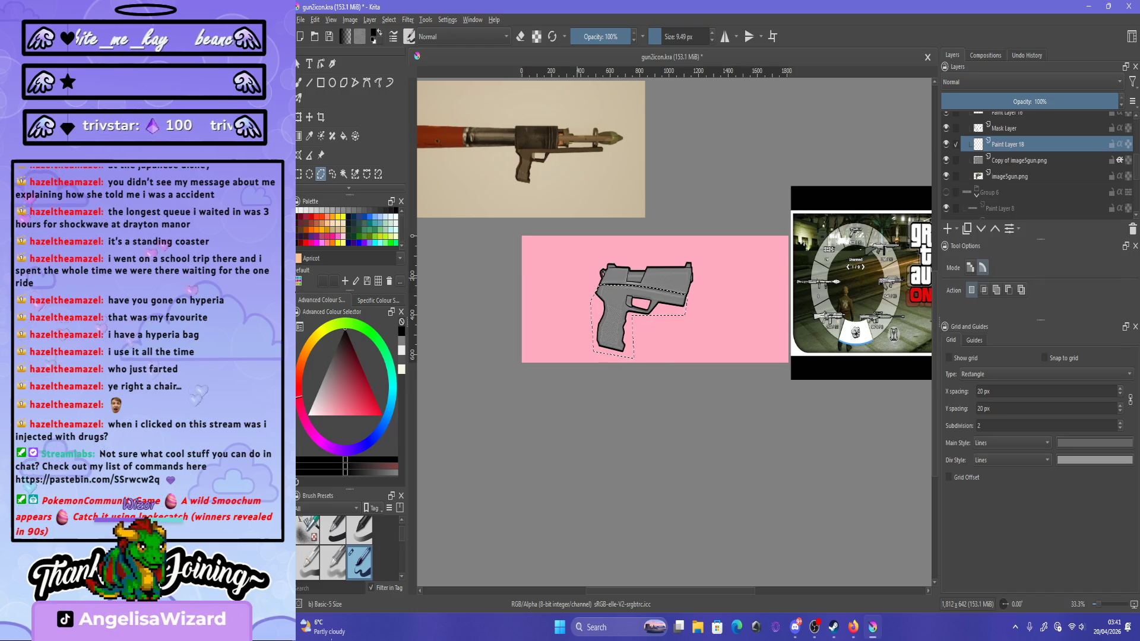
scroll(577, 280, up, 2)
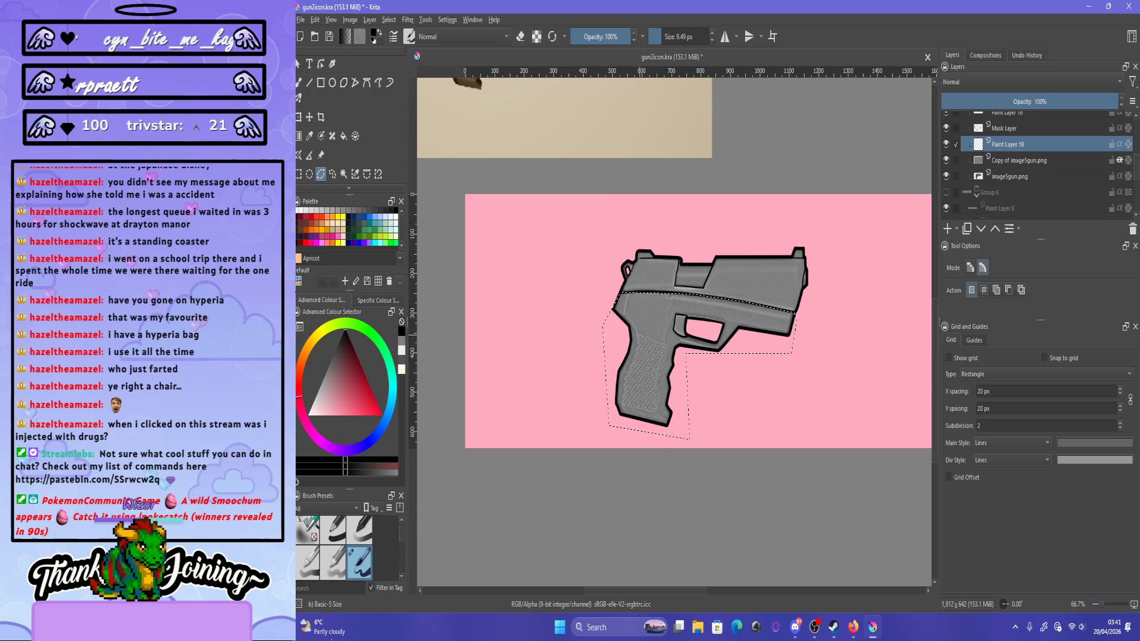
Delete Paint Layer 18 and duplicate the Copy of image5gun.png layer.
scroll(641, 338, up, 2)
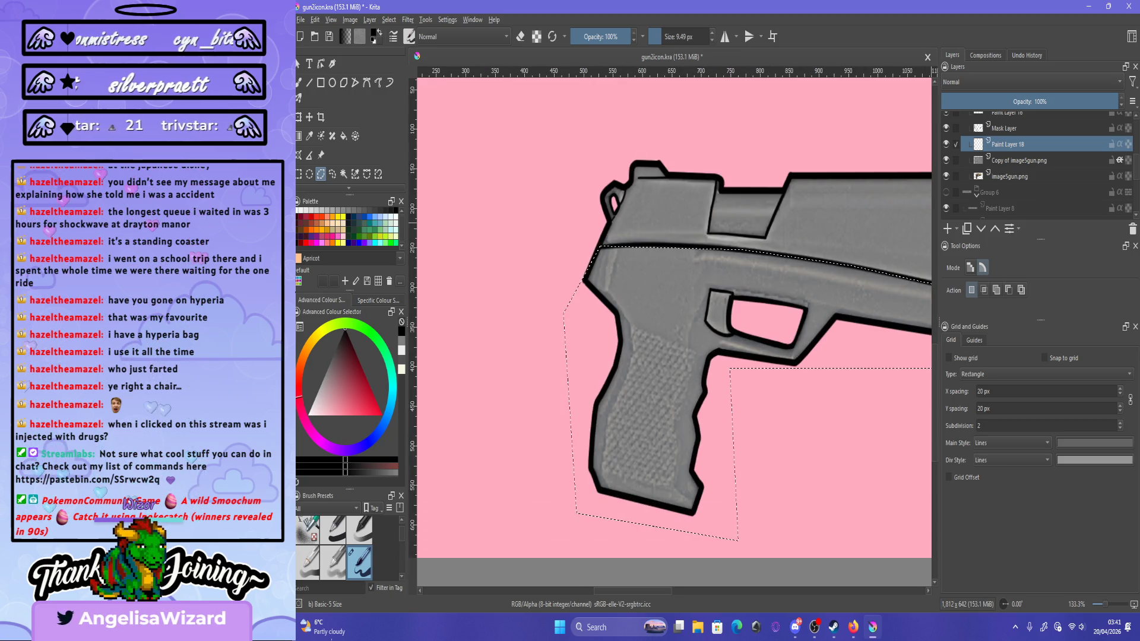
key(shift+Delete)
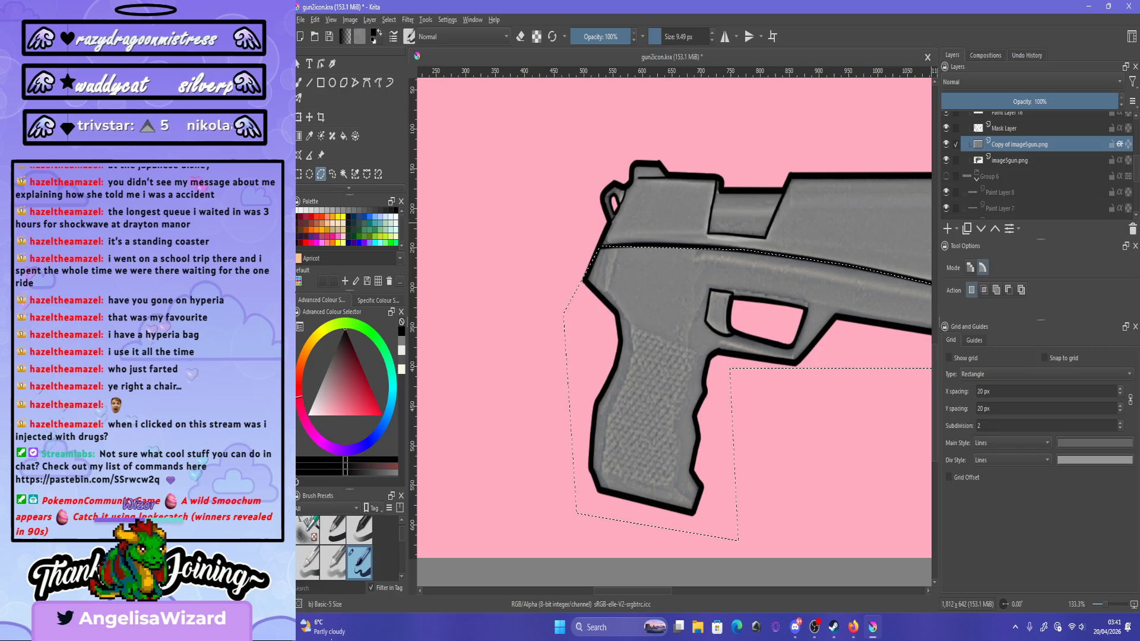
right_click(1008, 144)
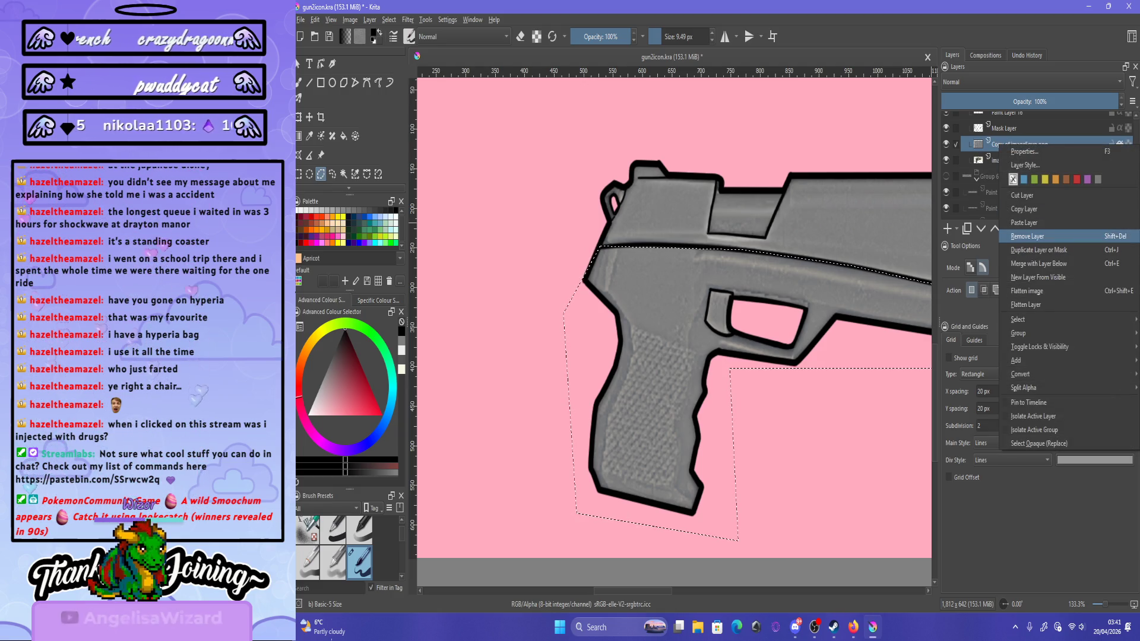
click(1038, 250)
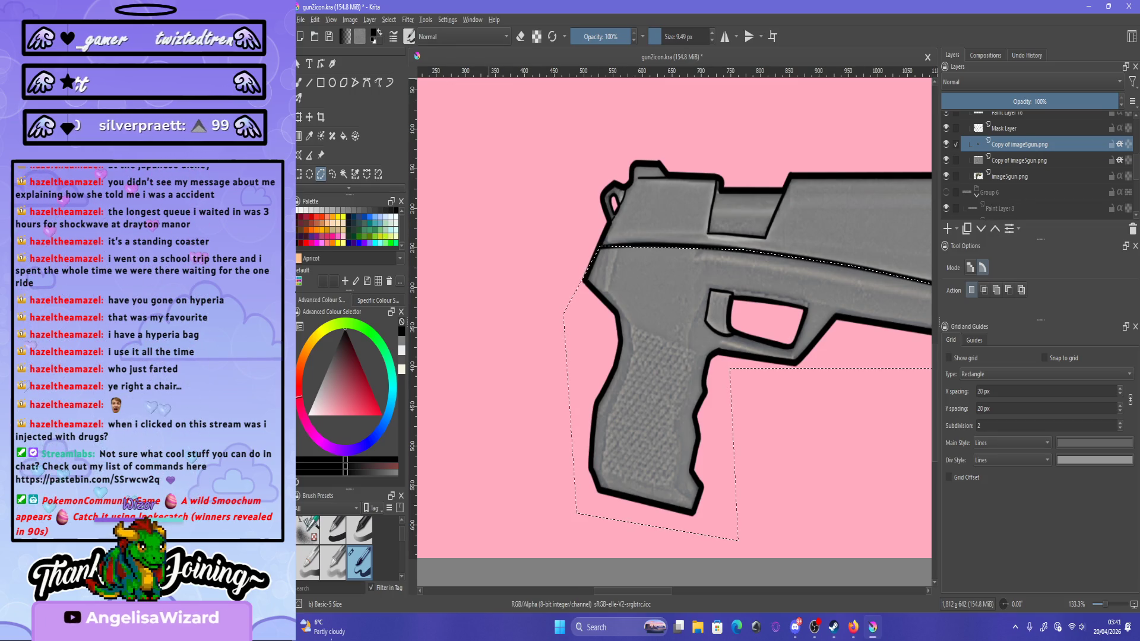
Darken the selected lower frame and grip with a Colour Adjustment curve, then deselect.
click(408, 19)
mouse_move(439, 75)
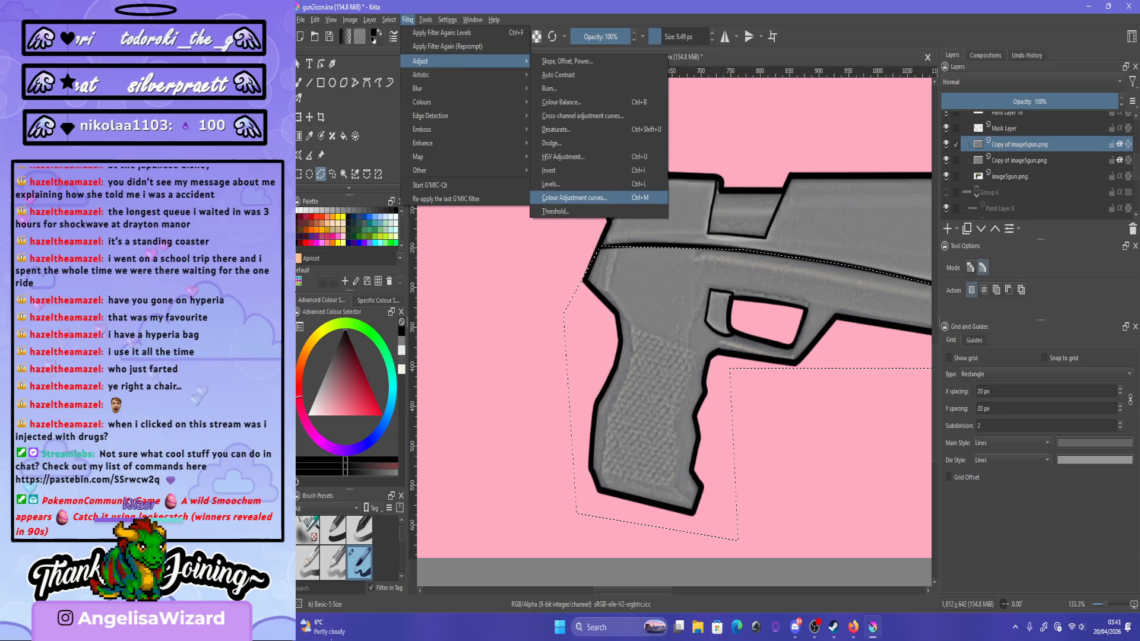
click(594, 198)
drag(756, 367, 756, 397)
key(minus)
drag(742, 193, 829, 173)
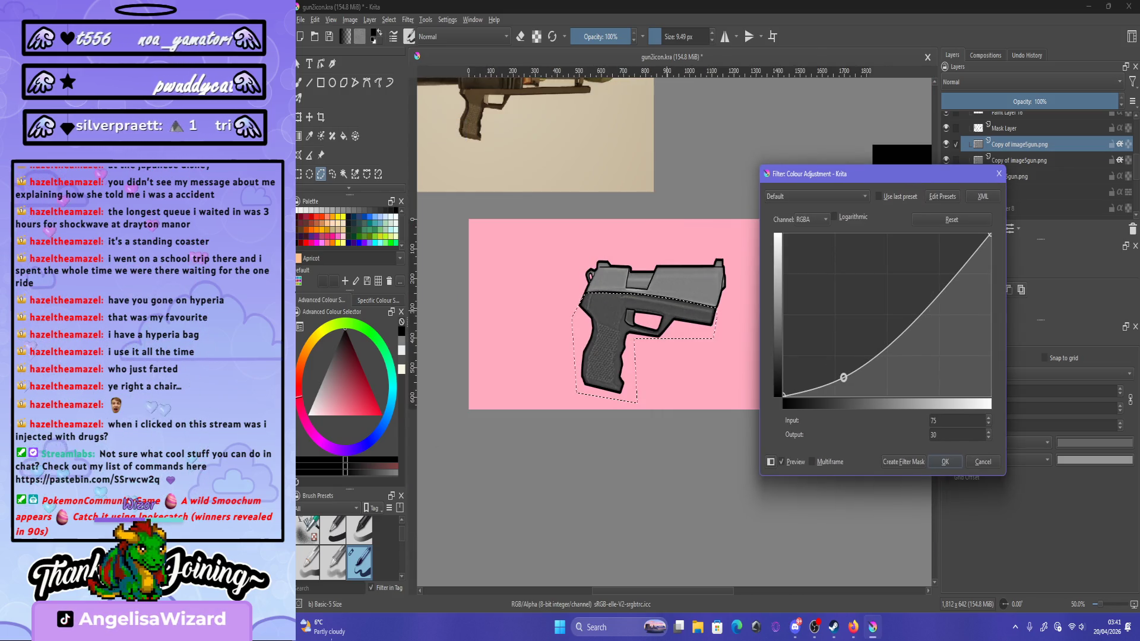
mouse_move(825, 385)
mouse_down()
mouse_move(827, 364)
mouse_move(826, 388)
mouse_move(848, 376)
mouse_up()
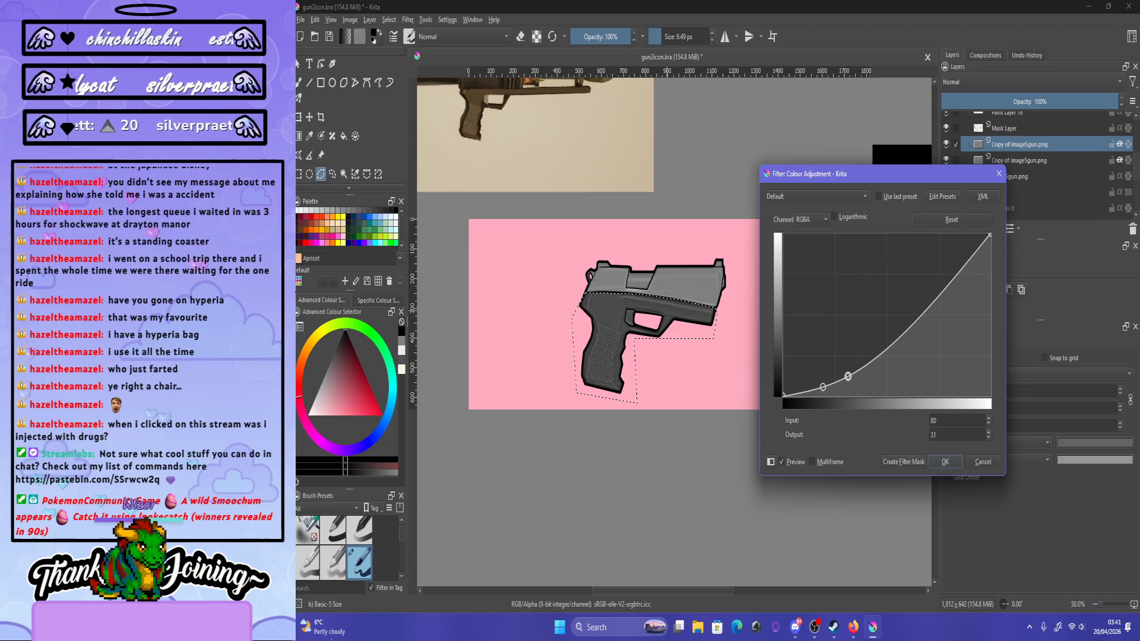
key(Return)
key(1)
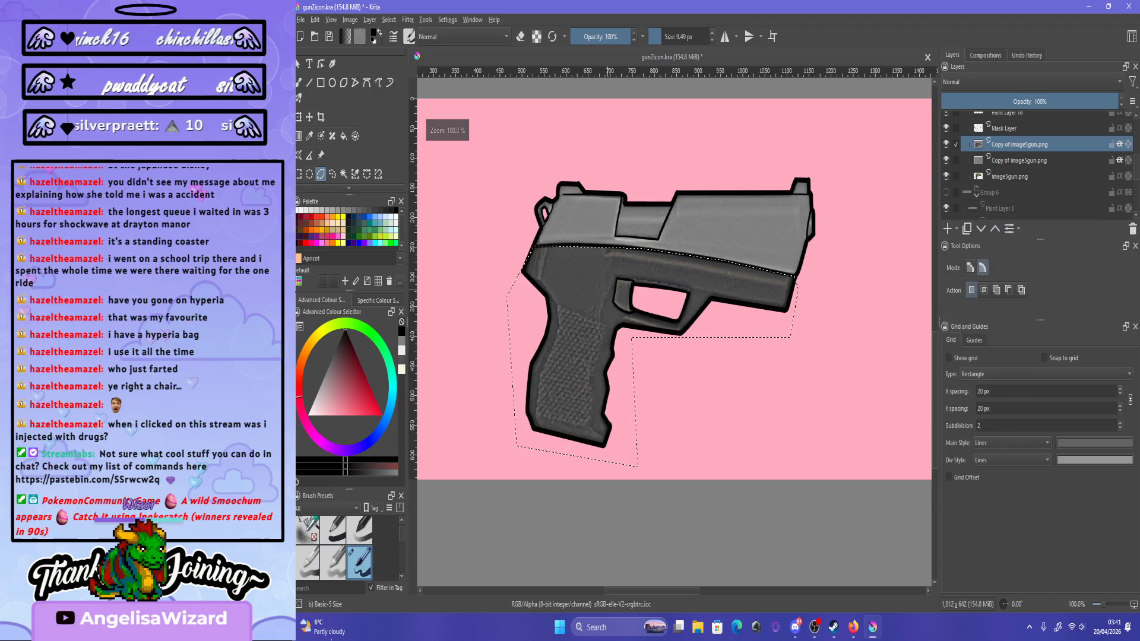
key(ctrl+shift+a)
key(minus)
key(plus)
key(plus)
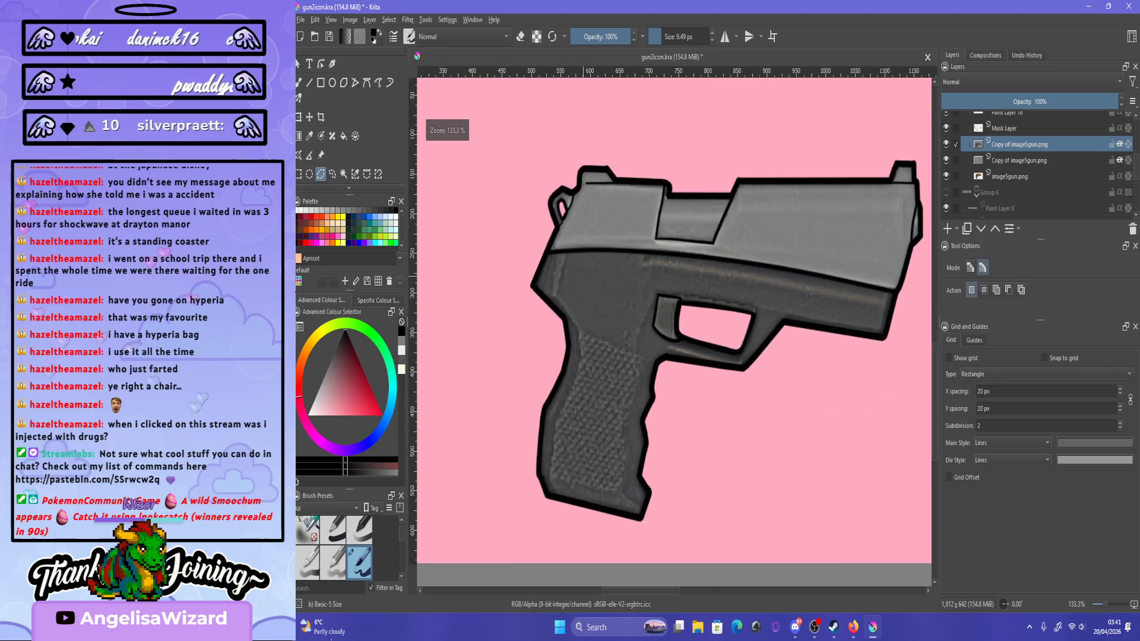
key(b)
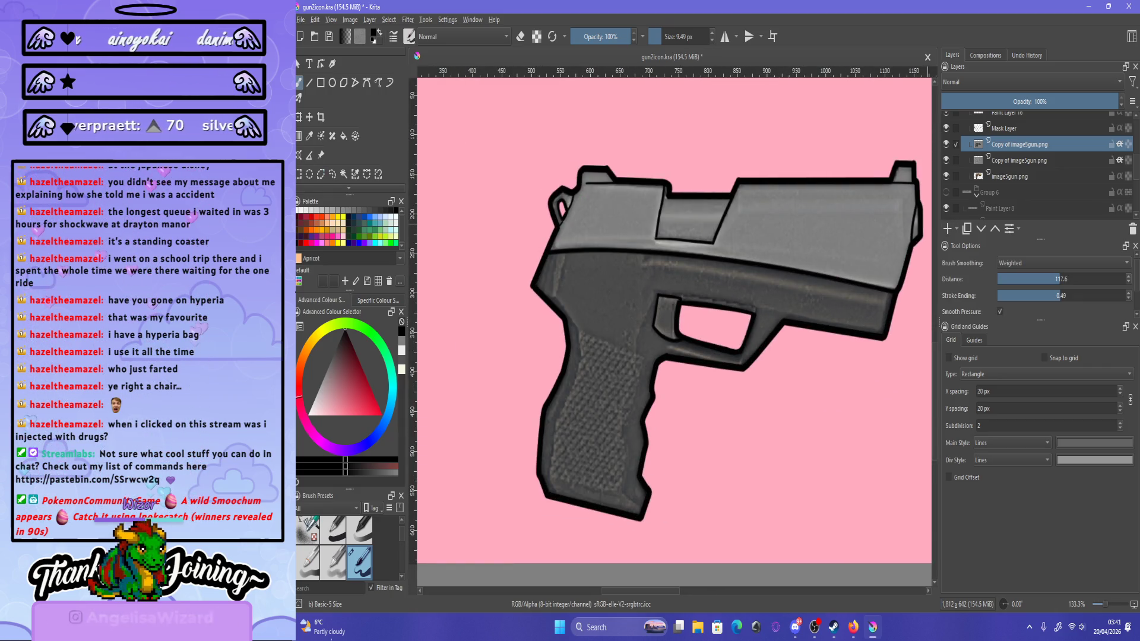
scroll(1036, 160, down, 5)
scroll(1036, 160, up, 3)
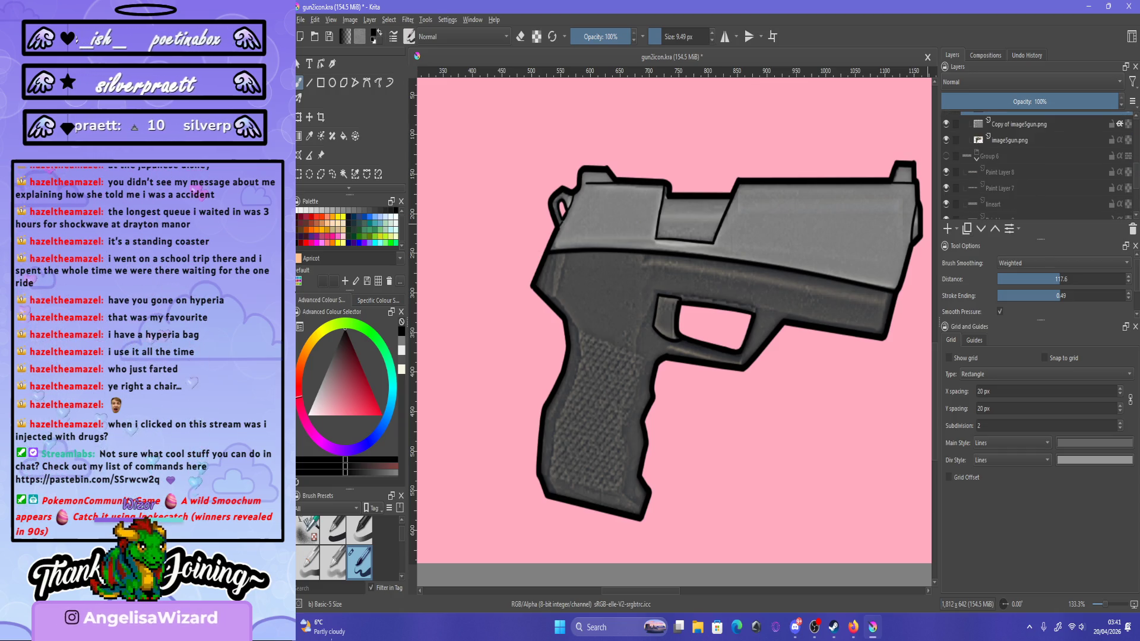
scroll(1036, 166, up, 5)
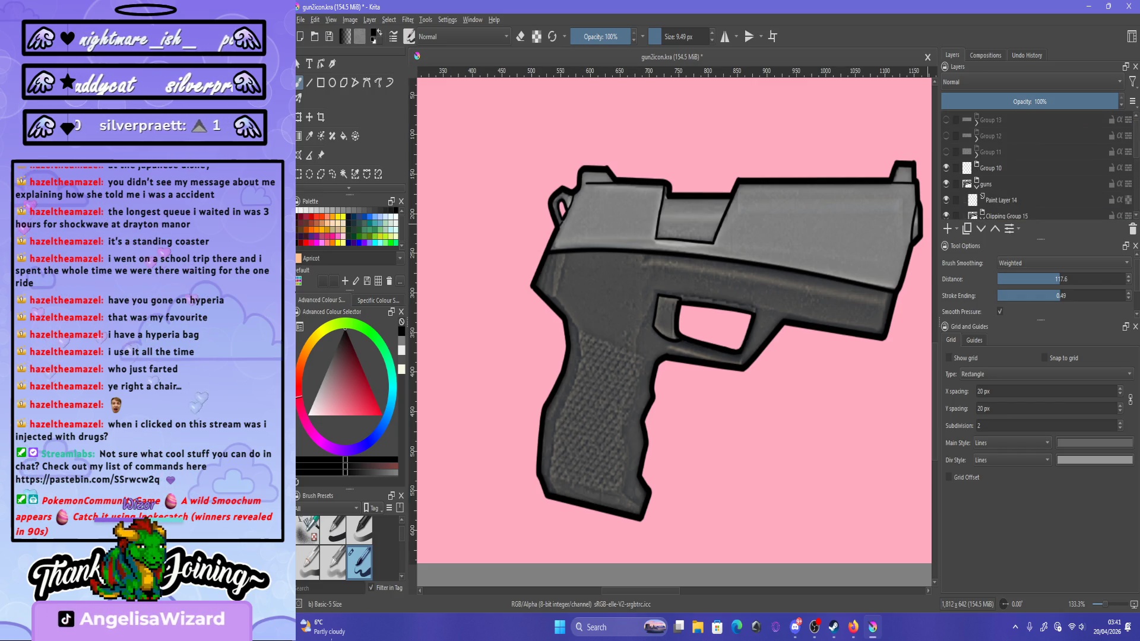
scroll(1036, 166, down, 3)
scroll(705, 317, down, 4)
scroll(704, 317, up, 7)
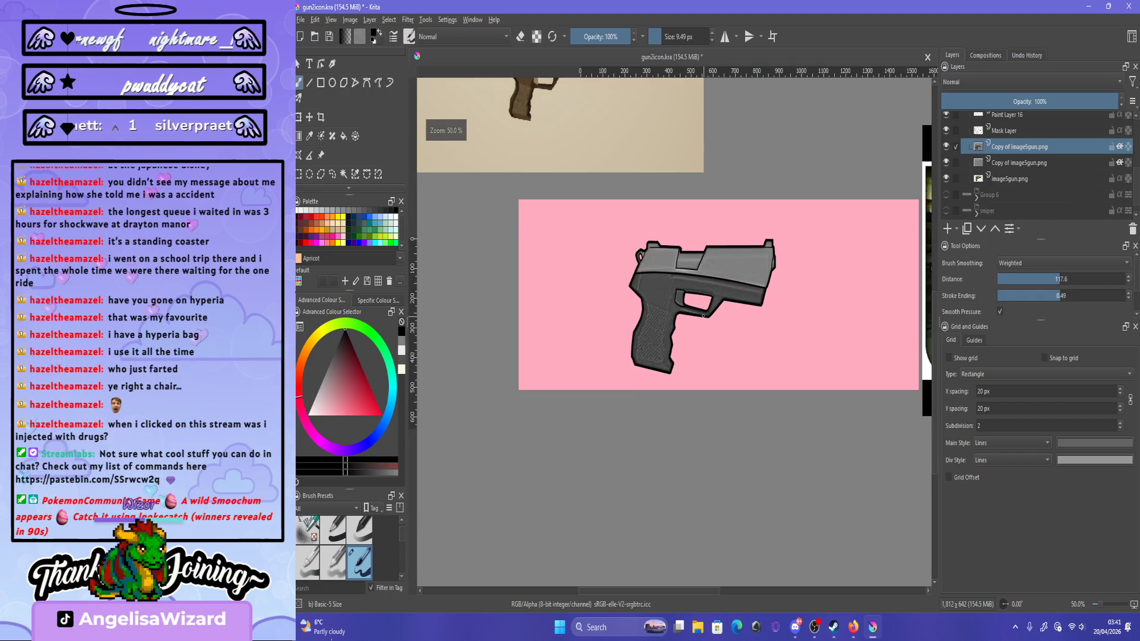
scroll(571, 303, up, 1)
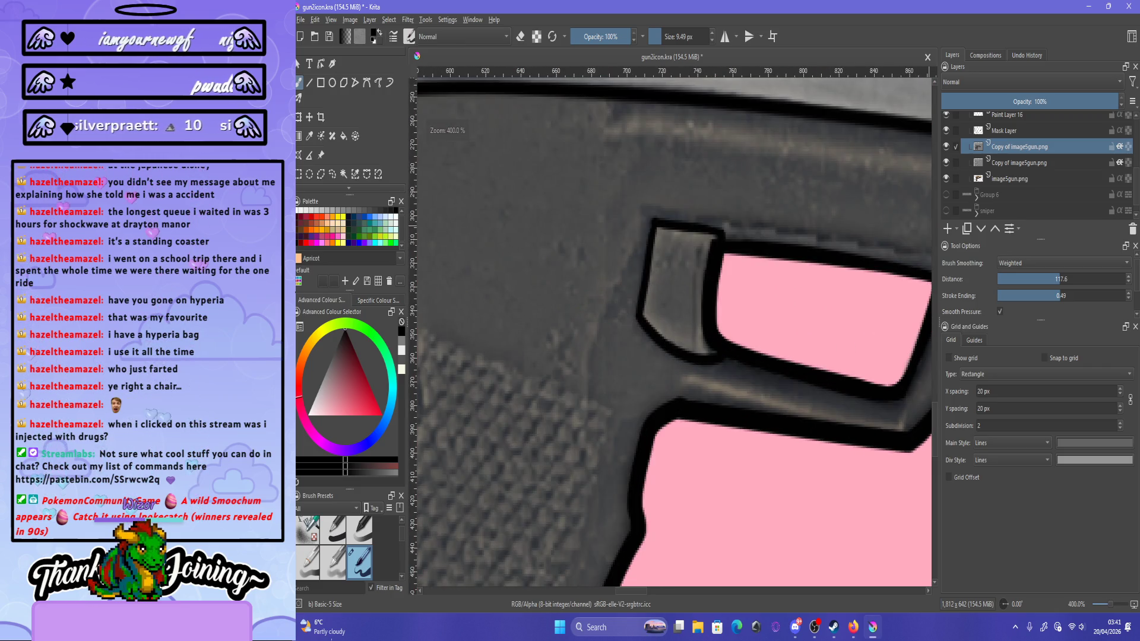
mouse_move(673, 306)
mouse_down()
mouse_move(695, 276)
mouse_move(687, 248)
mouse_up()
mouse_move(661, 295)
mouse_down()
mouse_move(658, 243)
mouse_move(699, 228)
mouse_move(706, 277)
mouse_up()
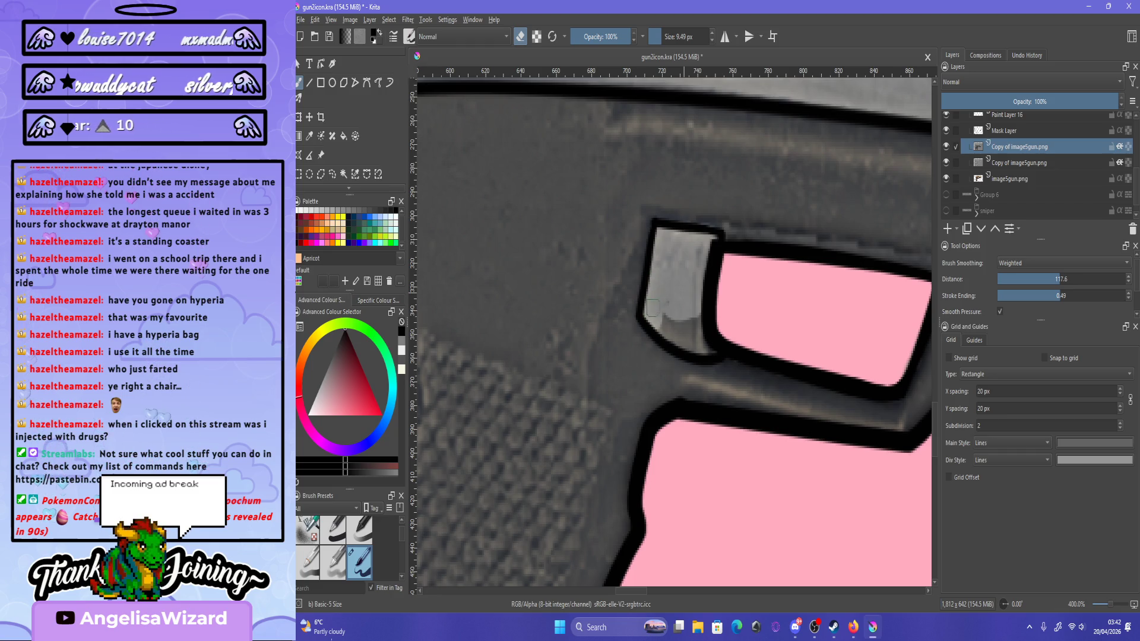
mouse_move(652, 316)
mouse_down()
mouse_move(694, 335)
mouse_move(695, 353)
mouse_up()
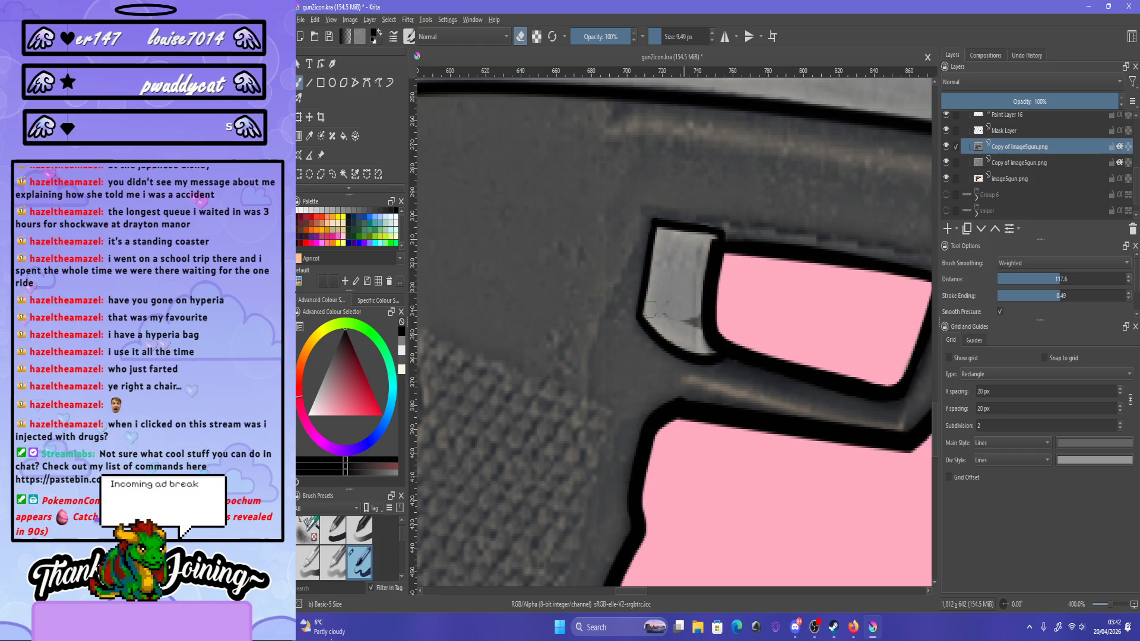
drag(650, 318, 654, 300)
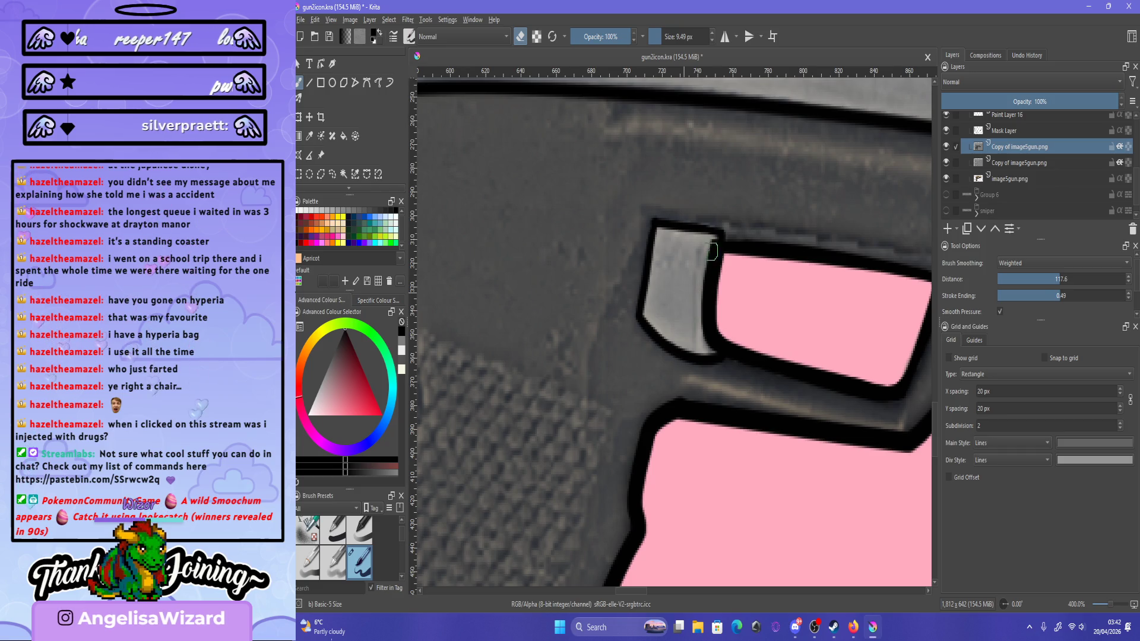
scroll(722, 311, down, 5)
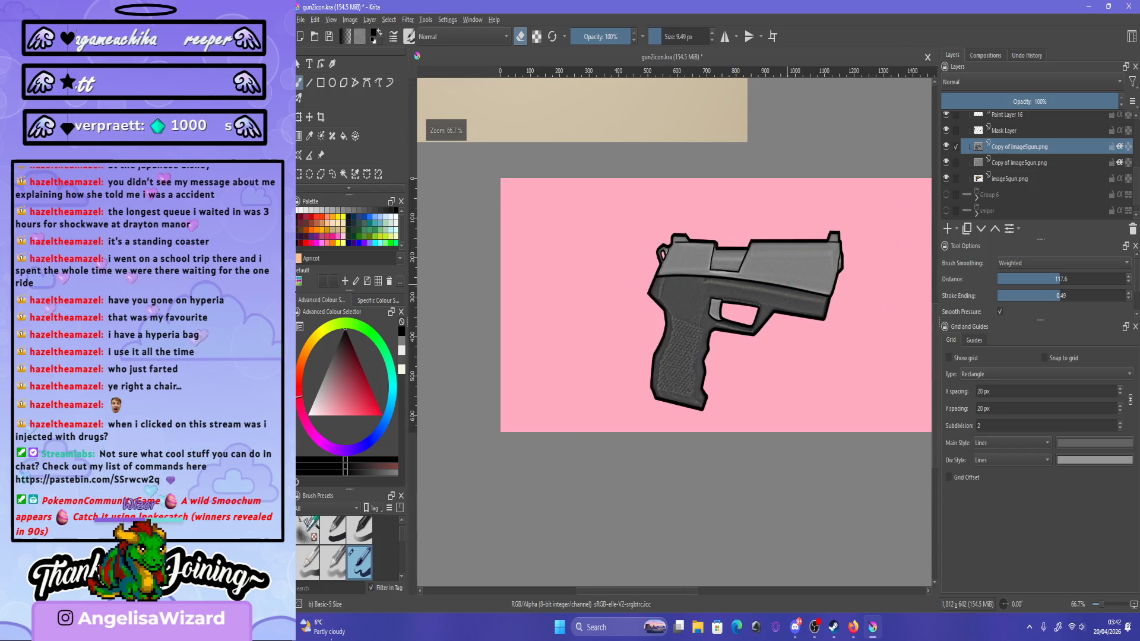
scroll(790, 255, down, 2)
scroll(791, 255, up, 2)
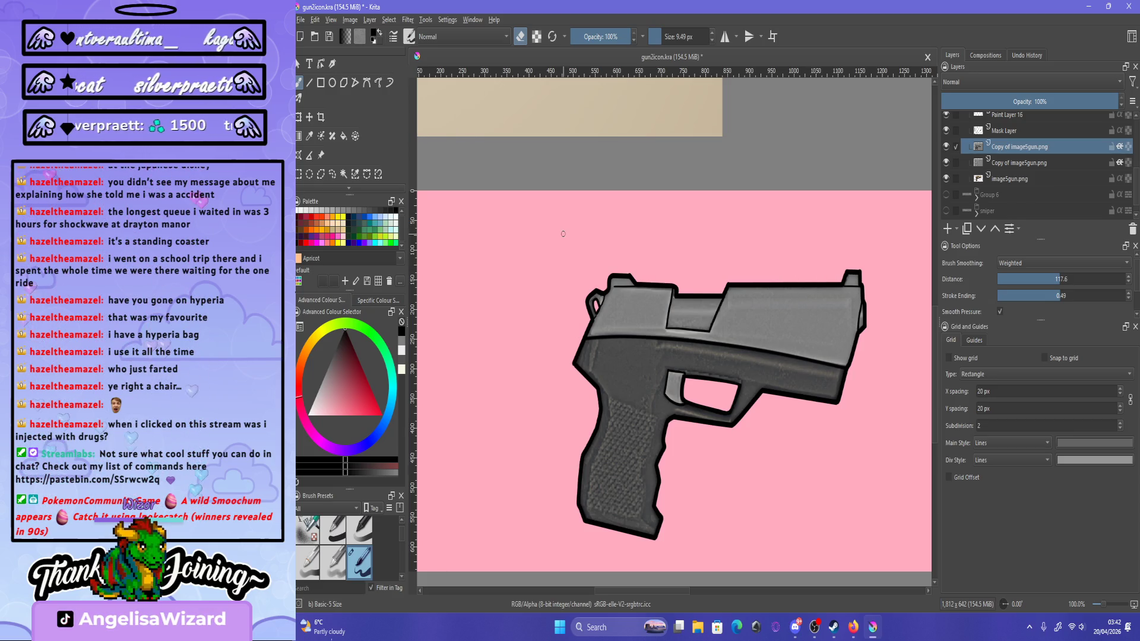
click(332, 174)
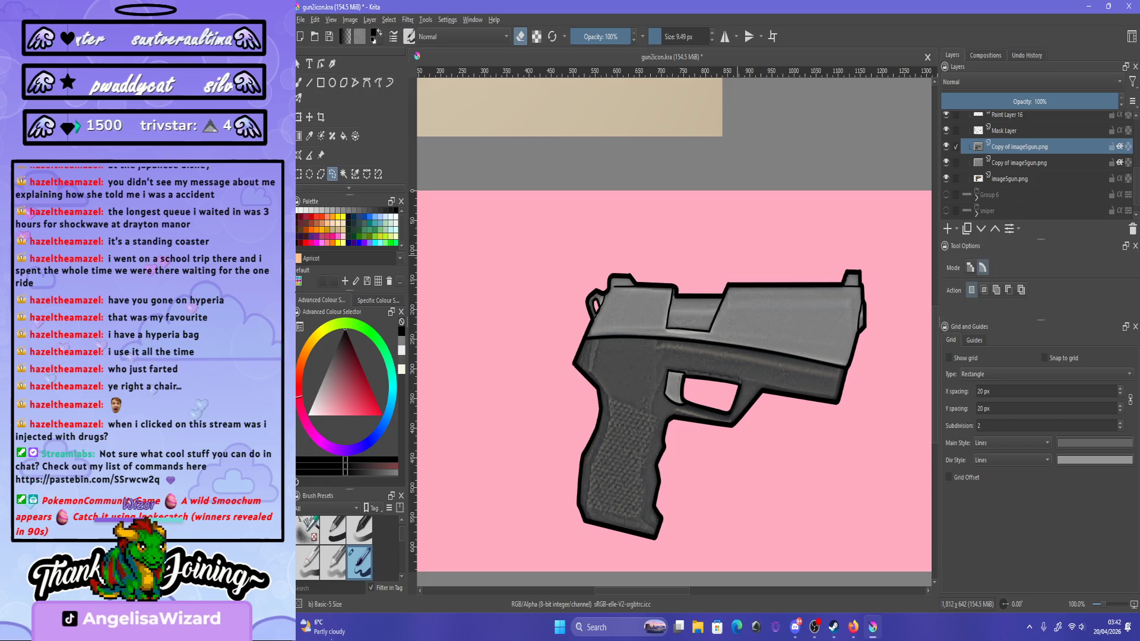
Begin a selection outline above the gun and toggle the grey copy layers to compare.
drag(571, 250, 720, 260)
drag(542, 297, 550, 324)
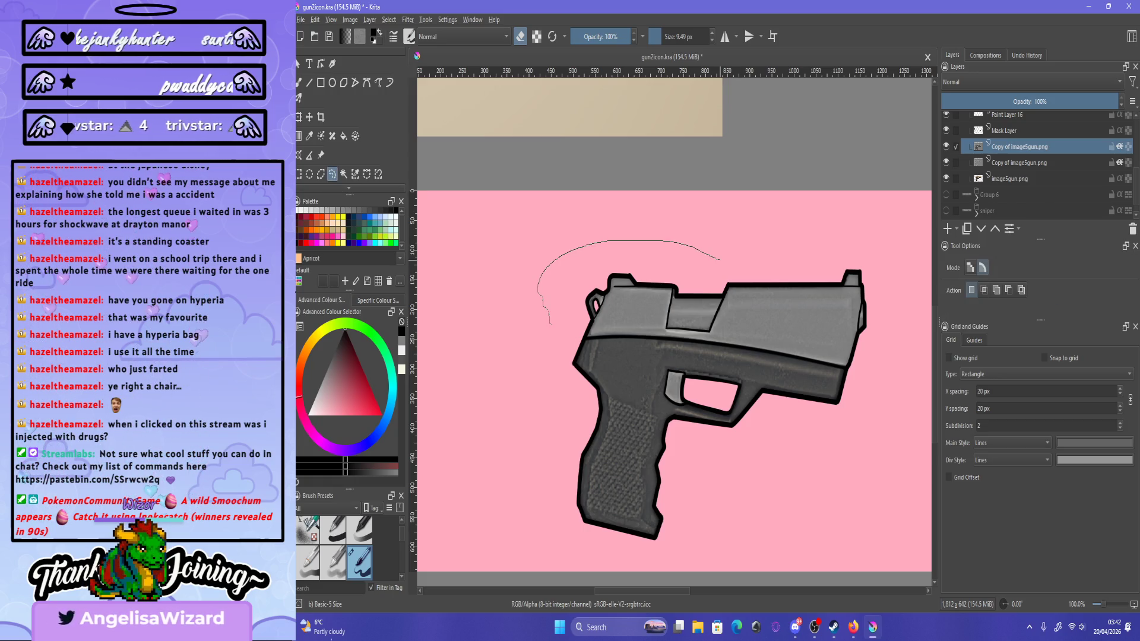
scroll(712, 286, down, 3)
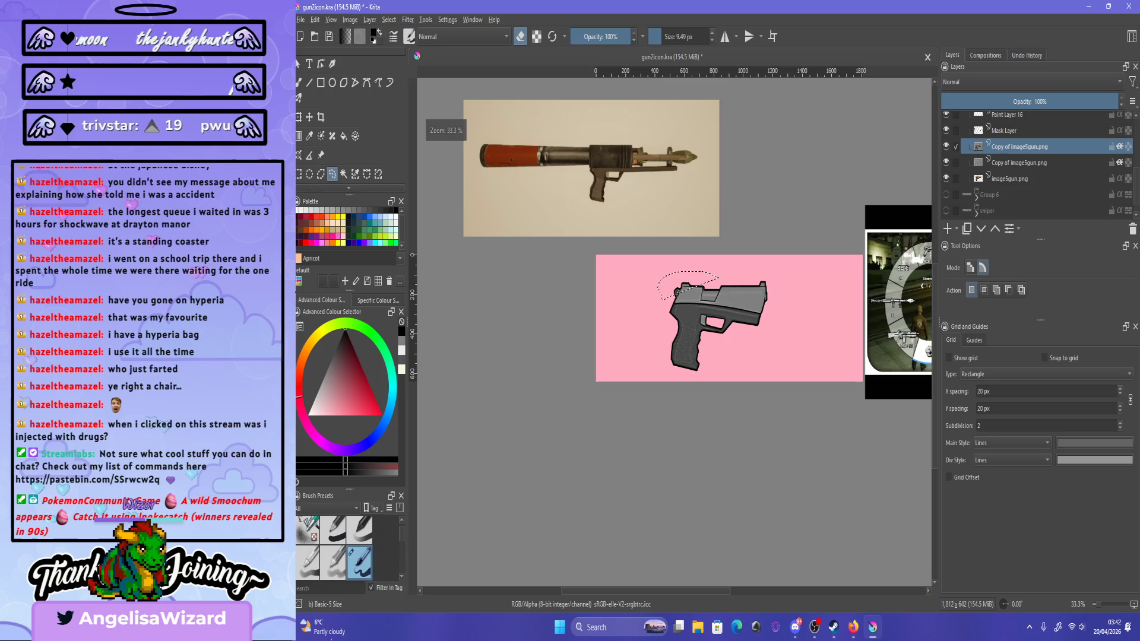
click(946, 162)
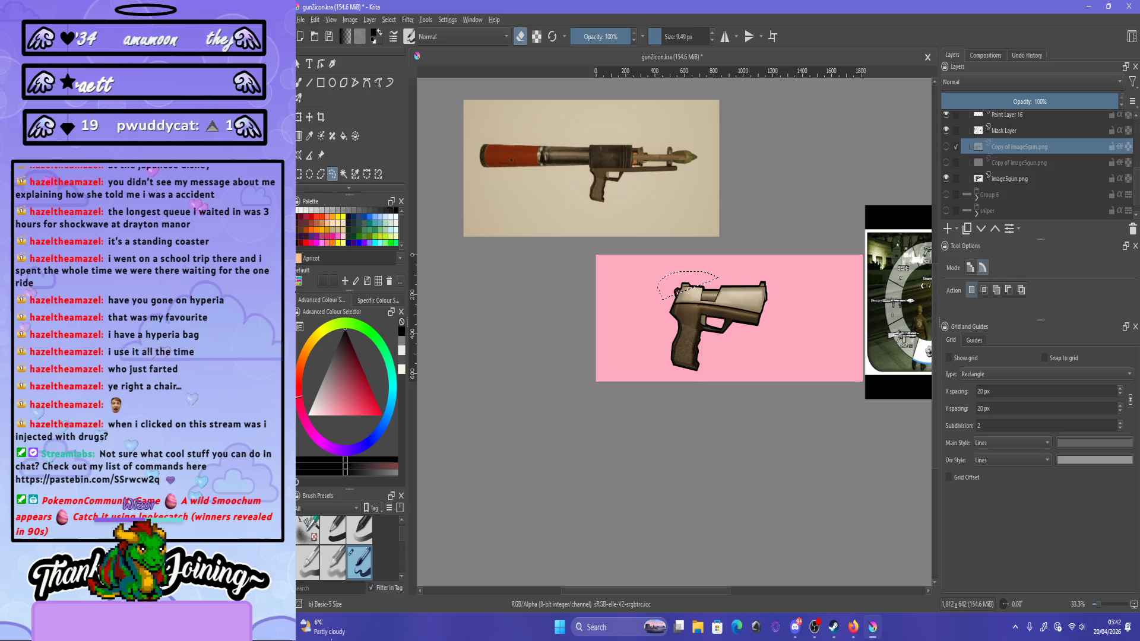
click(946, 162)
click(946, 146)
scroll(668, 283, up, 2)
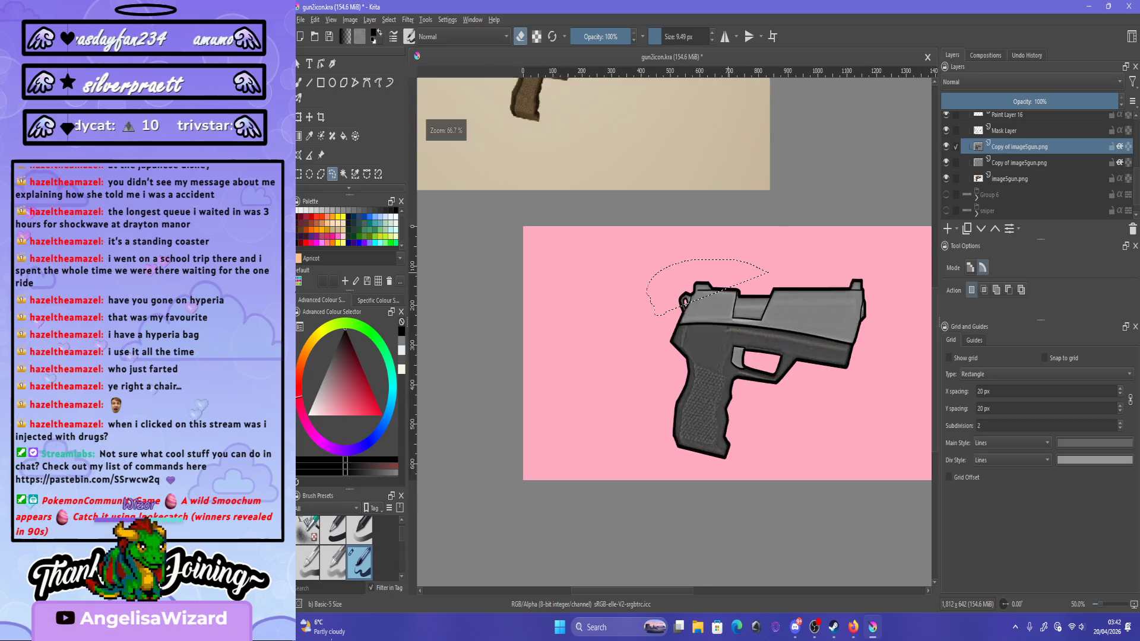
scroll(772, 315, up, 3)
scroll(772, 315, down, 2)
scroll(772, 315, up, 2)
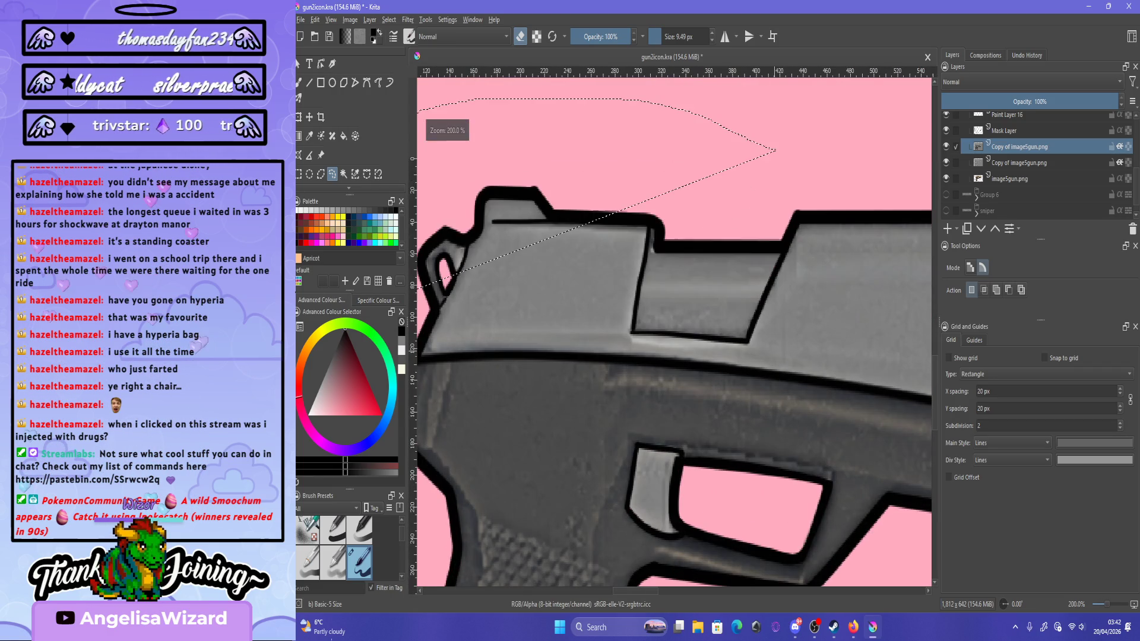
scroll(651, 219, up, 1)
Trace a closed polygonal selection around the raised block on top of the slide.
drag(650, 209, 641, 271)
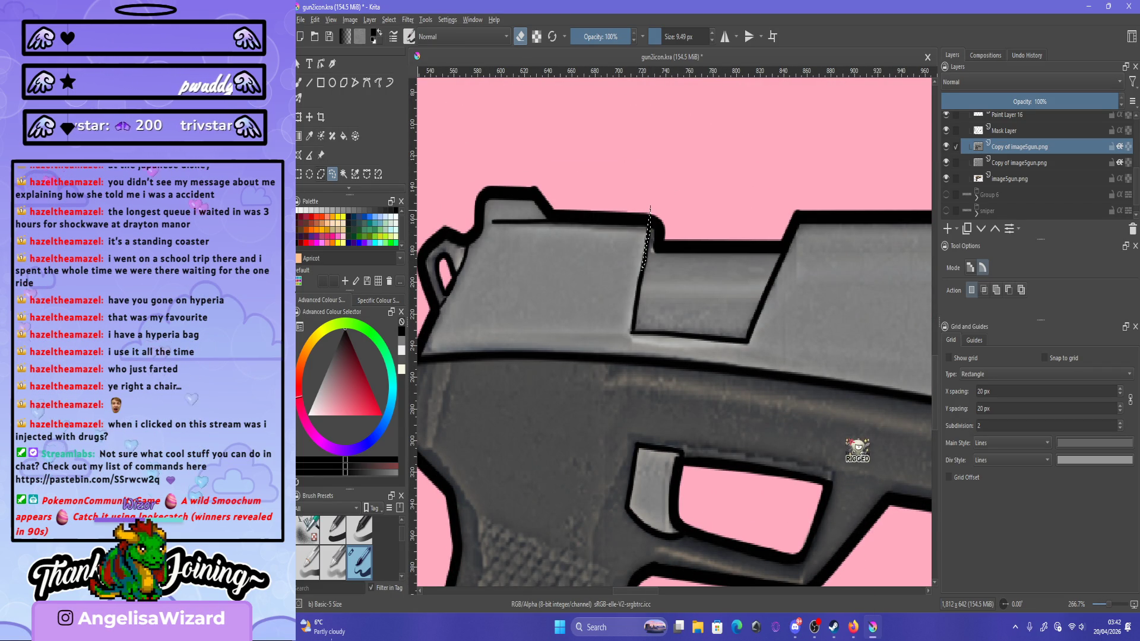
scroll(718, 216, up, 2)
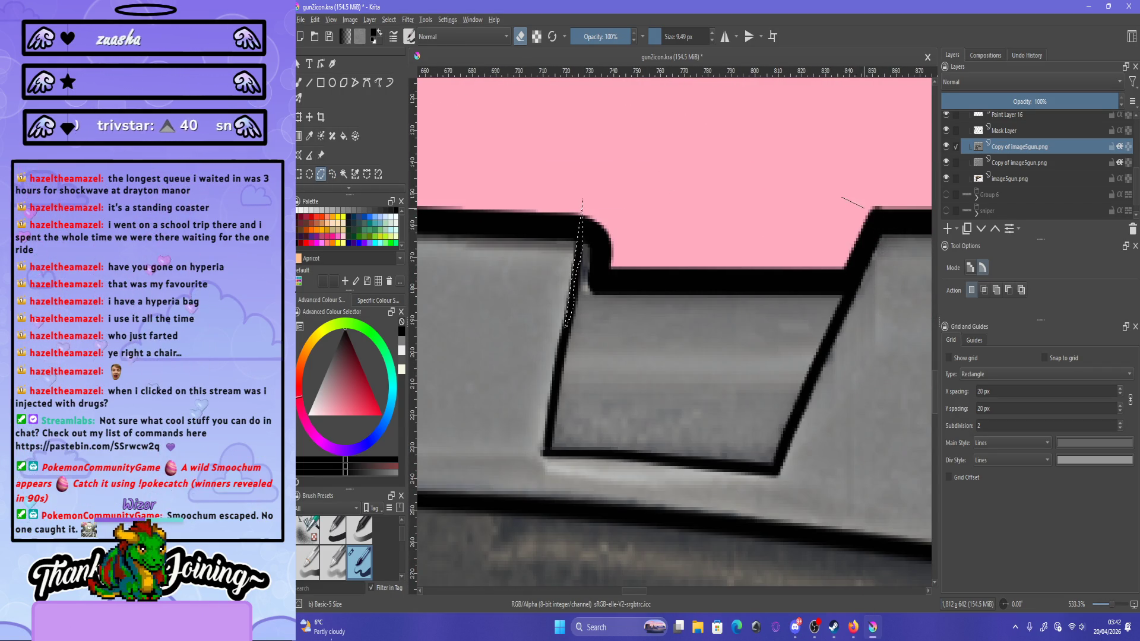
click(872, 218)
click(778, 472)
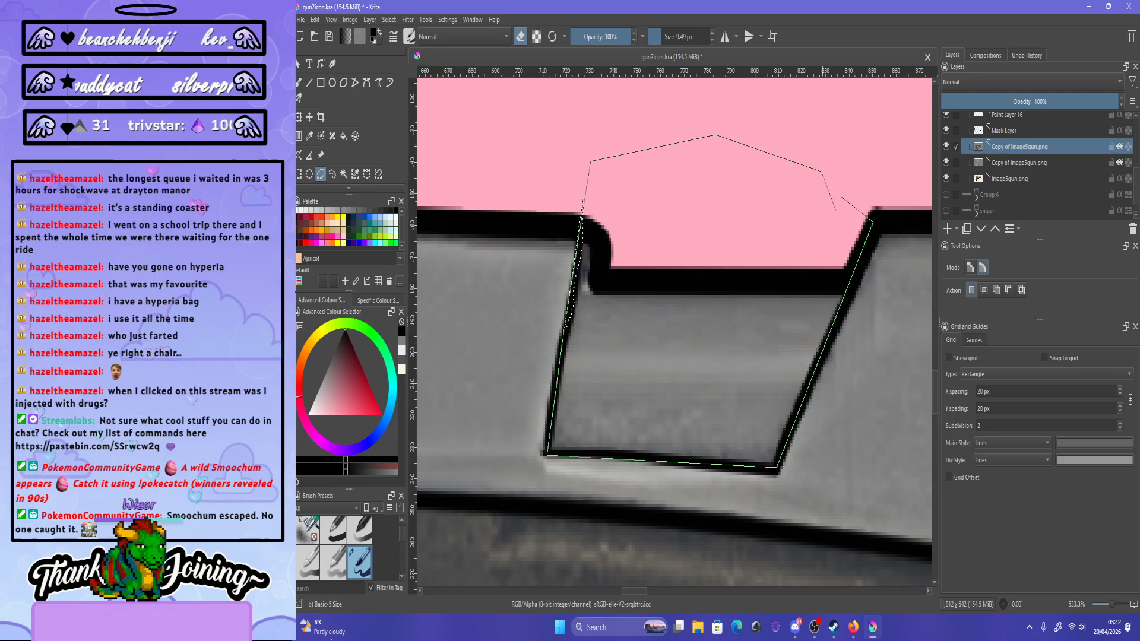
click(871, 218)
Darken the selected slide block by pulling the Colour Adjustment curve down, then show the Group 6 gun.
click(408, 19)
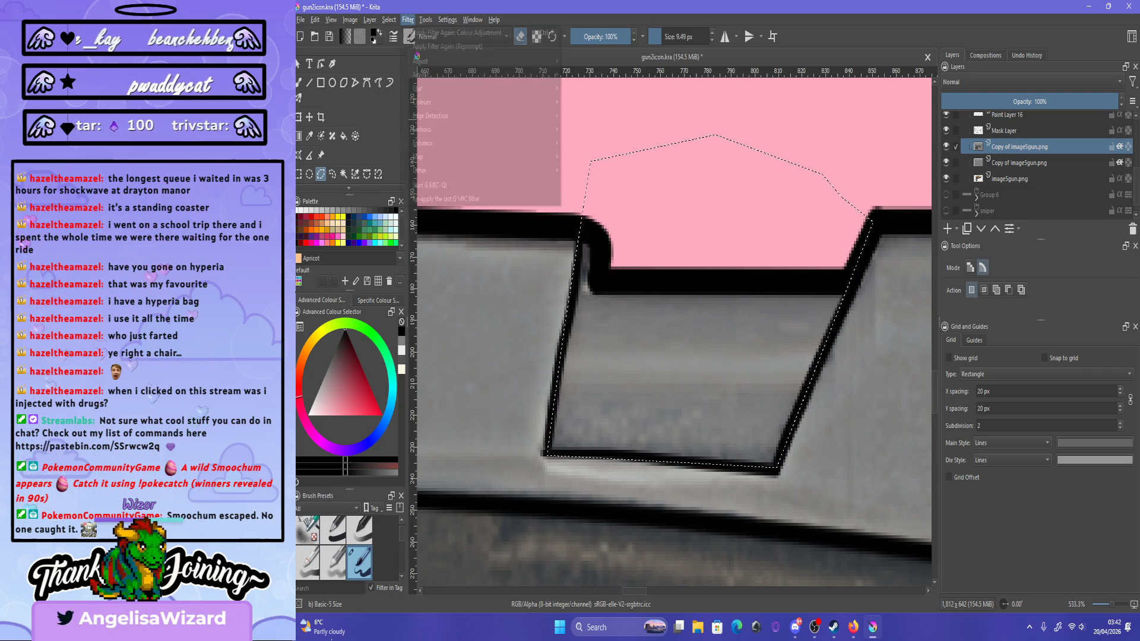
mouse_move(451, 74)
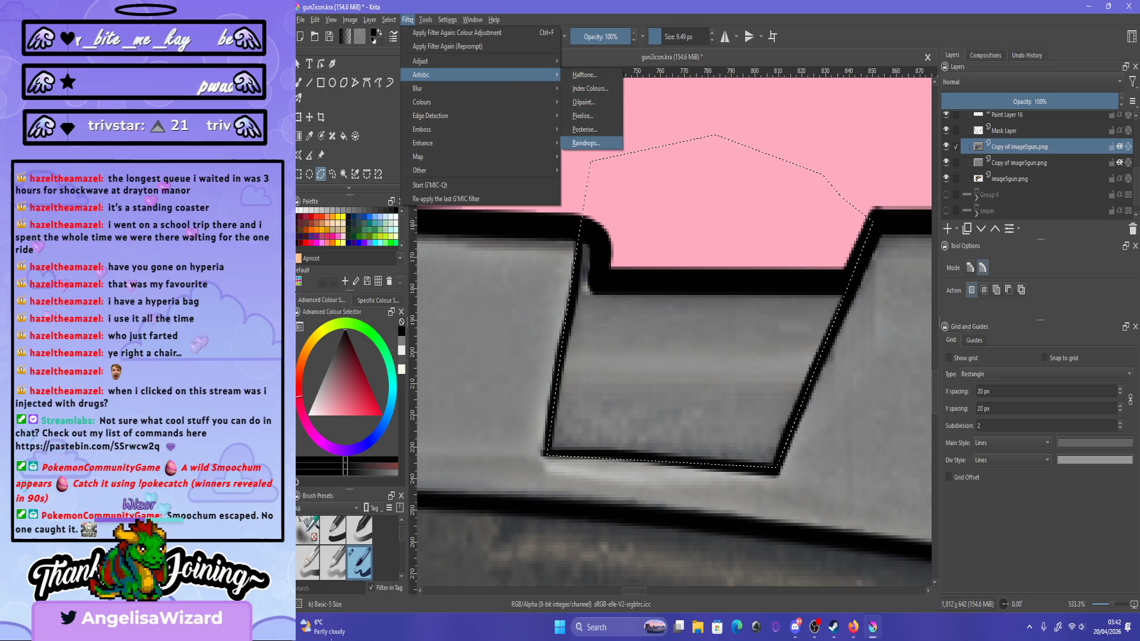
click(600, 198)
key(minus)
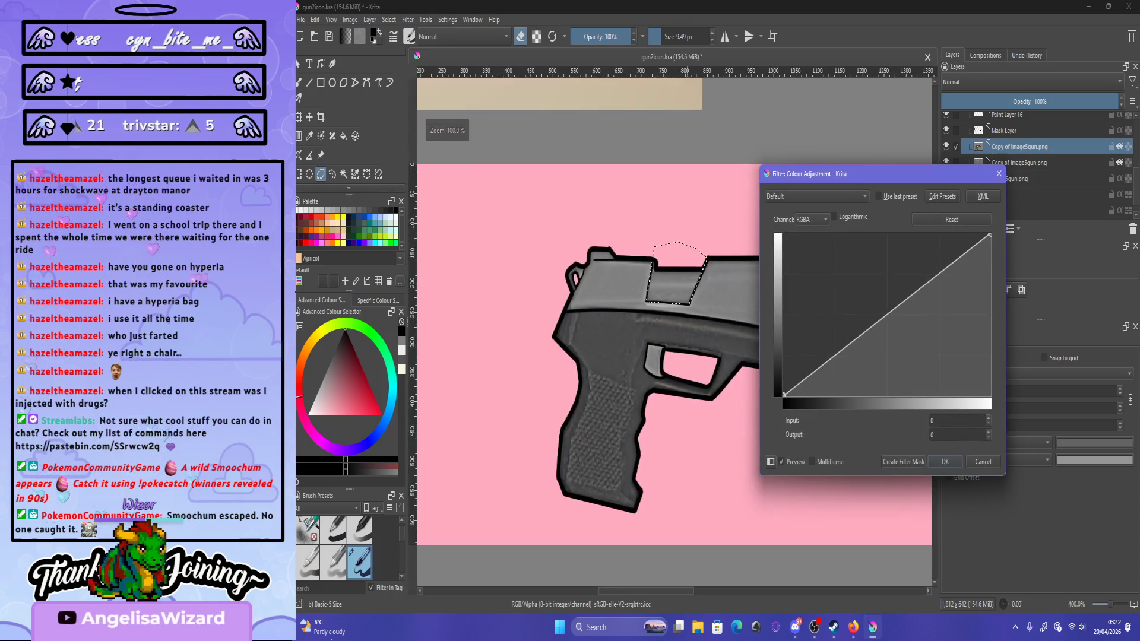
drag(820, 367, 820, 372)
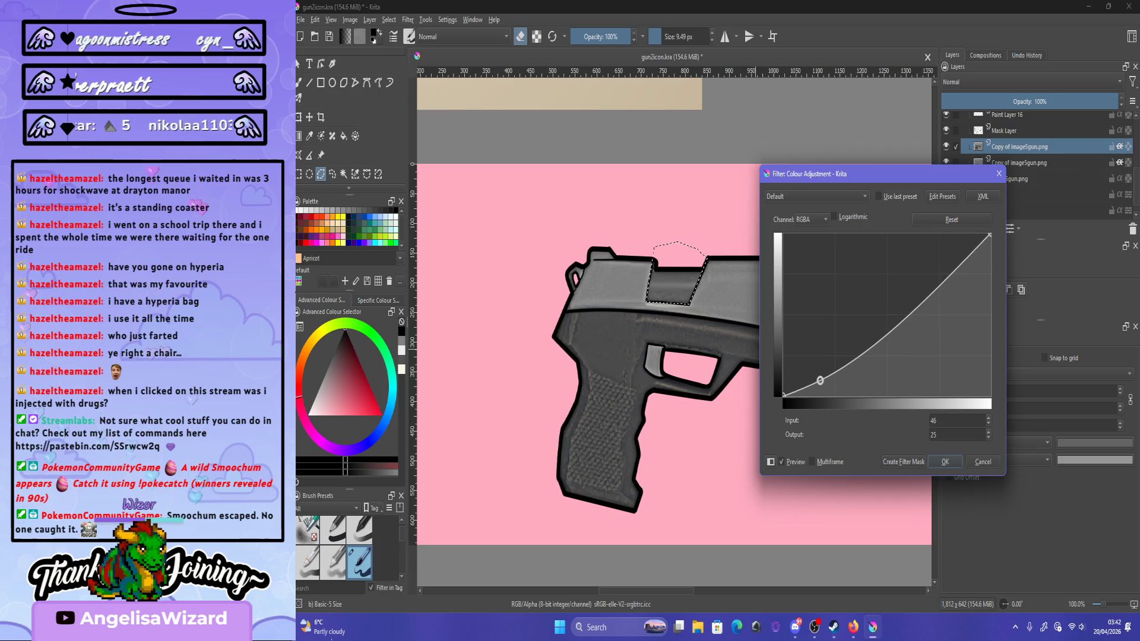
mouse_move(857, 355)
mouse_down()
mouse_move(862, 364)
mouse_move(856, 349)
mouse_up()
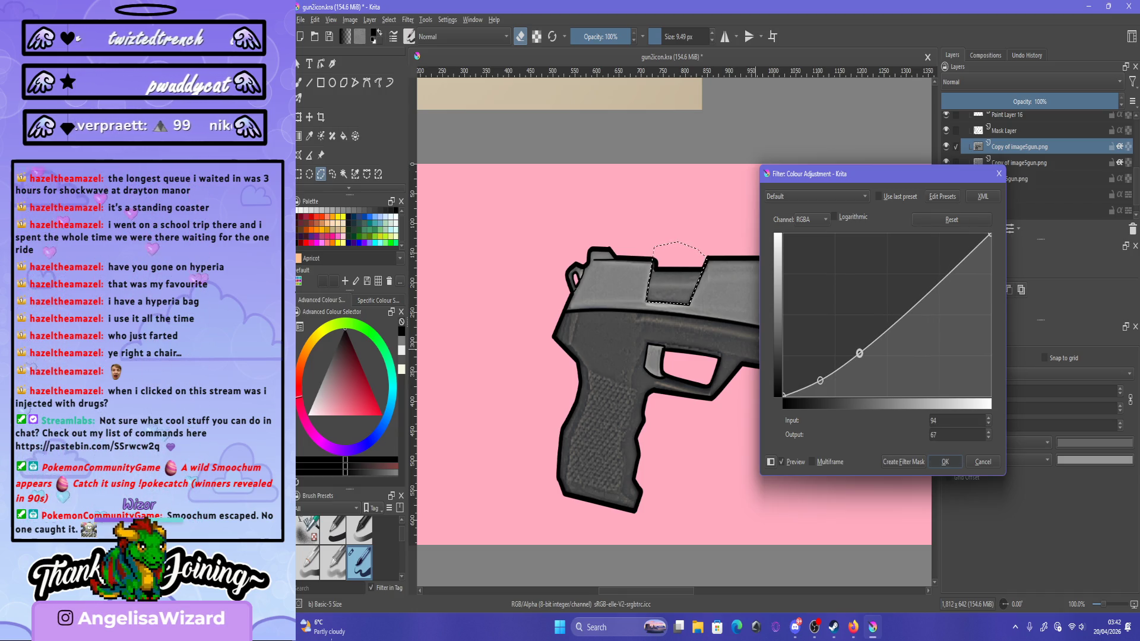
key(Return)
key(minus)
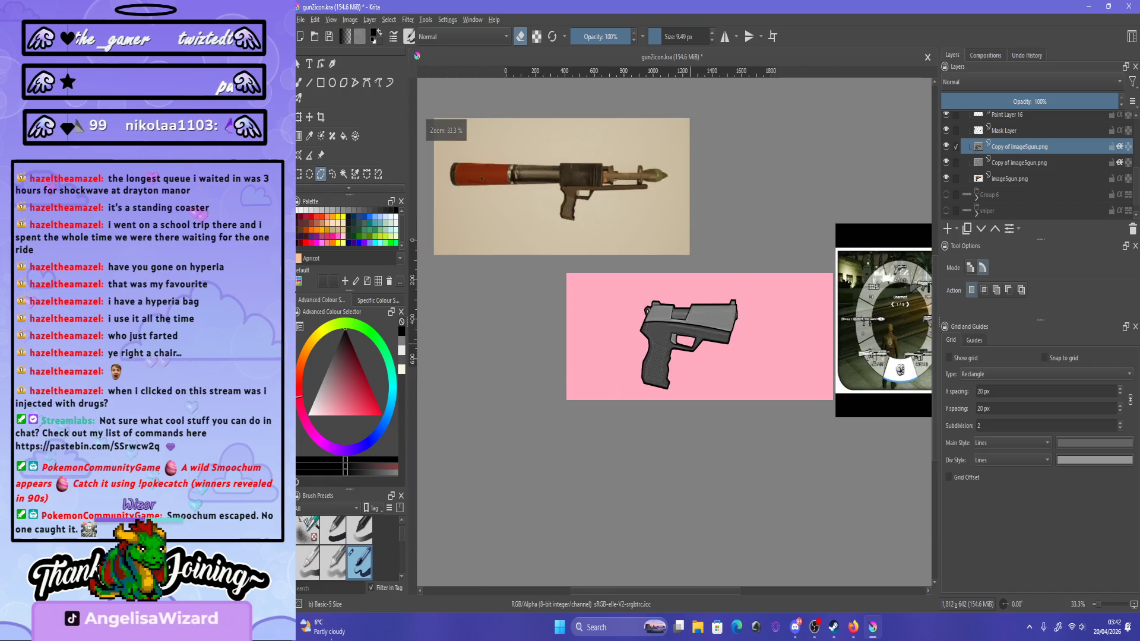
key(plus)
key(plus)
key(plus)
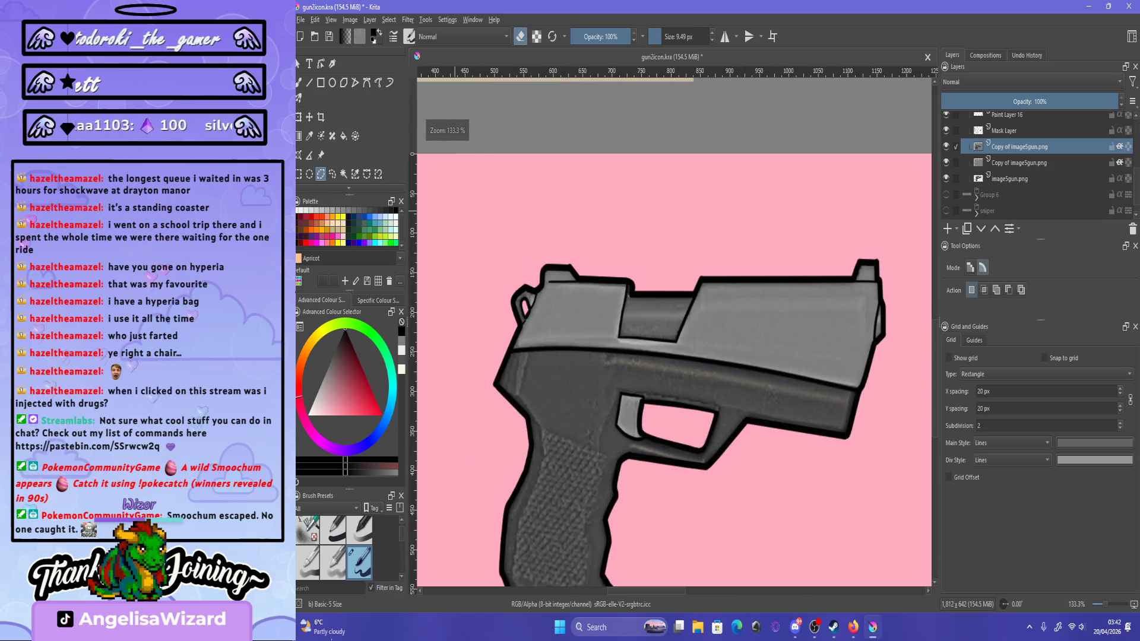
key(b)
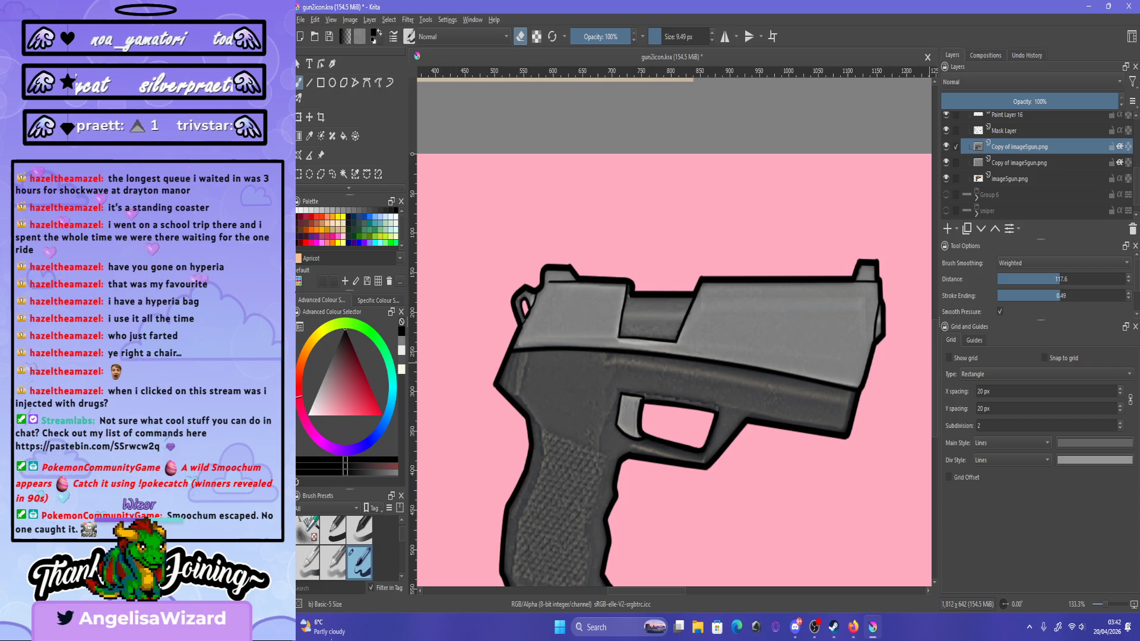
click(945, 195)
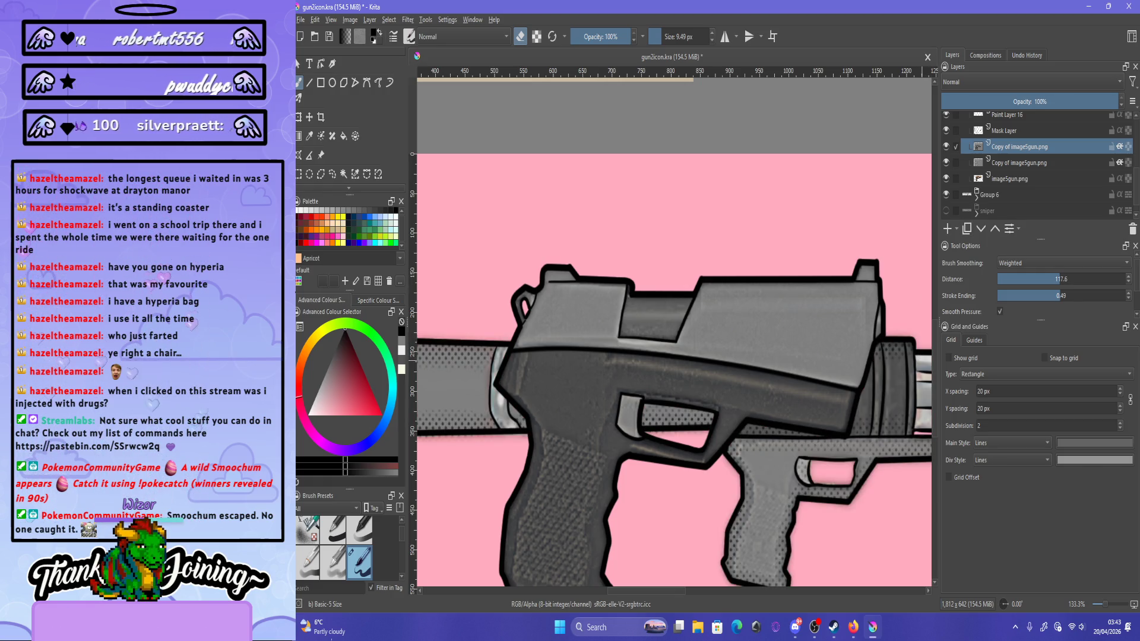
Hide the Group 6 gun, pick Airbrush Soft, and try slide-top highlights, undoing each one.
key(e)
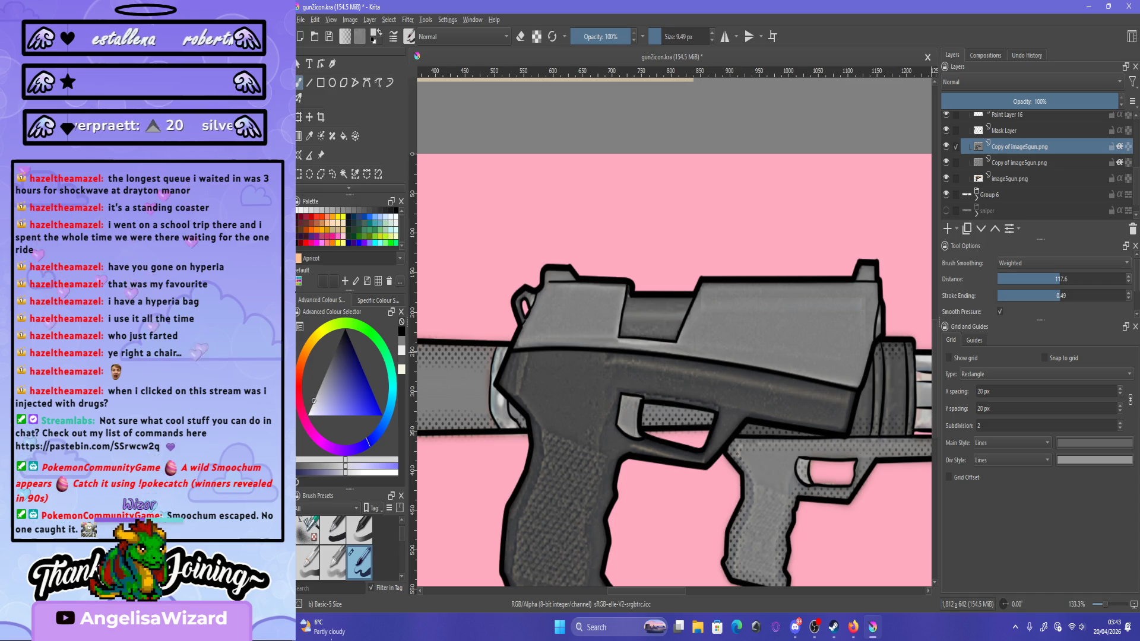
click(946, 195)
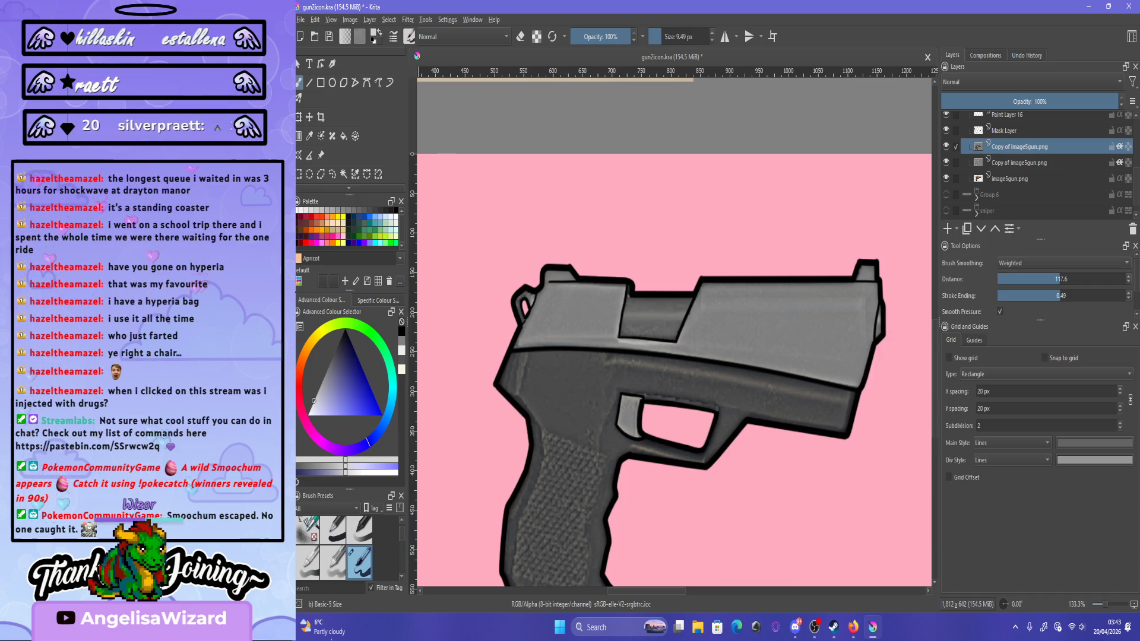
key(F6)
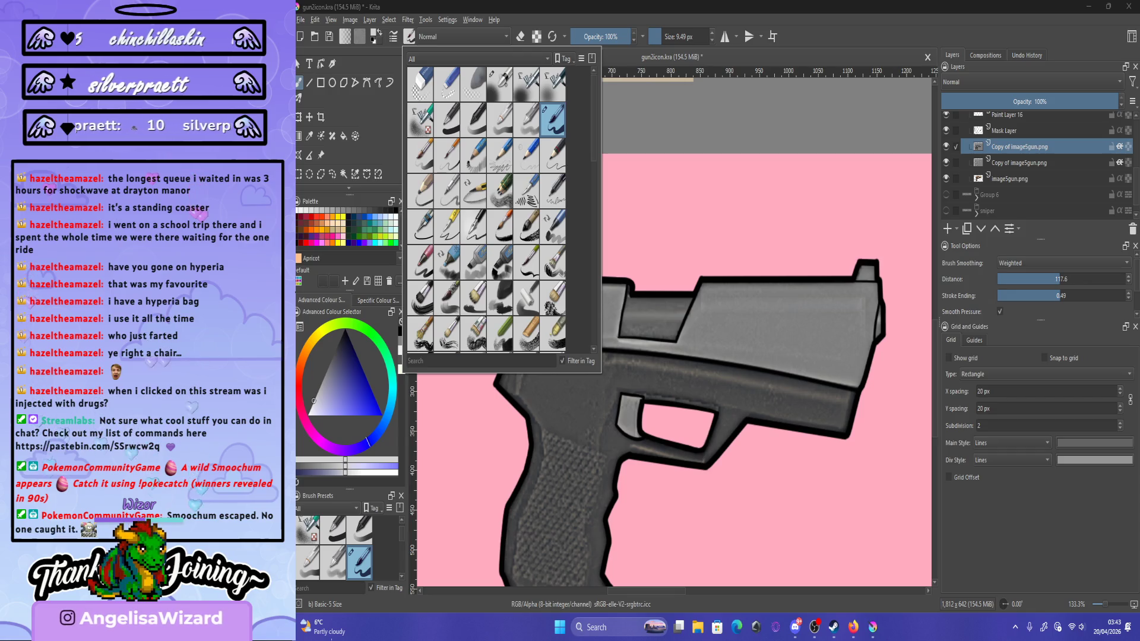
click(499, 84)
key(Escape)
drag(714, 291, 850, 289)
key(ctrl+z)
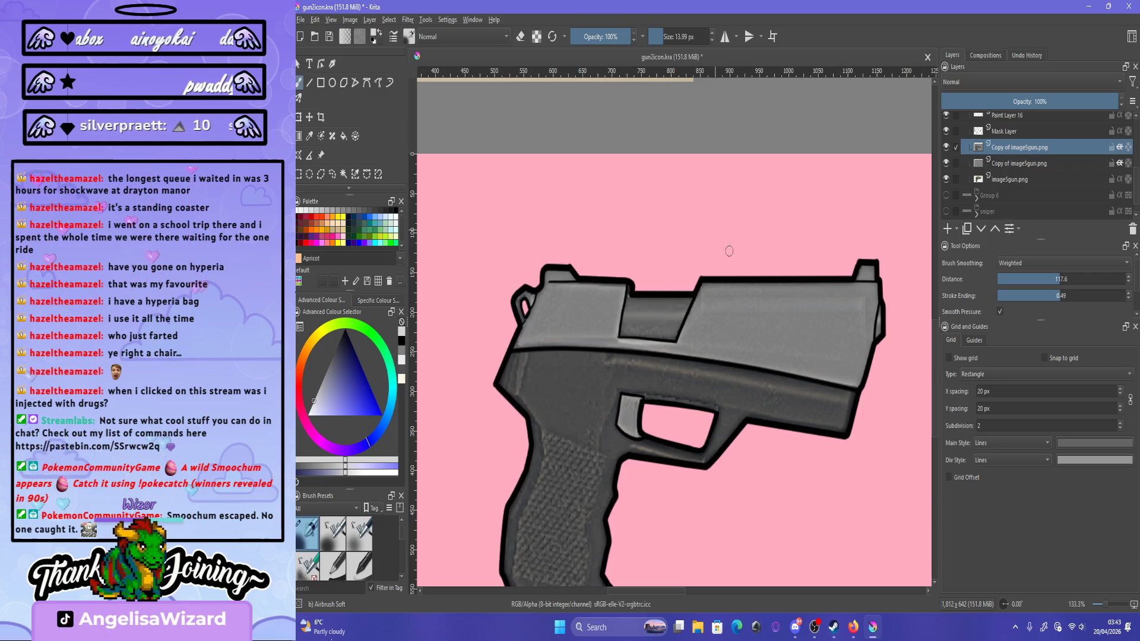
drag(703, 291, 852, 296)
key(ctrl+z)
mouse_move(709, 291)
mouse_down()
mouse_move(840, 292)
mouse_move(867, 347)
mouse_up()
key(ctrl+z)
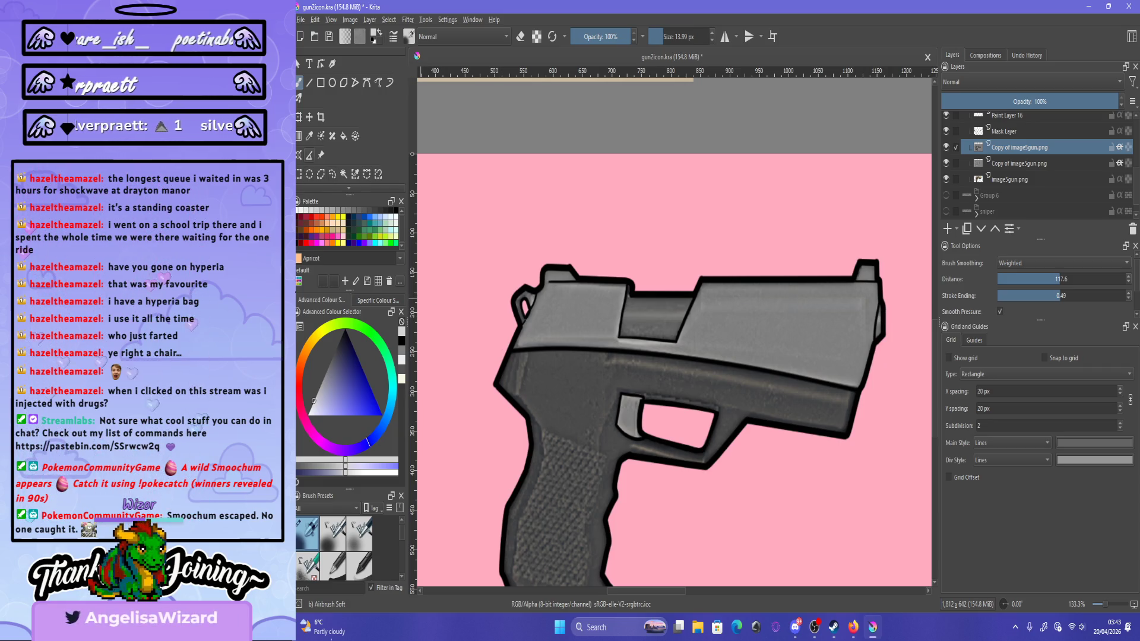
Draw a short straight light highlight line along the top of the slide with the Line tool.
key(v)
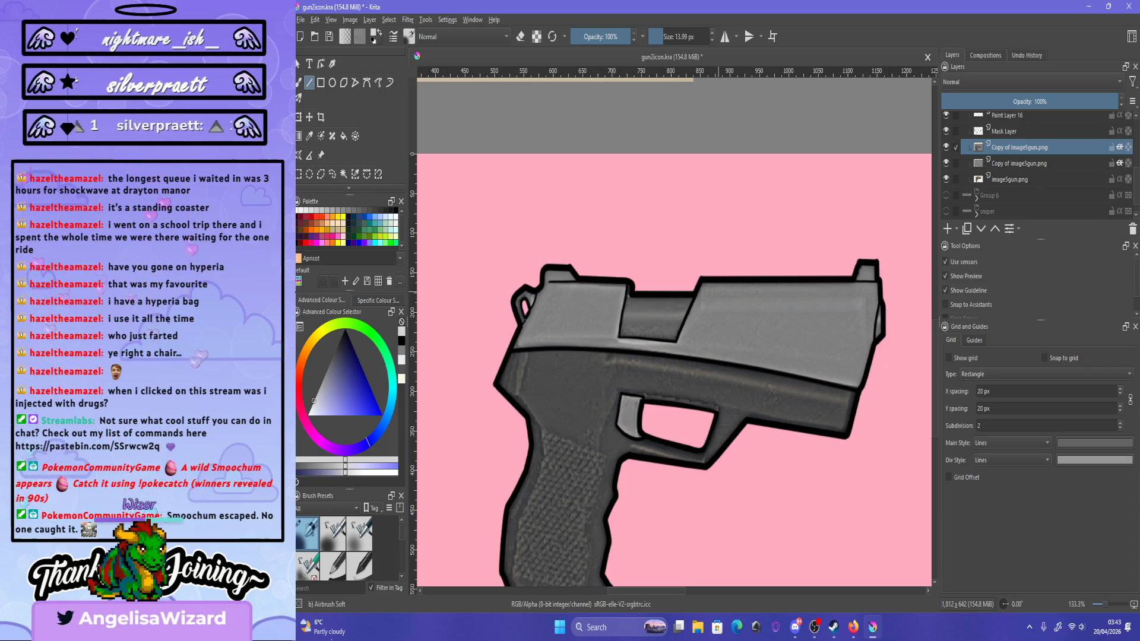
drag(838, 310, 859, 306)
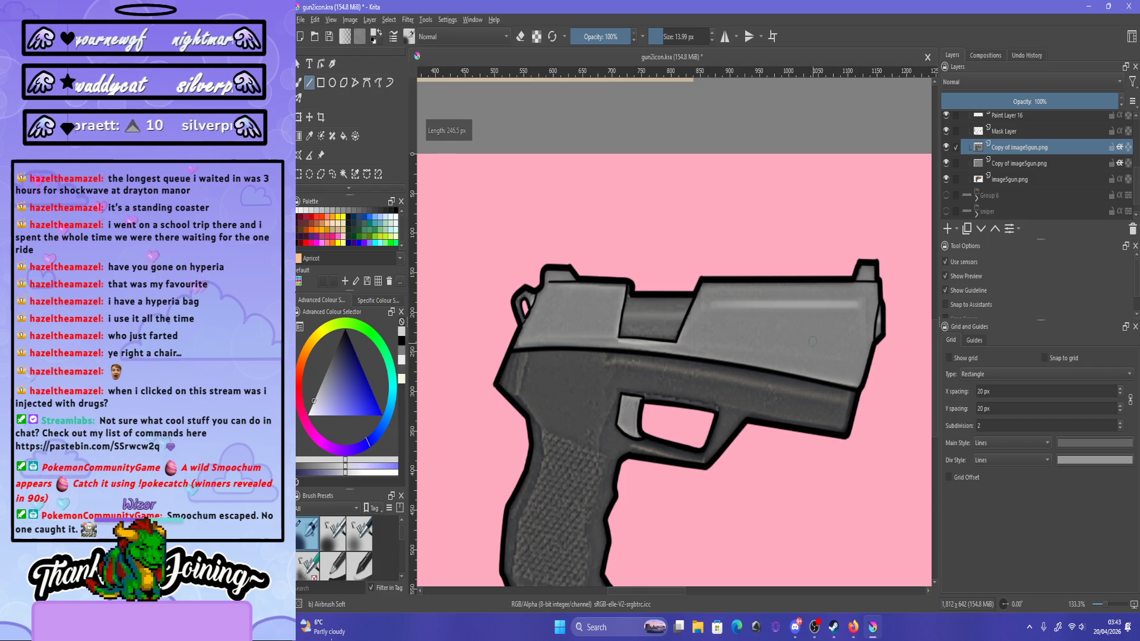
mouse_move(558, 289)
mouse_down()
mouse_move(642, 301)
mouse_move(867, 280)
mouse_up()
key(ctrl+z)
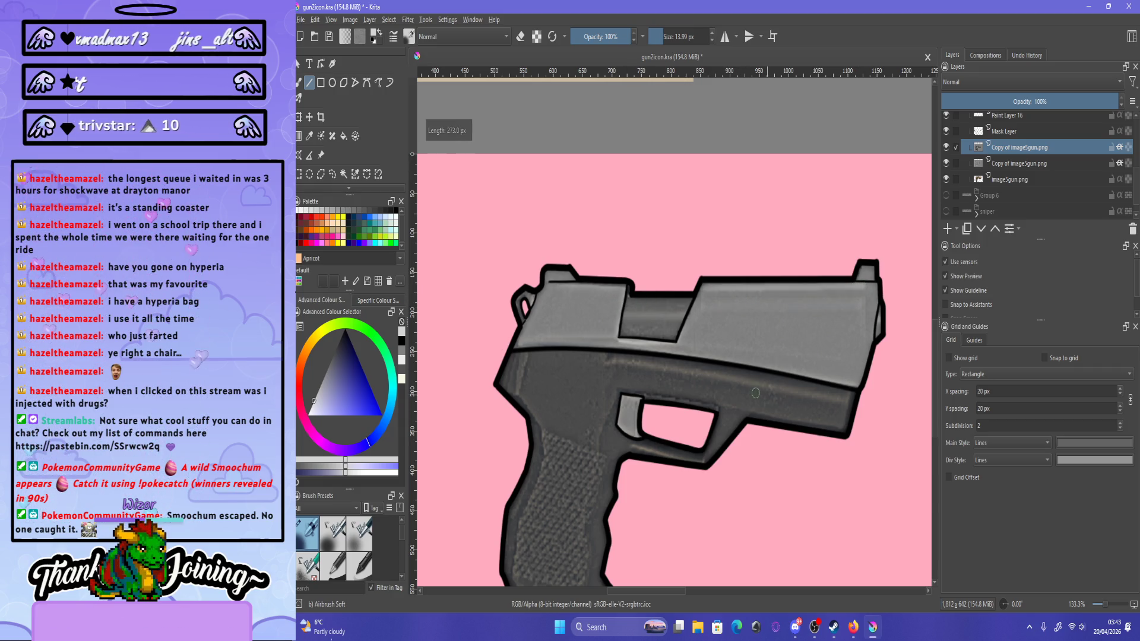
drag(555, 292, 626, 287)
scroll(780, 370, down, 4)
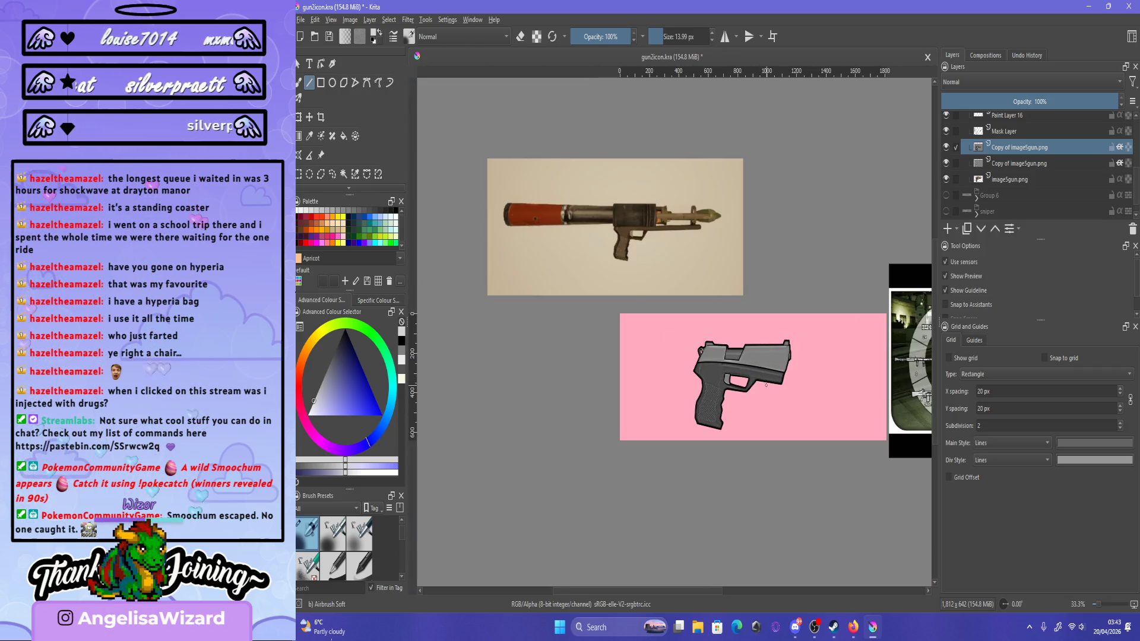
Collapse Clipping Group 15 and hide Group 6's rifle parts so only the pistol shows.
scroll(857, 317, up, 2)
scroll(1039, 166, up, 1)
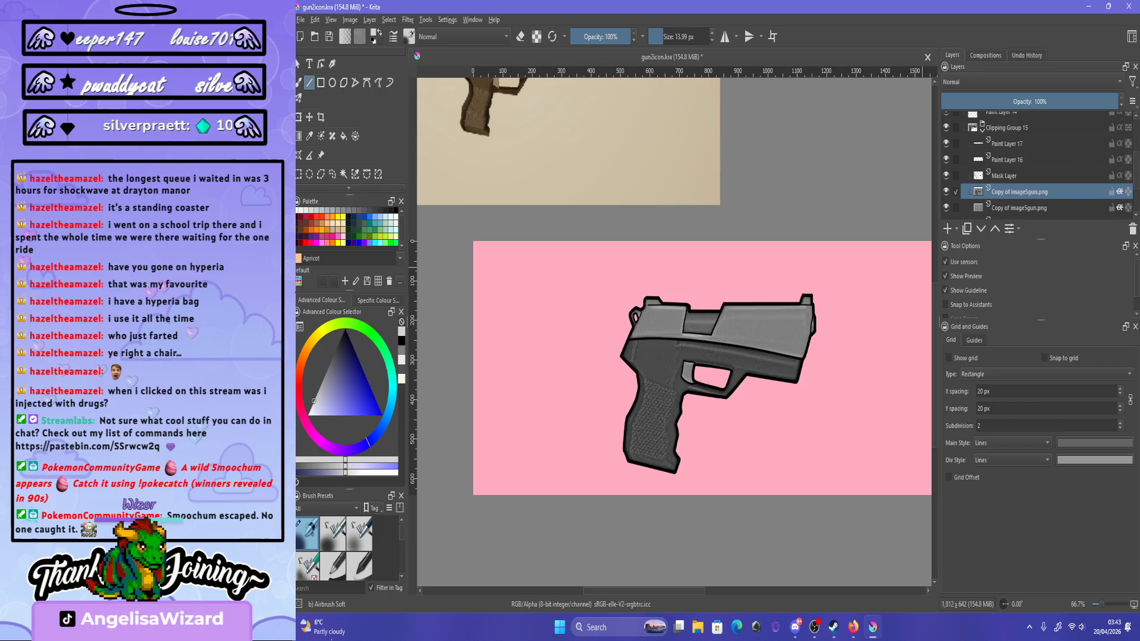
click(981, 131)
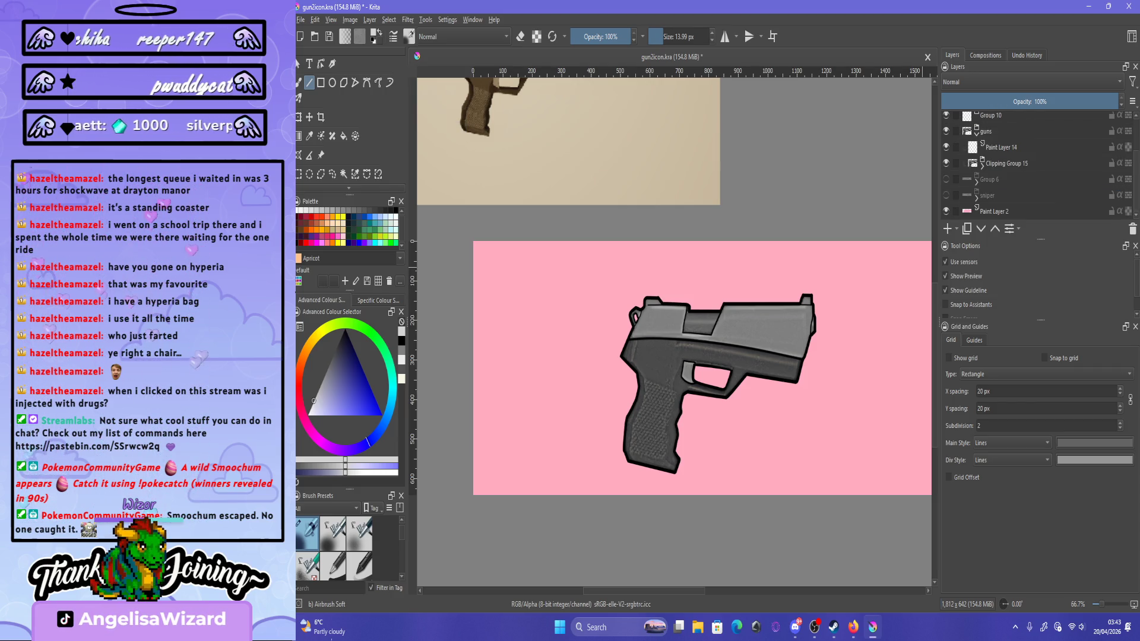
click(977, 180)
click(945, 178)
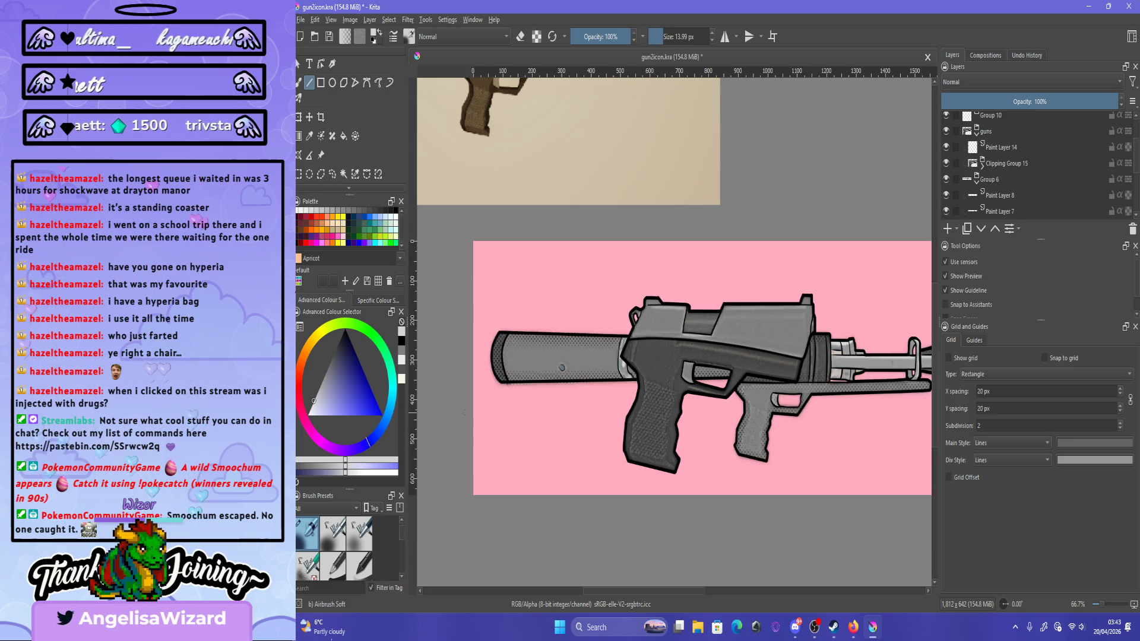
scroll(502, 386, up, 6)
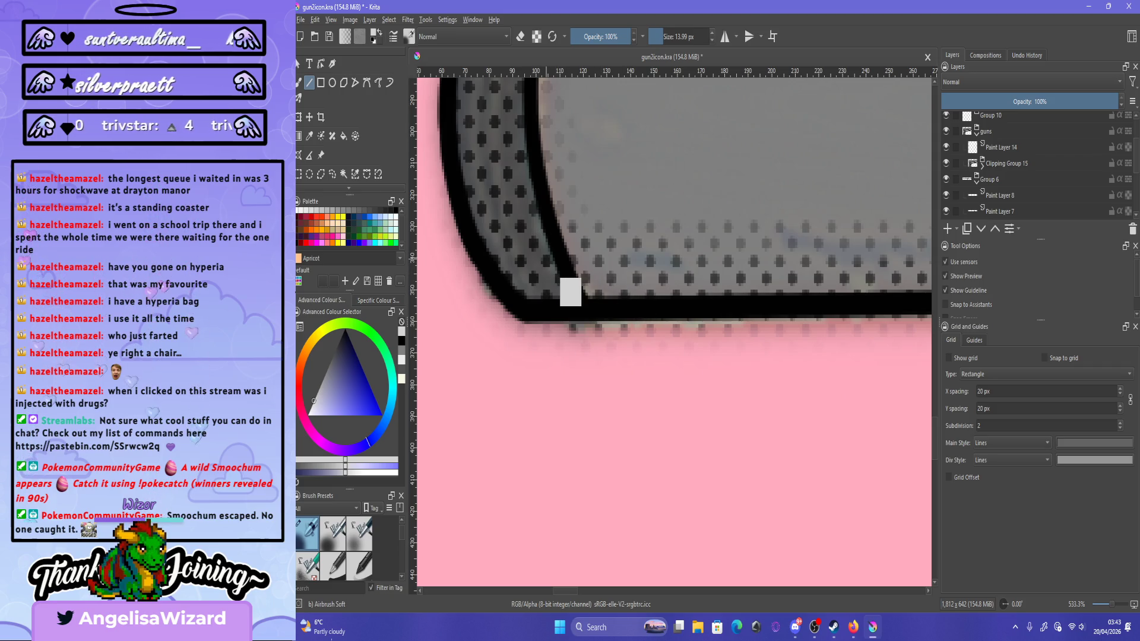
scroll(823, 274, down, 8)
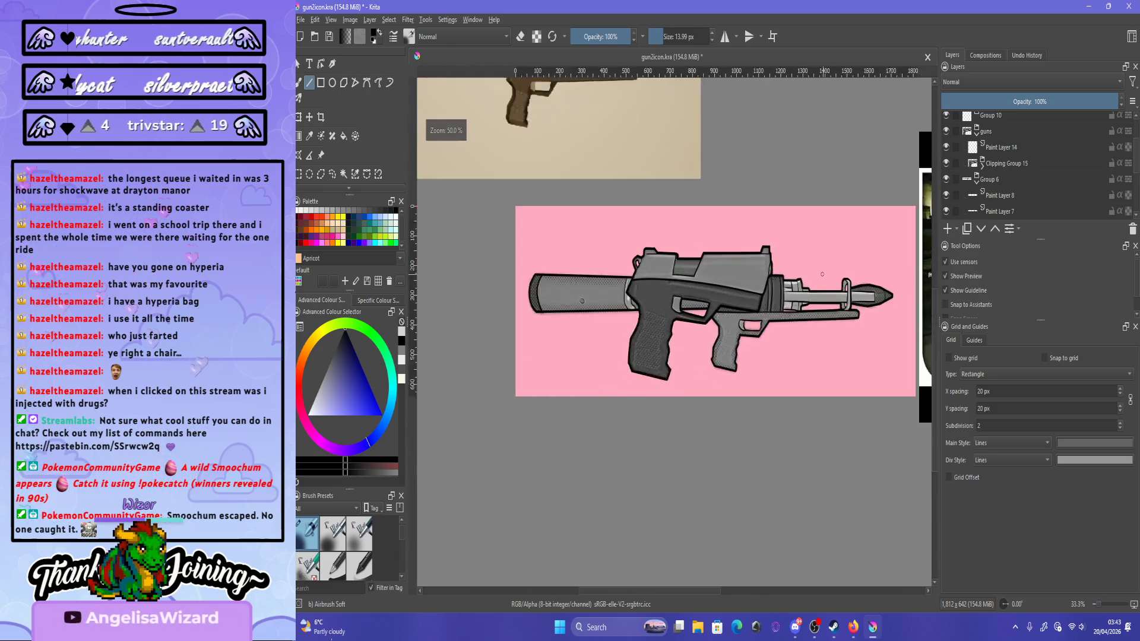
scroll(822, 274, up, 2)
scroll(1033, 163, down, 3)
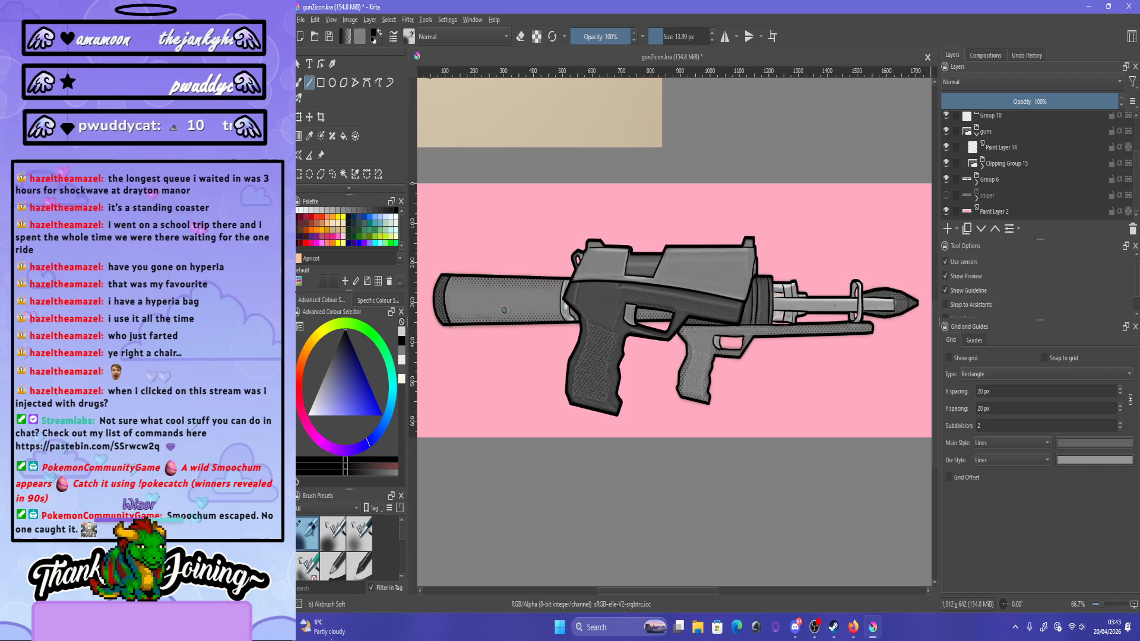
click(946, 179)
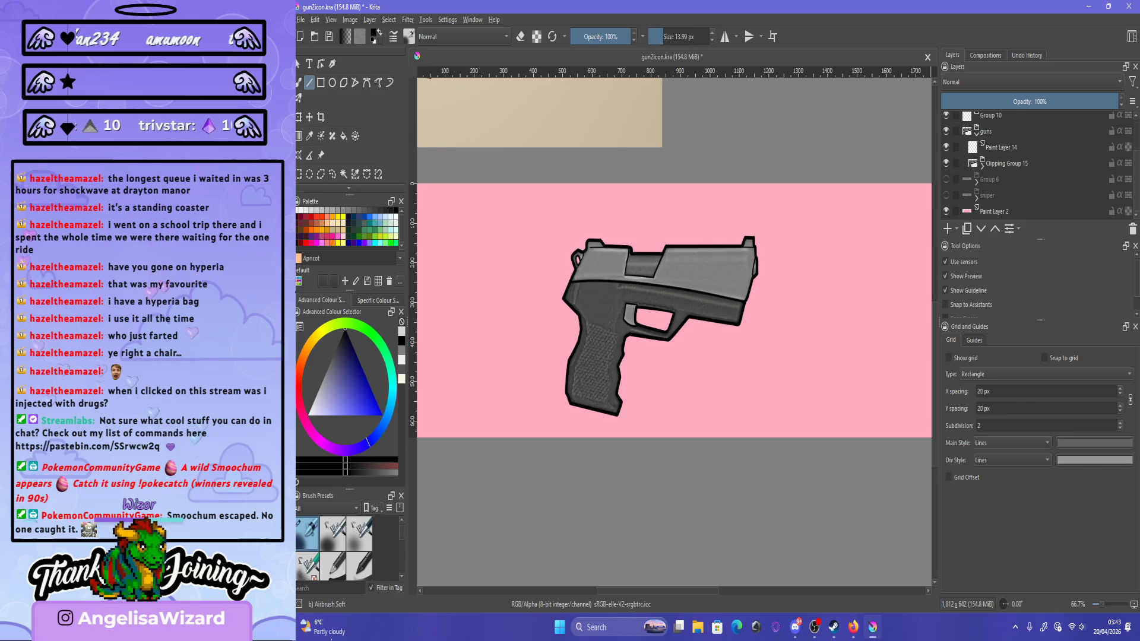
Select Paint Layer 14, pick the Screentones brush, and move the layer into Clipping Group 15.
click(1001, 148)
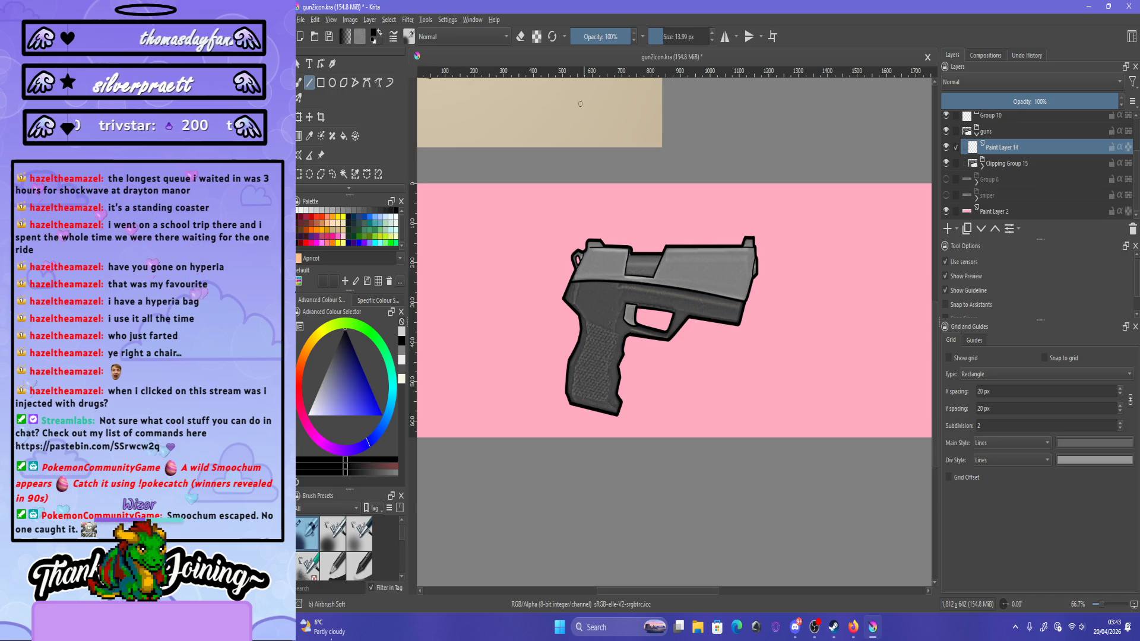
click(946, 147)
click(946, 148)
key(F6)
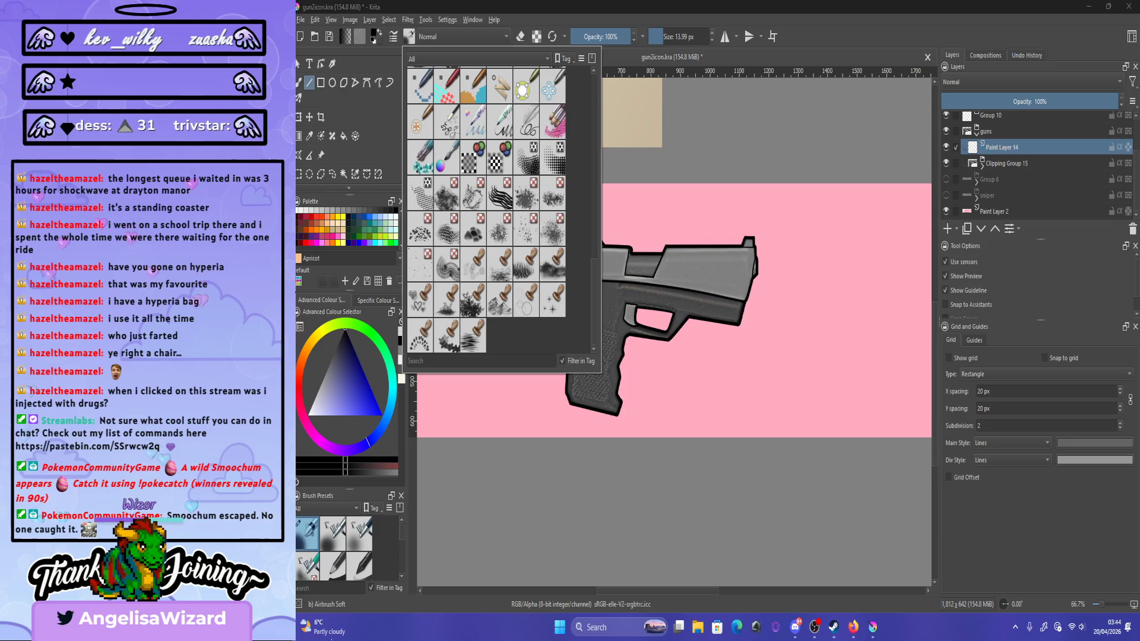
click(419, 193)
click(573, 453)
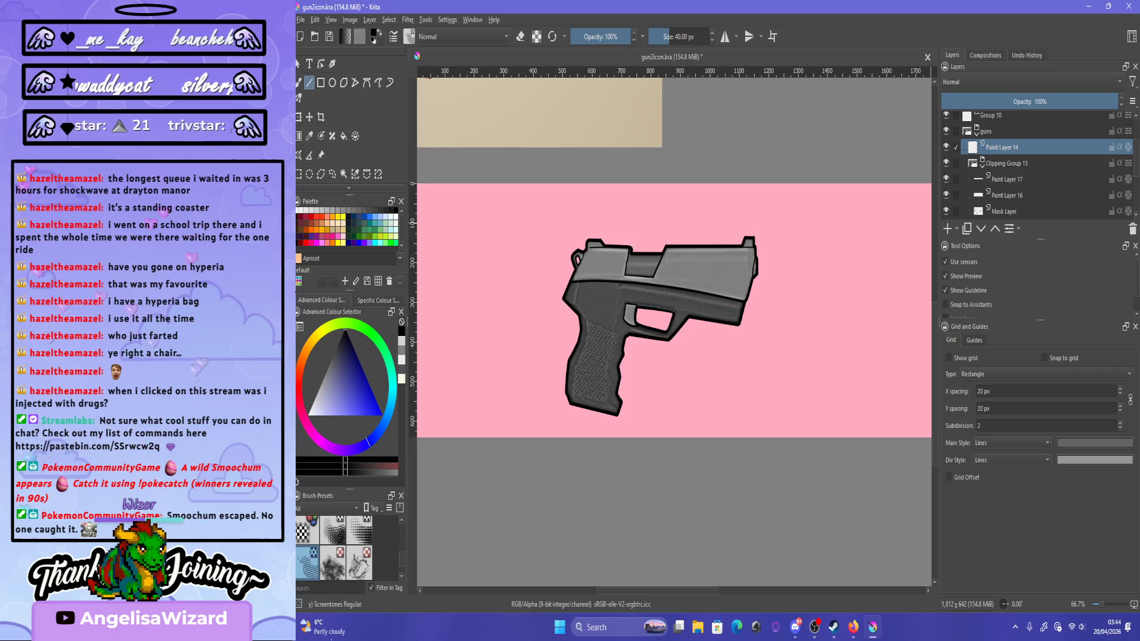
key(ctrl+Page_Down)
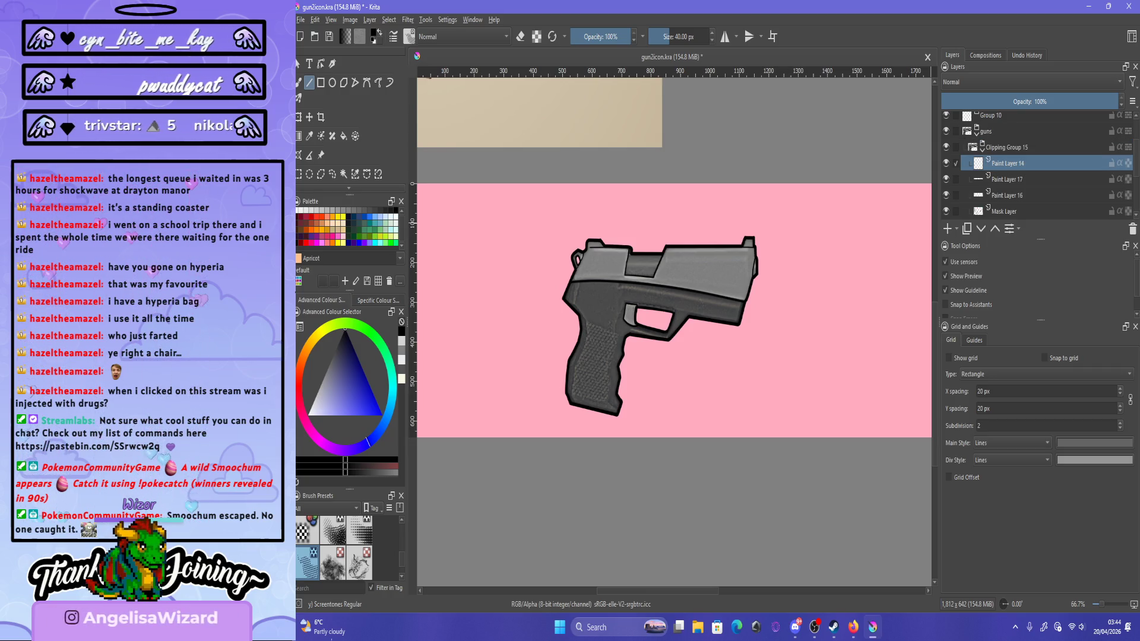
Lay a screentone band across the pistol's slide with a line stroke.
drag(600, 332, 833, 260)
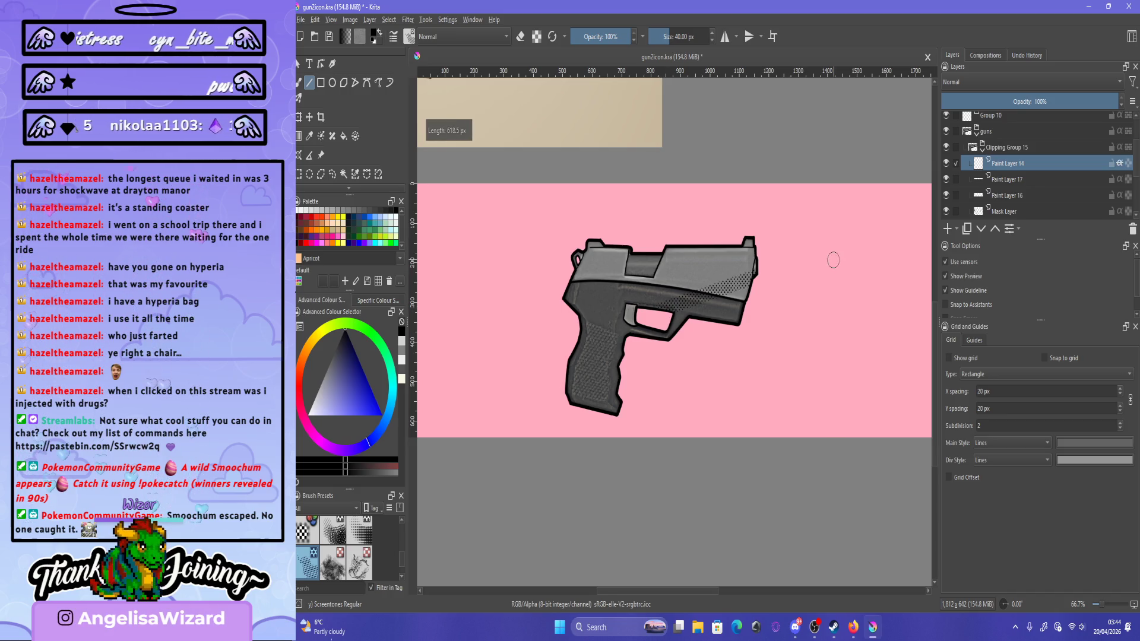
scroll(519, 269, up, 1)
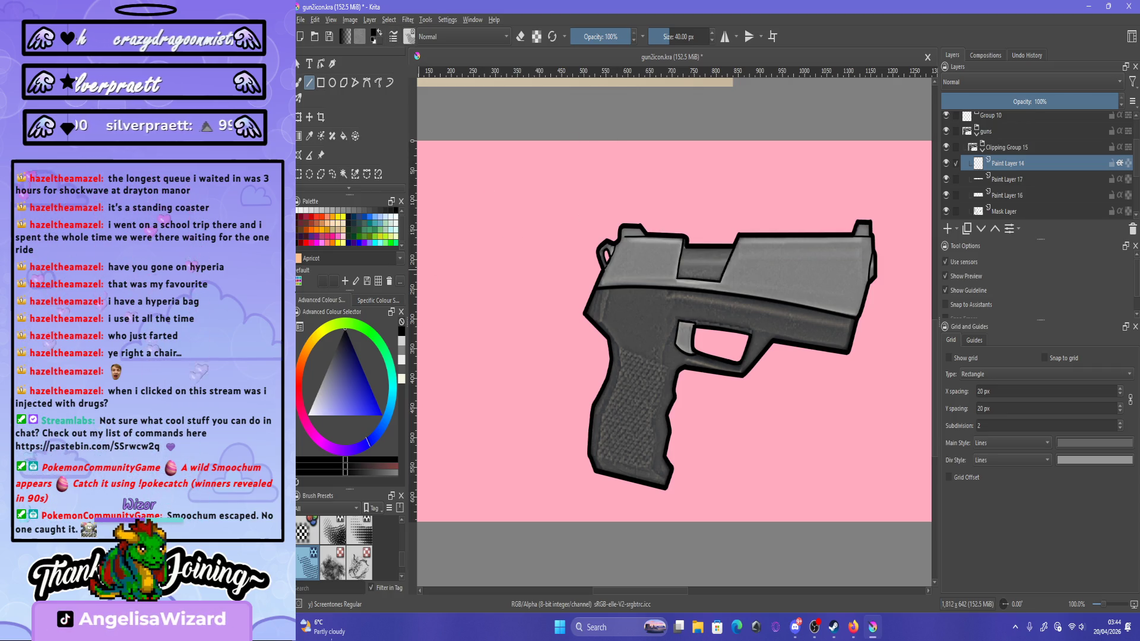
key(F6)
scroll(487, 211, up, 5)
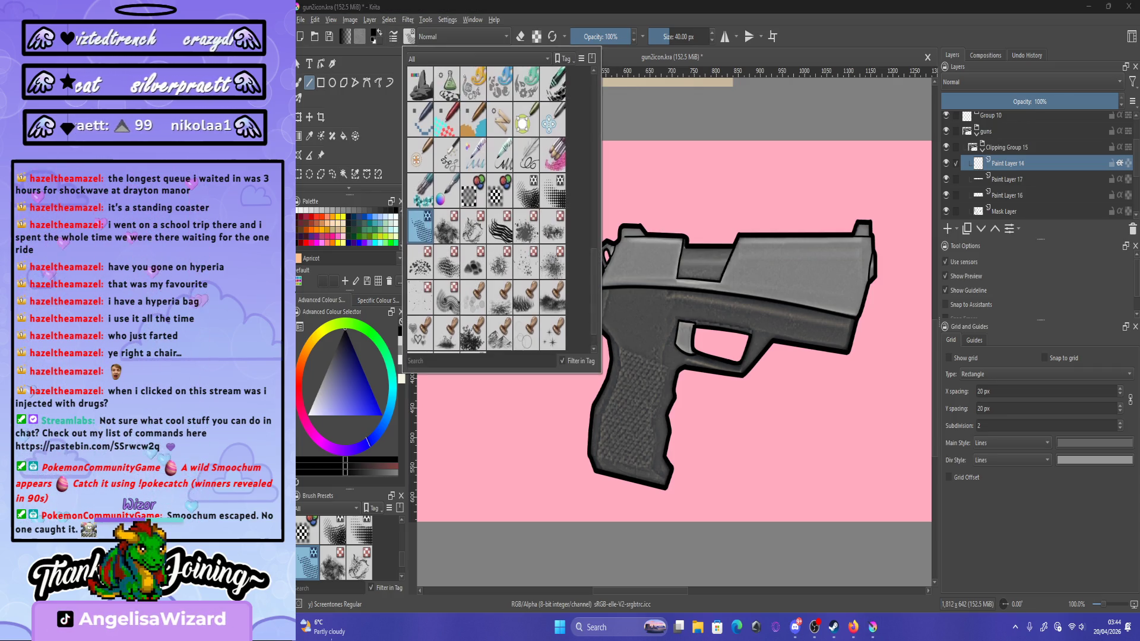
scroll(486, 210, down, 5)
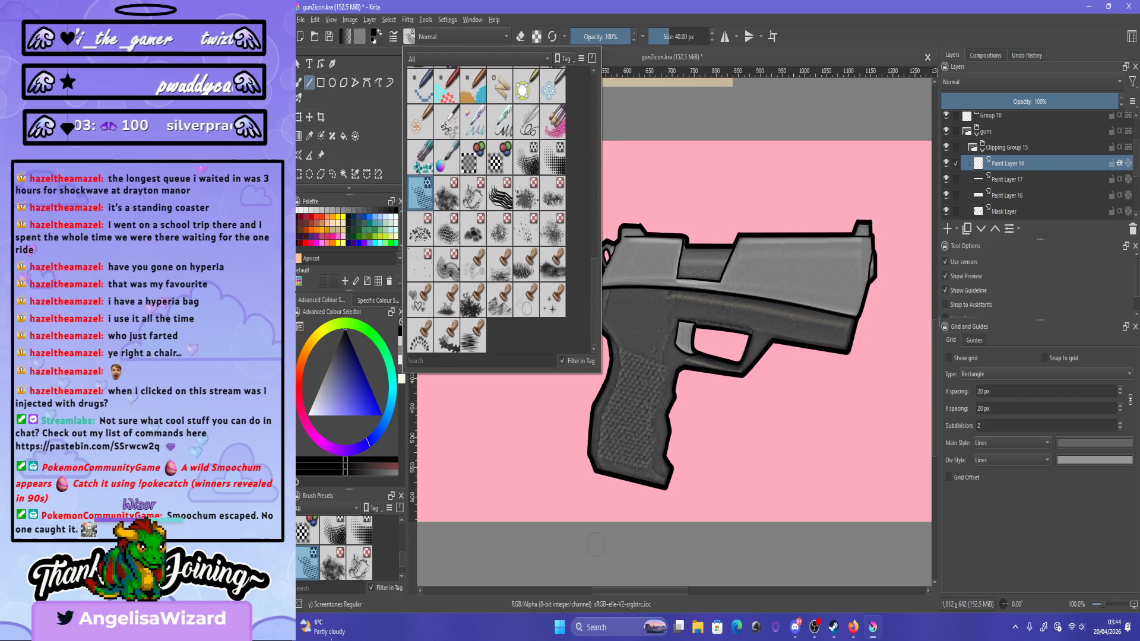
key(F6)
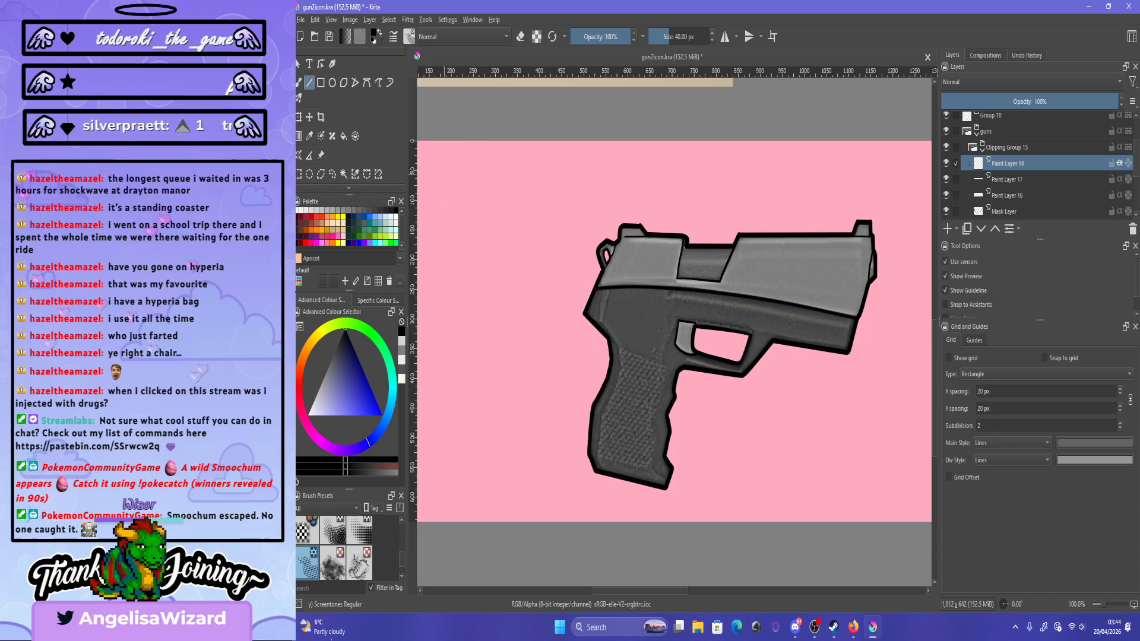
Try freehand screentone dots on the lower grip, undo them, and show the rifle group again.
key(b)
mouse_move(616, 461)
mouse_down()
mouse_move(596, 457)
mouse_move(619, 484)
mouse_up()
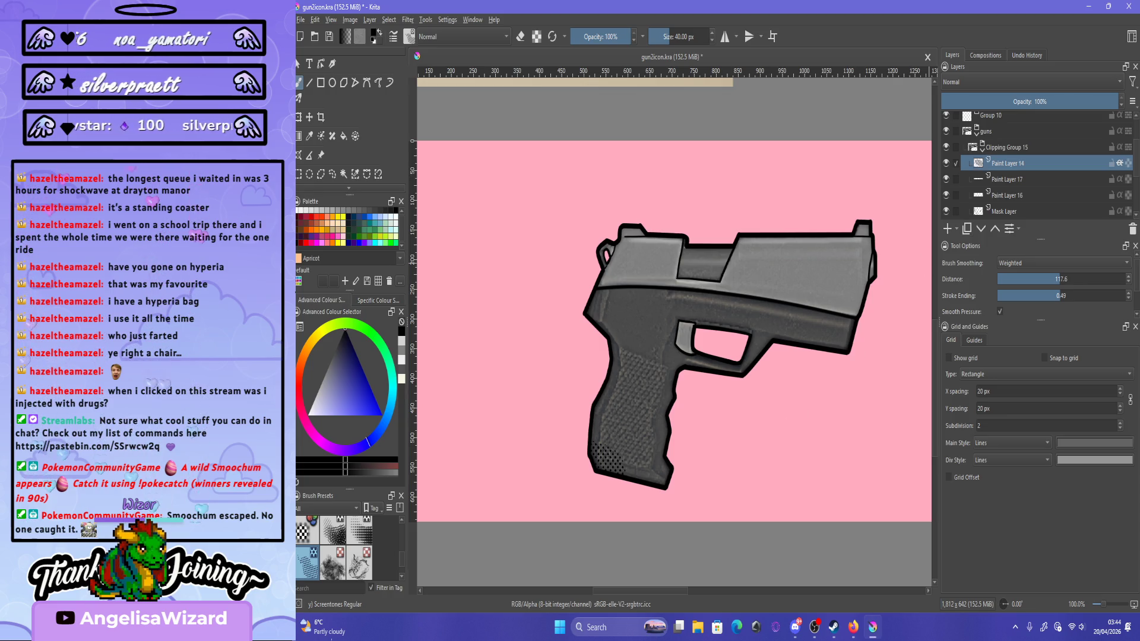
key(ctrl+z)
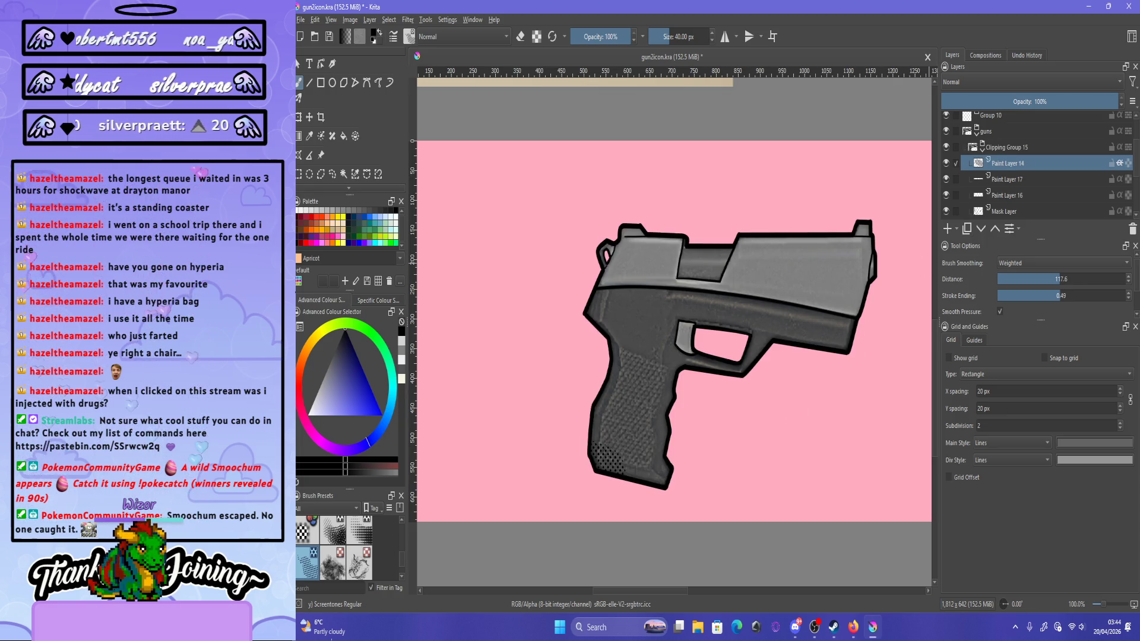
scroll(1036, 163, down, 2)
click(946, 179)
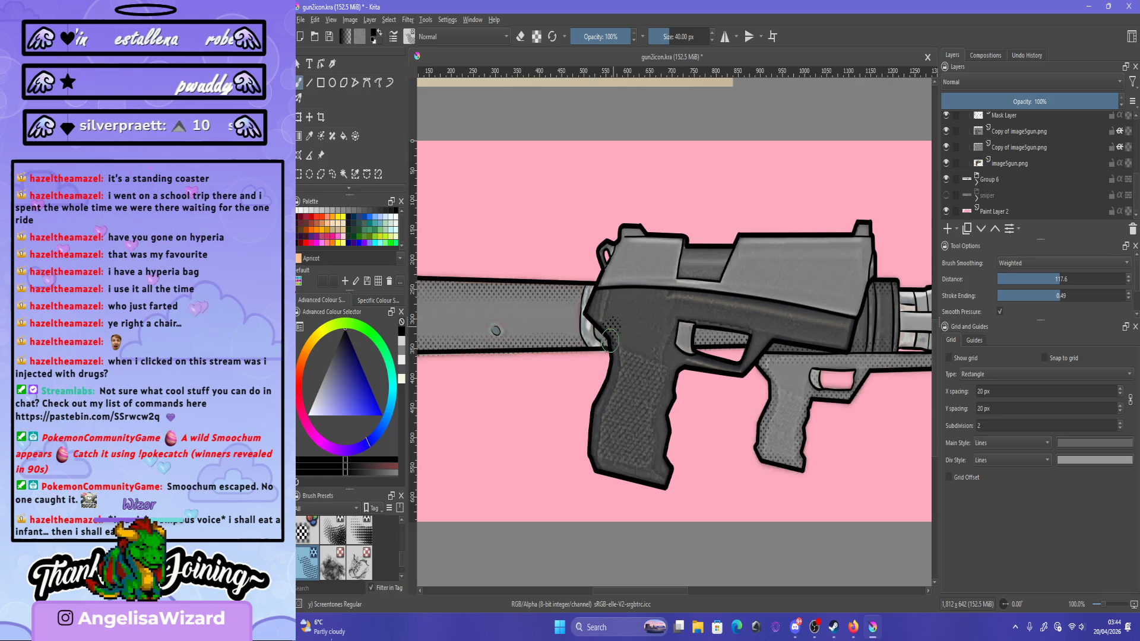
scroll(1036, 163, up, 2)
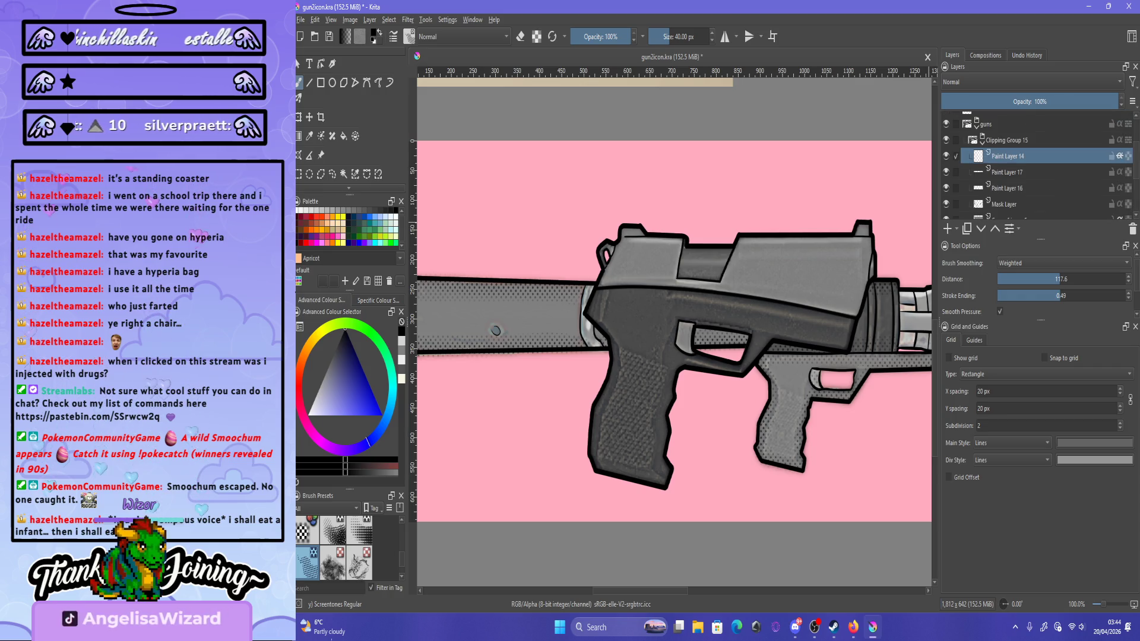
scroll(1036, 163, down, 2)
click(946, 179)
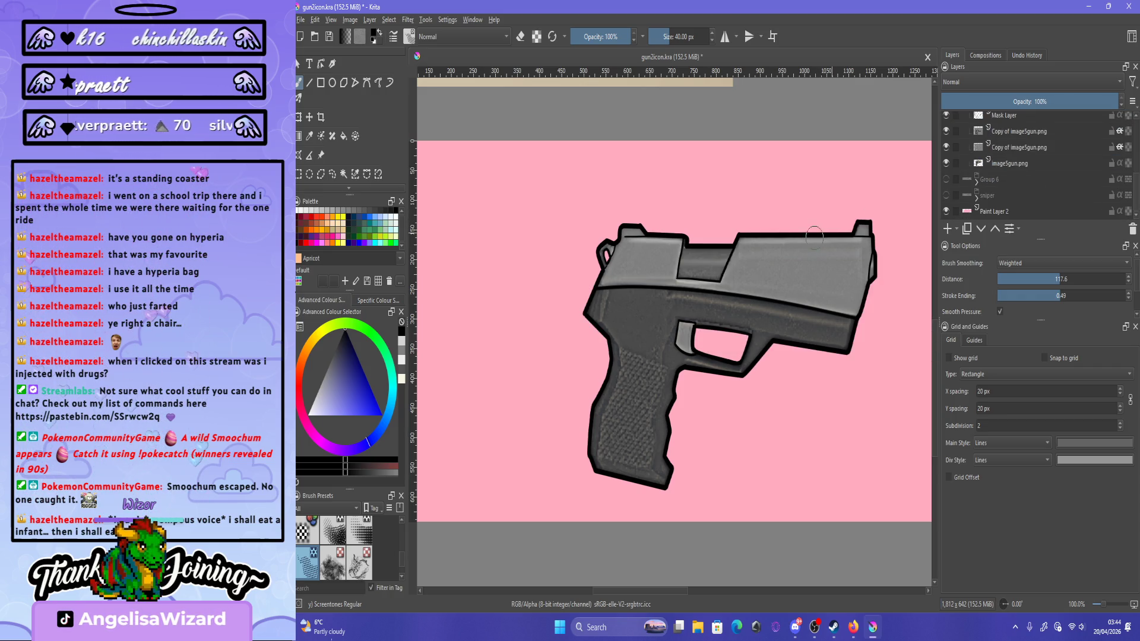
scroll(1036, 163, up, 3)
scroll(1036, 164, down, 2)
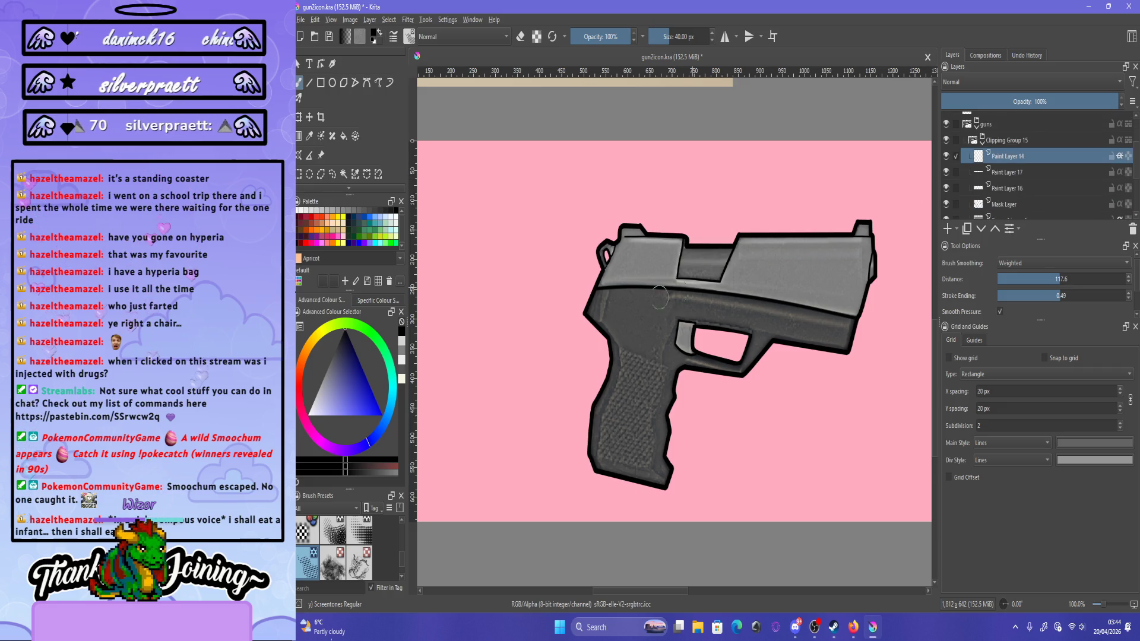
scroll(641, 267, down, 1)
scroll(628, 296, up, 1)
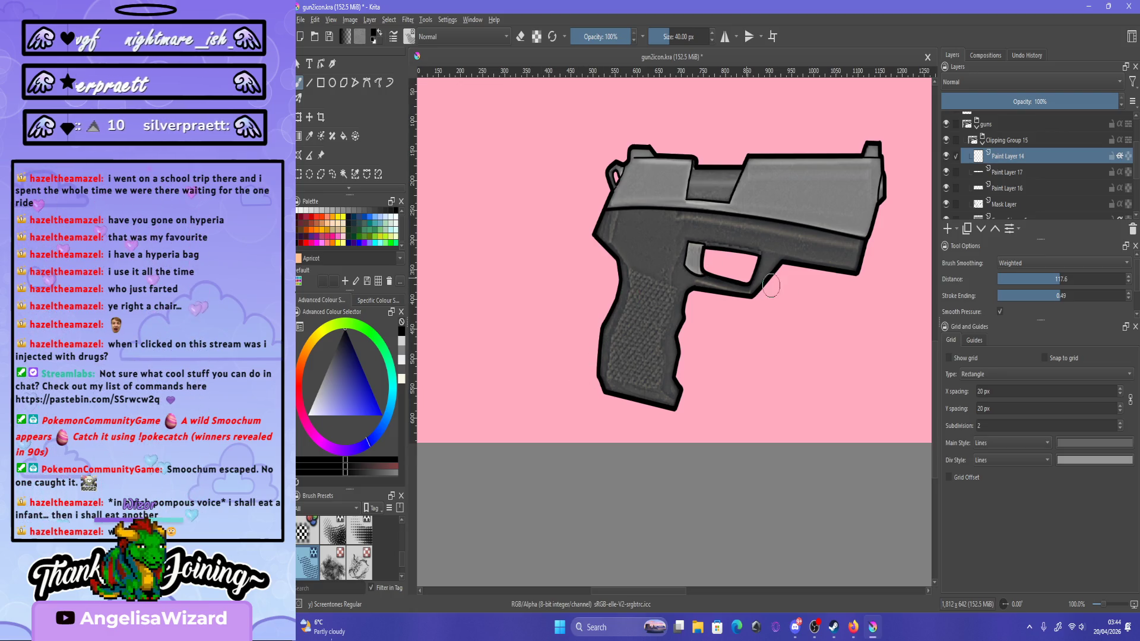
key(i)
key(i)
key(i)
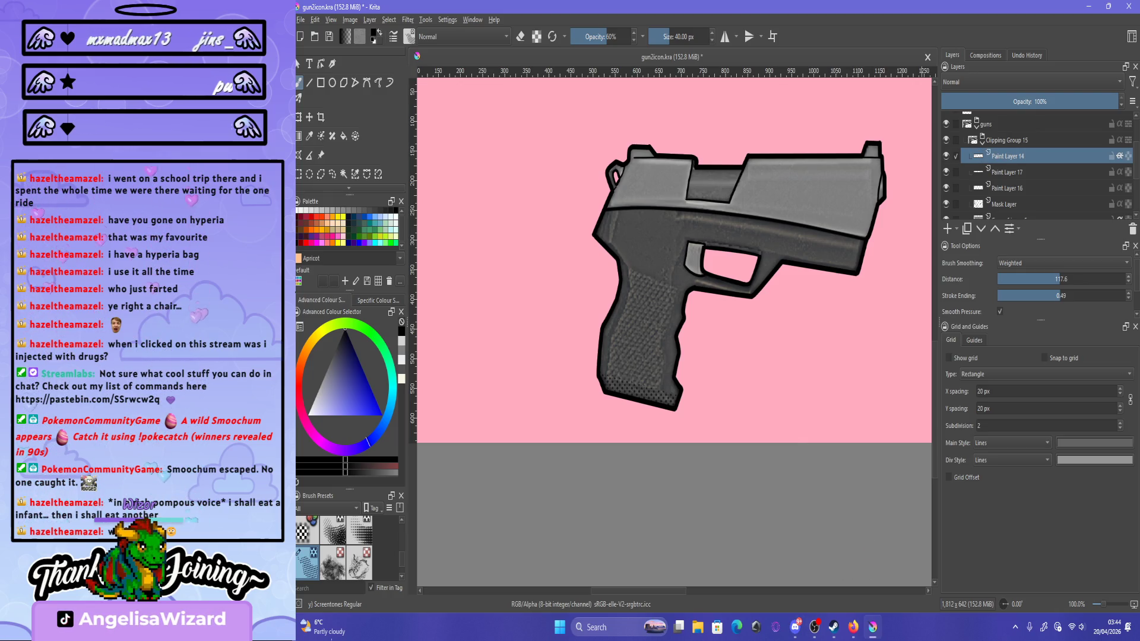
Return to Krita and paint a faint screentone stroke across the grip.
key(alt+Tab)
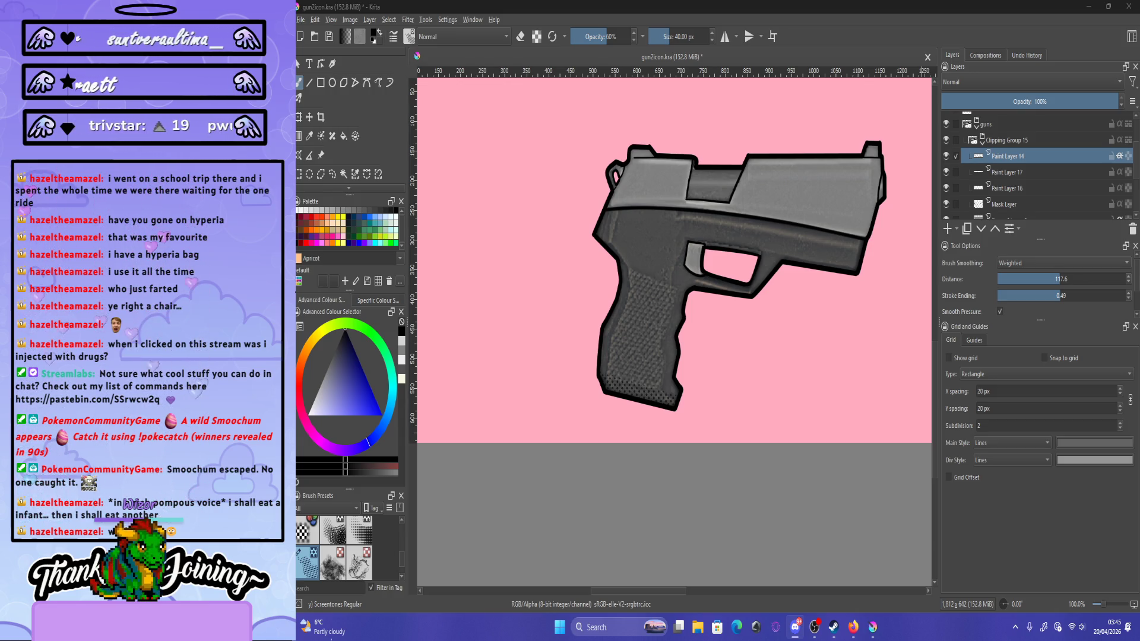
click(818, 490)
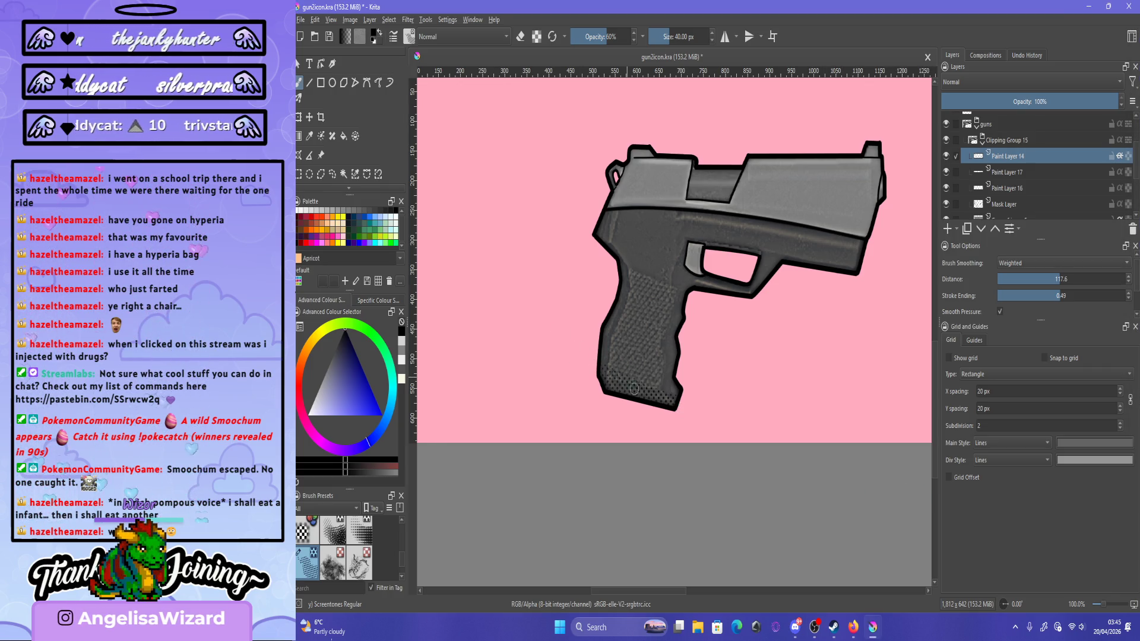
drag(674, 351, 610, 364)
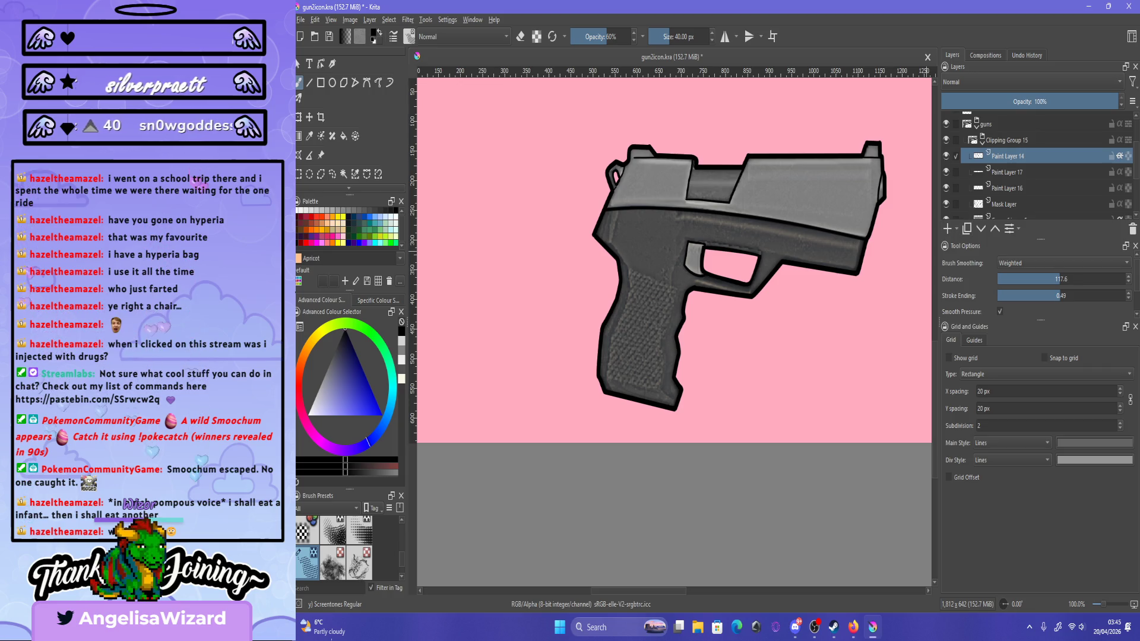
Toggle the guns group to compare, then darken the grip bottom with screentone dots.
click(946, 124)
click(977, 126)
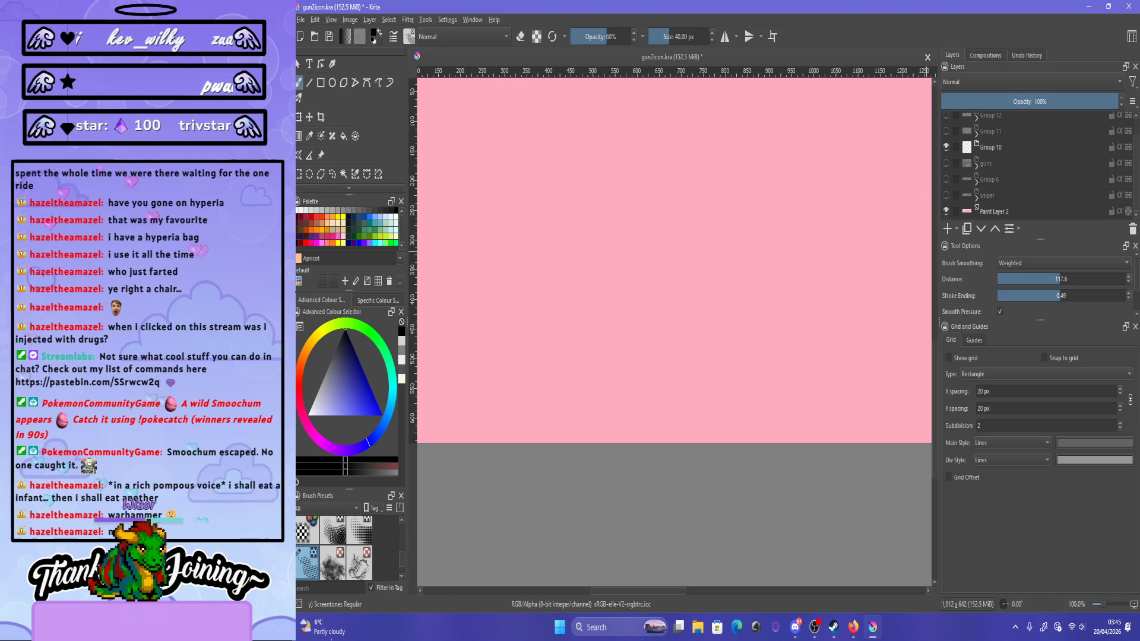
click(977, 165)
click(946, 163)
drag(638, 393, 600, 378)
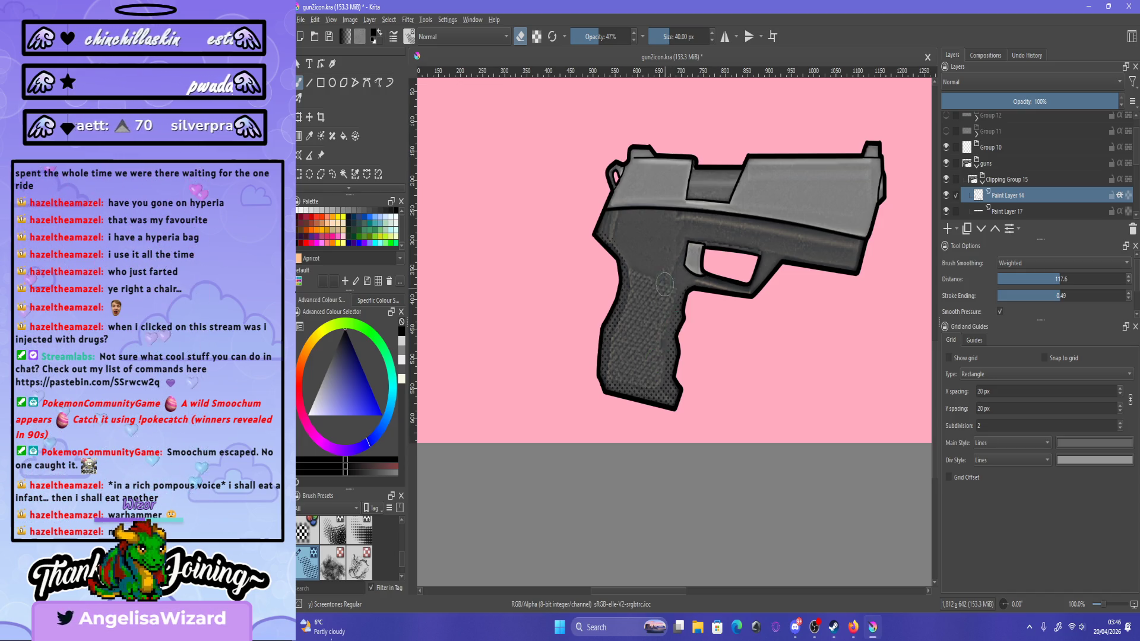
Add a small screentone stroke along the slide edge and erase stray dots on the frame.
scroll(664, 284, up, 1)
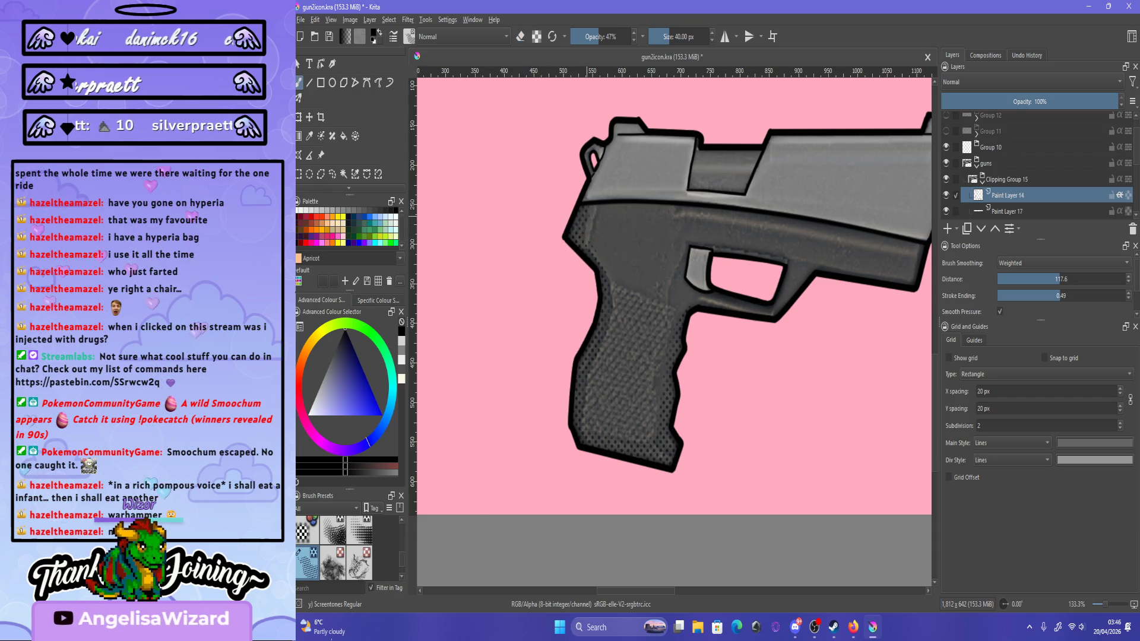
drag(584, 209, 600, 206)
key(e)
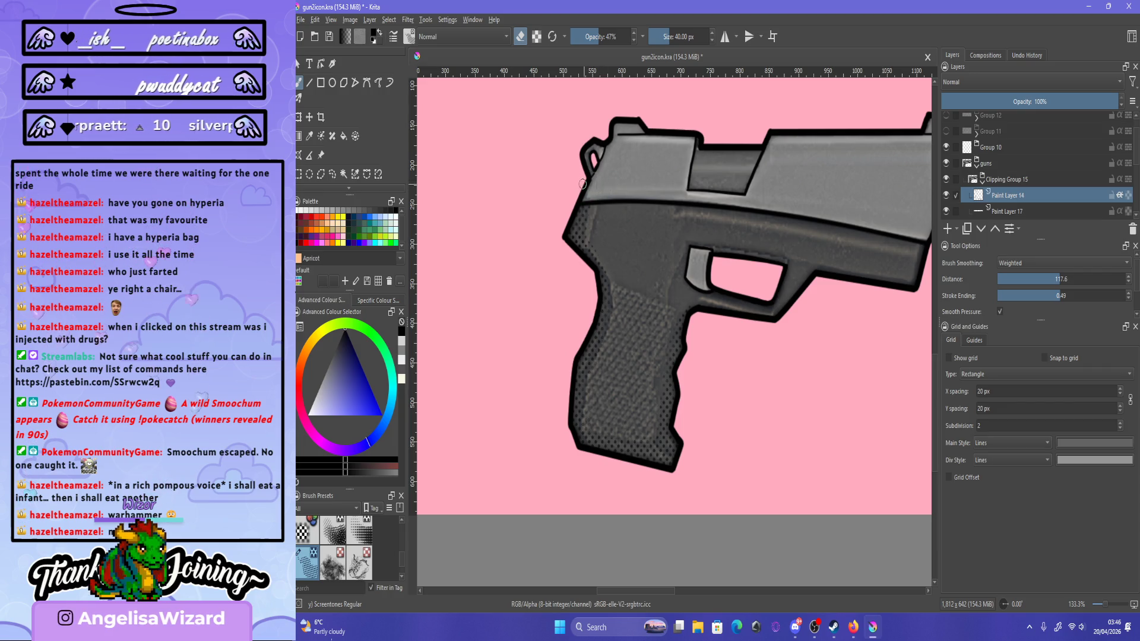
key(e)
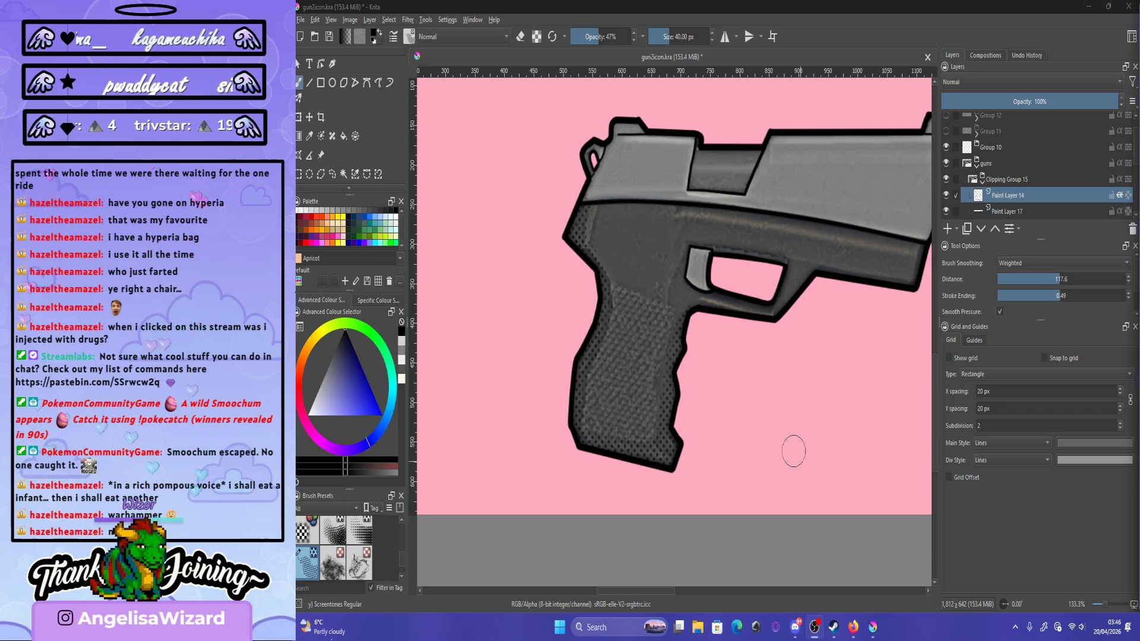
click(797, 433)
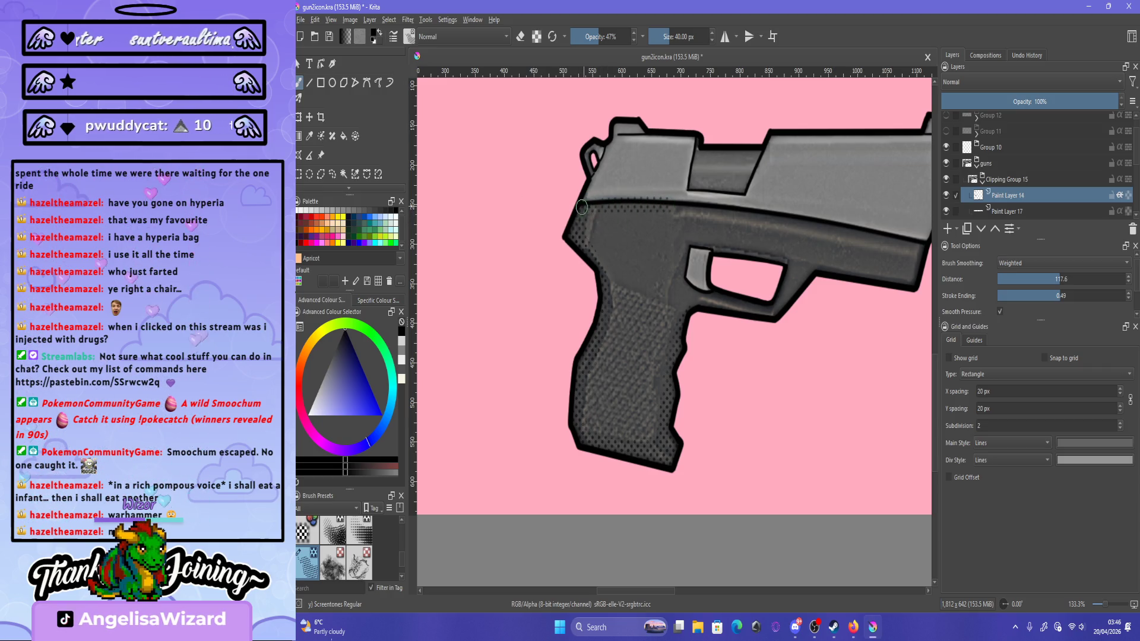
key(e)
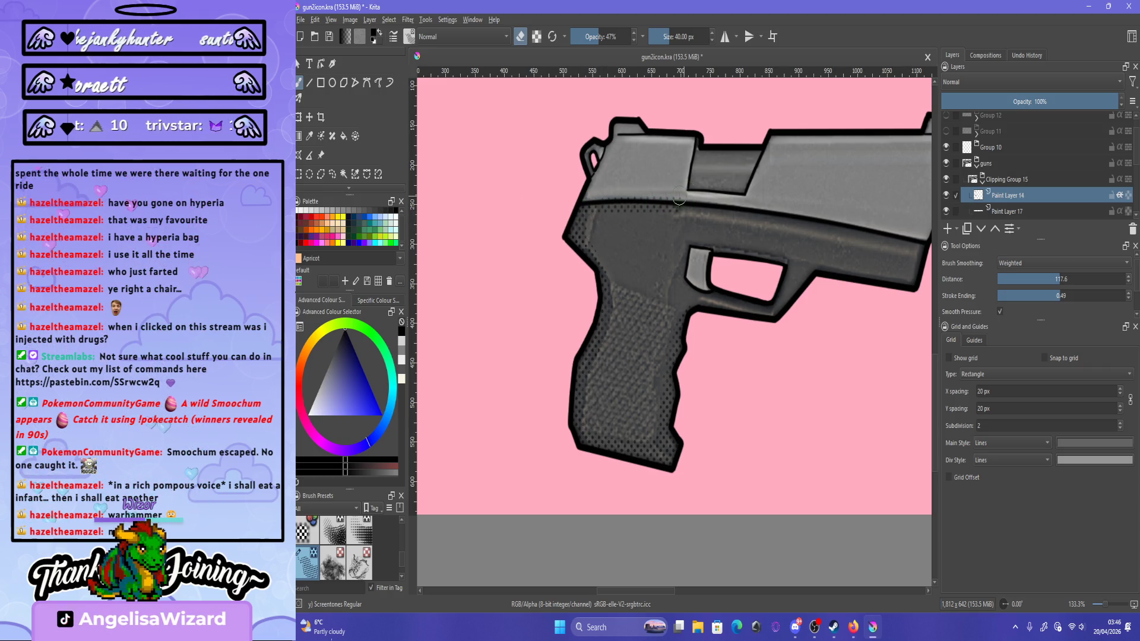
drag(632, 192, 649, 187)
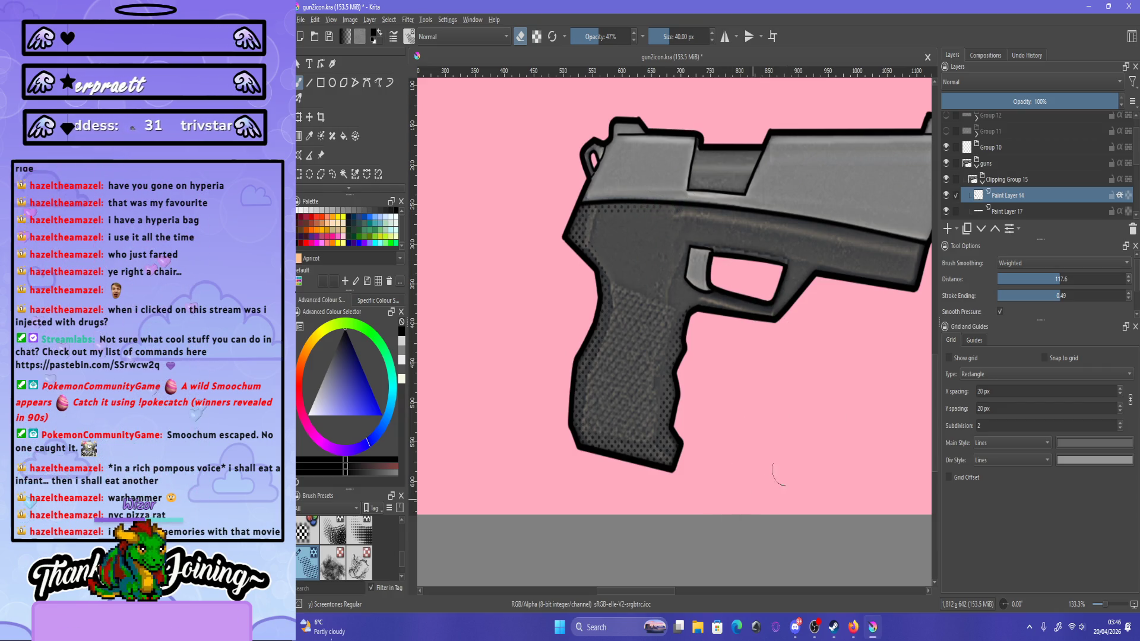
scroll(832, 418, down, 2)
scroll(824, 306, up, 2)
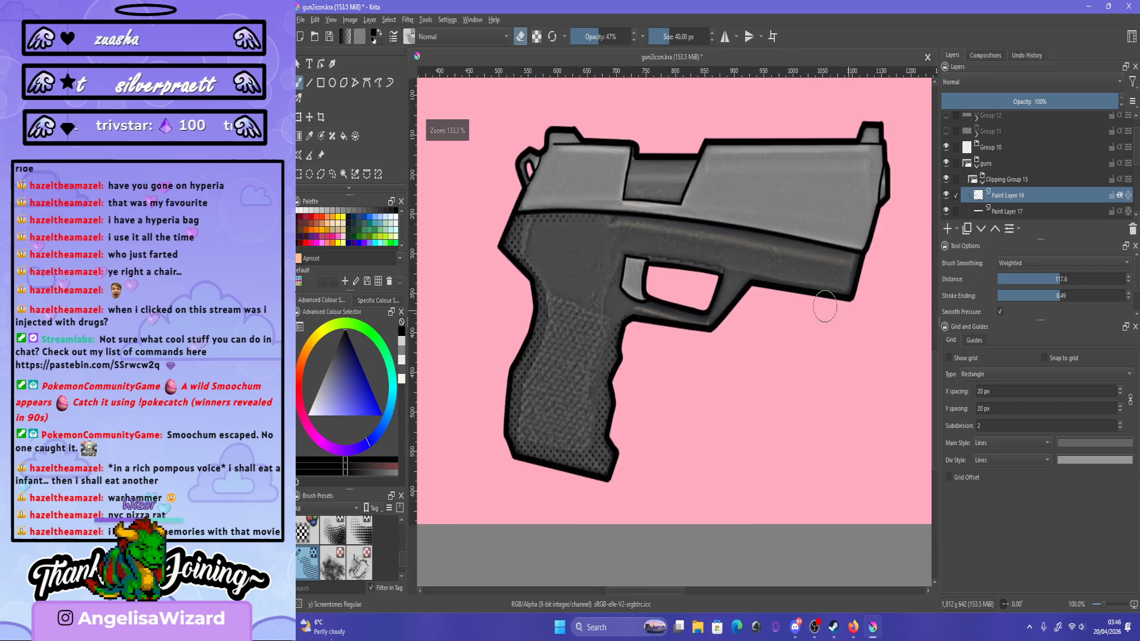
scroll(817, 215, up, 1)
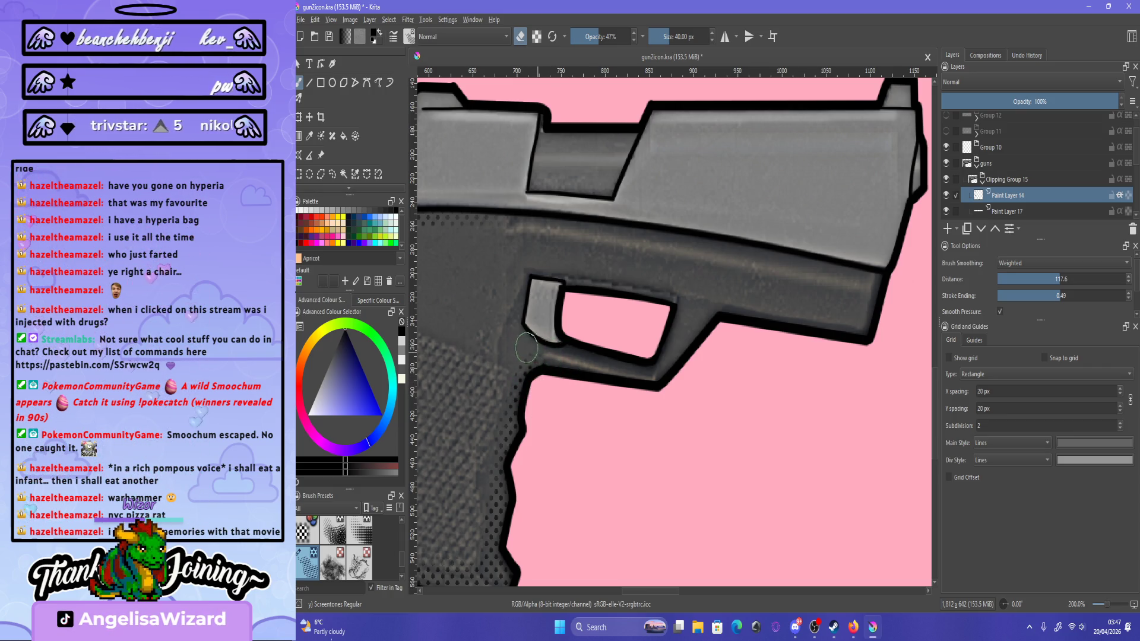
Paint screentone dots along the trigger guard's edge and erase excess below it.
mouse_move(531, 347)
mouse_down()
mouse_move(592, 380)
mouse_move(667, 382)
mouse_move(695, 351)
mouse_move(663, 384)
mouse_move(677, 340)
mouse_up()
key(e)
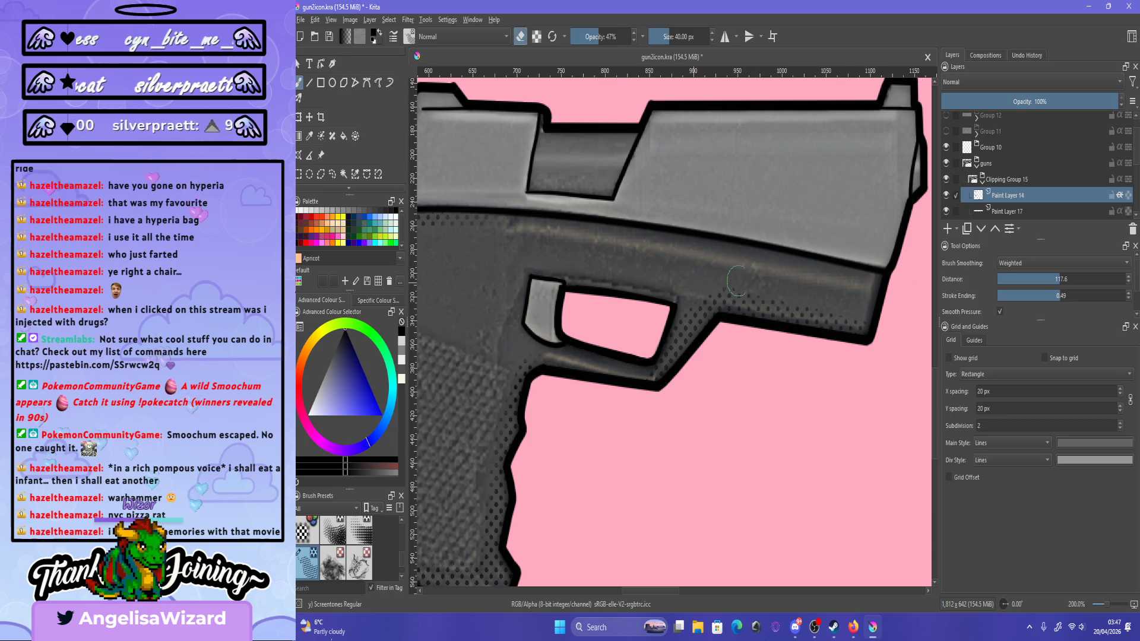
drag(676, 350, 657, 390)
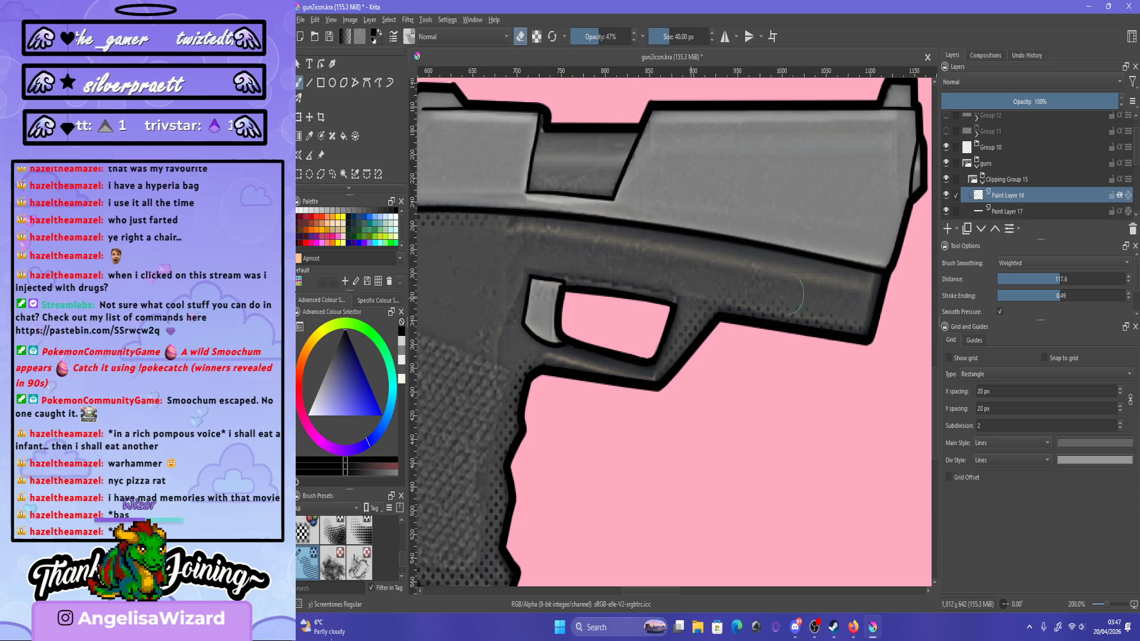
key(e)
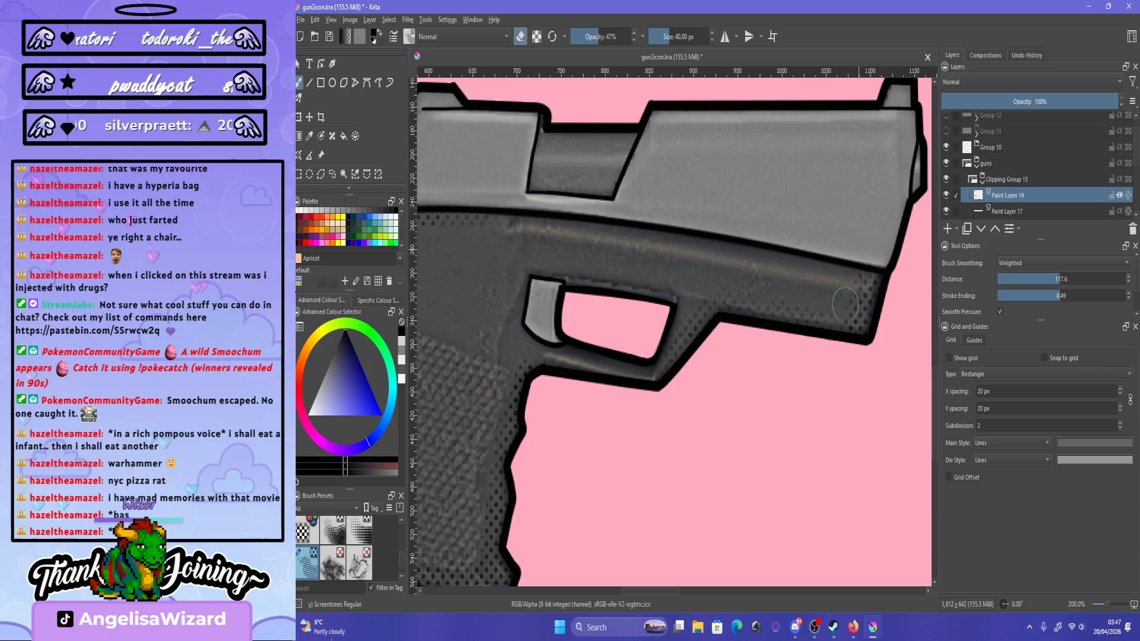
key(e)
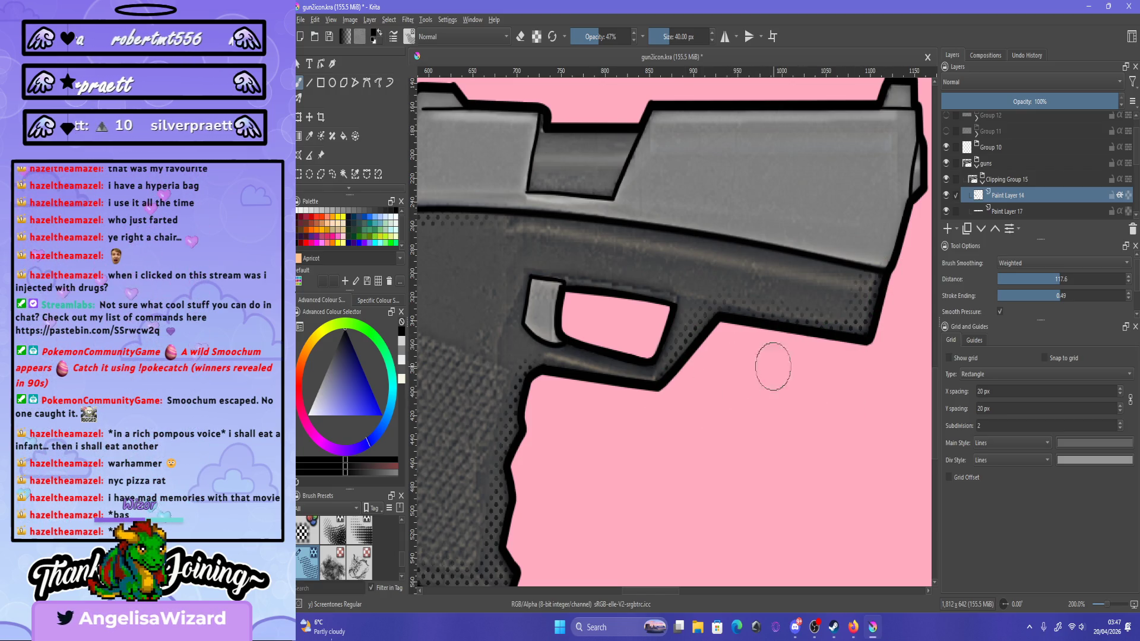
key(e)
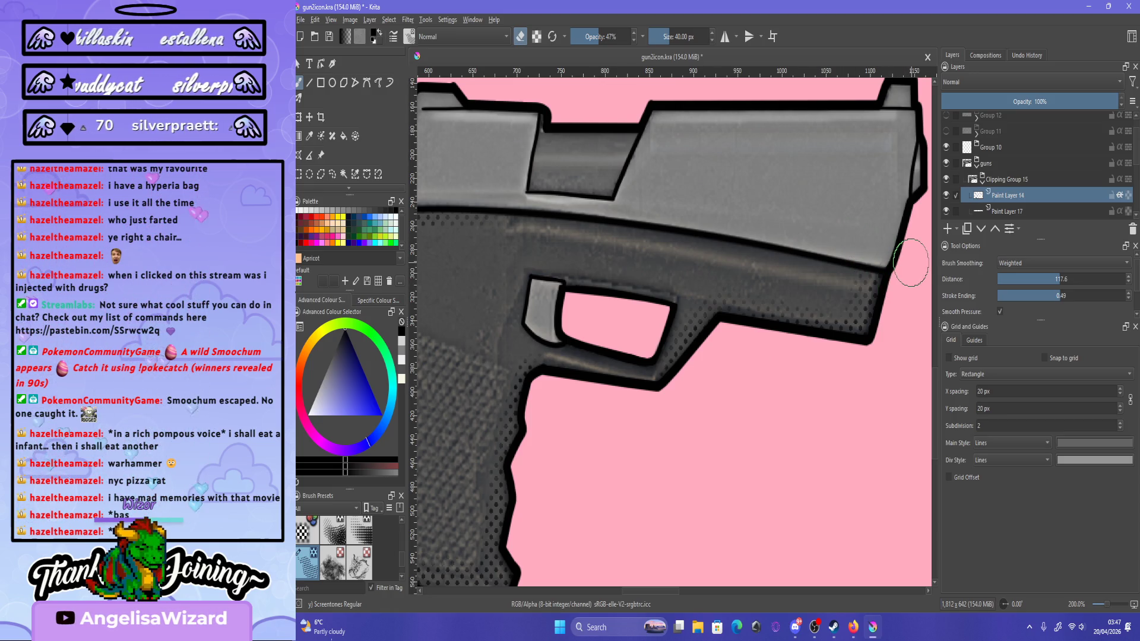
key(e)
scroll(810, 303, down, 2)
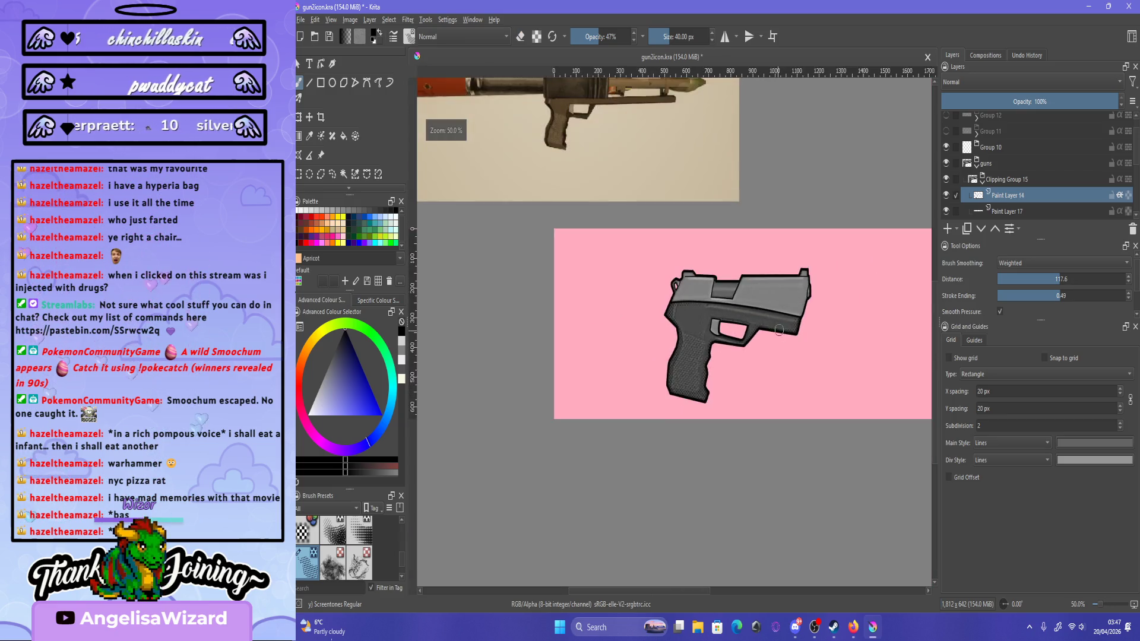
Alternate painting and erasing Screentones dots on the frame front, toggling eraser with E.
scroll(810, 303, up, 2)
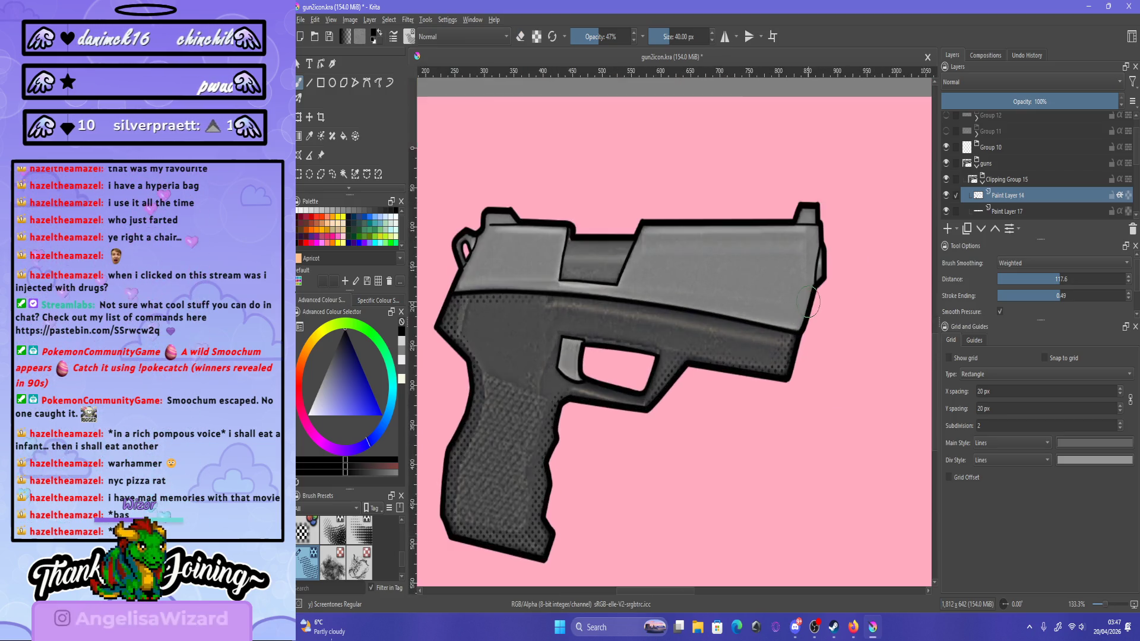
scroll(692, 338, up, 1)
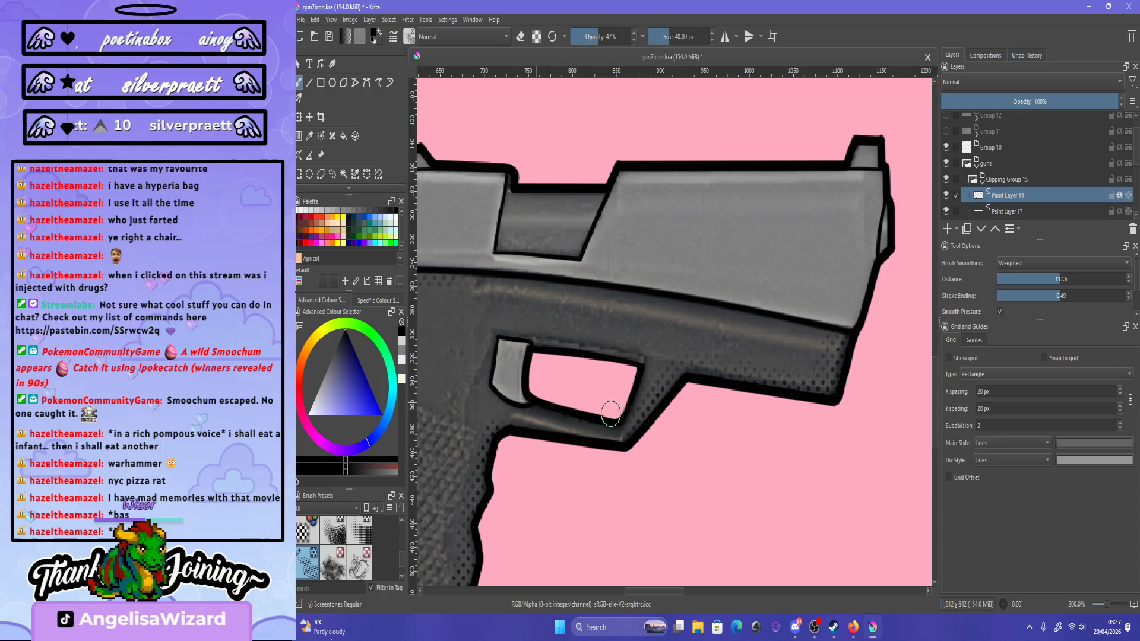
key(e)
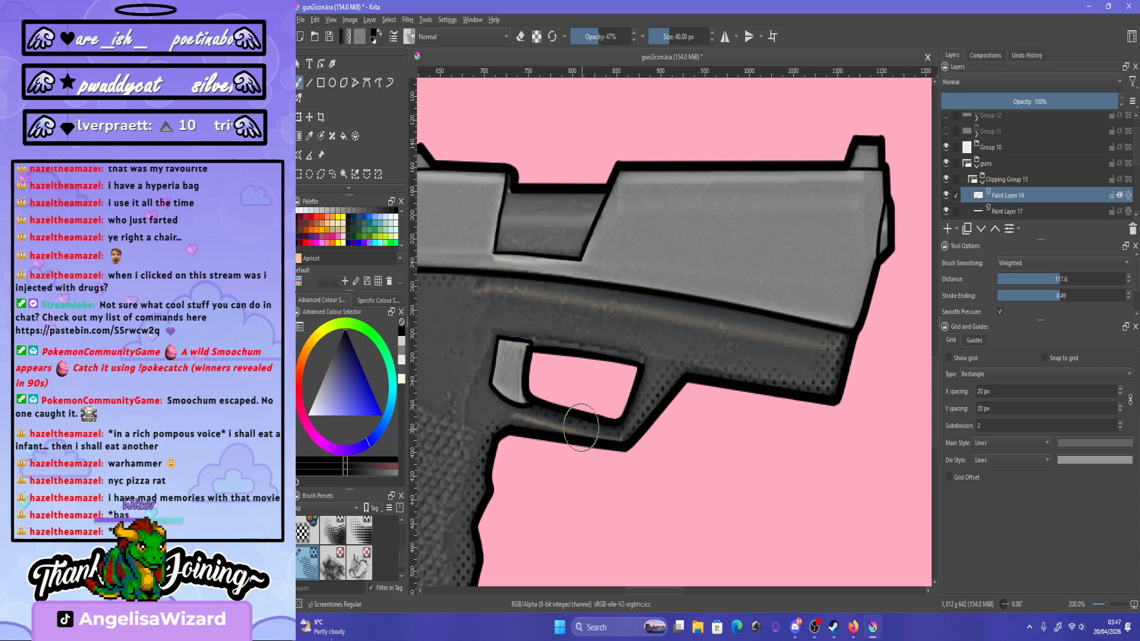
key(e)
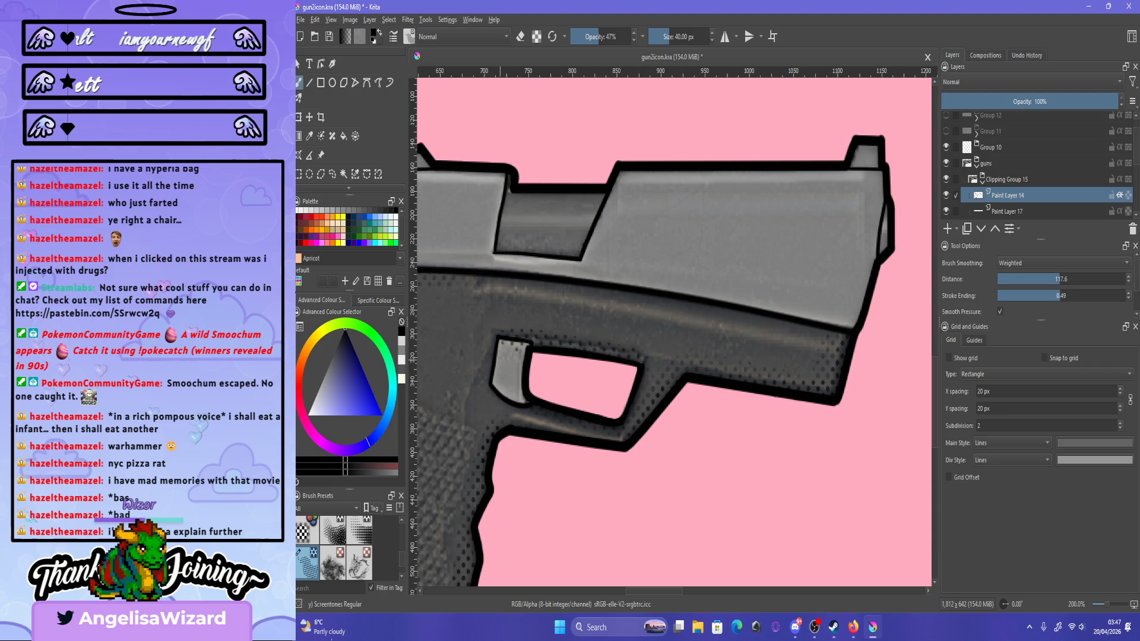
key(e)
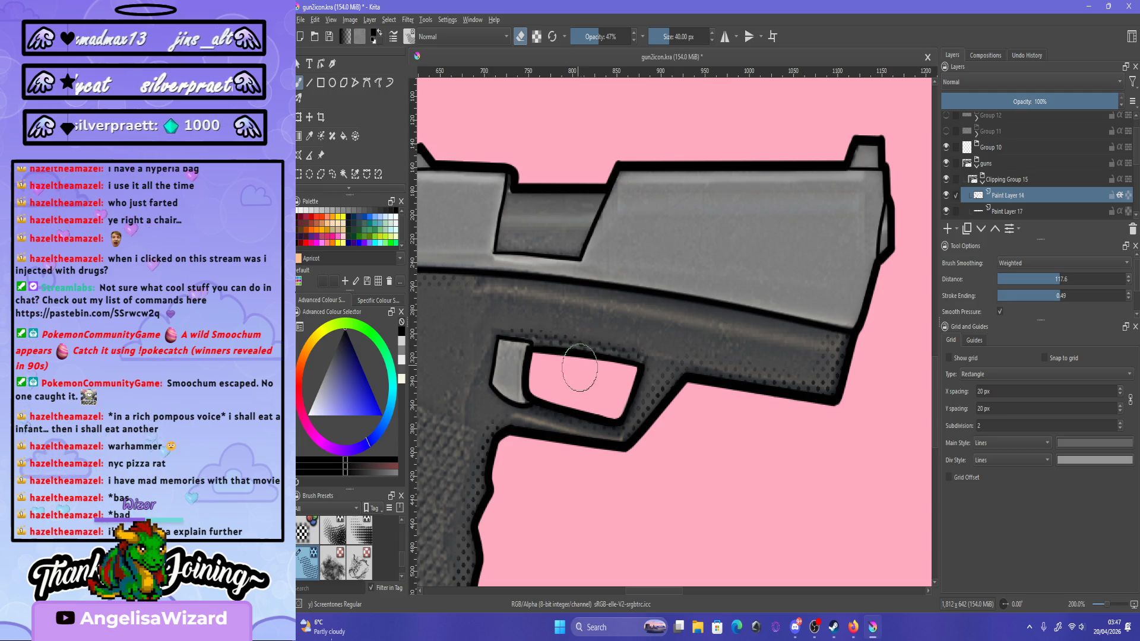
key(e)
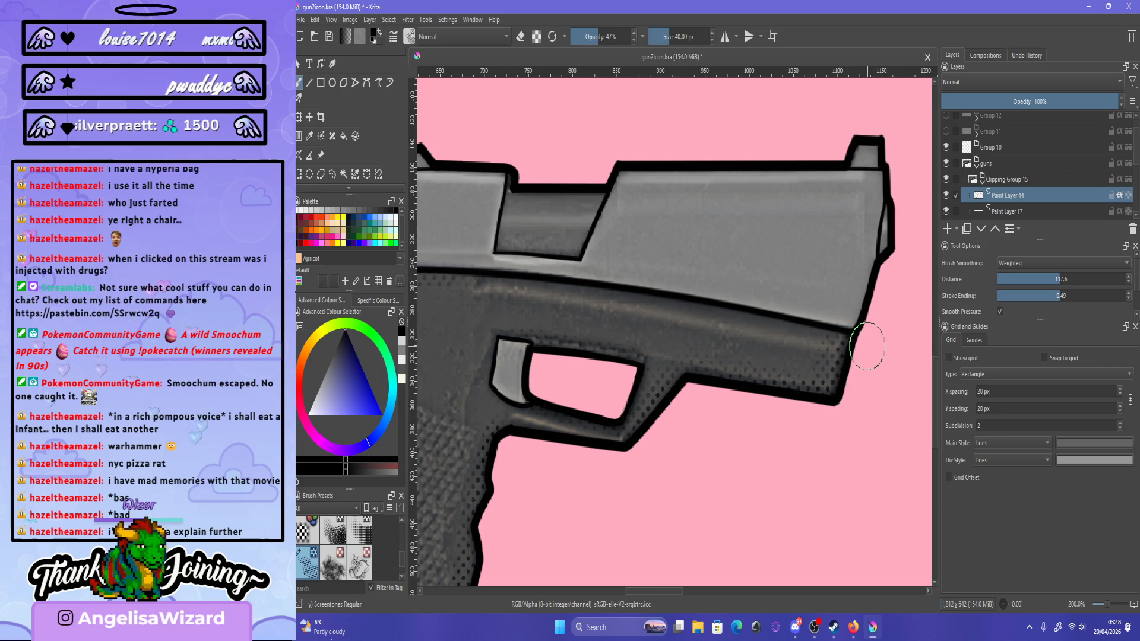
scroll(867, 346, down, 4)
scroll(810, 256, up, 3)
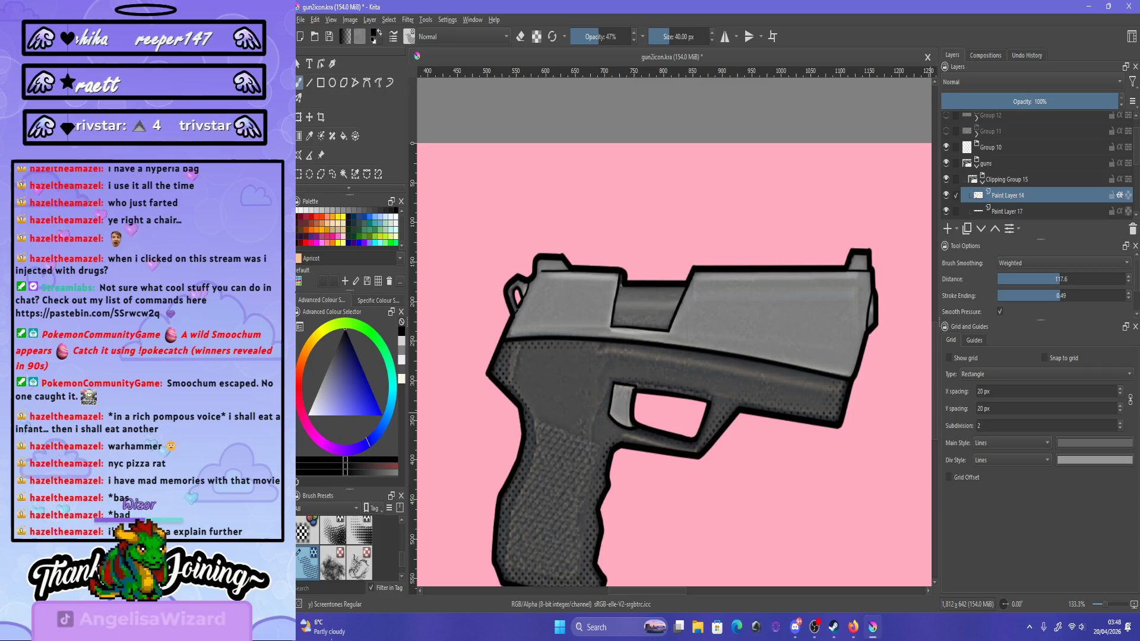
Briefly show Group 6's long-barrelled gun for comparison, then restore the pistol-only view.
click(946, 163)
click(977, 165)
click(946, 179)
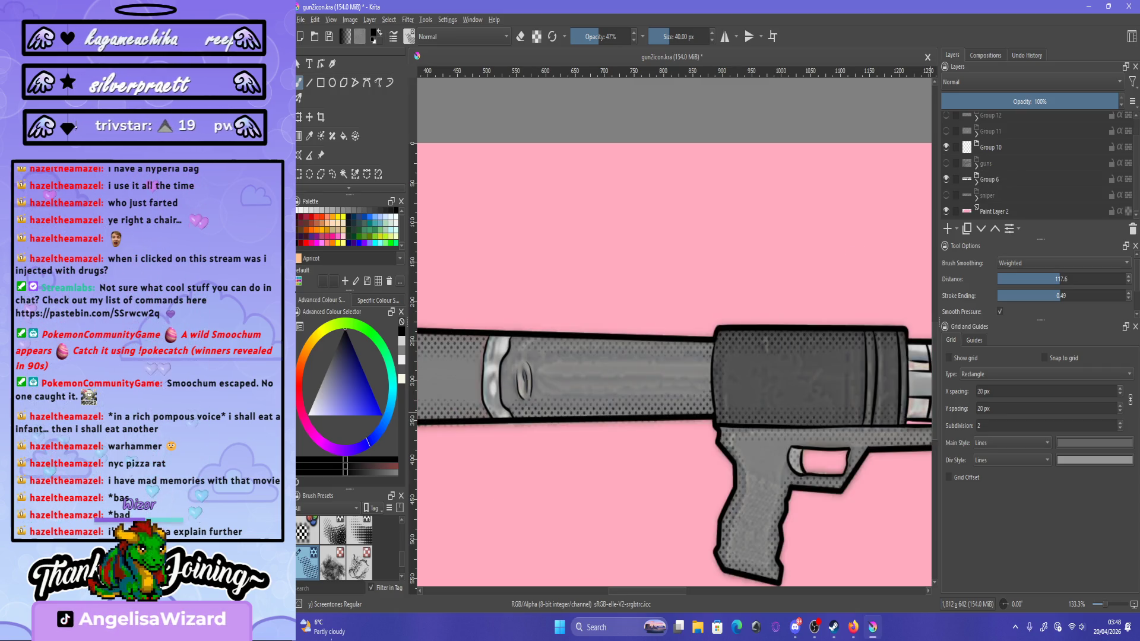
click(945, 179)
click(976, 165)
click(945, 163)
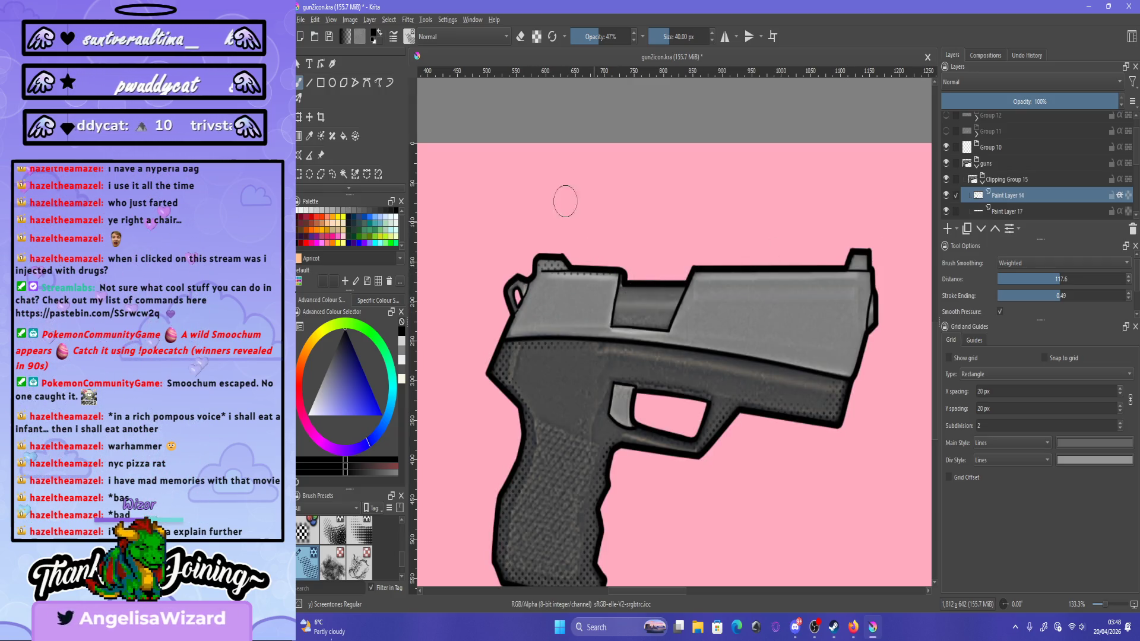
Add screentone dots to the slide's raised rear and front edge, then set brush opacity to 35%.
drag(633, 285, 665, 282)
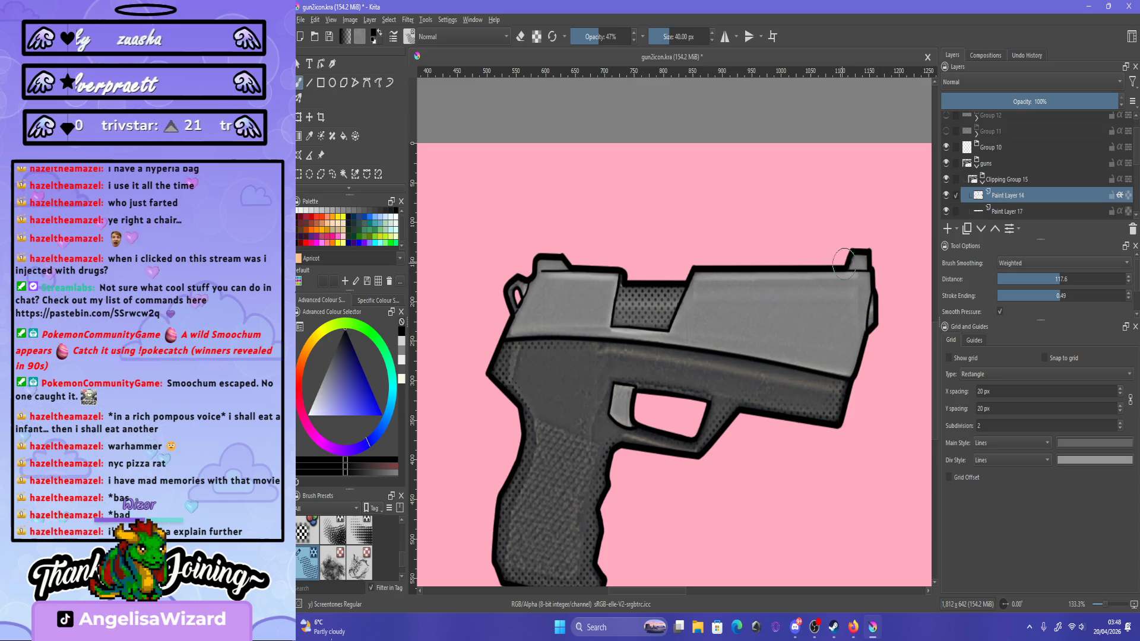
drag(868, 284, 863, 346)
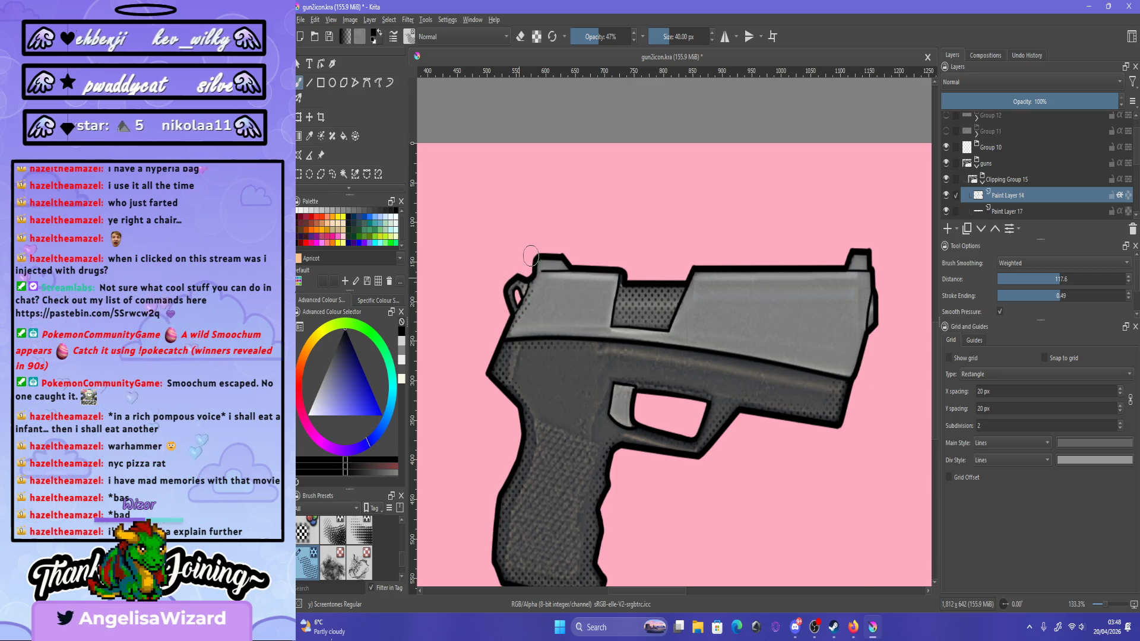
click(592, 36)
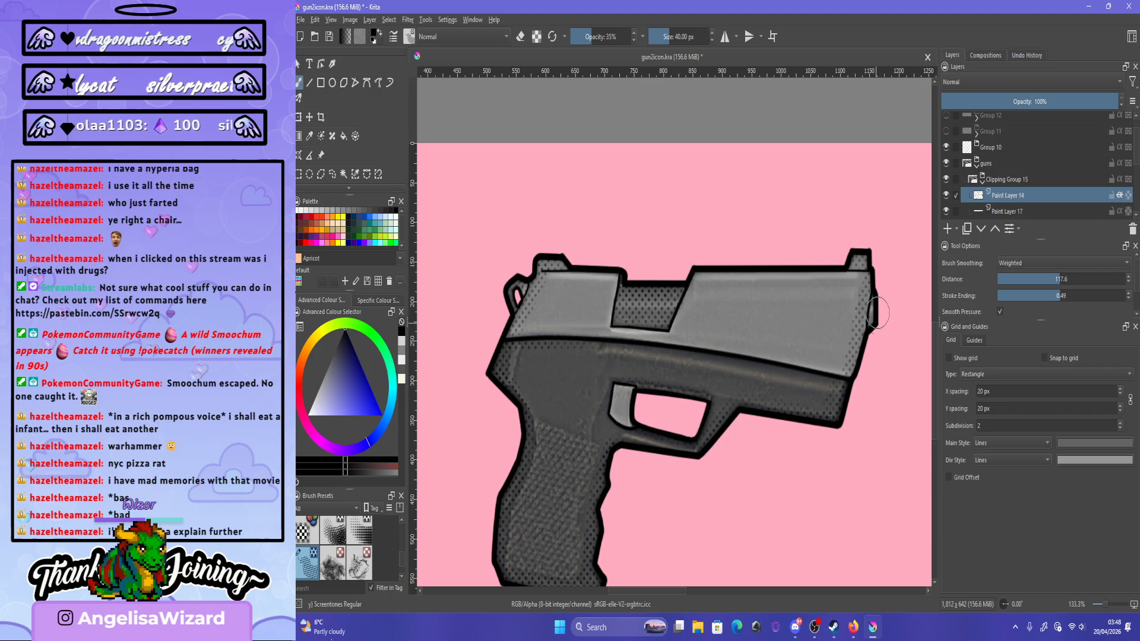
key(e)
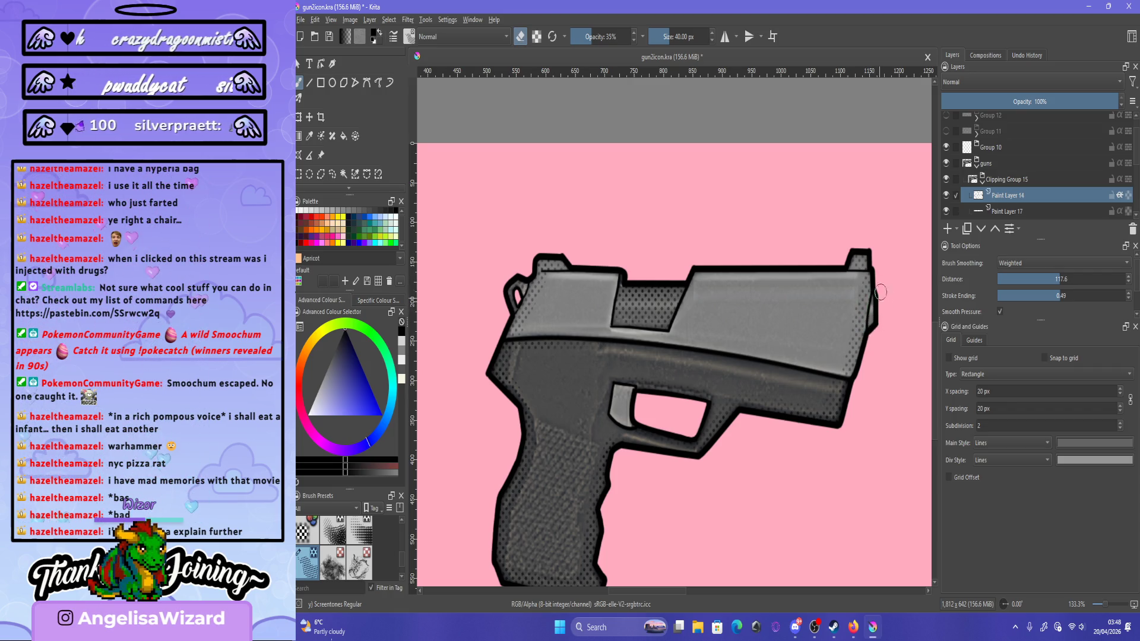
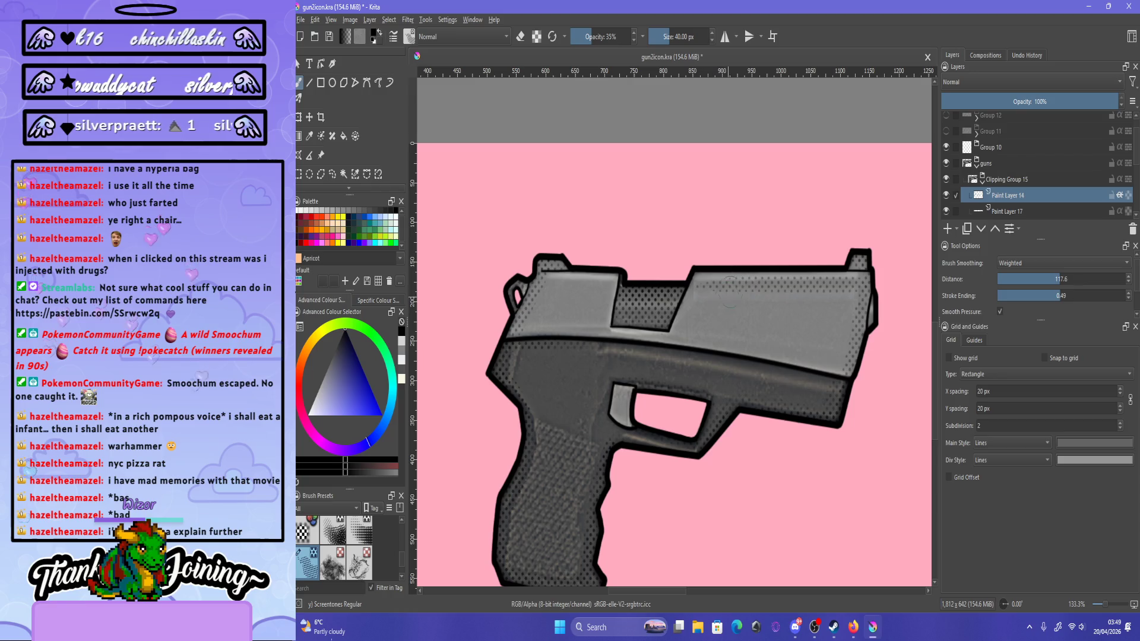
Erase a small bit of shading on the pistol's slide at 200% zoom, then turn eraser mode off.
key(e)
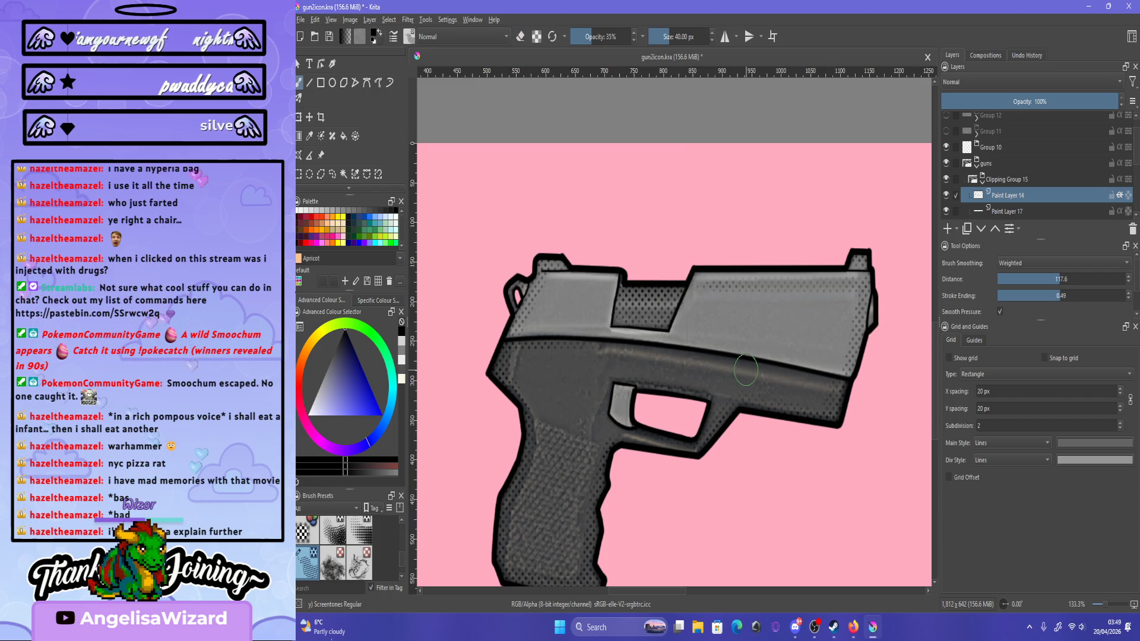
scroll(746, 370, down, 3)
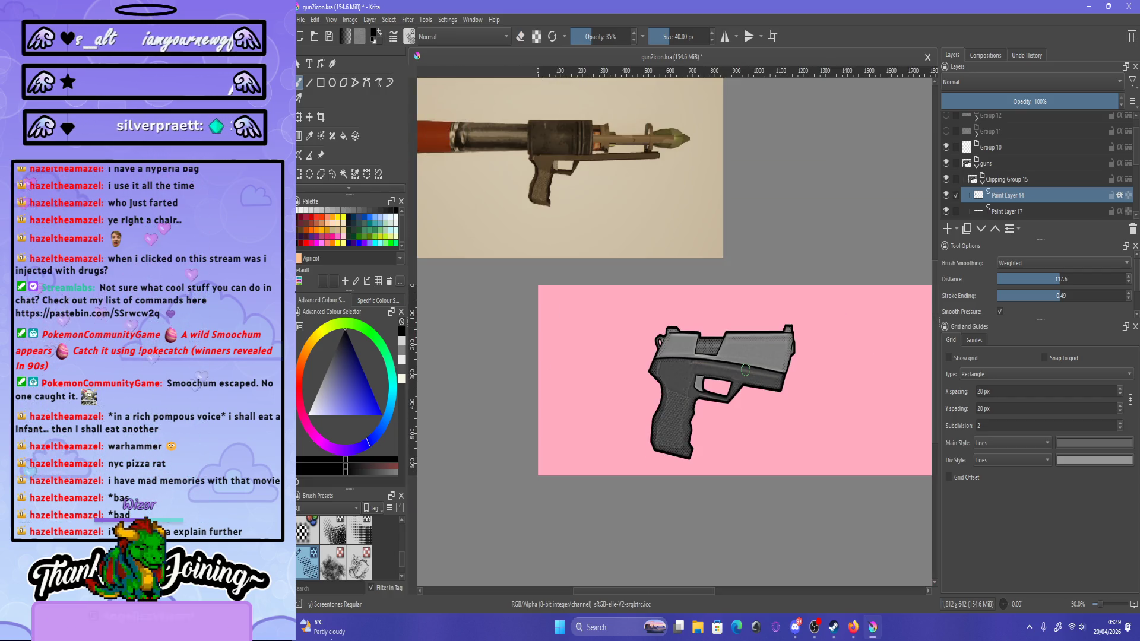
scroll(745, 370, up, 2)
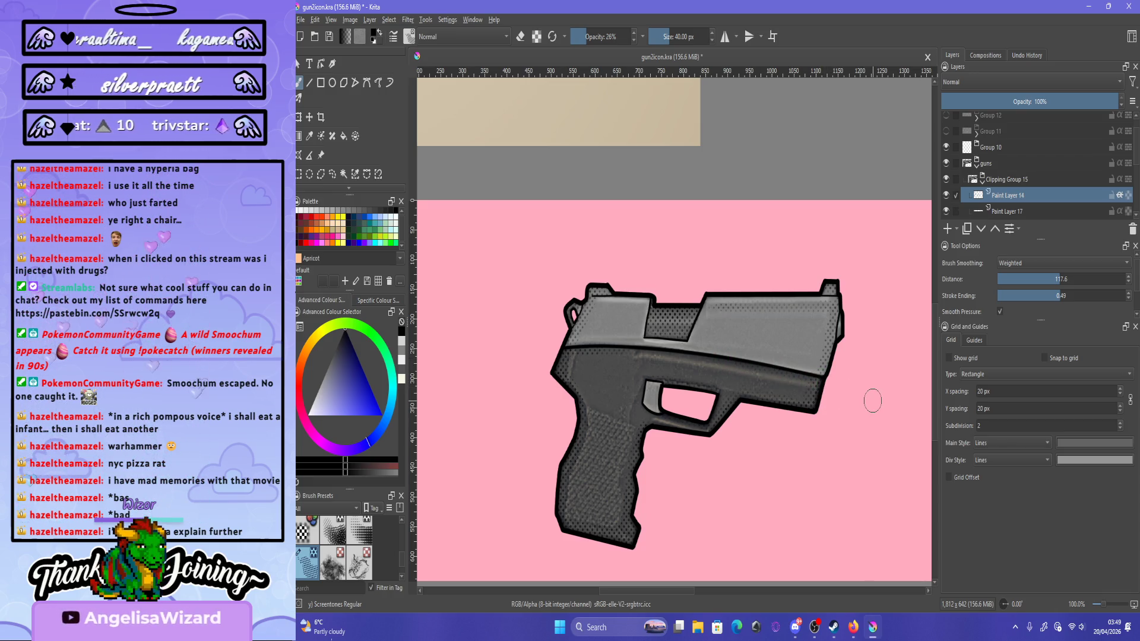
scroll(873, 401, up, 2)
key(e)
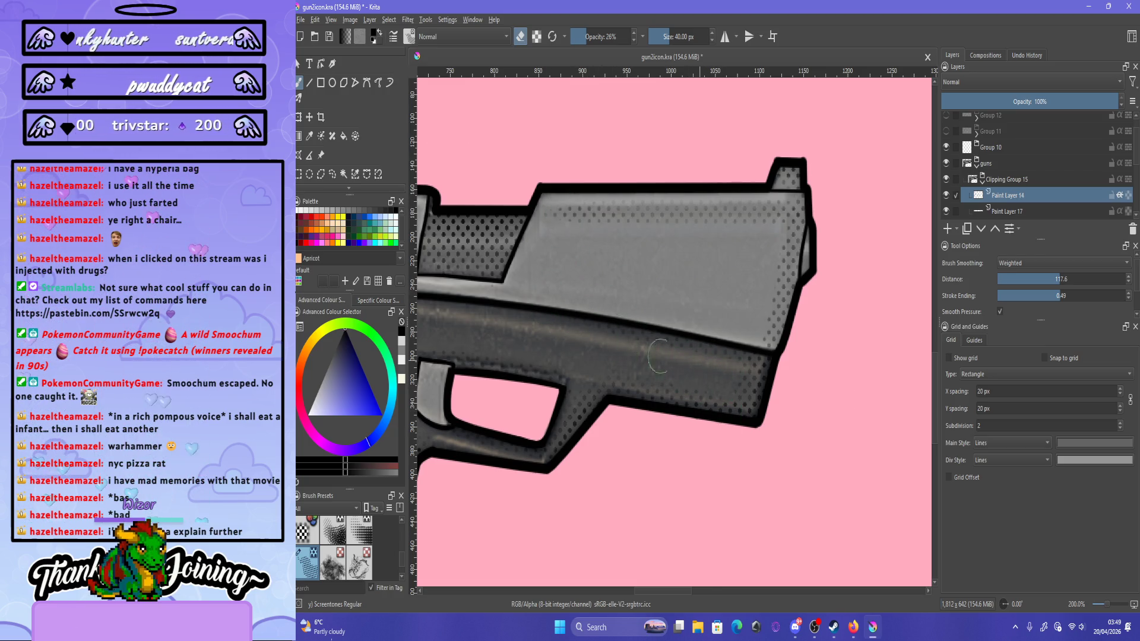
drag(706, 380, 743, 388)
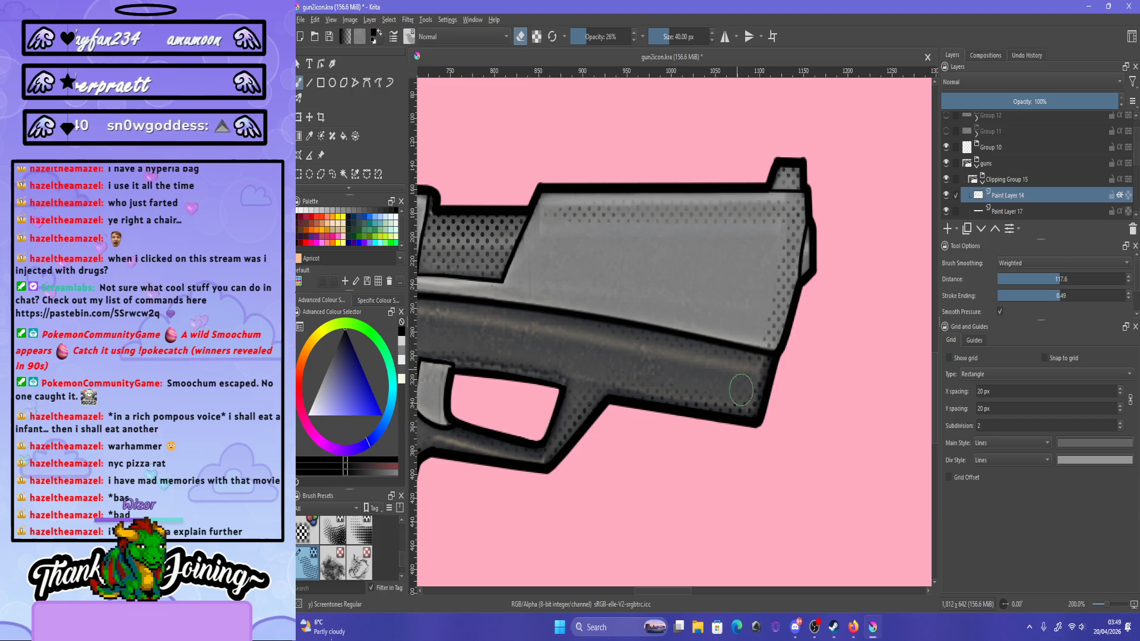
scroll(740, 390, down, 3)
key(e)
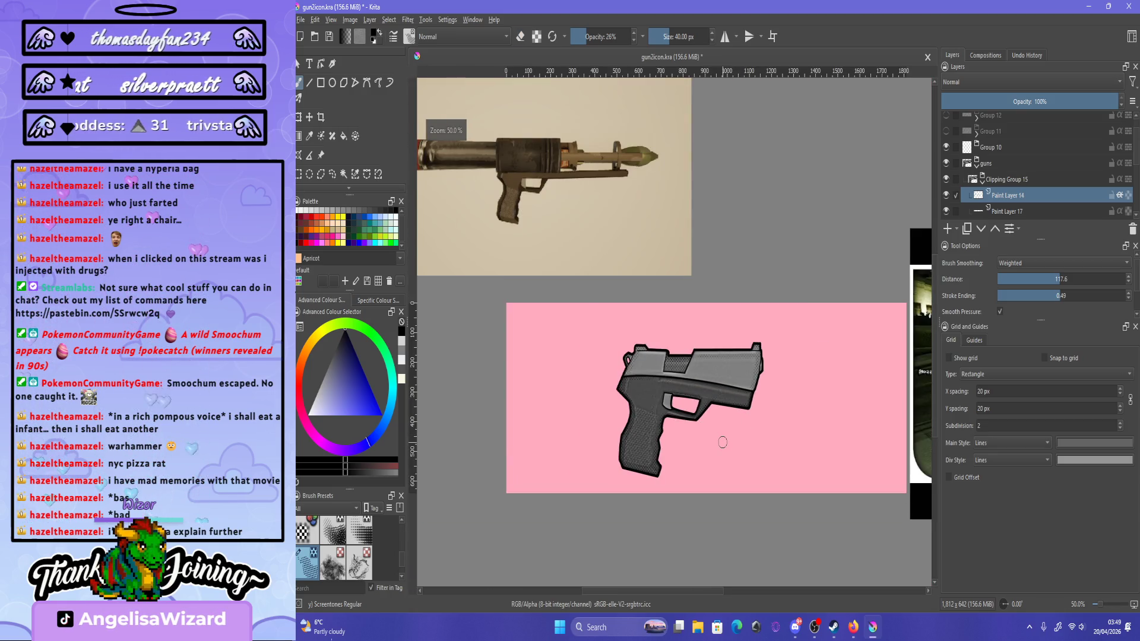
Save gun2icon.kra.
key(ctrl+s)
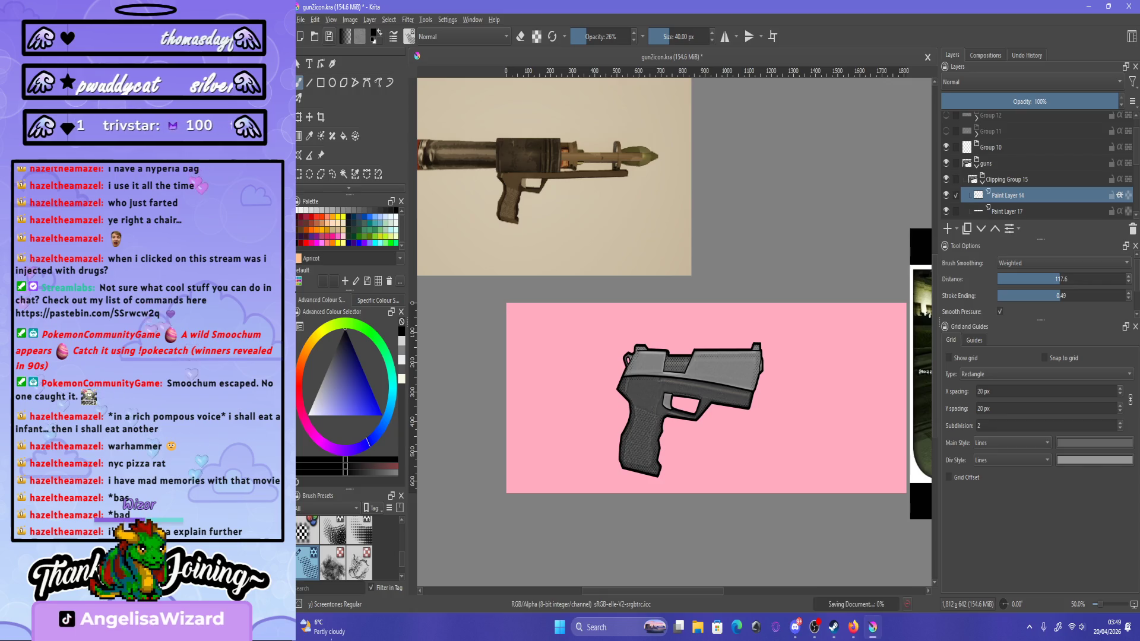
scroll(690, 321, down, 1)
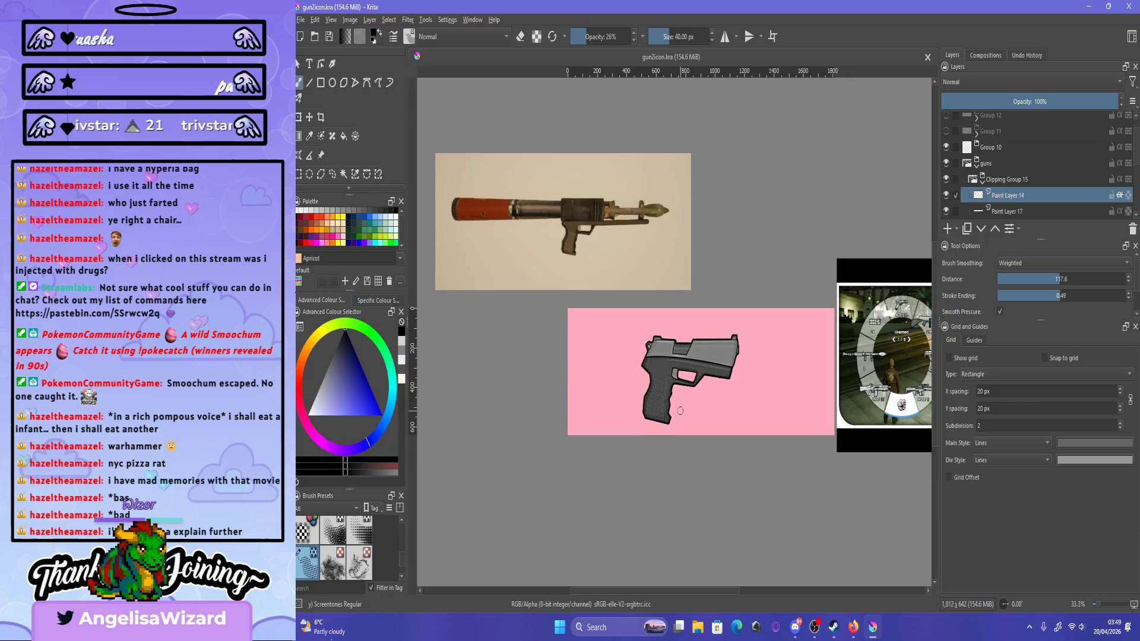
scroll(680, 410, up, 2)
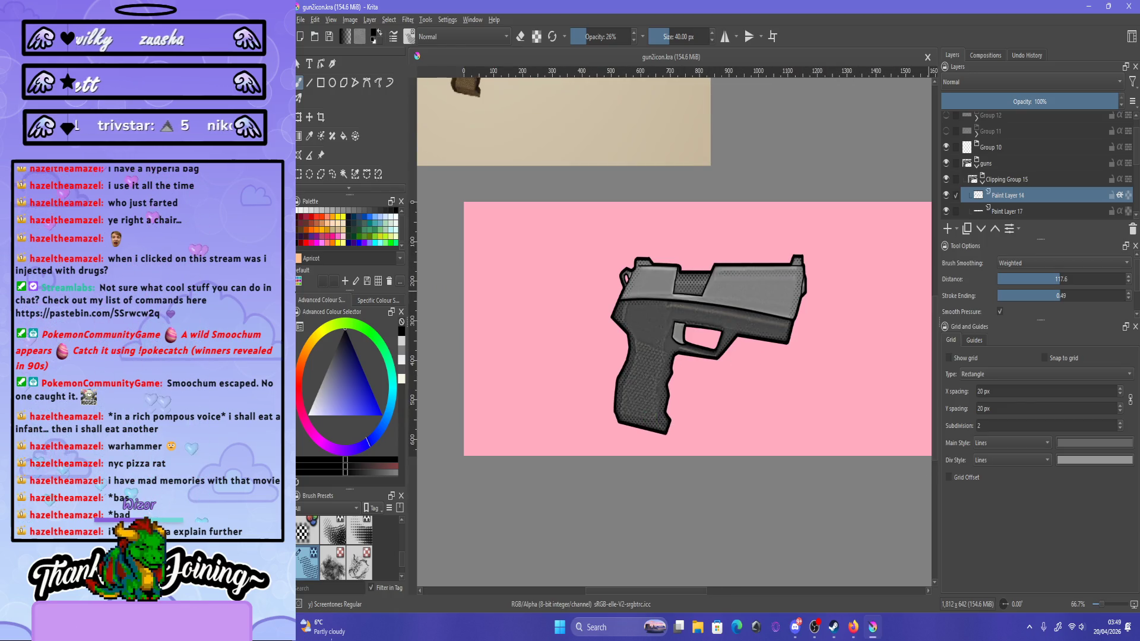
Collapse the guns group and remove Group 10.
click(977, 166)
click(988, 148)
right_click(1003, 148)
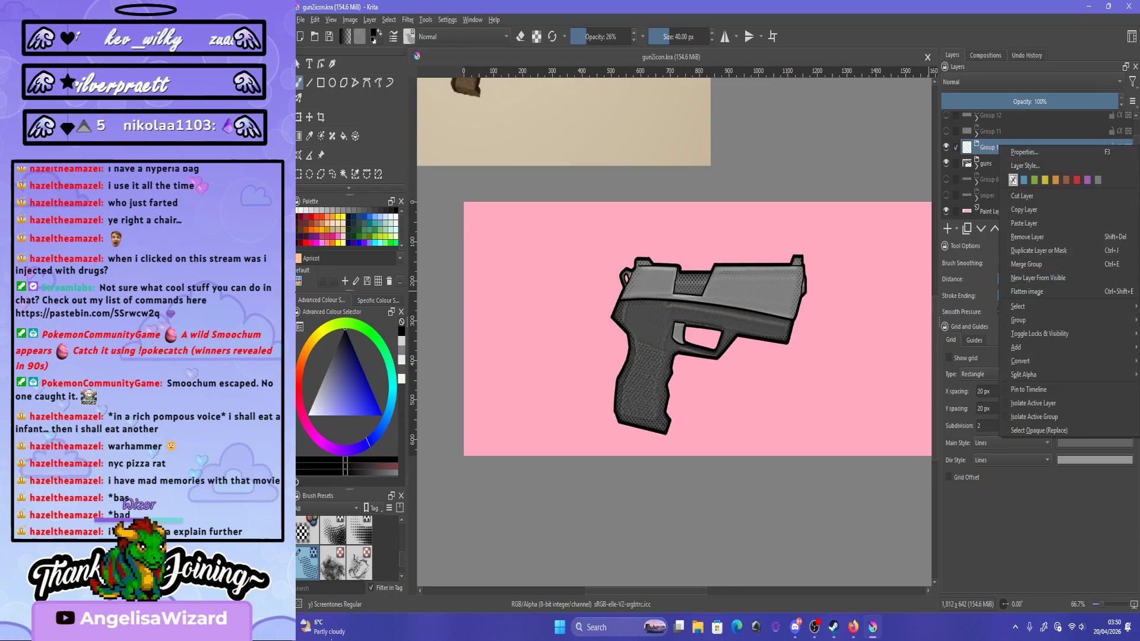
click(1028, 237)
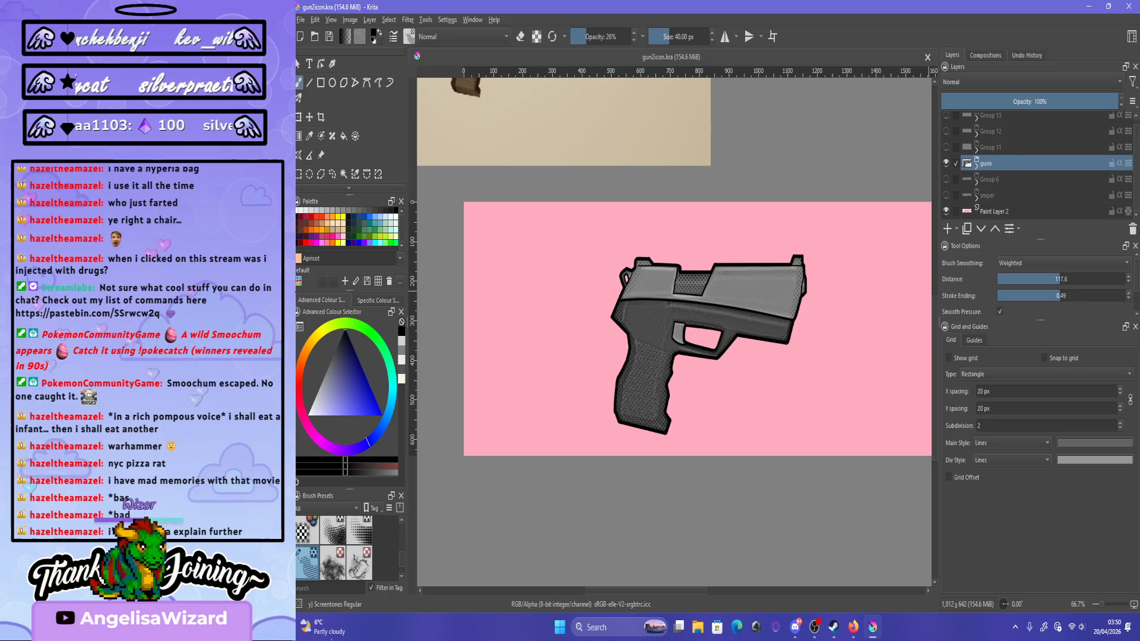
Expand and show Group 11, then add a new paint layer above its goggles image.
click(976, 150)
click(946, 147)
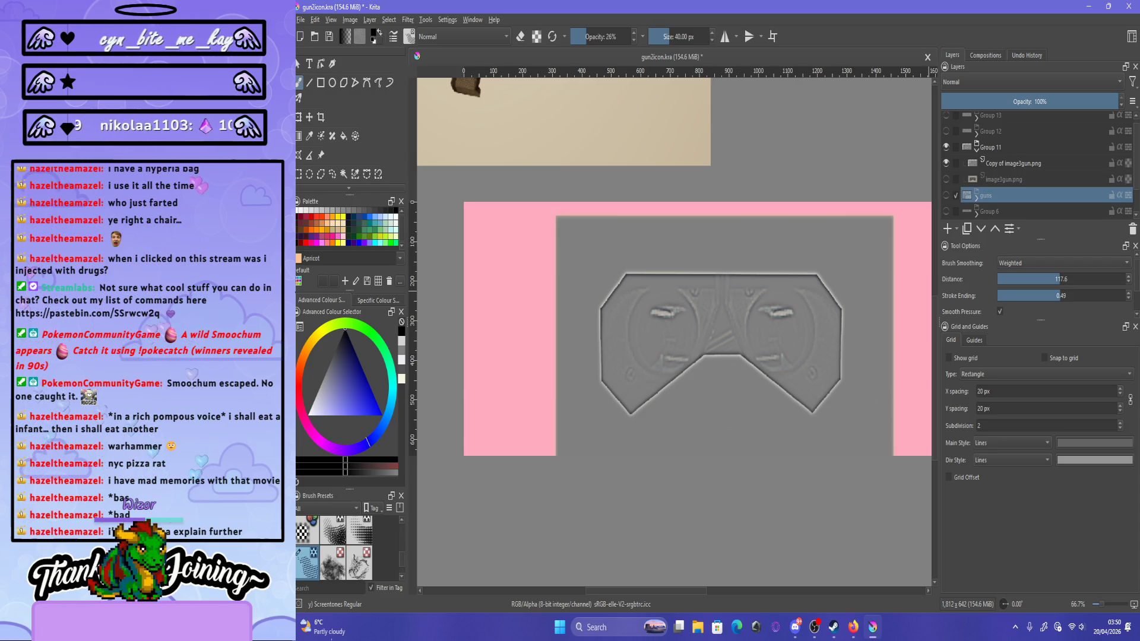
click(1013, 163)
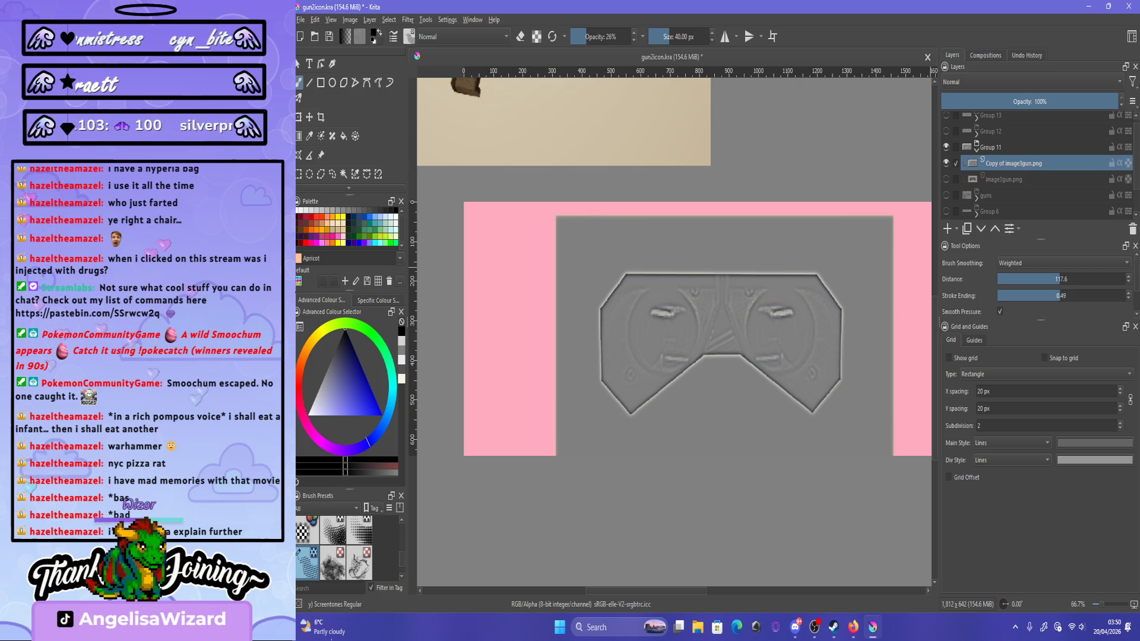
key(Insert)
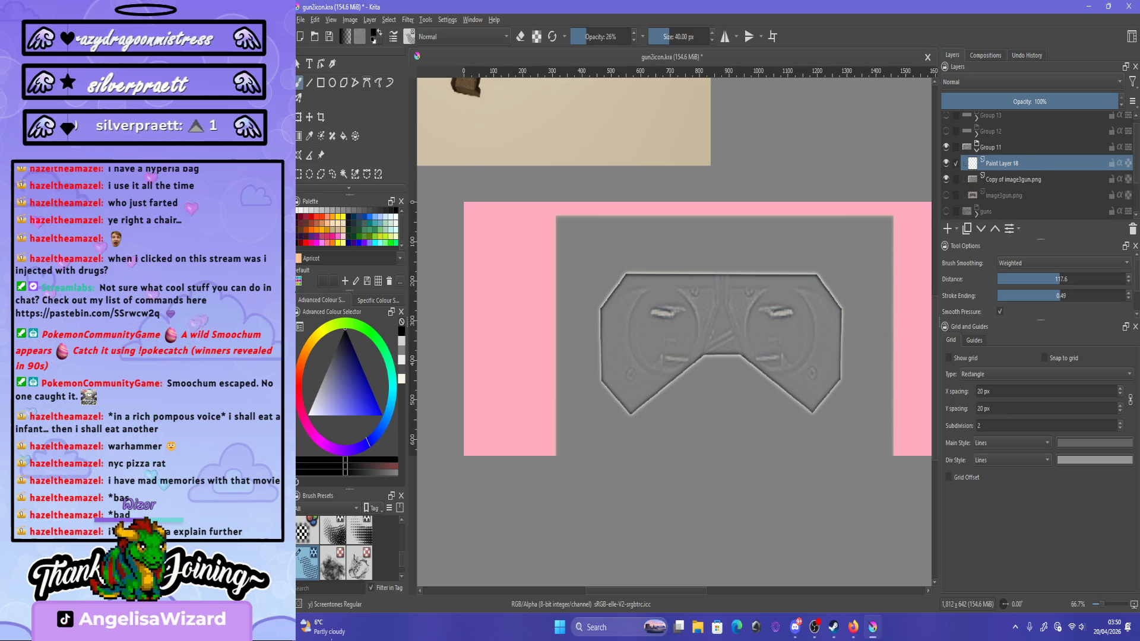
Switch to the Line tool and start a line at the goggles' top edge.
key(v)
scroll(639, 261, up, 1)
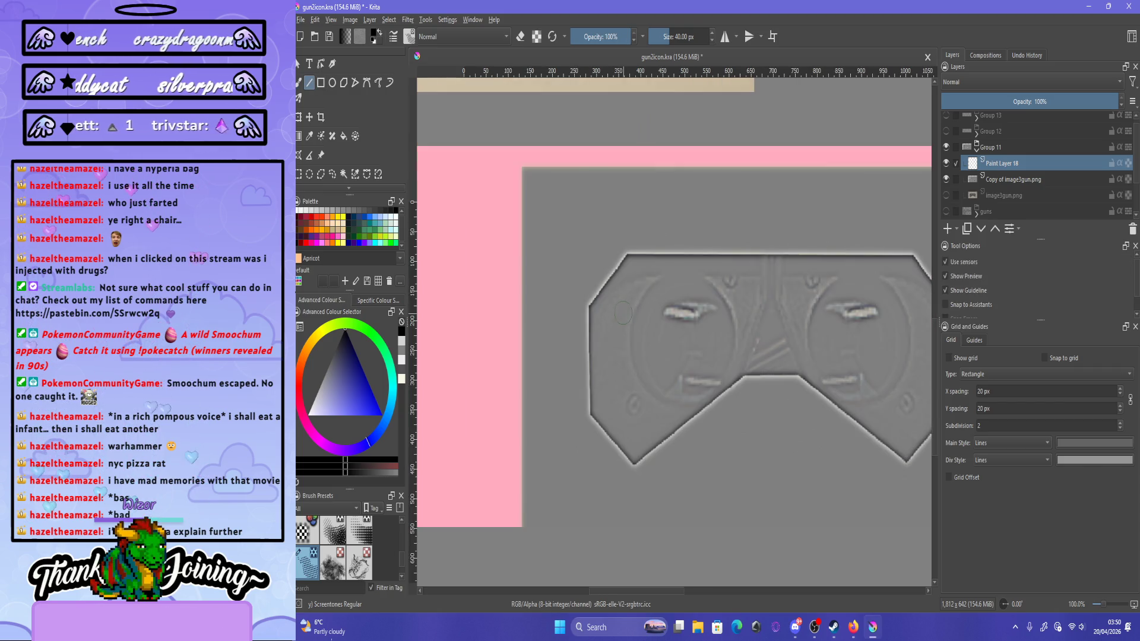
scroll(639, 261, down, 1)
click(627, 260)
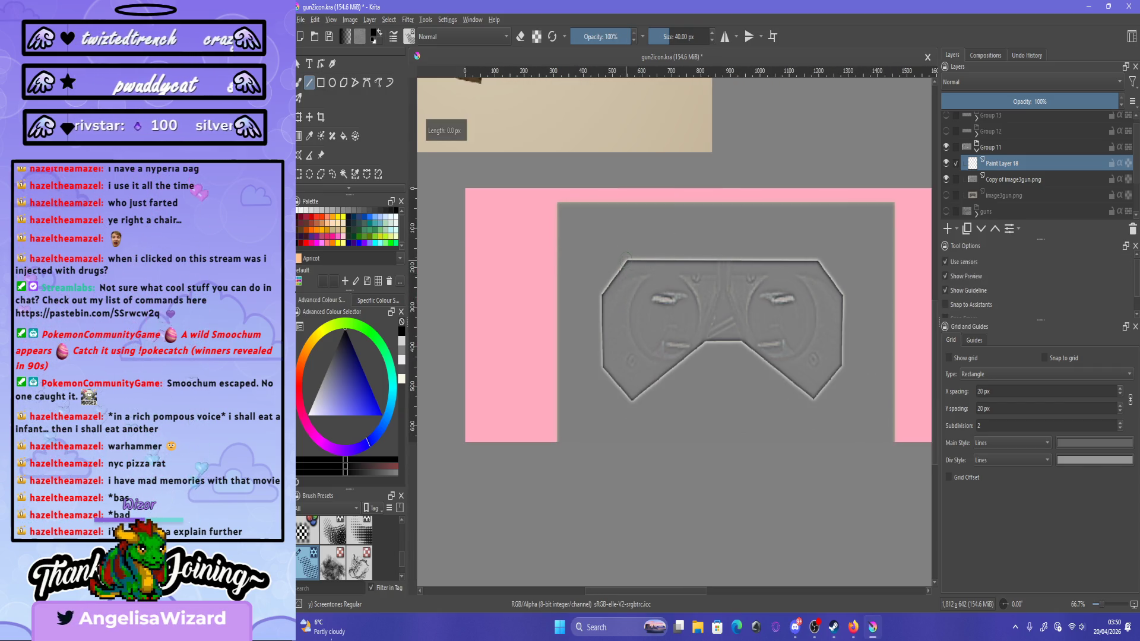
Undo the dotted screentone line and choose the Basic-5 Size brush preset.
drag(790, 258, 820, 260)
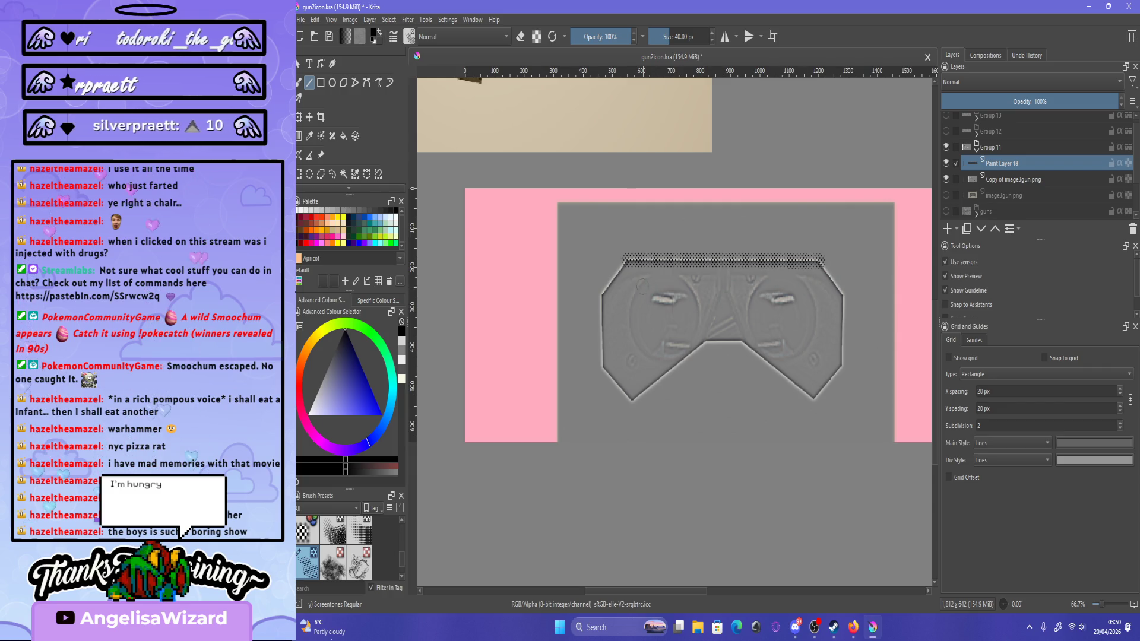
key(ctrl+z)
key(F6)
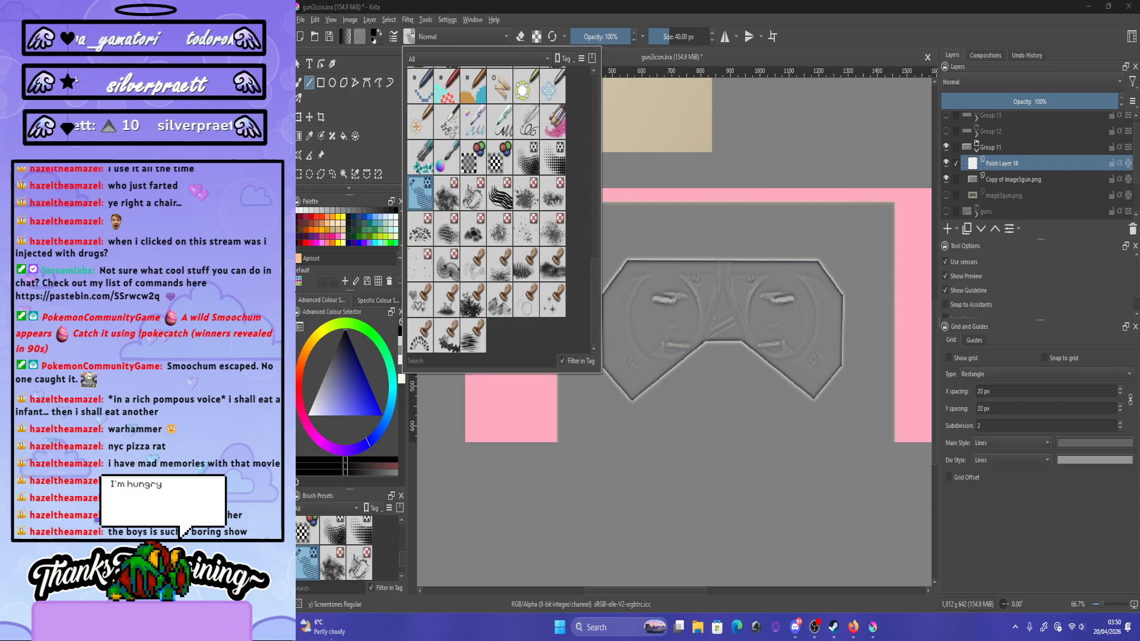
scroll(486, 210, up, 5)
scroll(486, 211, down, 3)
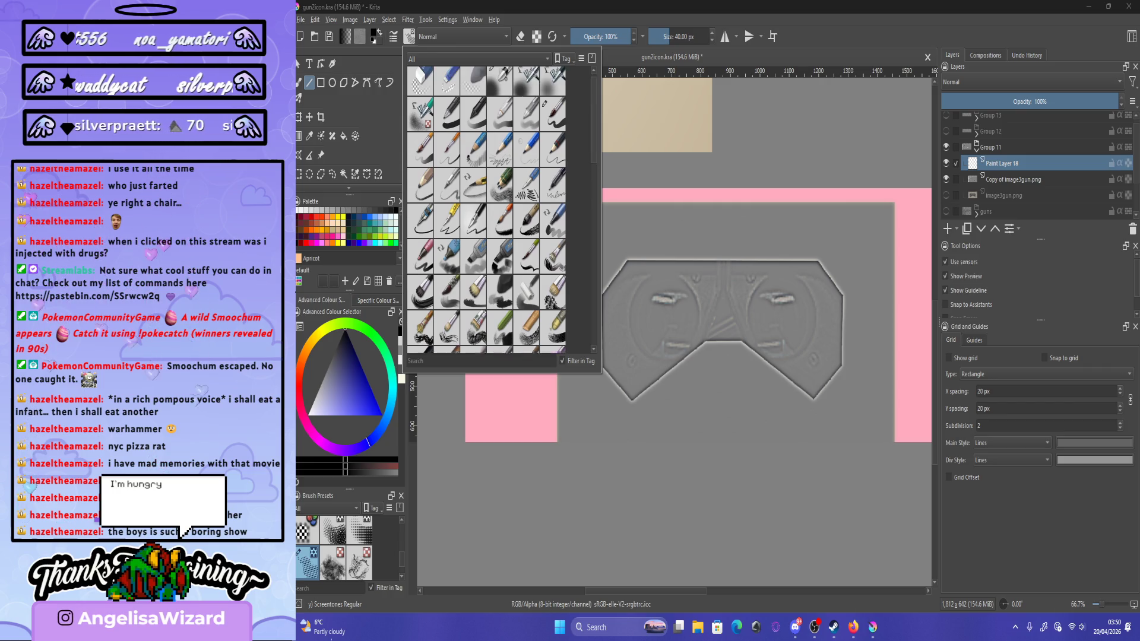
click(551, 120)
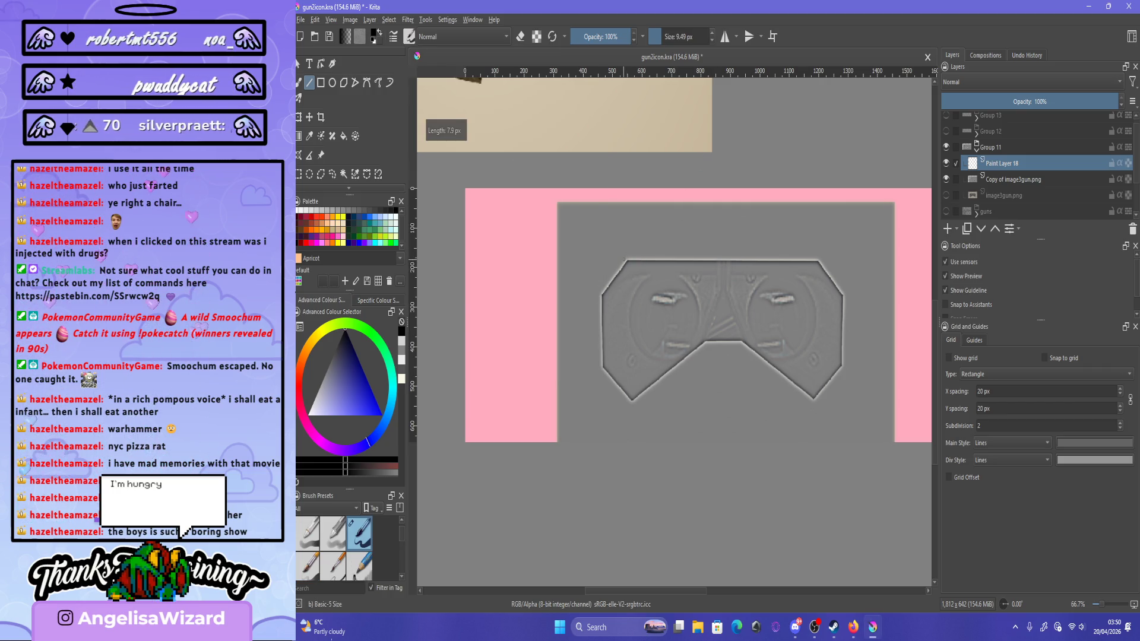
Draw thick black lines along the goggles' top edge and upper-right diagonal.
drag(818, 259, 817, 259)
scroll(817, 259, up, 1)
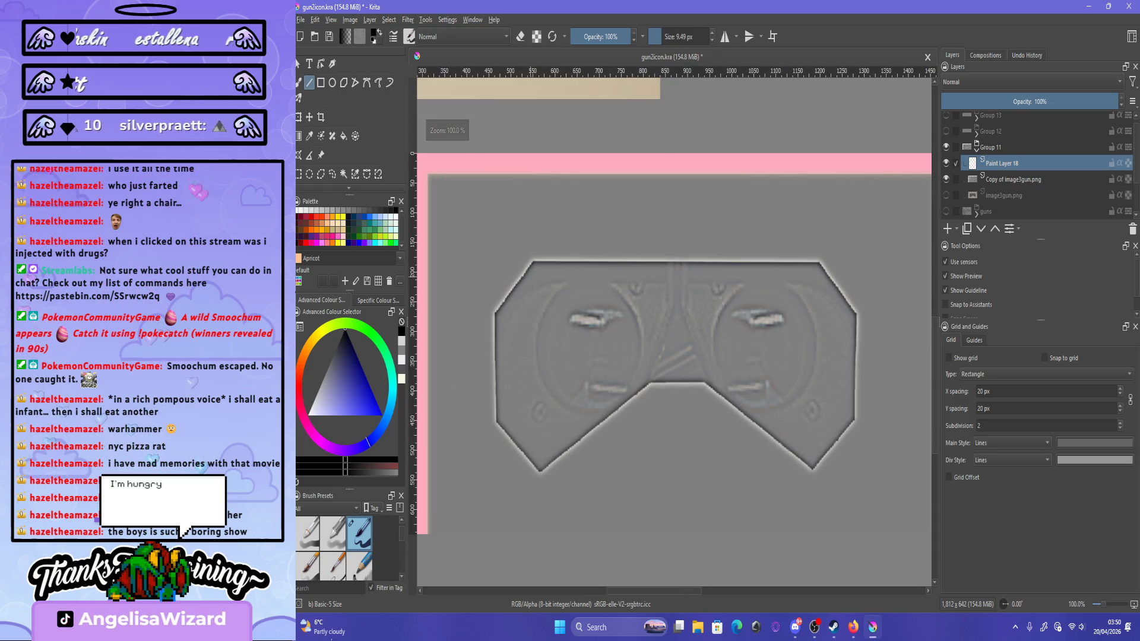
drag(809, 259, 856, 316)
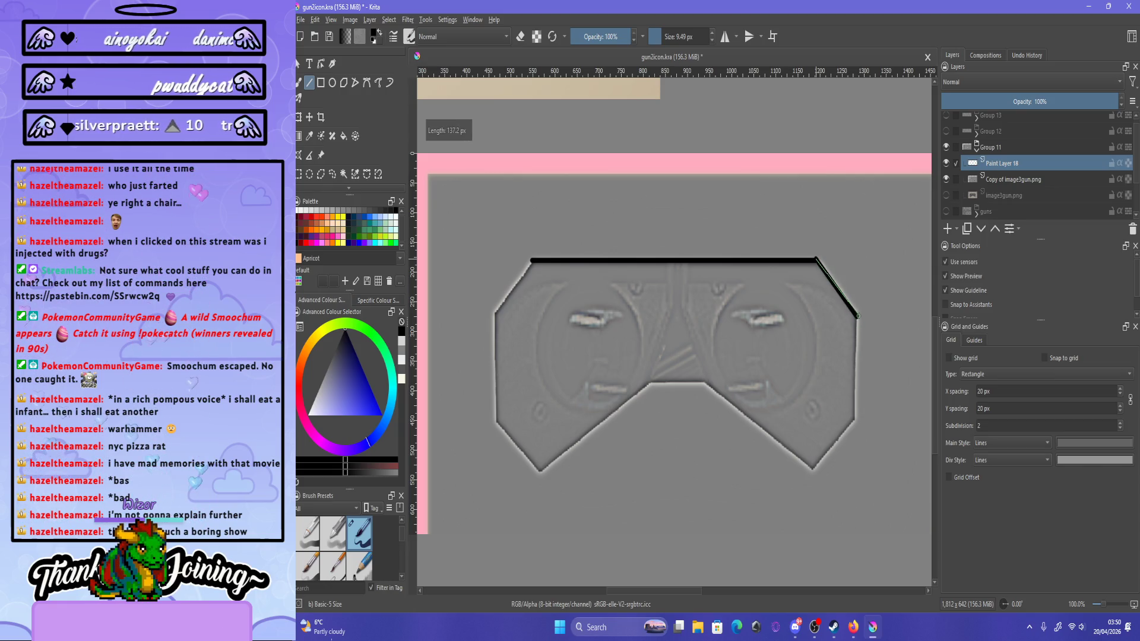
key(Escape)
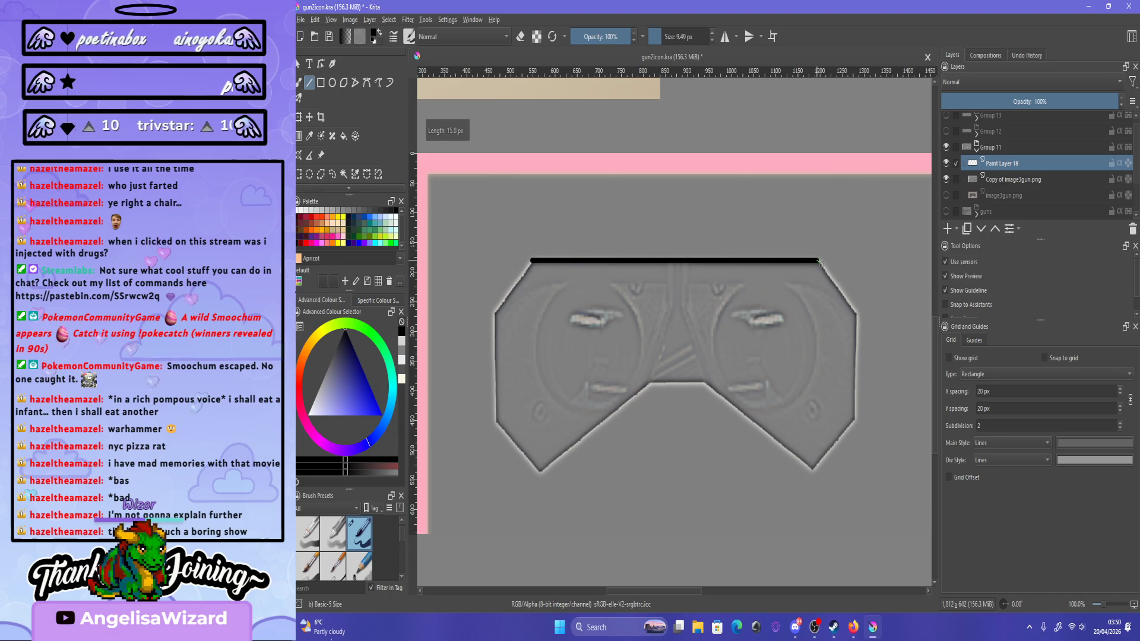
drag(818, 261, 857, 315)
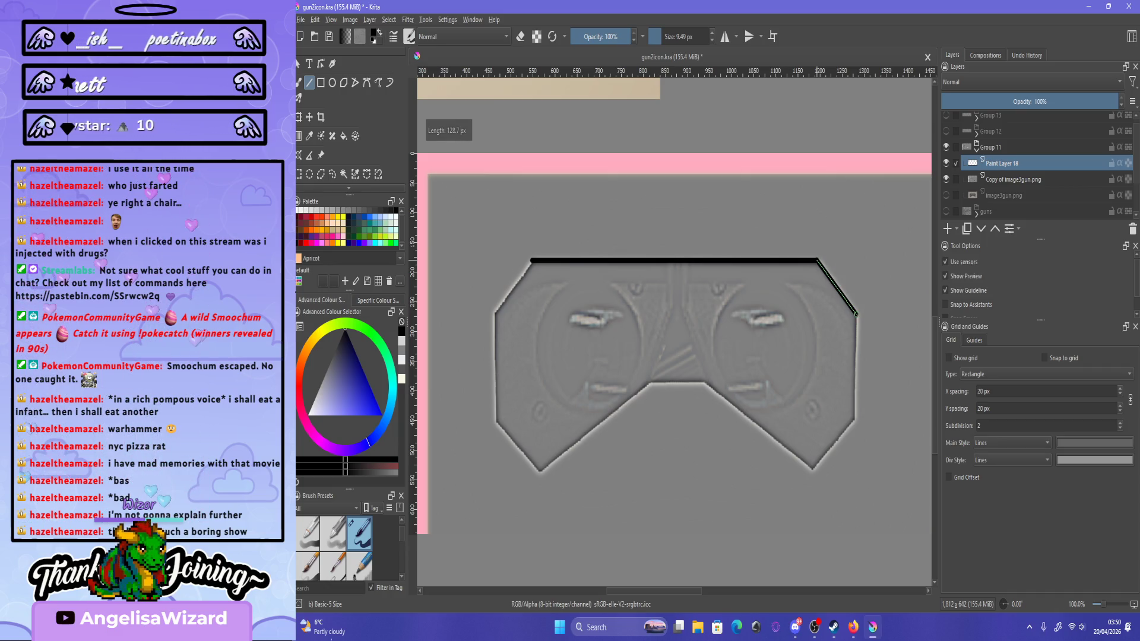
scroll(872, 412, down, 2)
scroll(870, 408, down, 1)
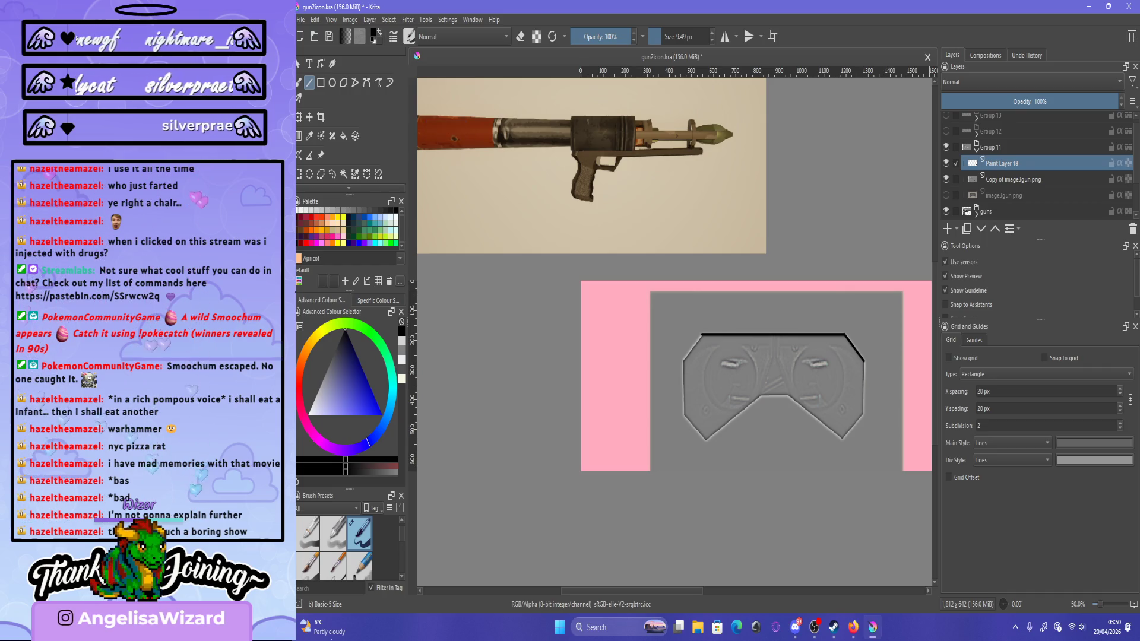
Hide the guns group beneath the goggles reference and undo the earlier top-edge stroke.
click(946, 146)
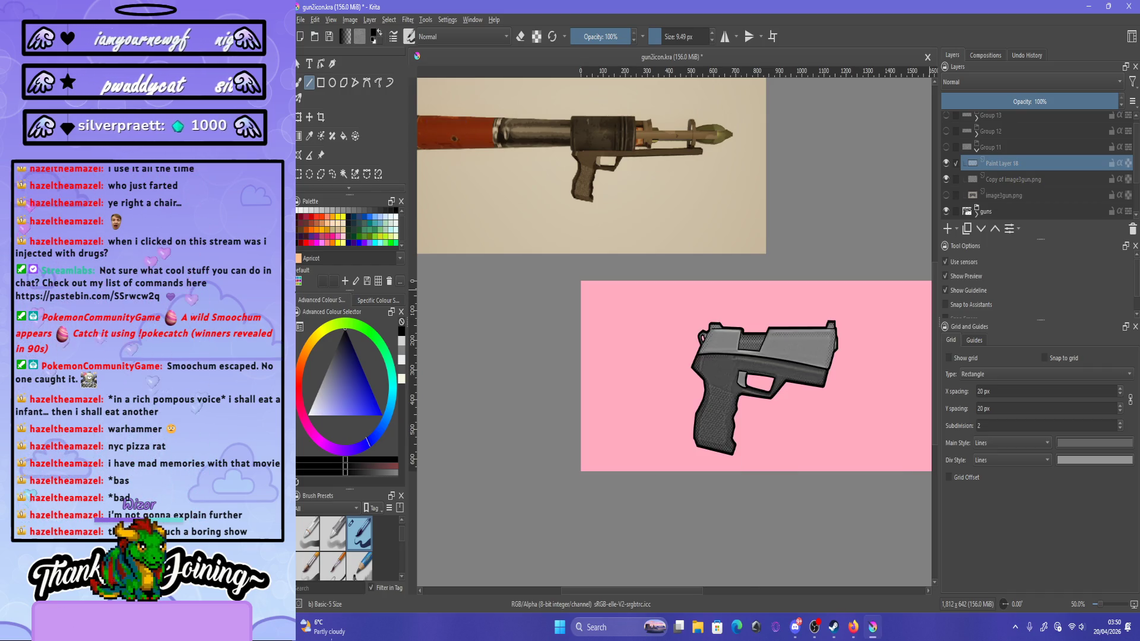
click(946, 146)
scroll(809, 364, up, 1)
click(946, 211)
key(ctrl+z)
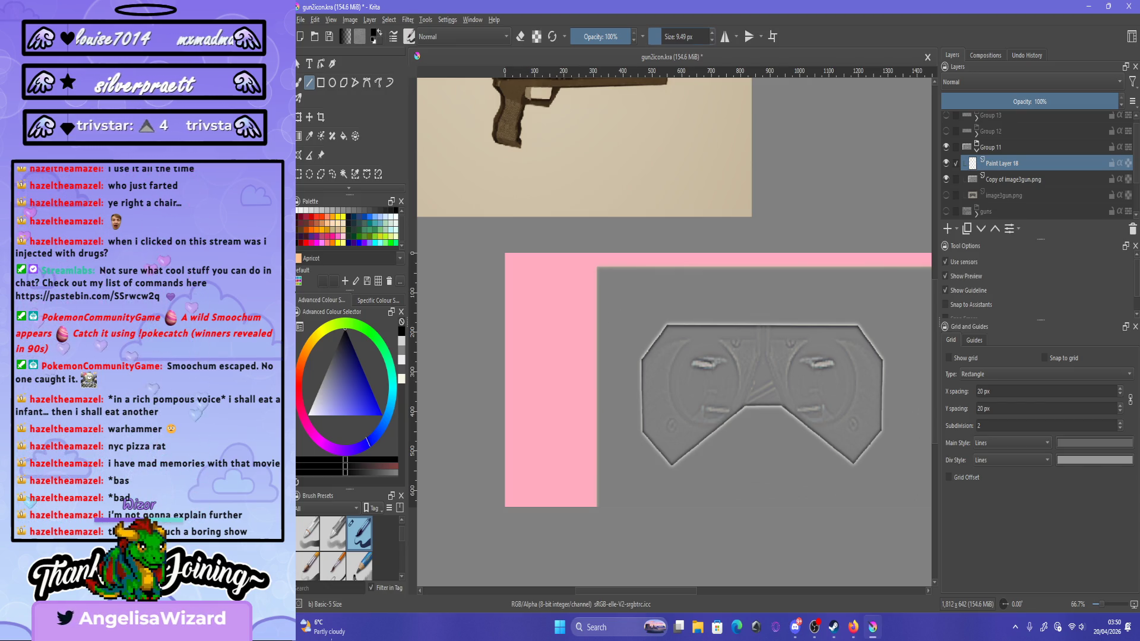
Try the top-edge line at different brush sizes, then zoom out.
drag(667, 325, 868, 323)
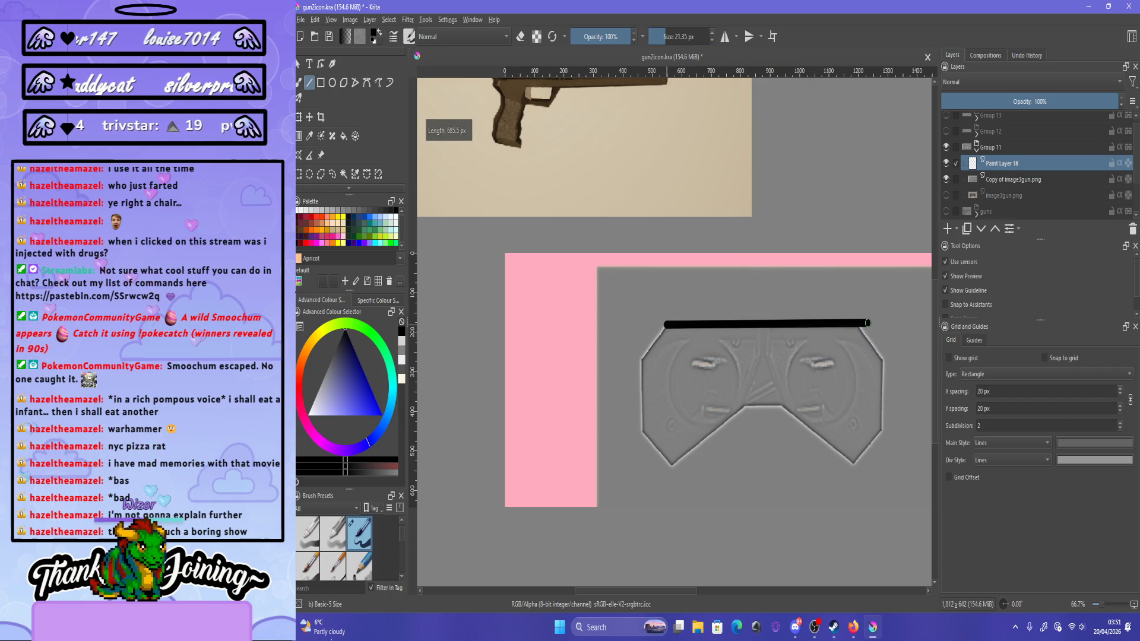
key(ctrl+z)
scroll(849, 362, up, 1)
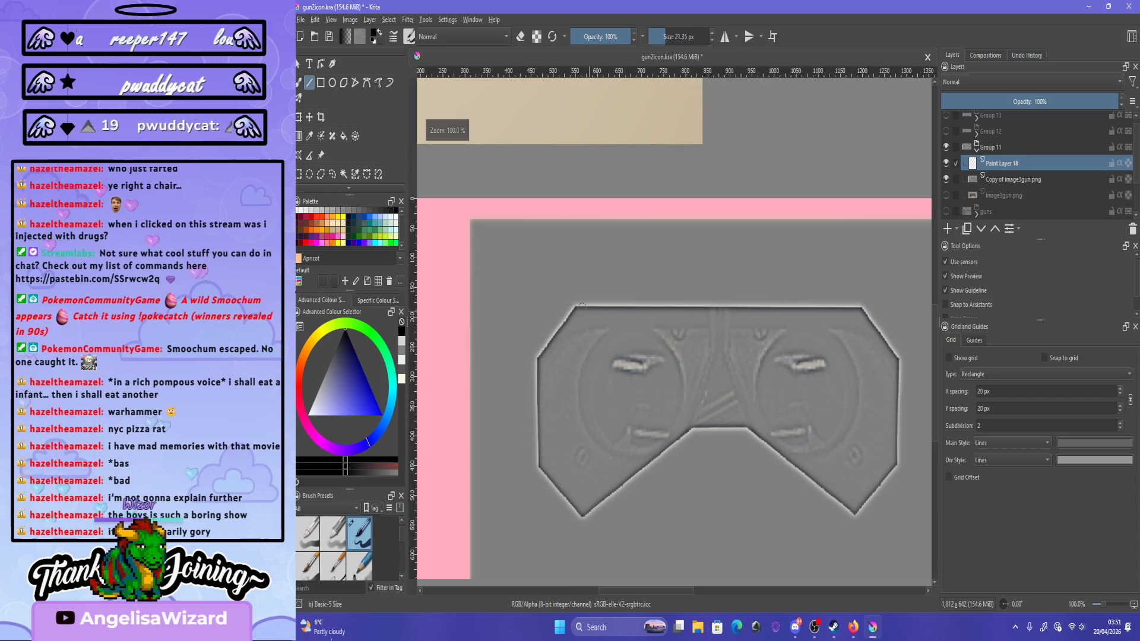
key(bracketleft)
key(bracketleft)
key(bracketleft)
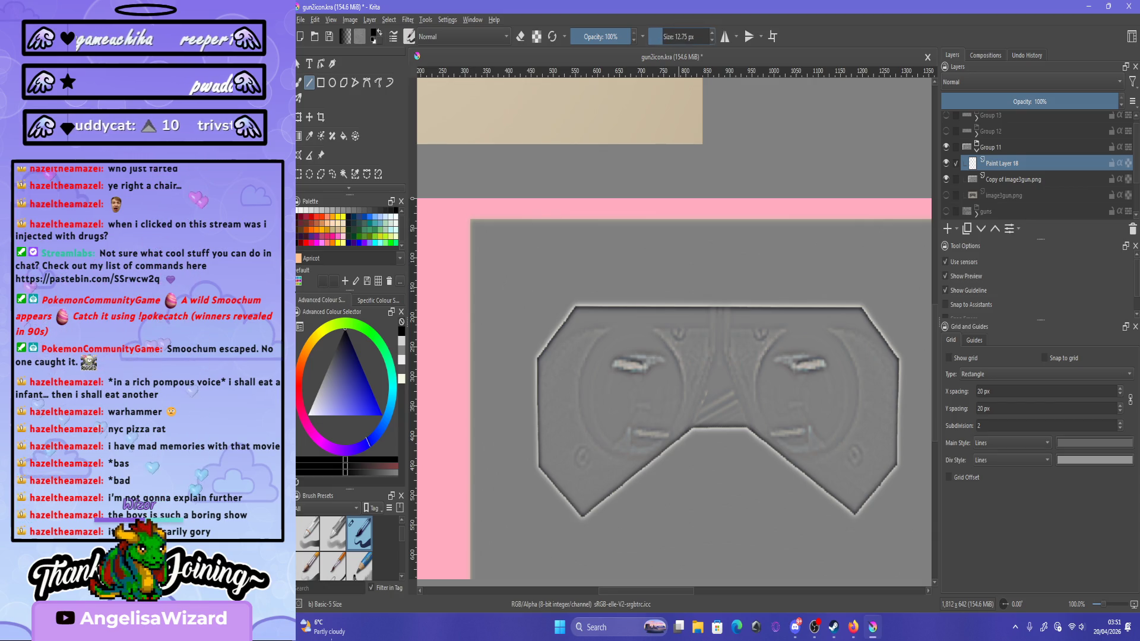
key(bracketright)
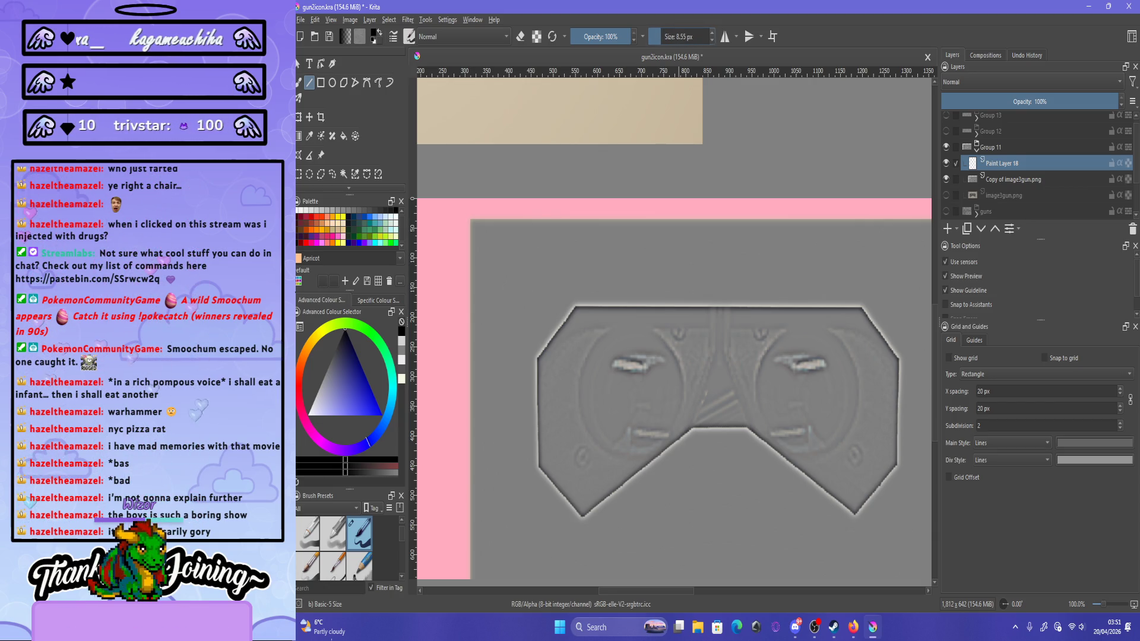
drag(573, 307, 863, 307)
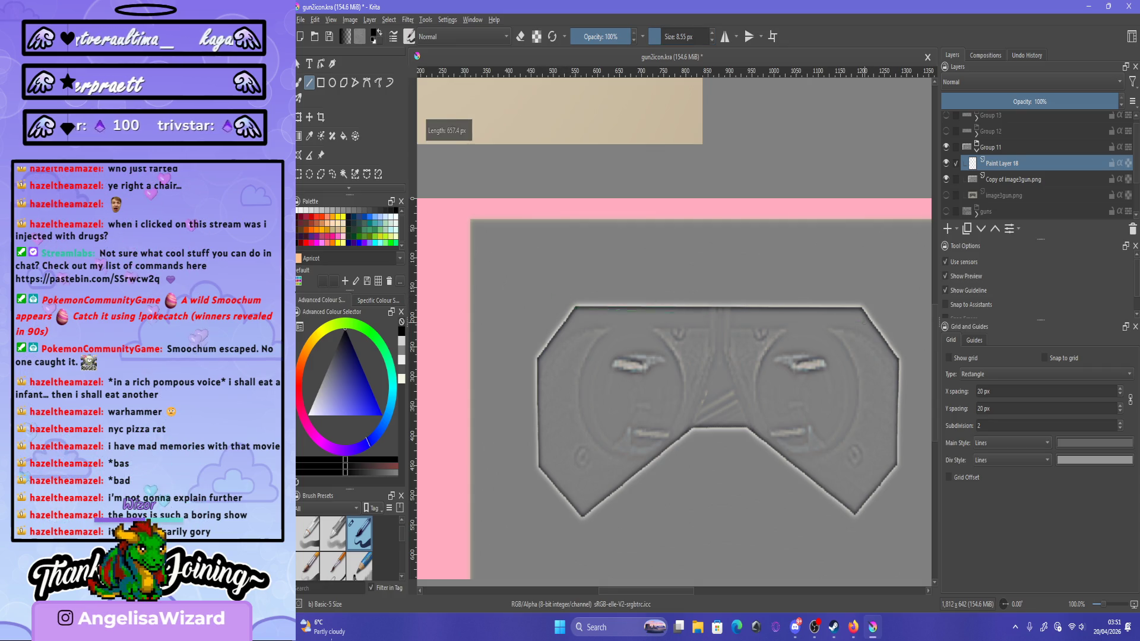
key(minus)
key(minus)
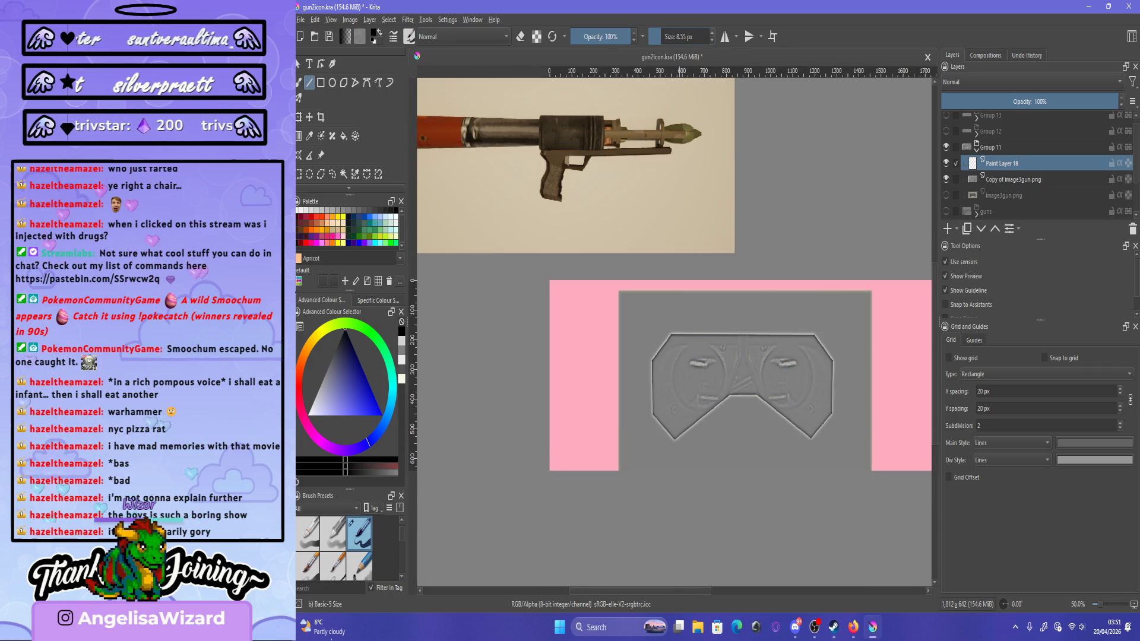
Enlarge the brush and redraw the straight top edge across the goggles.
key(bracketright)
key(bracketright)
key(bracketright)
key(plus)
drag(634, 339, 777, 334)
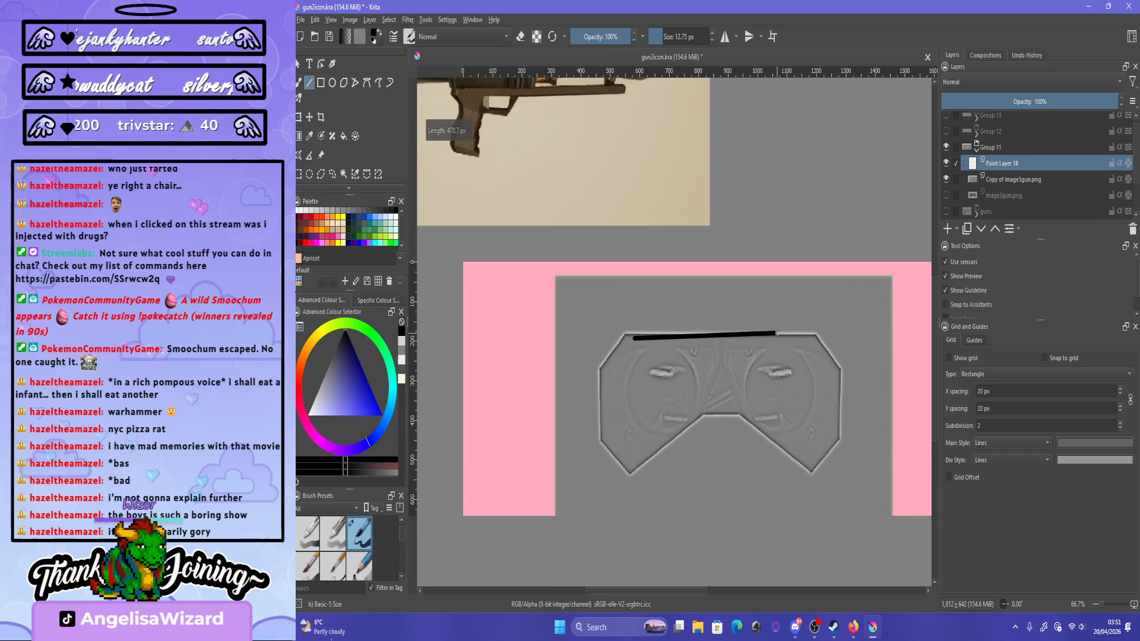
key(ctrl+z)
key(plus)
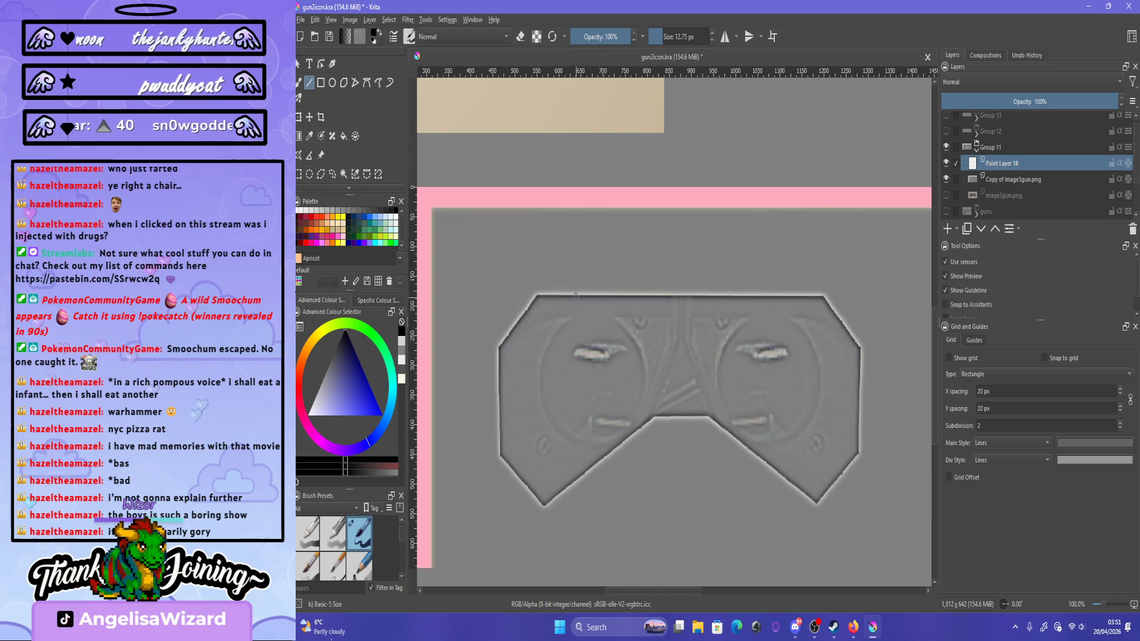
drag(533, 296, 824, 296)
key(ctrl+z)
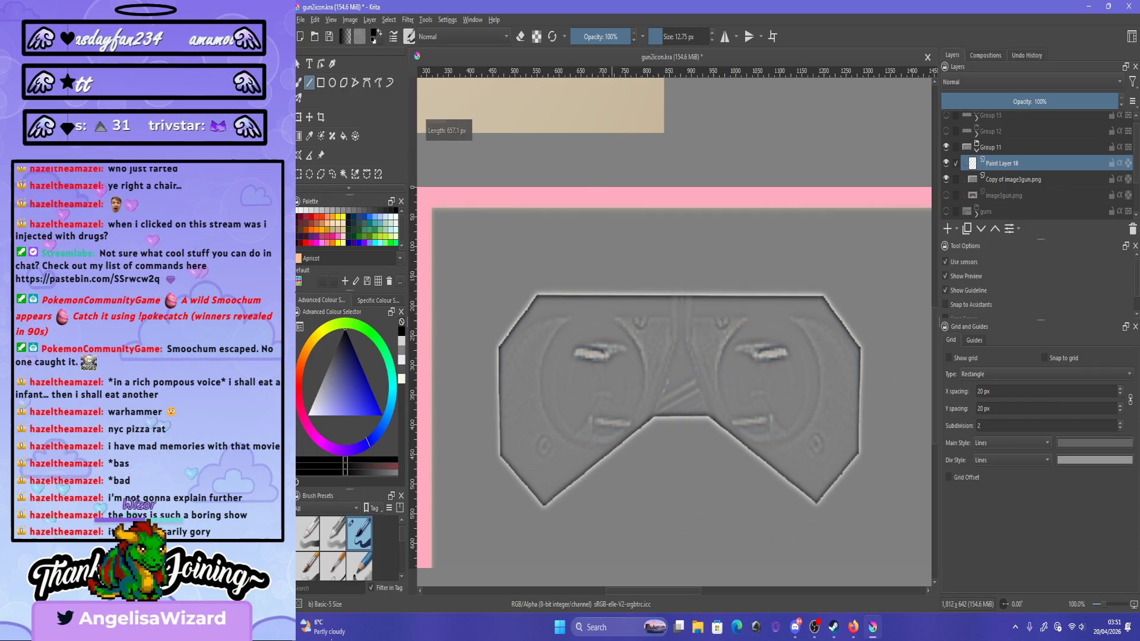
drag(534, 295, 824, 296)
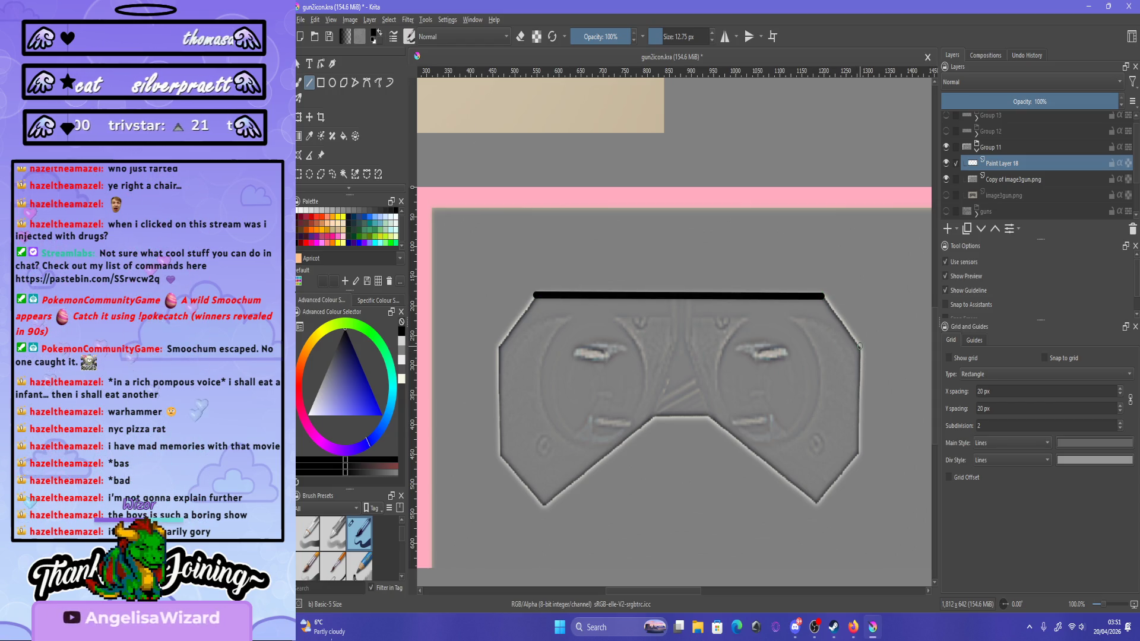
Turn on horizontal mirroring and draw the mirrored upper angled edges.
click(725, 36)
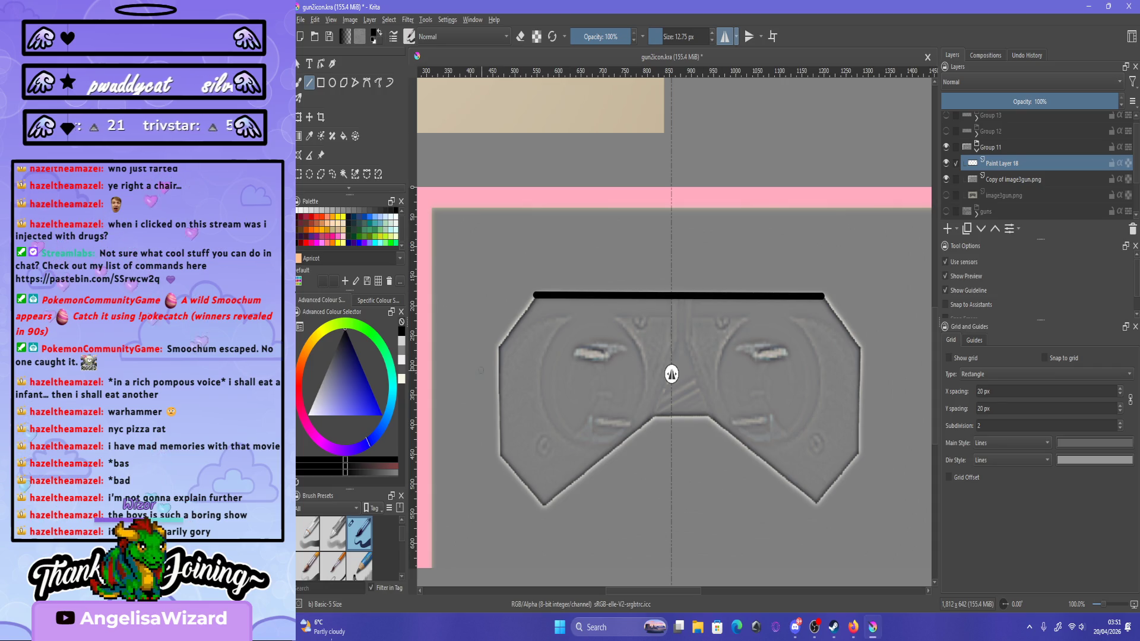
mouse_move(534, 295)
mouse_down()
mouse_move(494, 356)
mouse_move(479, 355)
mouse_up()
key(Escape)
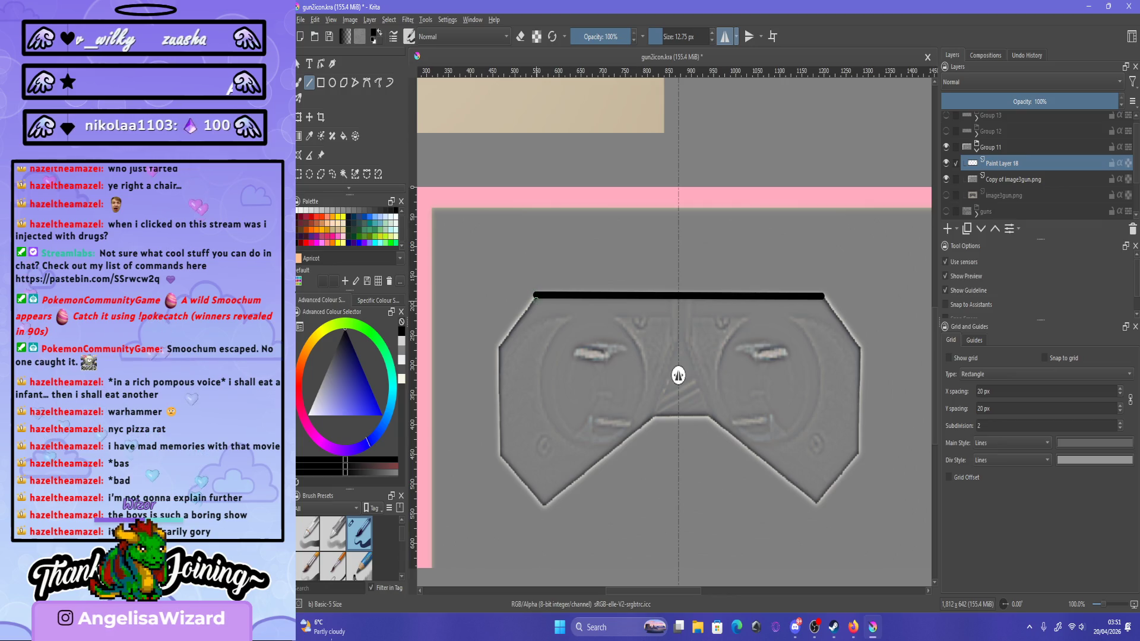
drag(536, 295, 497, 347)
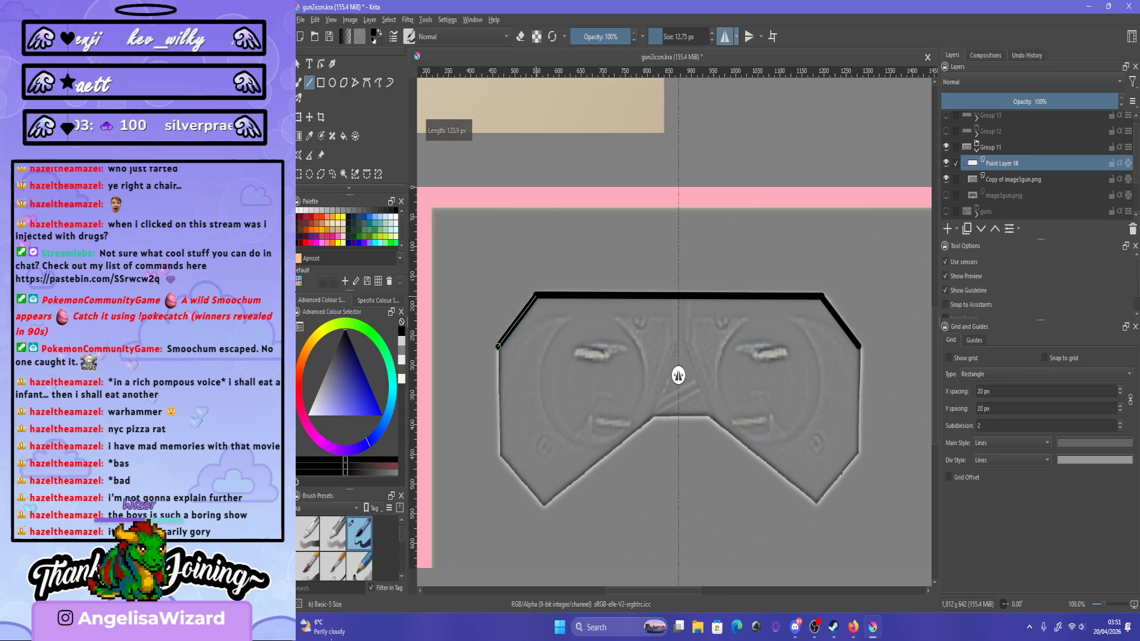
key(ctrl+z)
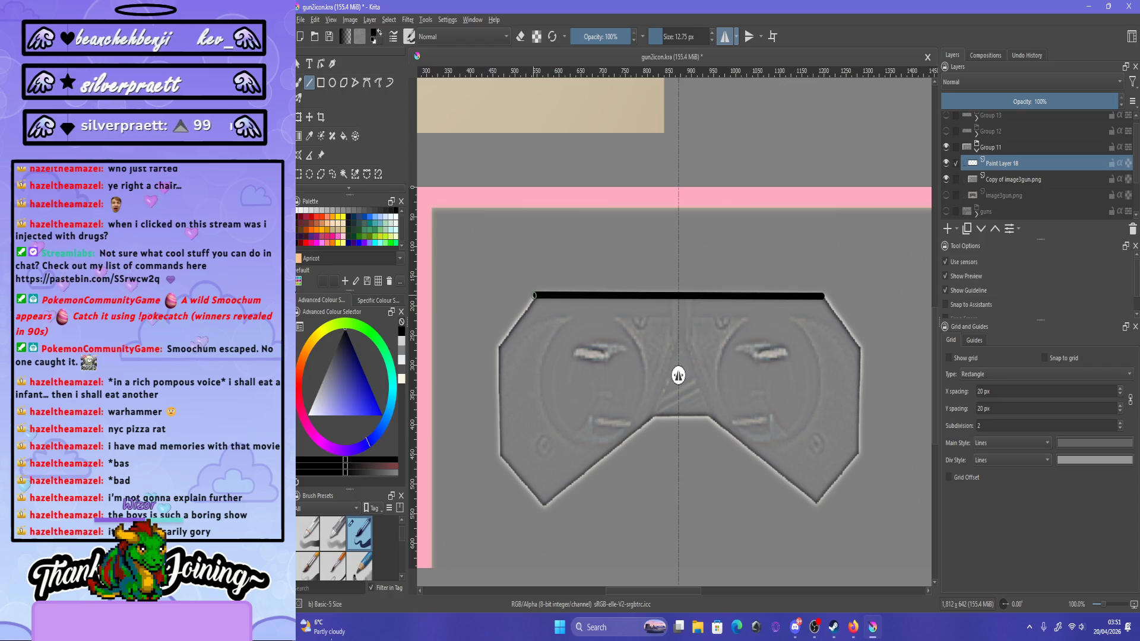
mouse_move(535, 295)
mouse_down()
mouse_move(498, 345)
mouse_move(492, 409)
mouse_up()
Draw the mirrored outer vertical sides and lower diagonal edges.
drag(499, 457, 542, 508)
key(ctrl+z)
key(ctrl+z)
mouse_move(500, 458)
mouse_down()
mouse_move(543, 508)
mouse_move(651, 417)
mouse_up()
drag(651, 417, 695, 416)
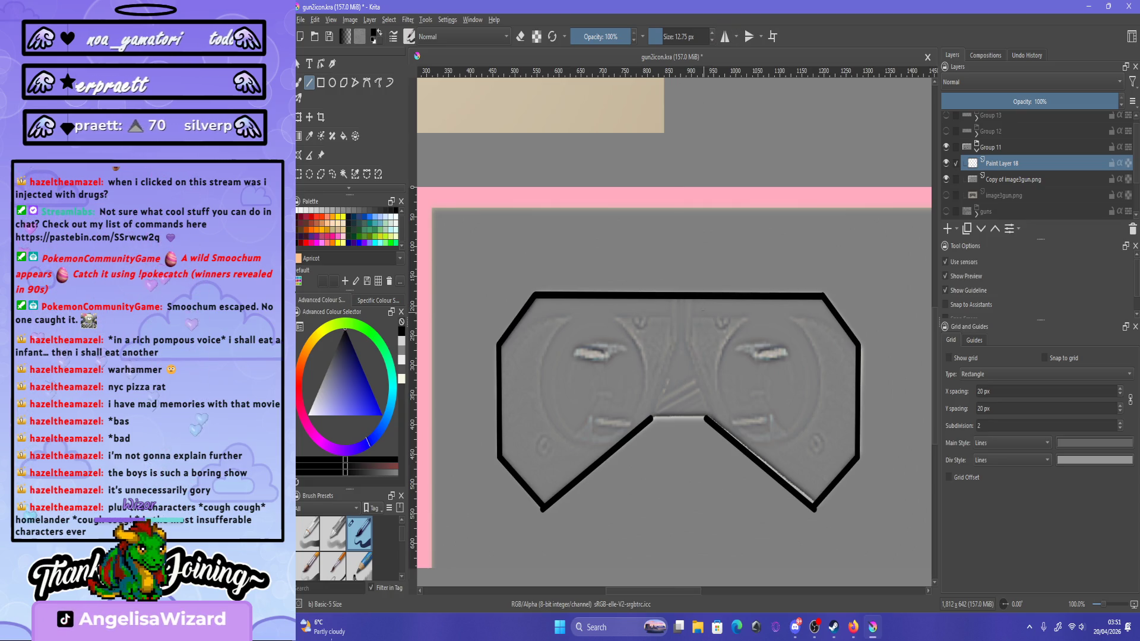
Draw a line across the nose gap, then undo the lower V-shaped strokes.
scroll(700, 327, up, 1)
scroll(701, 327, down, 2)
scroll(716, 370, up, 1)
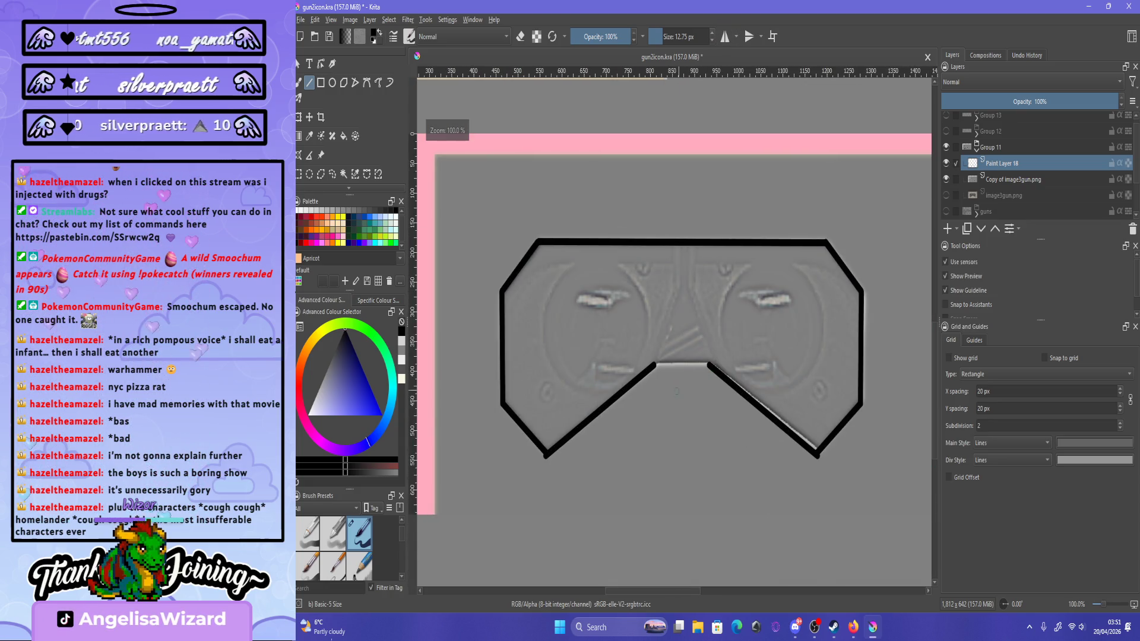
scroll(676, 391, up, 1)
drag(648, 357, 721, 357)
scroll(746, 412, down, 2)
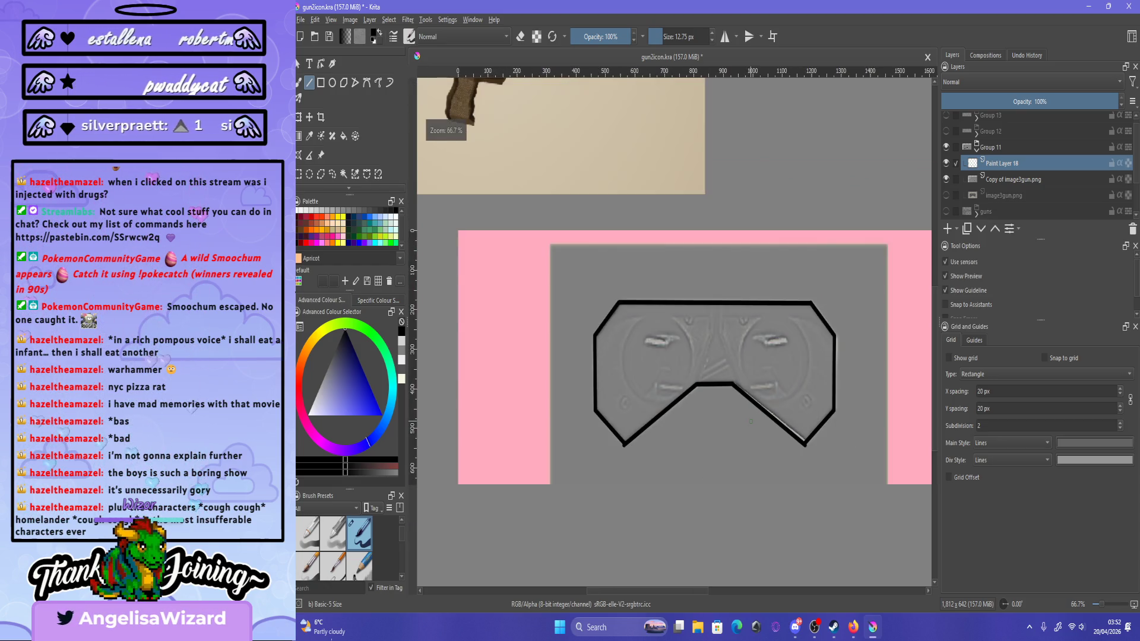
key(ctrl+z)
key(ctrl+z)
key(ctrl+z)
Redraw the lower diagonals from the outer corners up to the nose gap.
scroll(751, 421, up, 1)
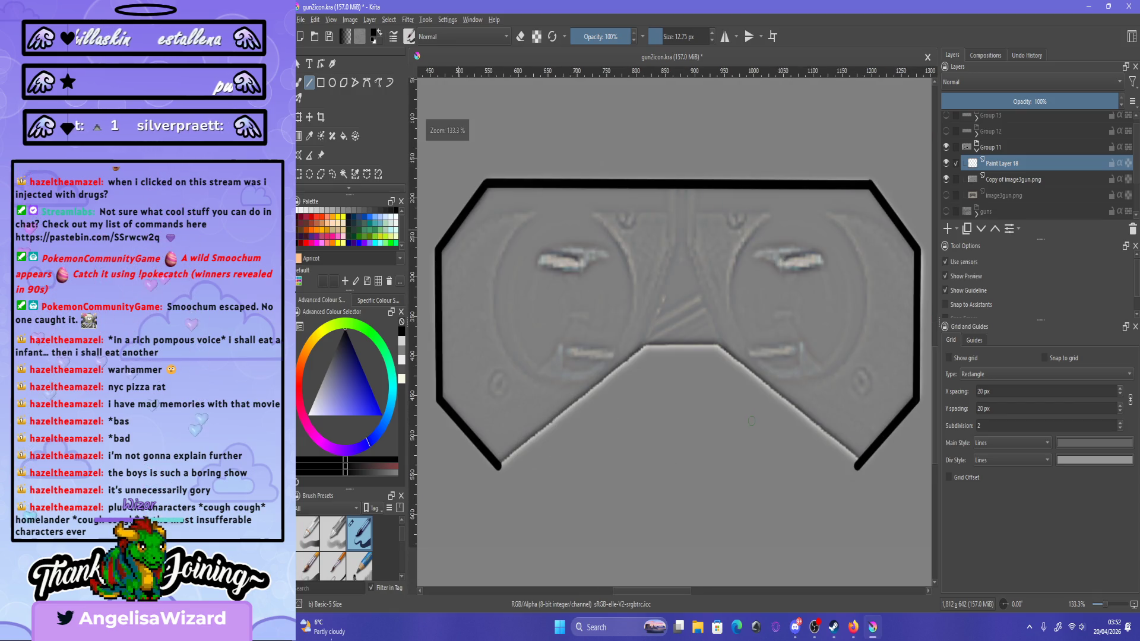
scroll(751, 421, down, 1)
scroll(753, 387, up, 2)
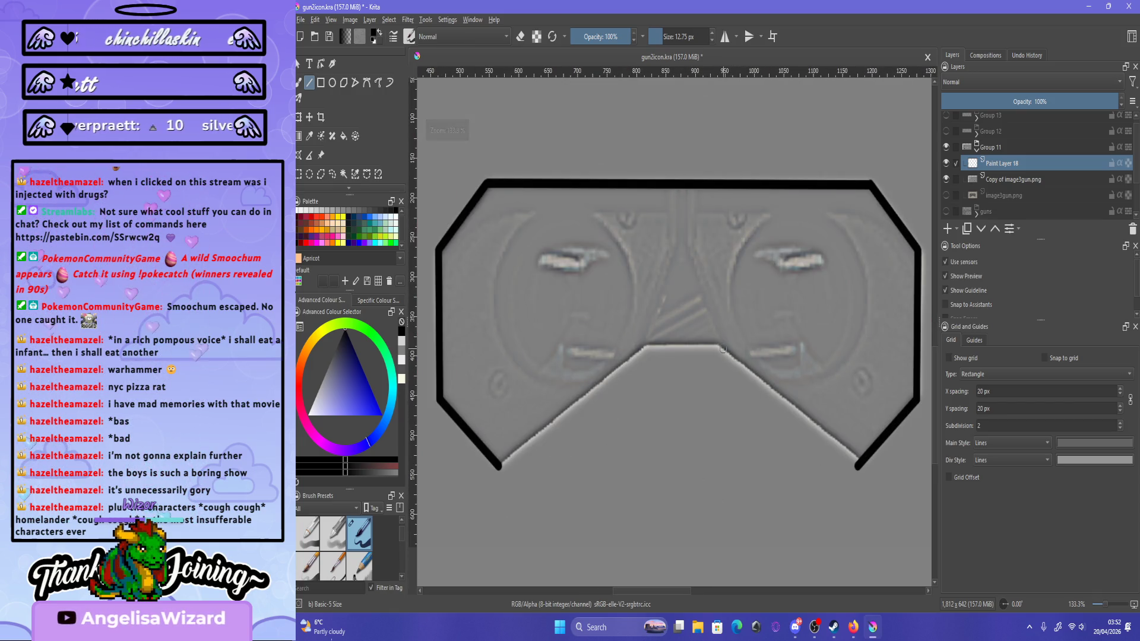
drag(849, 451, 858, 465)
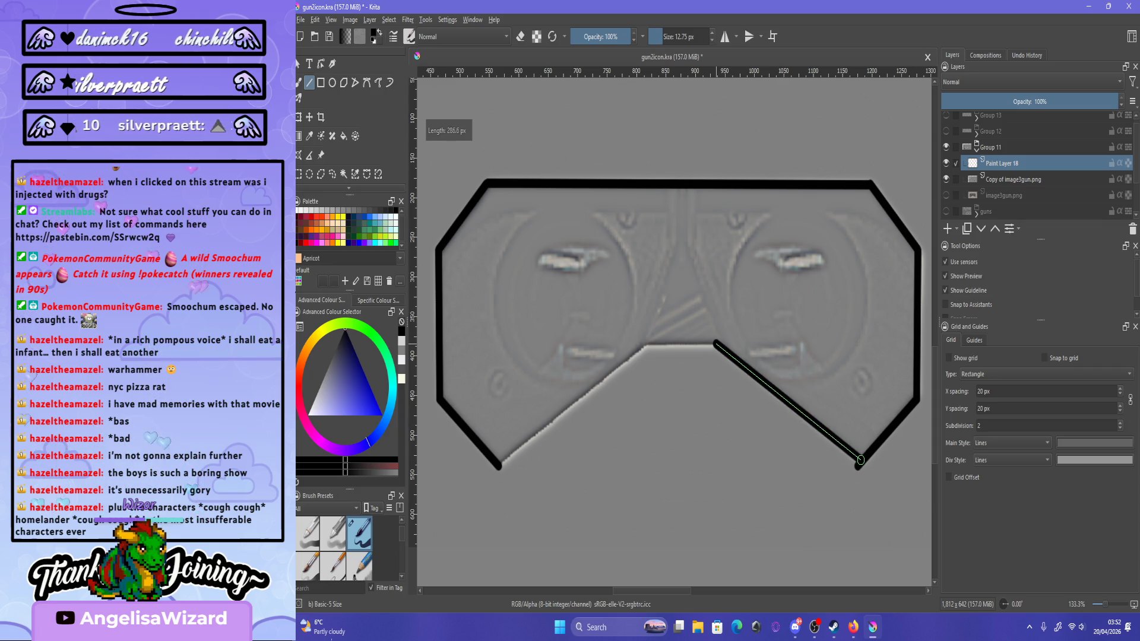
drag(500, 466, 642, 345)
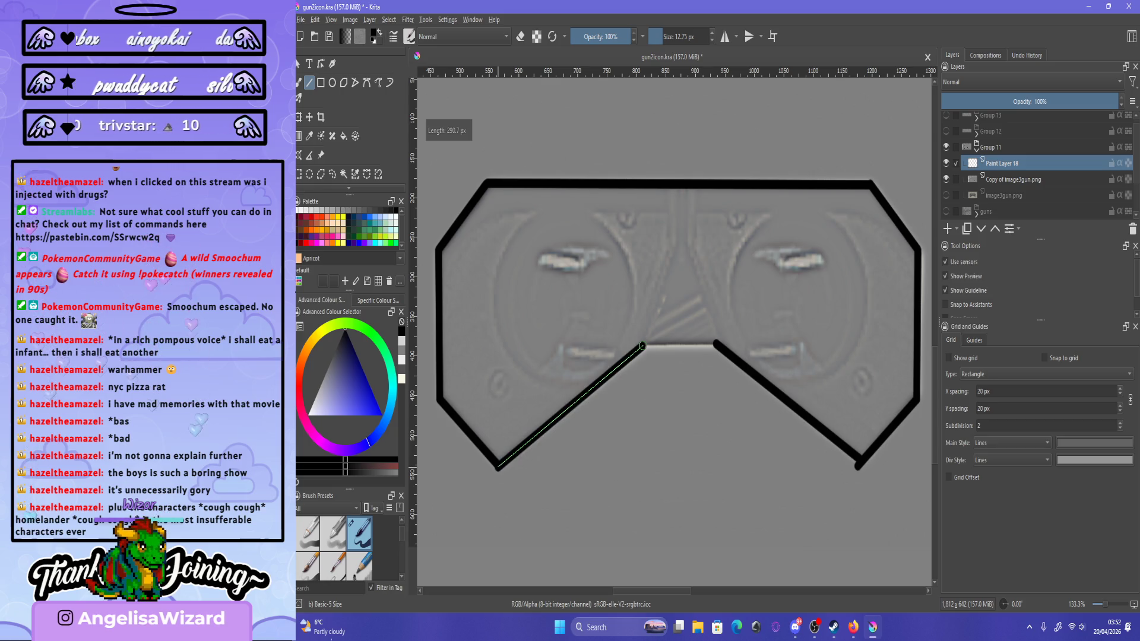
scroll(642, 345, down, 2)
scroll(810, 430, up, 2)
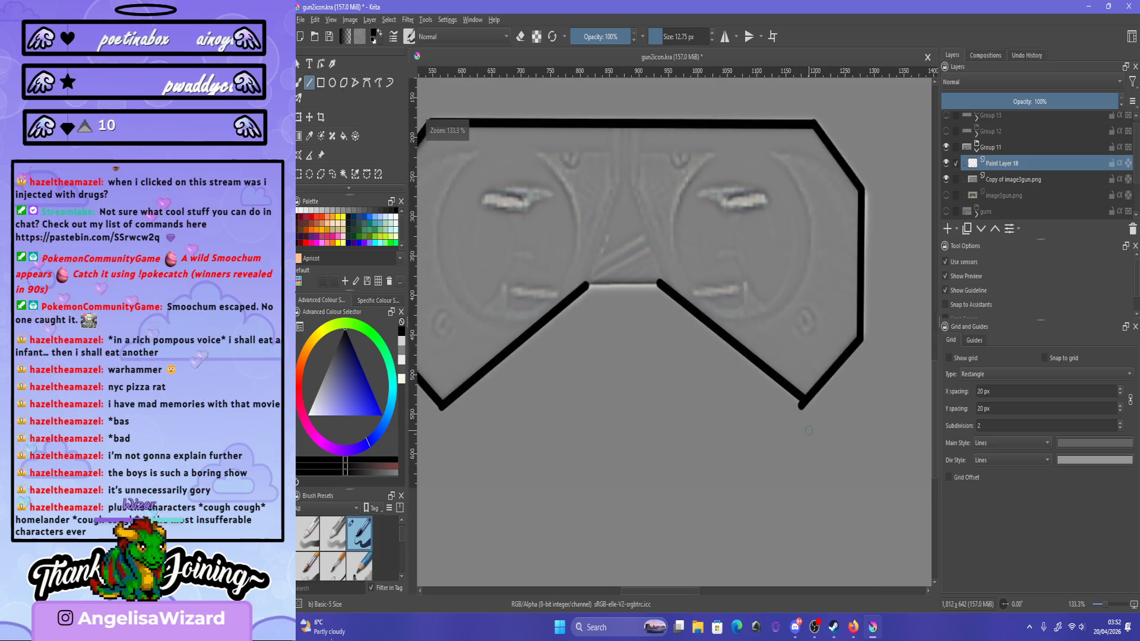
scroll(809, 430, up, 2)
Erase the stray stroke overlaps at the left and right apexes.
key(e)
drag(788, 391, 795, 390)
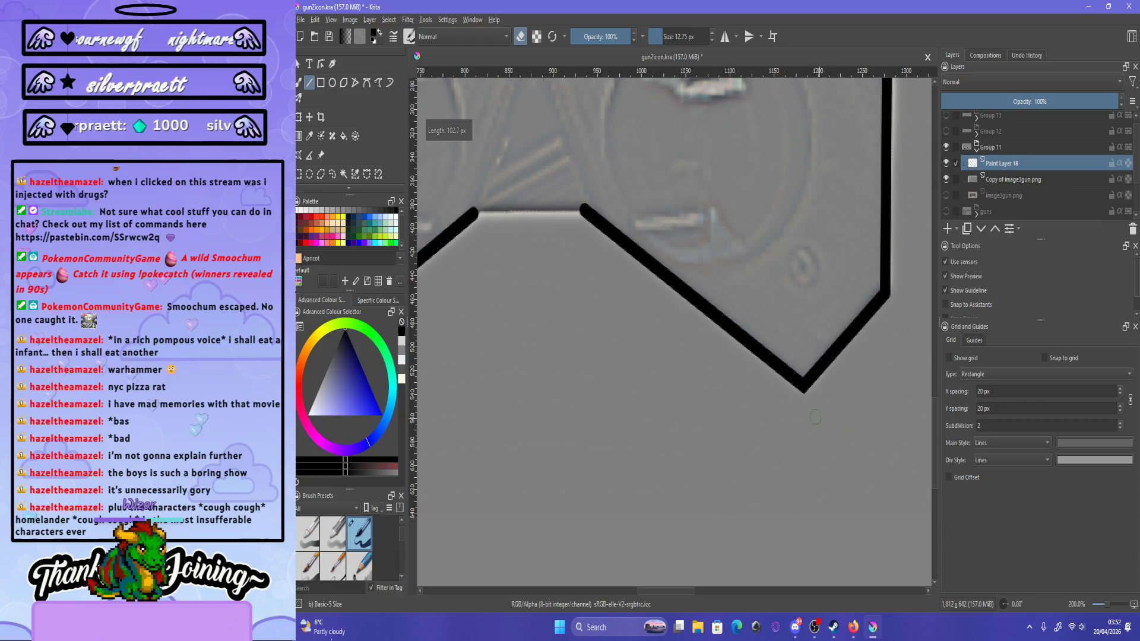
key(e)
key(1)
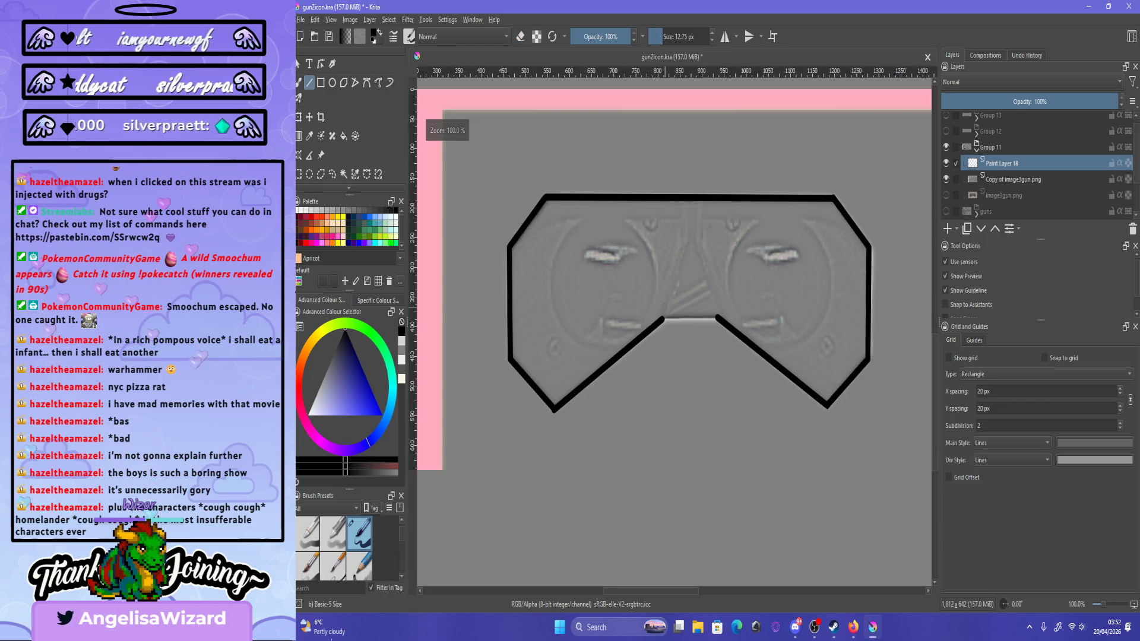
scroll(519, 413, up, 3)
key(e)
drag(582, 391, 597, 401)
drag(649, 460, 650, 461)
key(e)
Draw the bridge line across the nose gap, then clear the outline strokes with Delete.
scroll(649, 460, down, 3)
scroll(660, 345, up, 3)
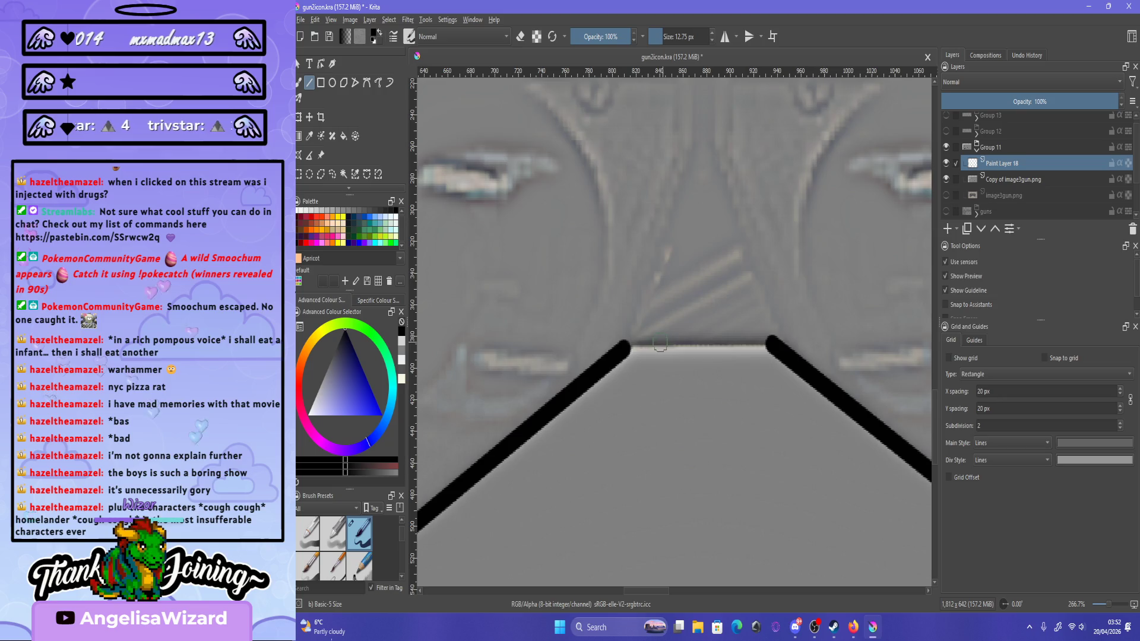
drag(628, 346, 772, 346)
scroll(716, 429, down, 6)
scroll(717, 430, up, 1)
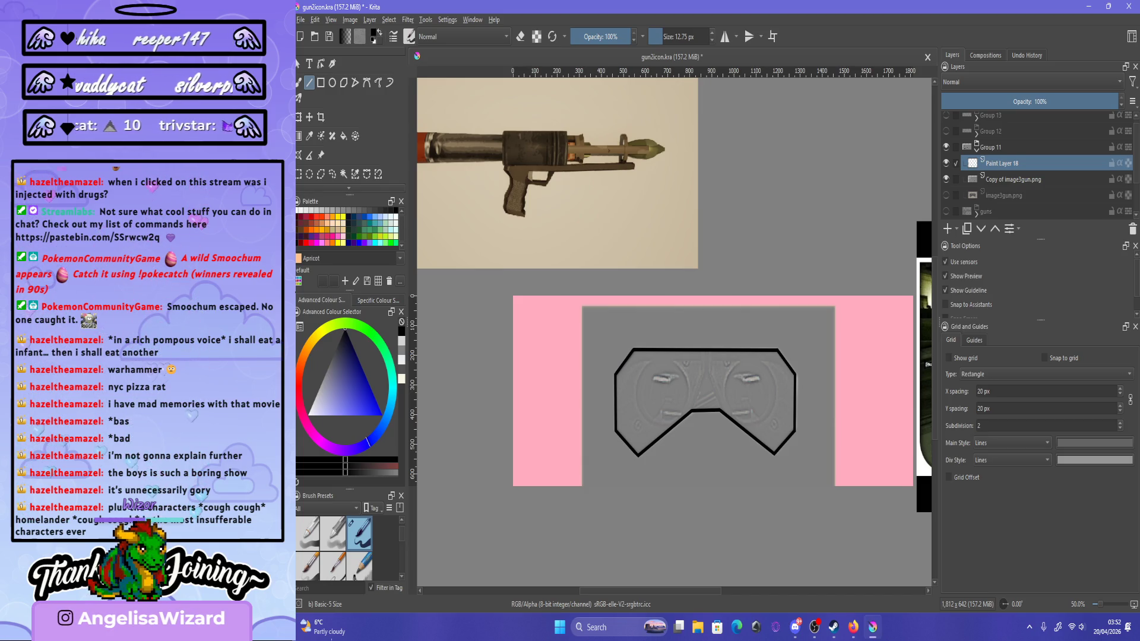
key(Delete)
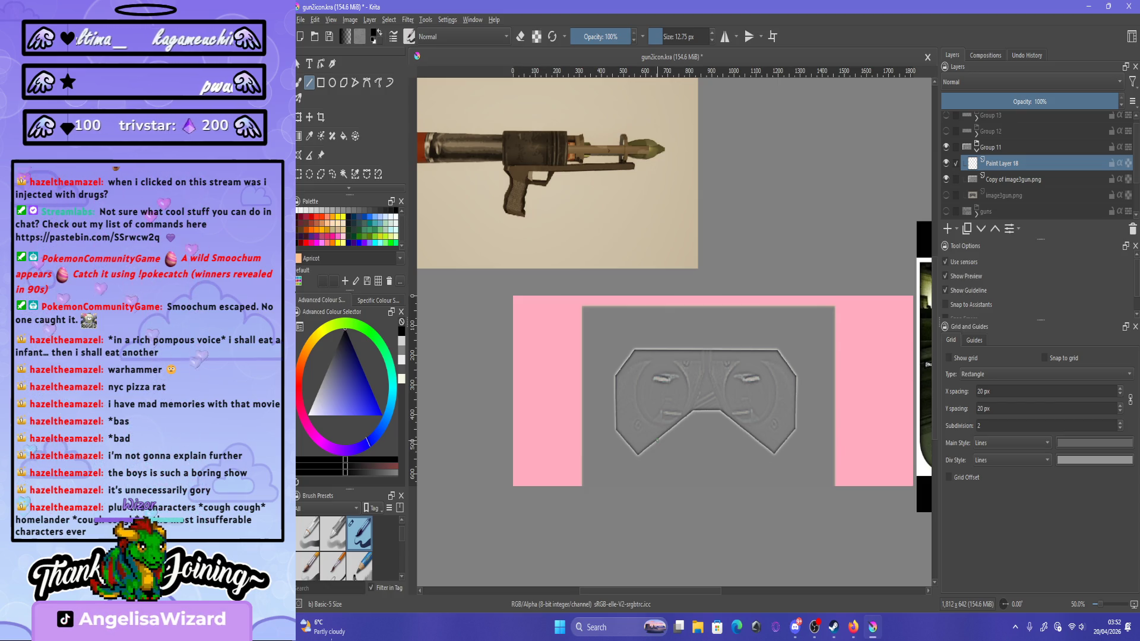
Draw the lower-right edge of the goggles outline.
scroll(822, 374, down, 1)
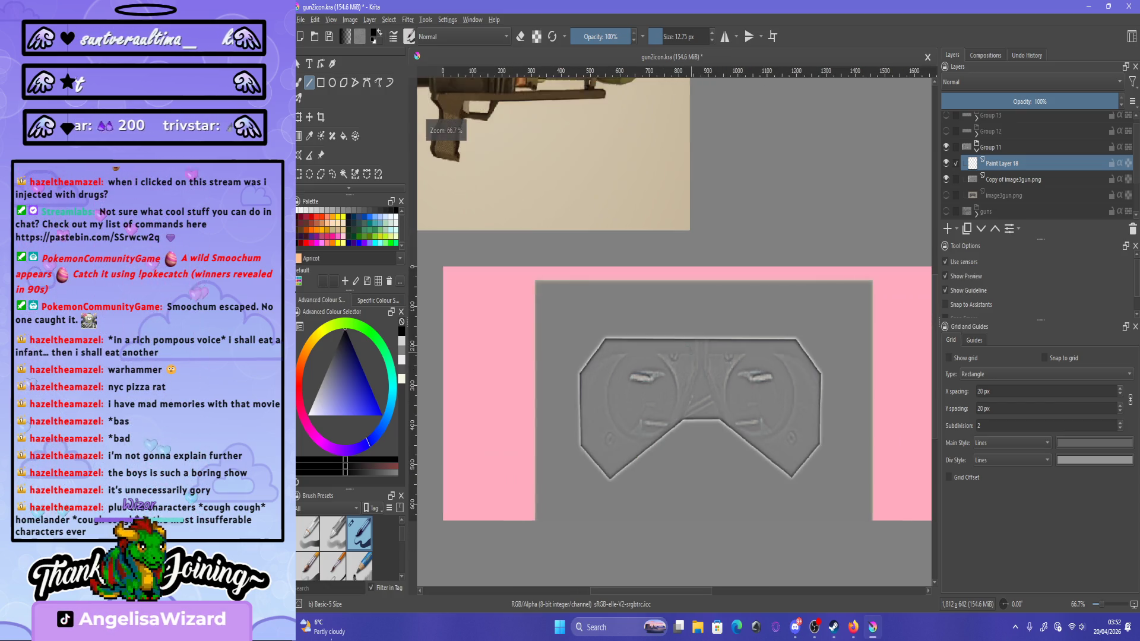
scroll(822, 374, up, 2)
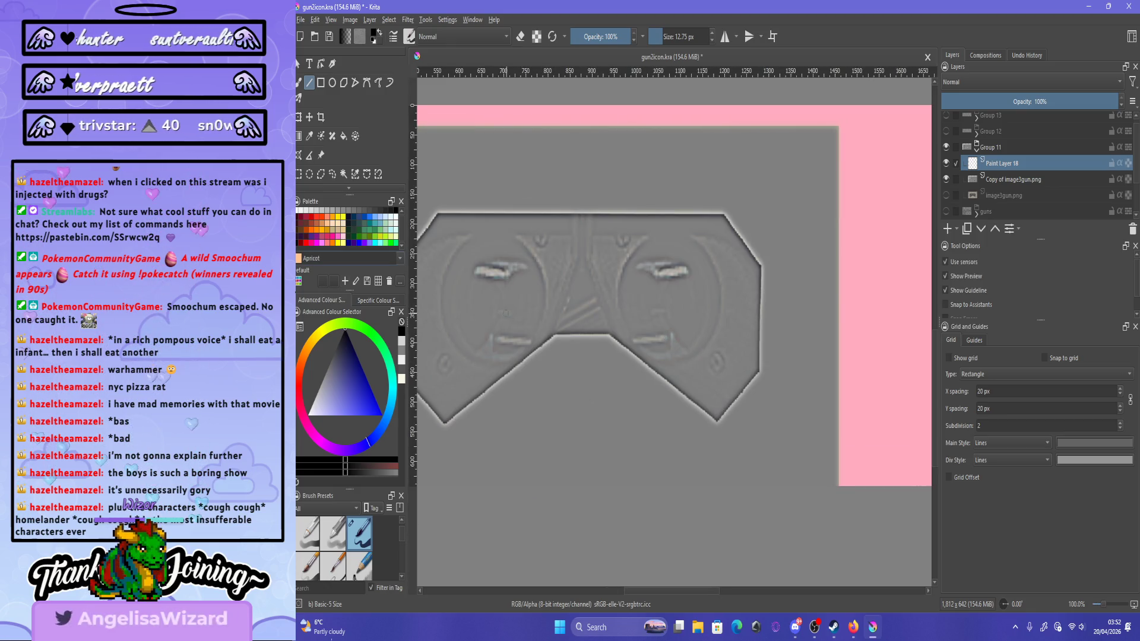
scroll(674, 326, down, 3)
scroll(674, 326, up, 2)
scroll(697, 277, up, 3)
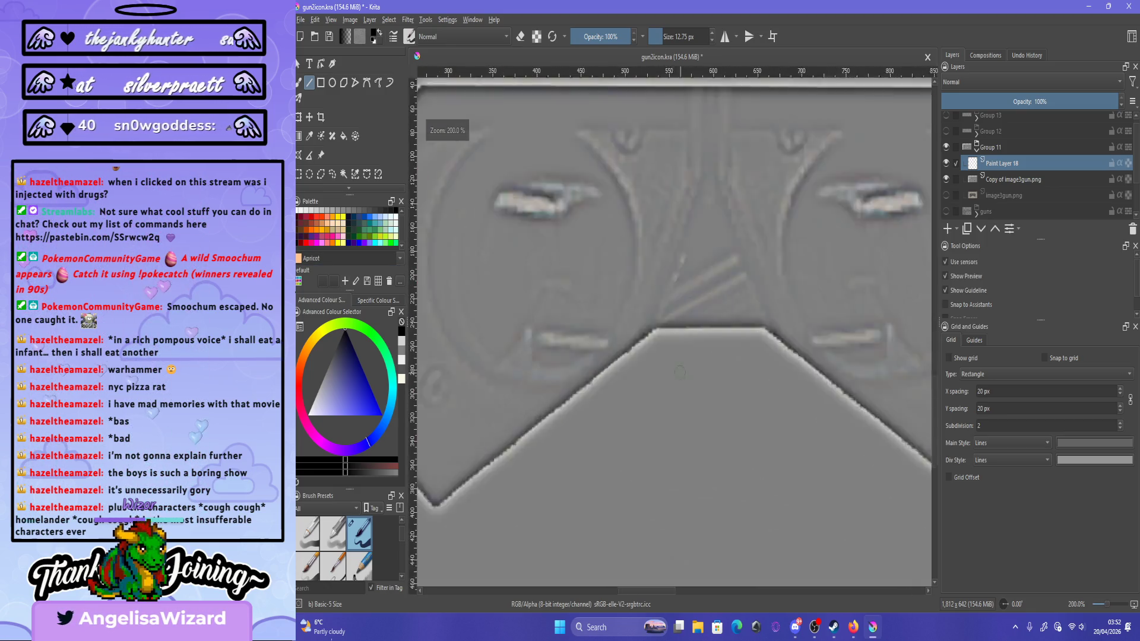
scroll(665, 290, down, 2)
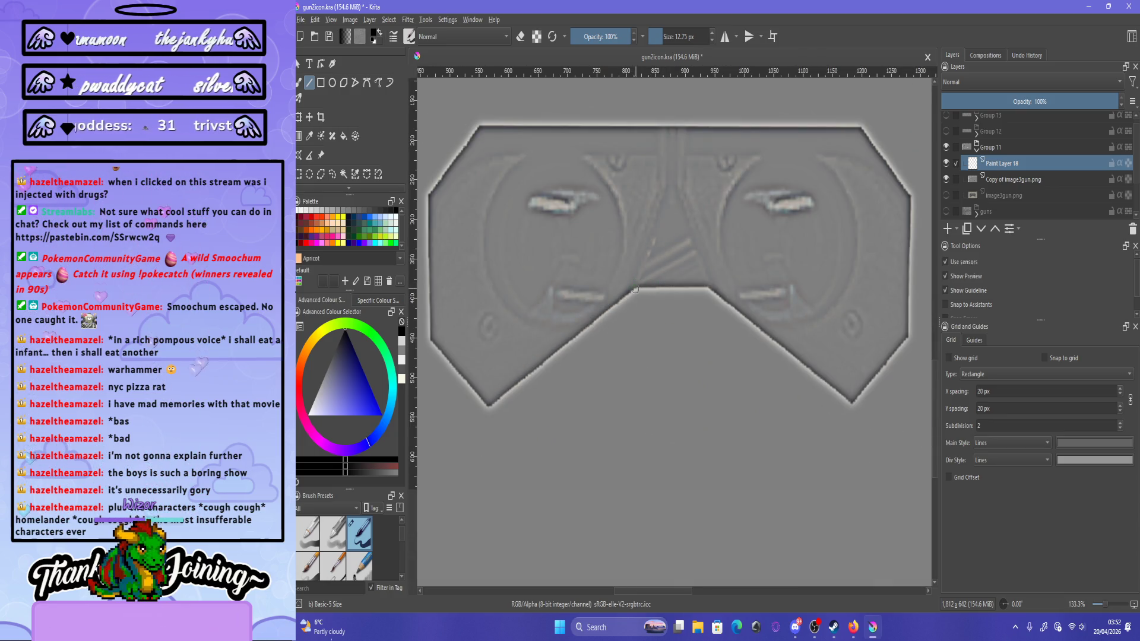
mouse_move(634, 288)
mouse_down()
mouse_move(717, 292)
mouse_move(852, 402)
mouse_up()
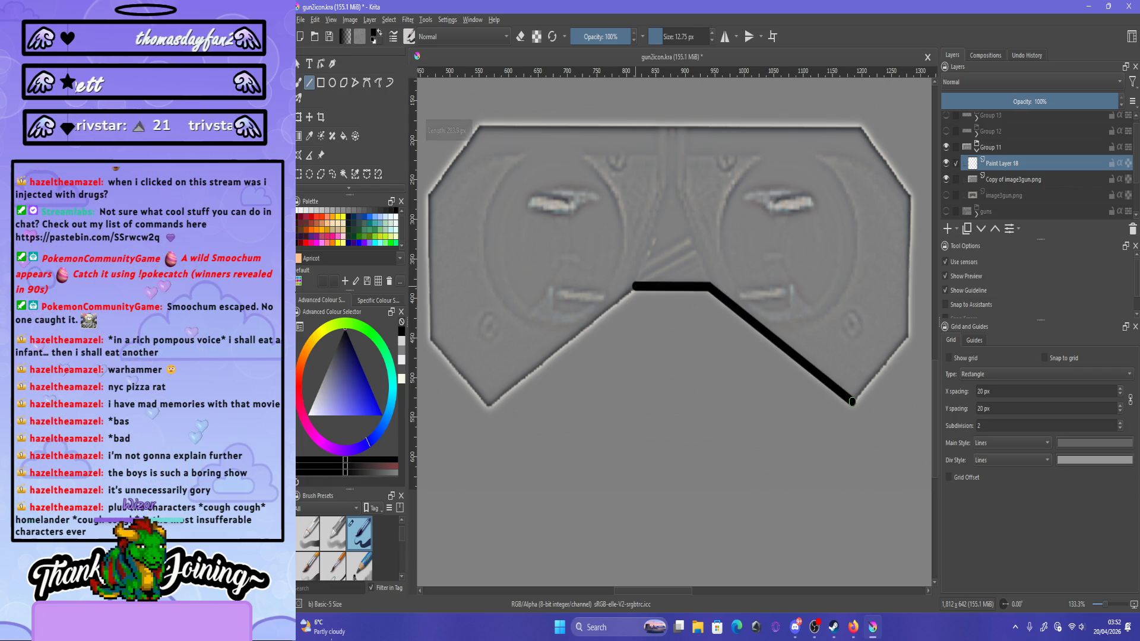
scroll(837, 415, down, 2)
scroll(876, 379, up, 2)
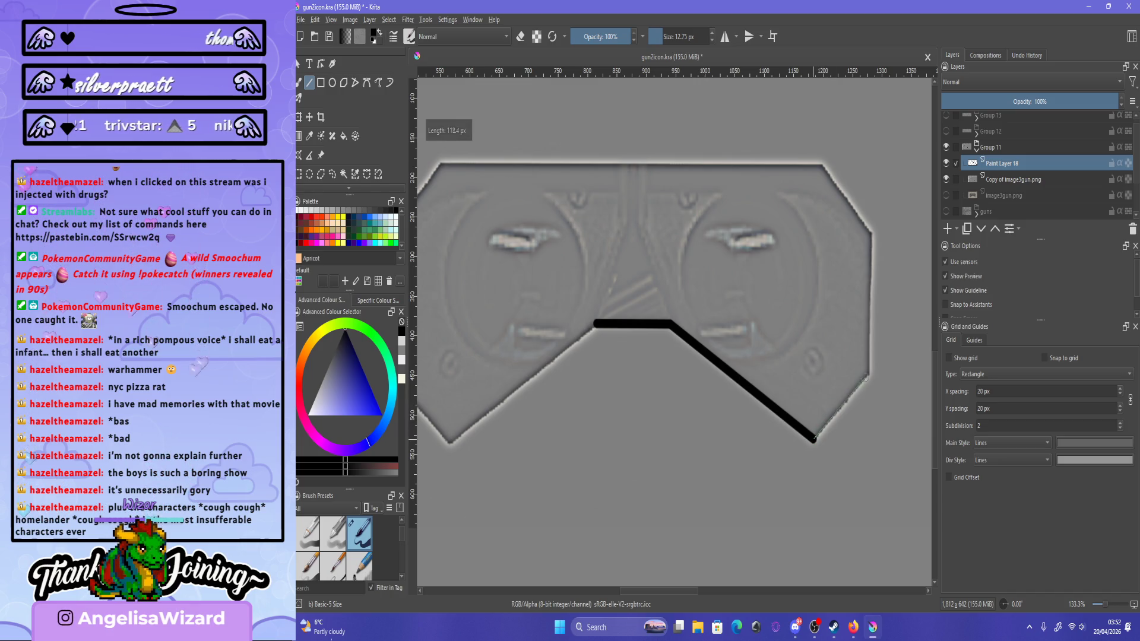
Draw the right side edge from the bottom corner up to the top-right corner.
drag(869, 374, 873, 232)
drag(873, 232, 840, 176)
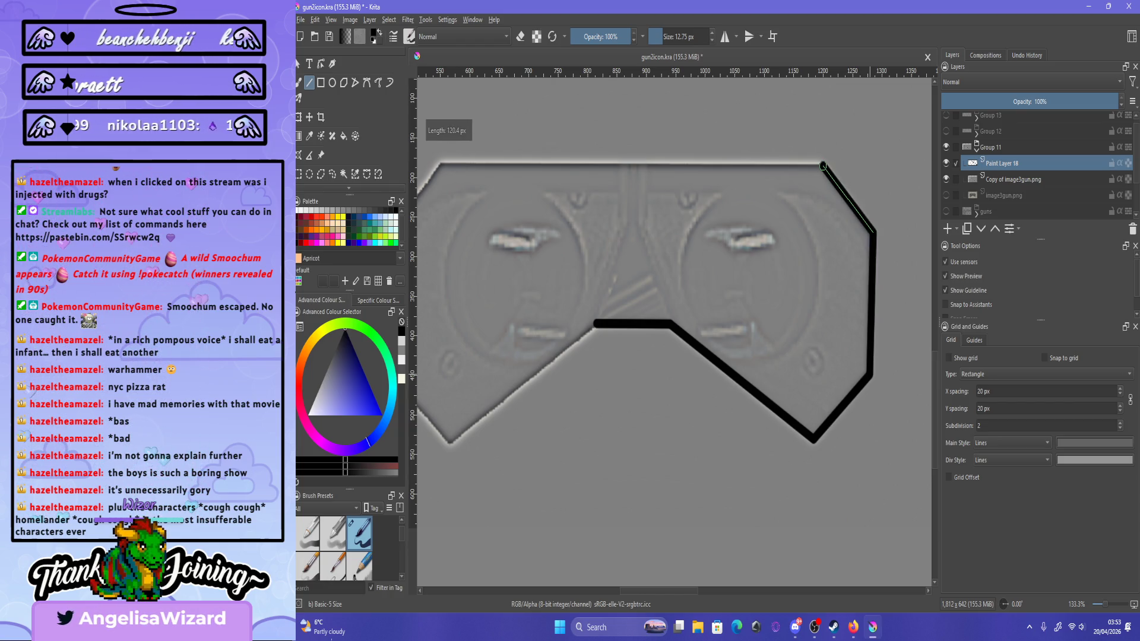
key(1)
key(minus)
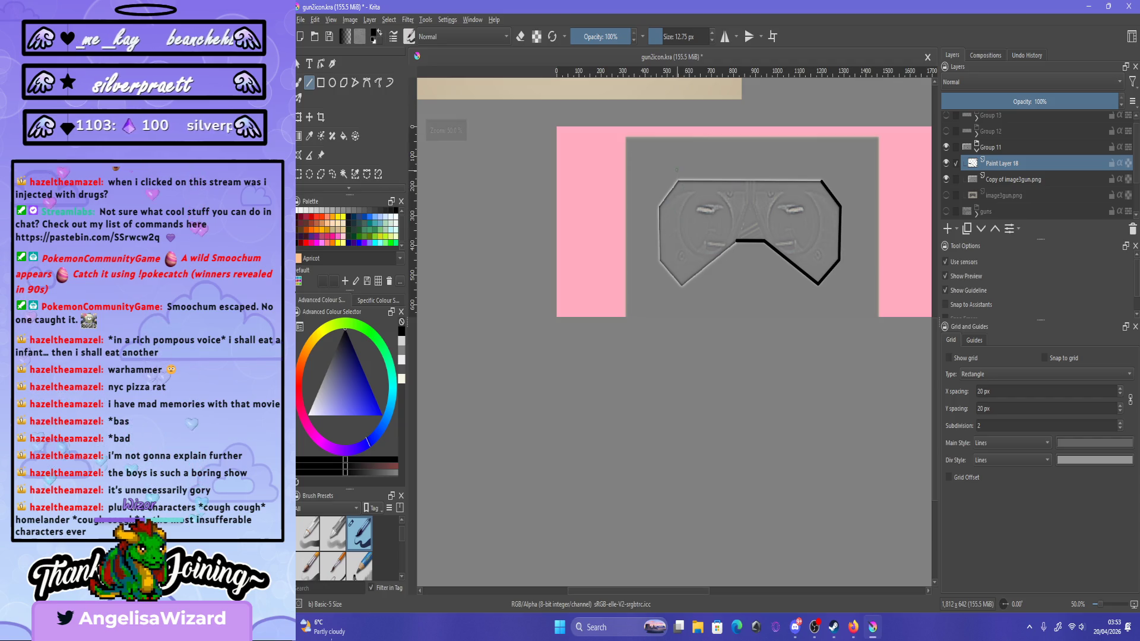
key(1)
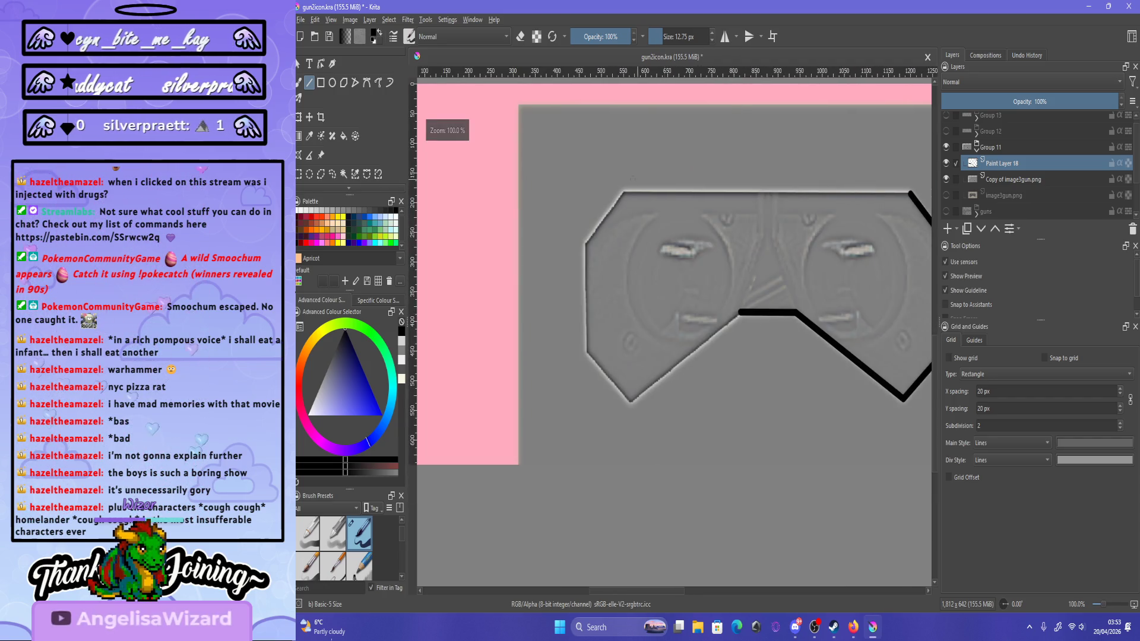
Draw the top edge, upper-left slant and lower-left edge to the centre notch.
drag(623, 192, 906, 192)
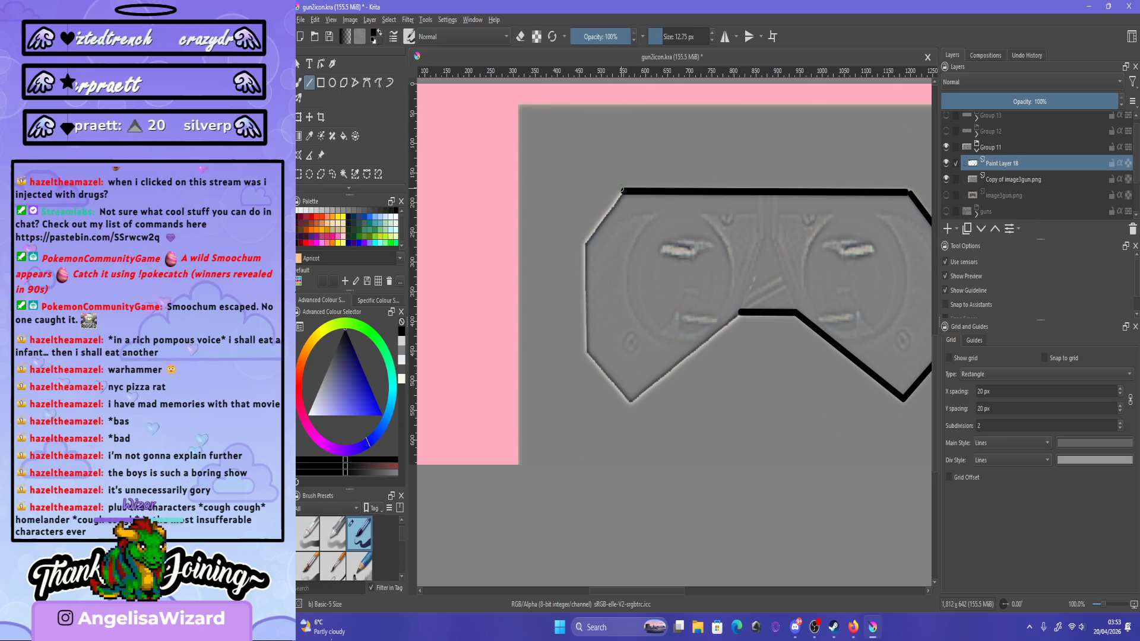
drag(623, 192, 586, 243)
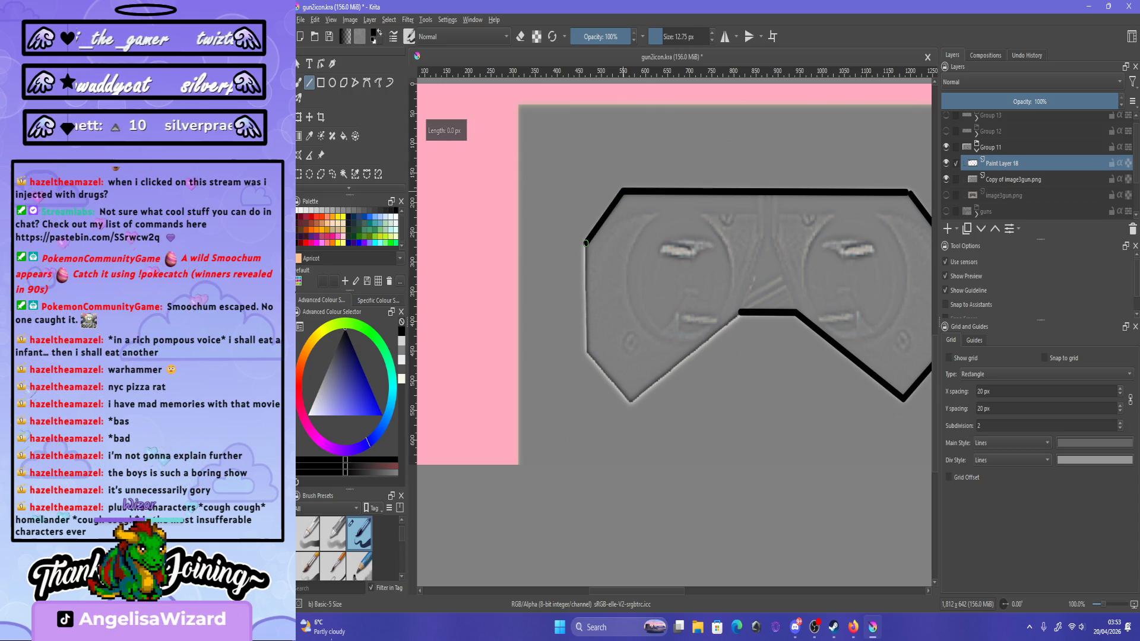
mouse_move(589, 354)
mouse_down()
mouse_move(619, 408)
mouse_move(739, 312)
mouse_up()
scroll(760, 358, down, 2)
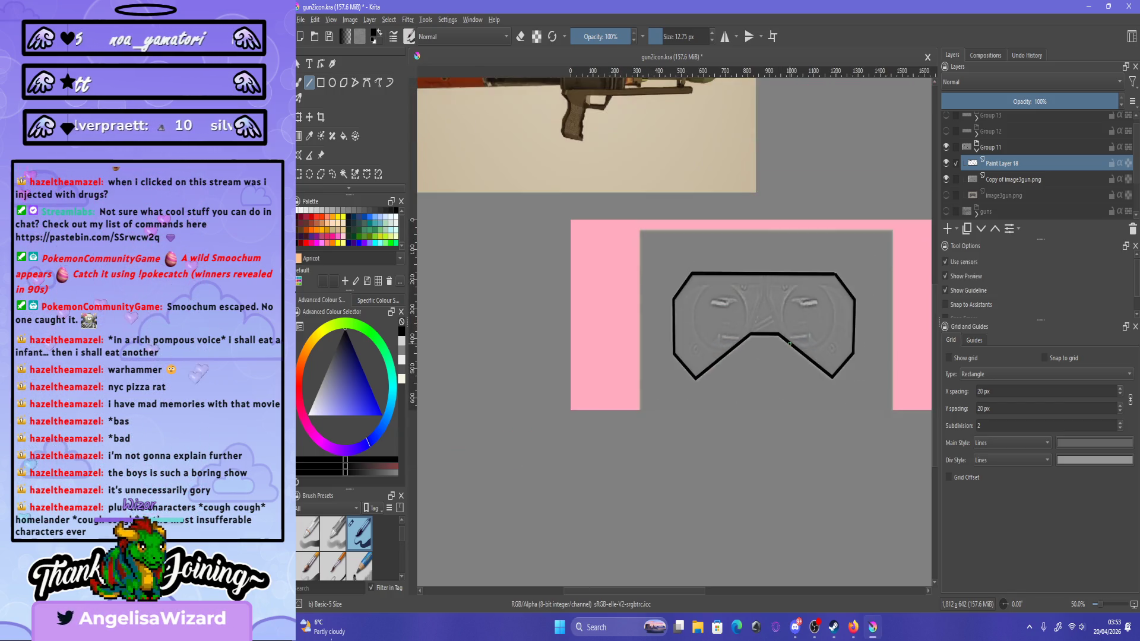
scroll(587, 421, up, 3)
key(ctrl+z)
drag(605, 415, 753, 295)
Fill a small gap at the outline's lower corner.
scroll(752, 296, down, 2)
scroll(689, 455, up, 5)
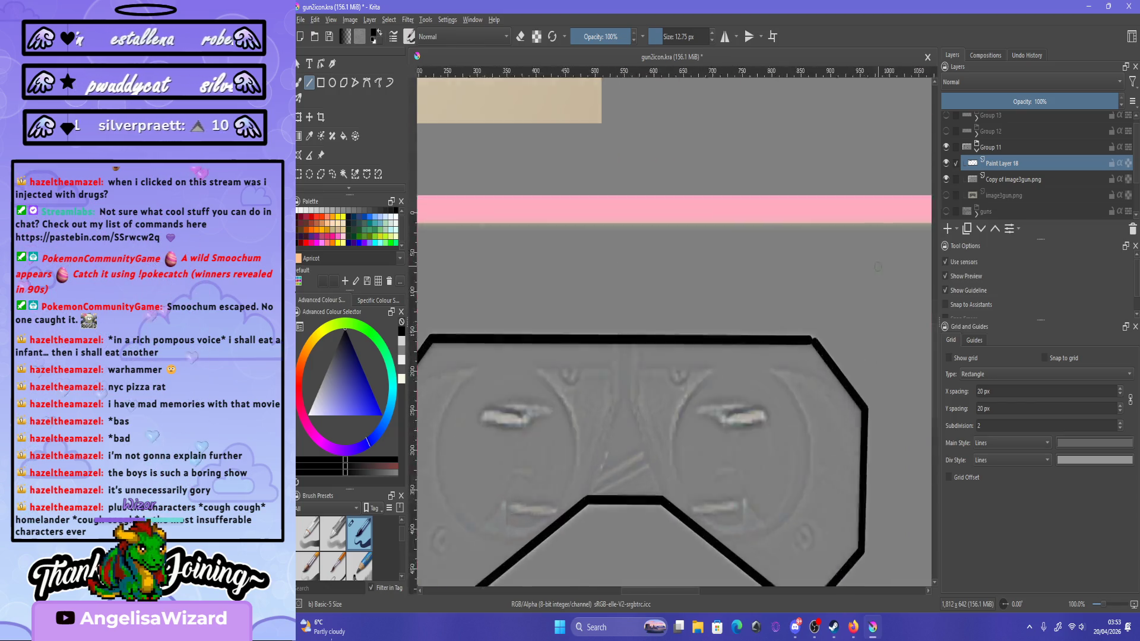
scroll(688, 455, up, 3)
mouse_move(632, 408)
mouse_down()
mouse_move(669, 394)
mouse_move(642, 408)
mouse_move(675, 412)
mouse_move(623, 406)
mouse_move(667, 414)
mouse_up()
scroll(667, 409, down, 5)
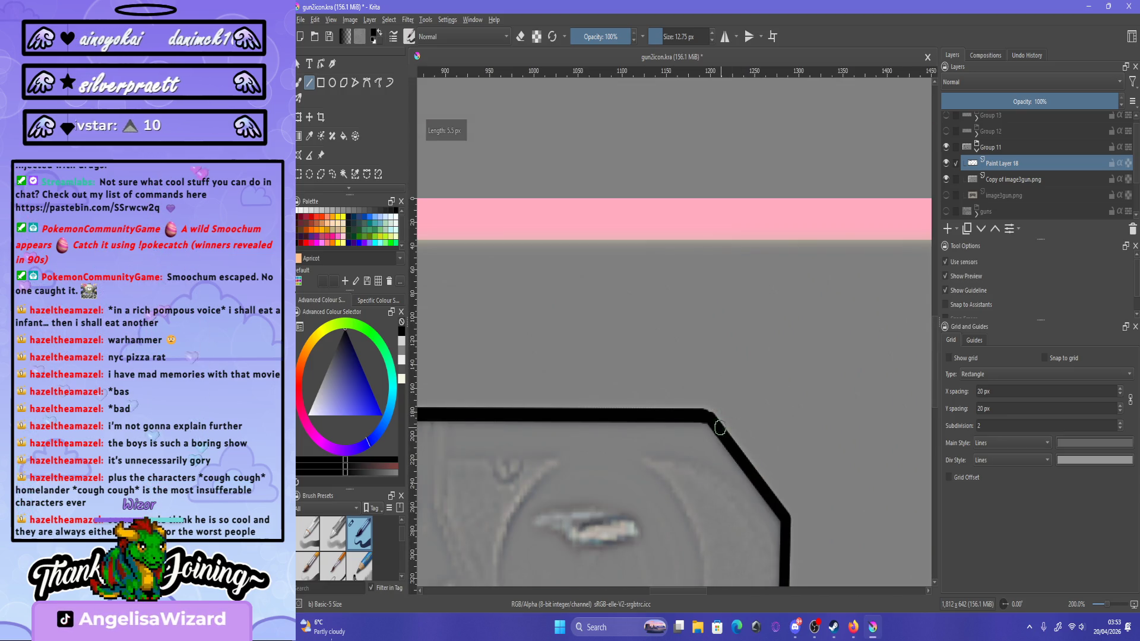
scroll(673, 378, up, 4)
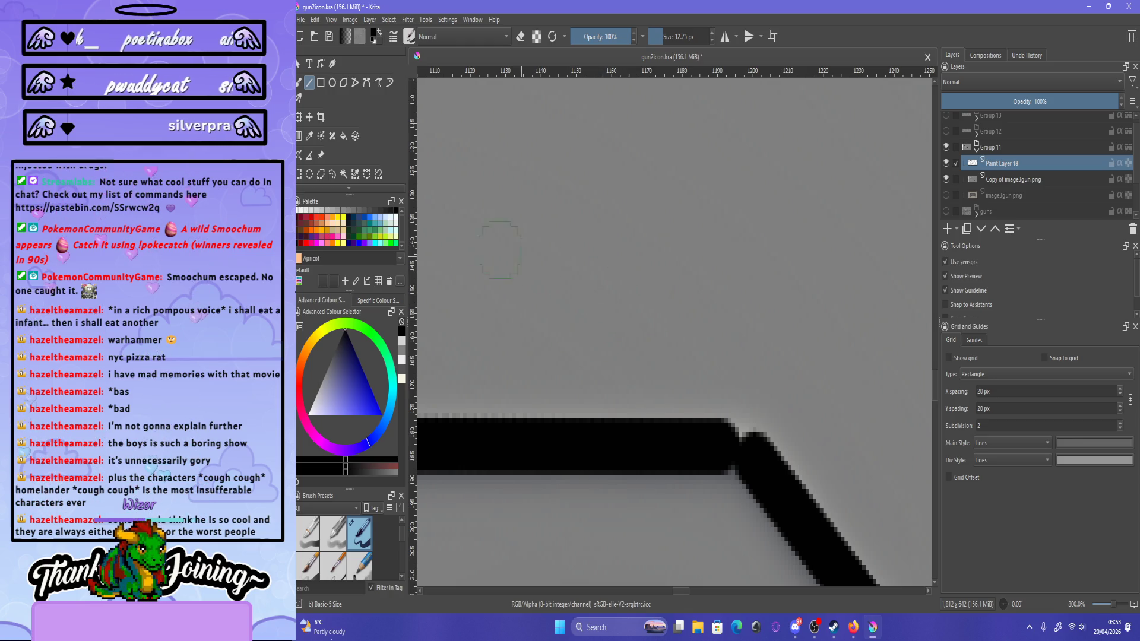
Switch to the freehand brush and fill the notch at the outline's corner join.
key(b)
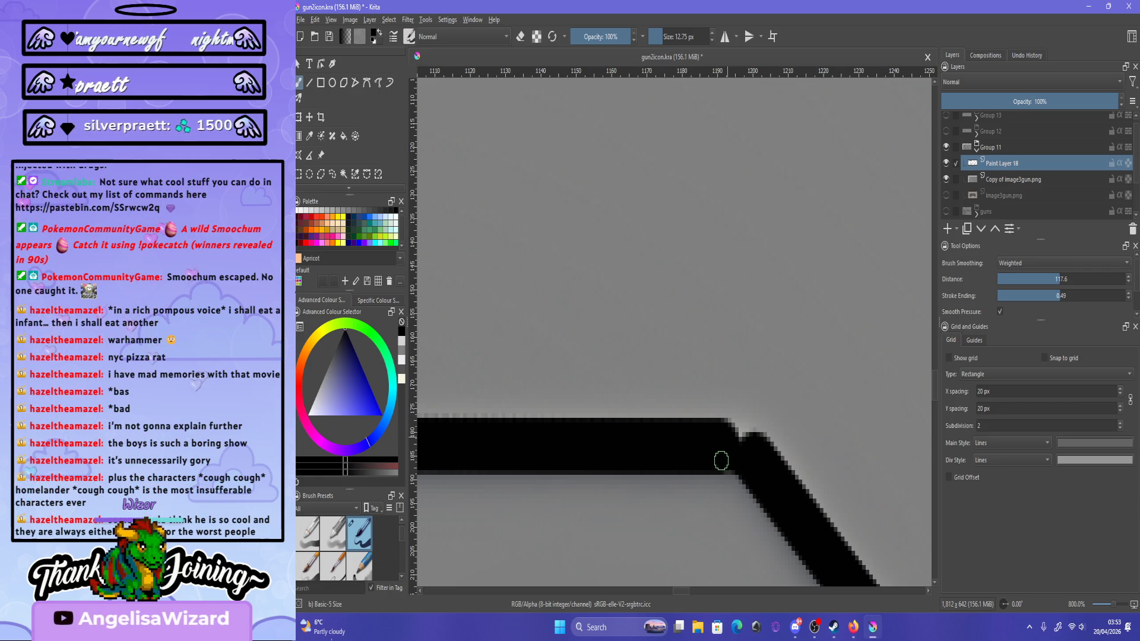
drag(728, 431, 750, 443)
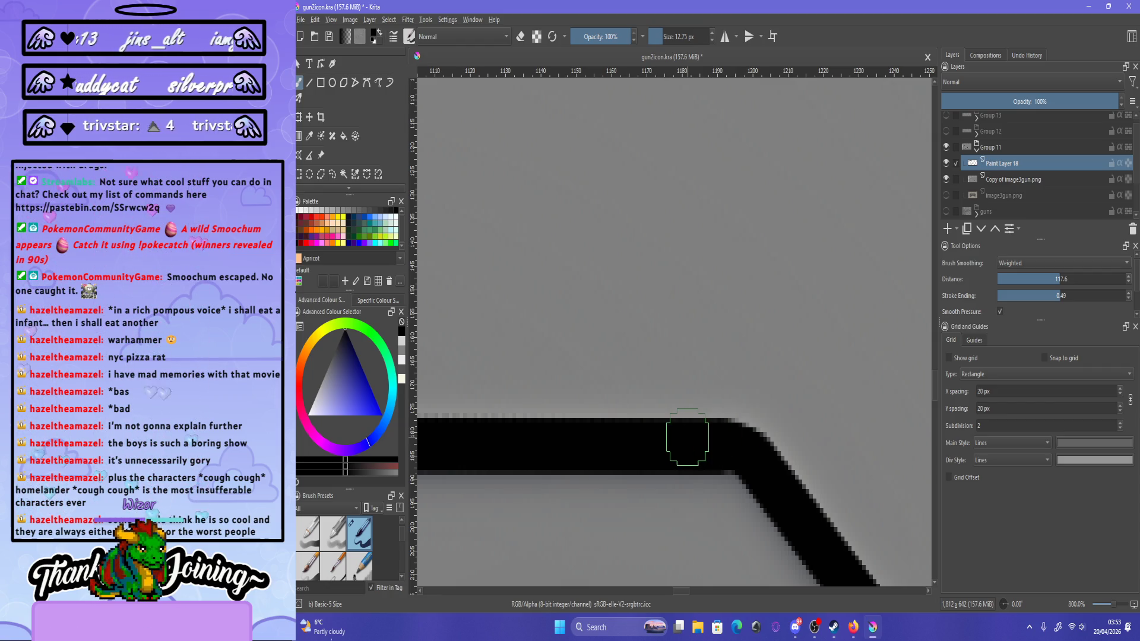
scroll(682, 356, down, 10)
scroll(683, 356, up, 3)
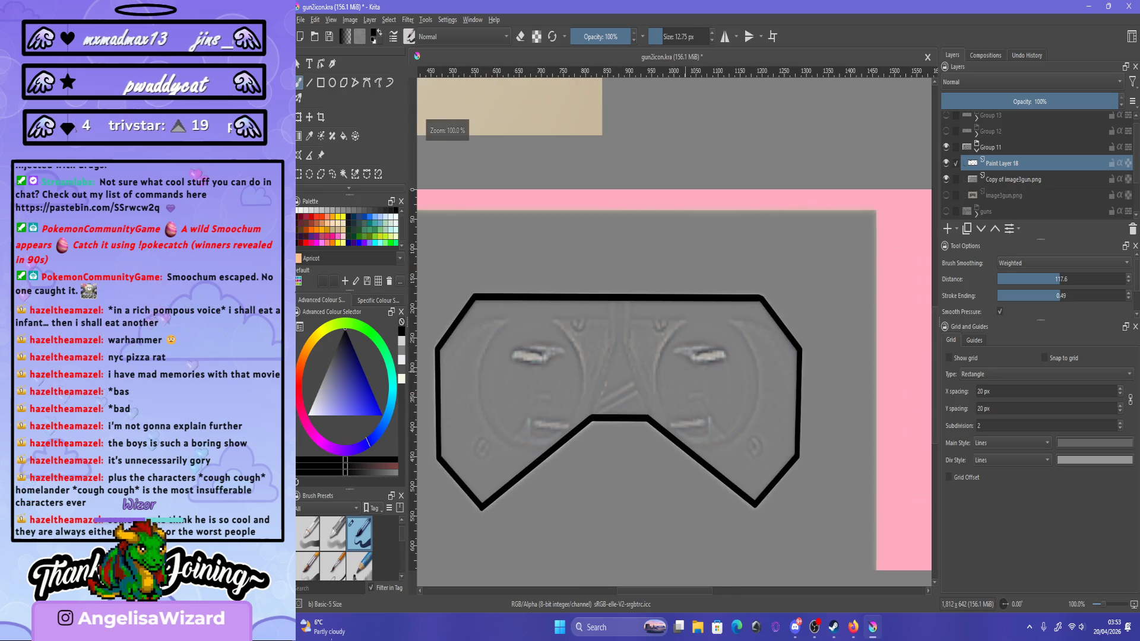
scroll(742, 290, up, 5)
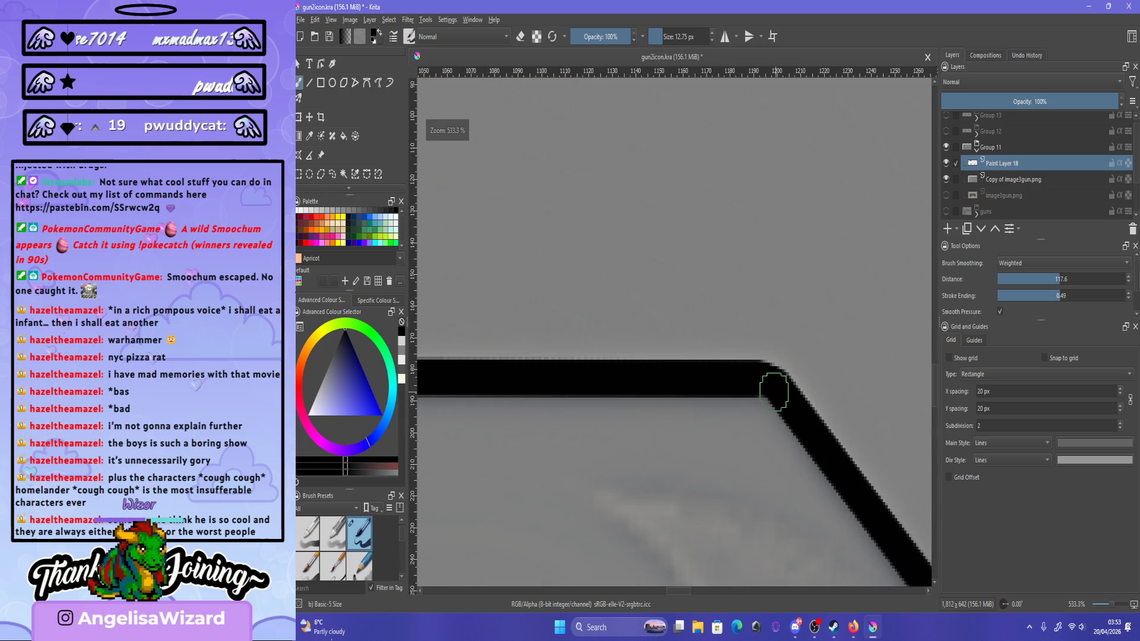
scroll(769, 376, up, 2)
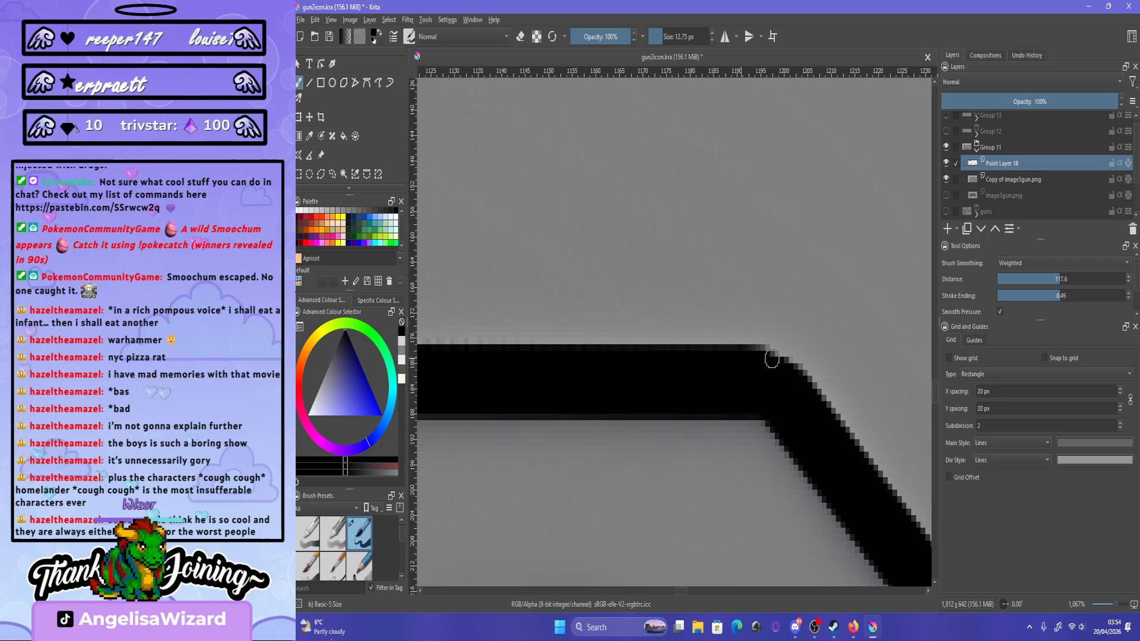
Try a patch on the top-right corner joint, undo it, and mirror the view to check symmetry.
mouse_move(745, 355)
mouse_down()
mouse_move(796, 374)
mouse_move(760, 359)
mouse_up()
key(ctrl+z)
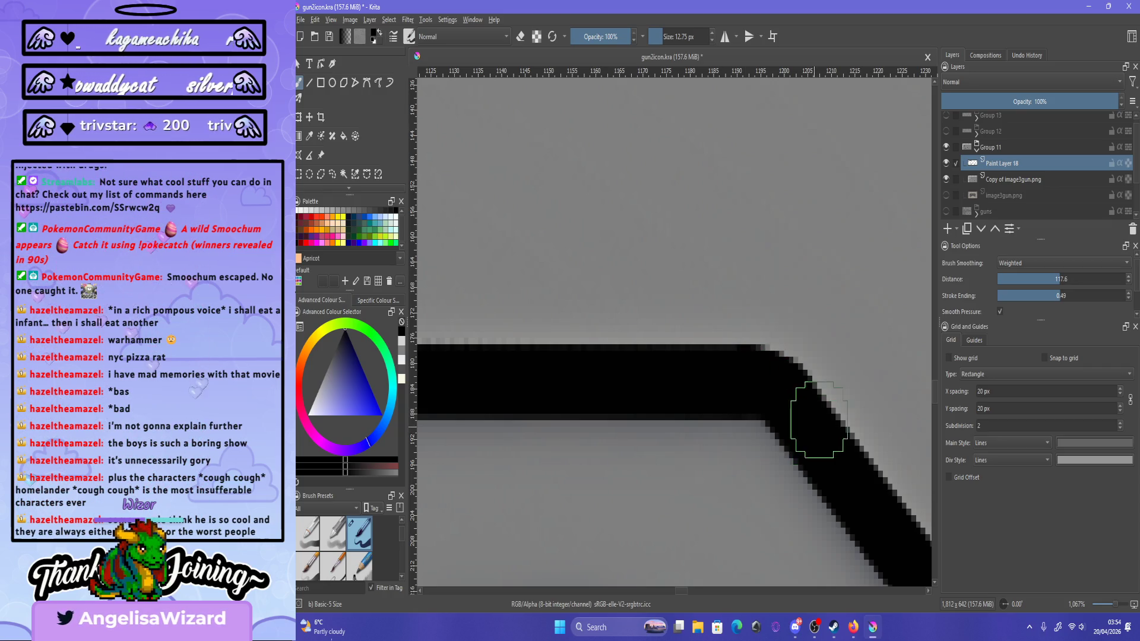
key(1)
scroll(842, 368, up, 5)
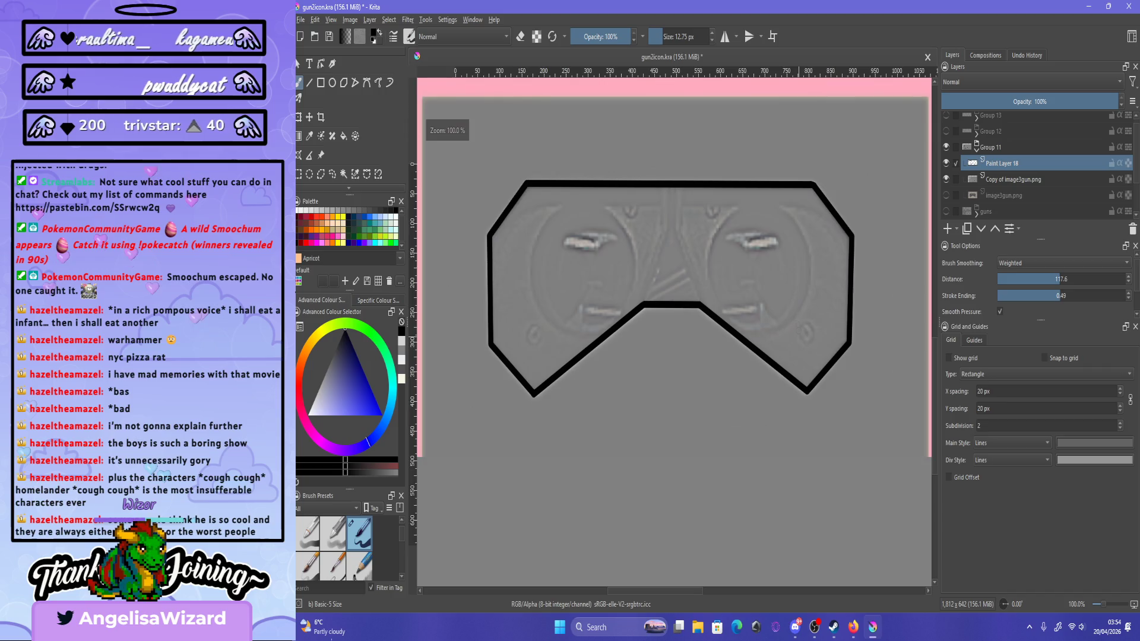
scroll(689, 218, down, 1)
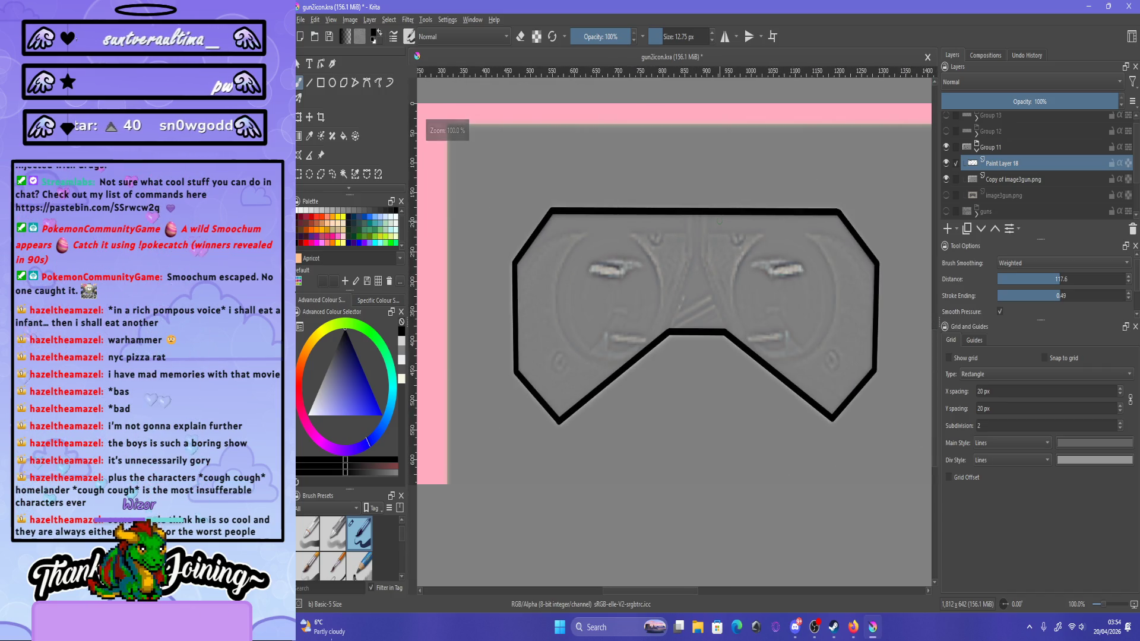
key(m)
key(m)
key(m)
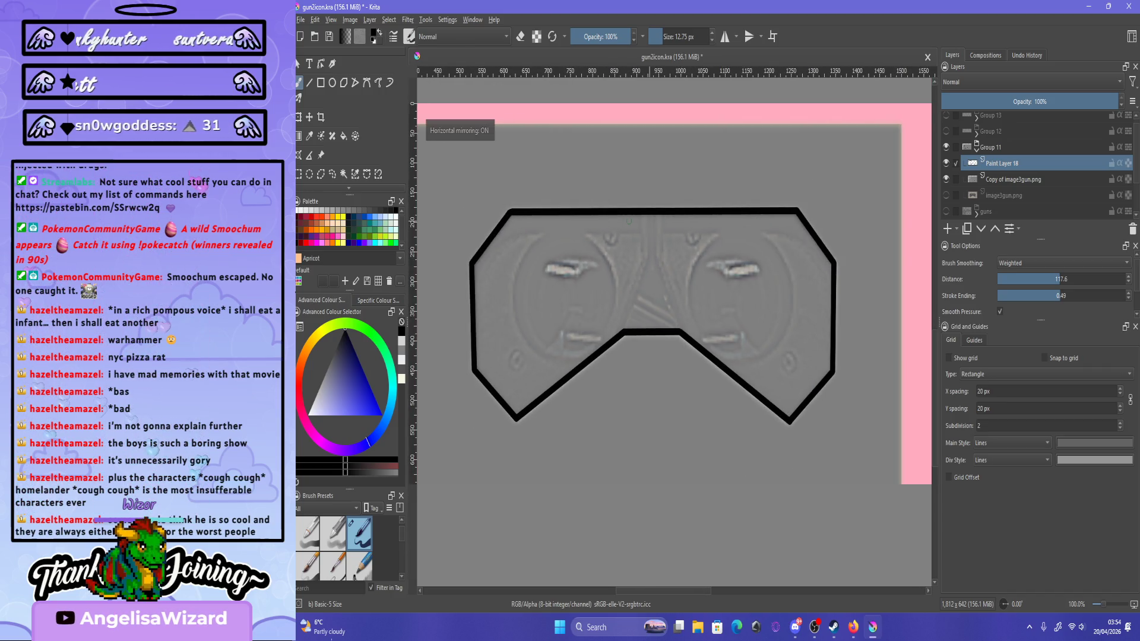
key(m)
key(m)
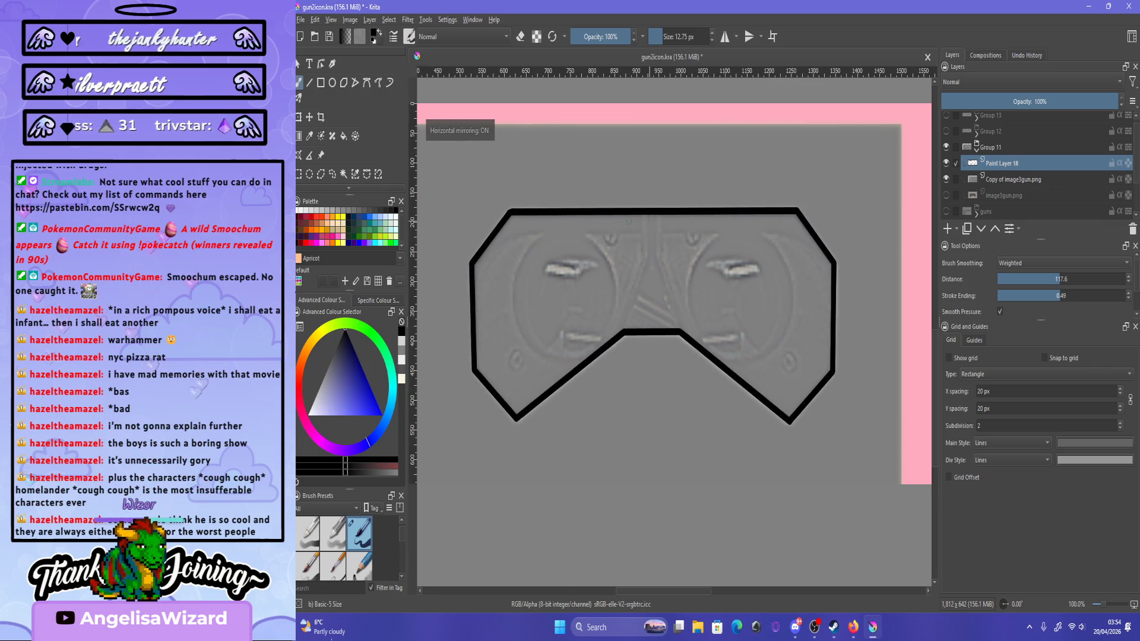
scroll(729, 186, down, 1)
scroll(729, 186, up, 1)
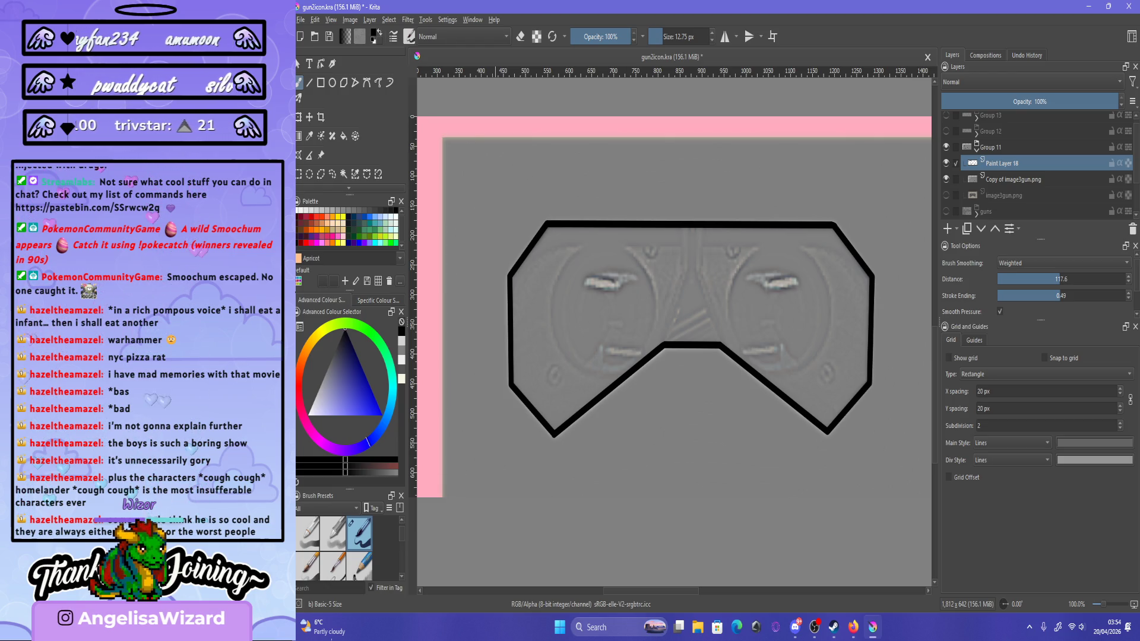
key(e)
drag(732, 232, 839, 389)
scroll(723, 186, up, 1)
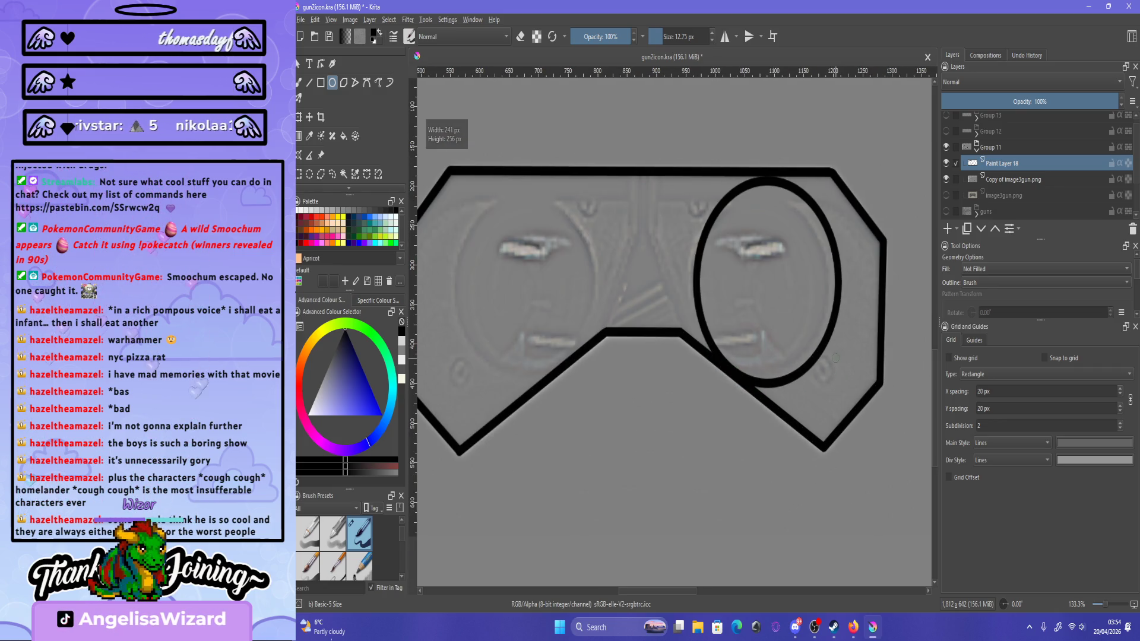
key(ctrl+z)
drag(676, 199, 782, 226)
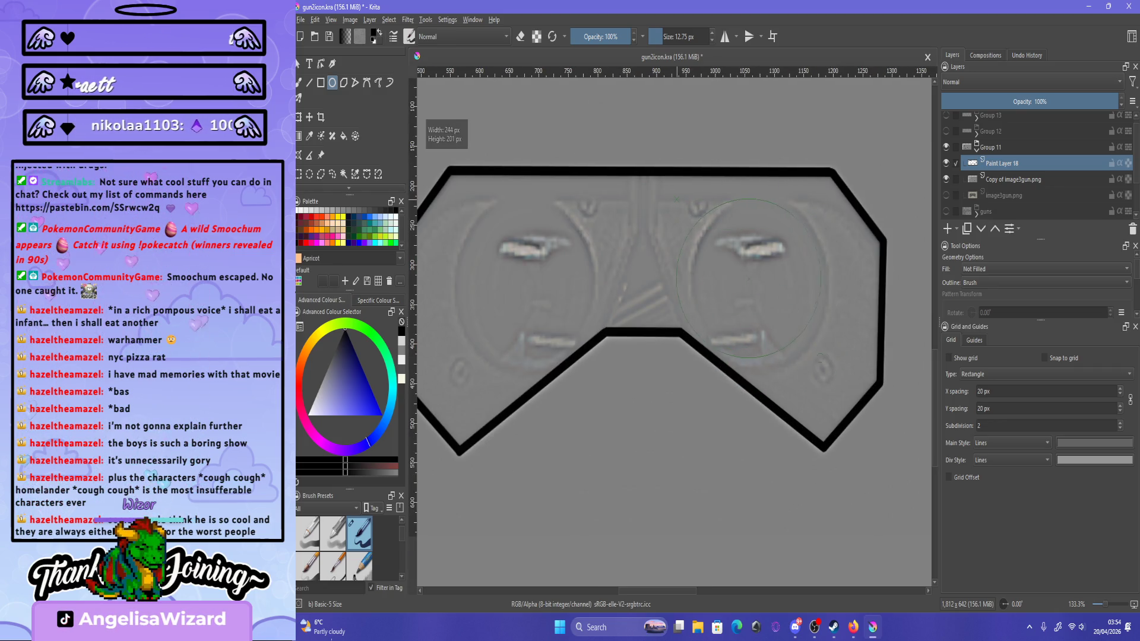
drag(819, 363, 818, 363)
key(ctrl+z)
key(Insert)
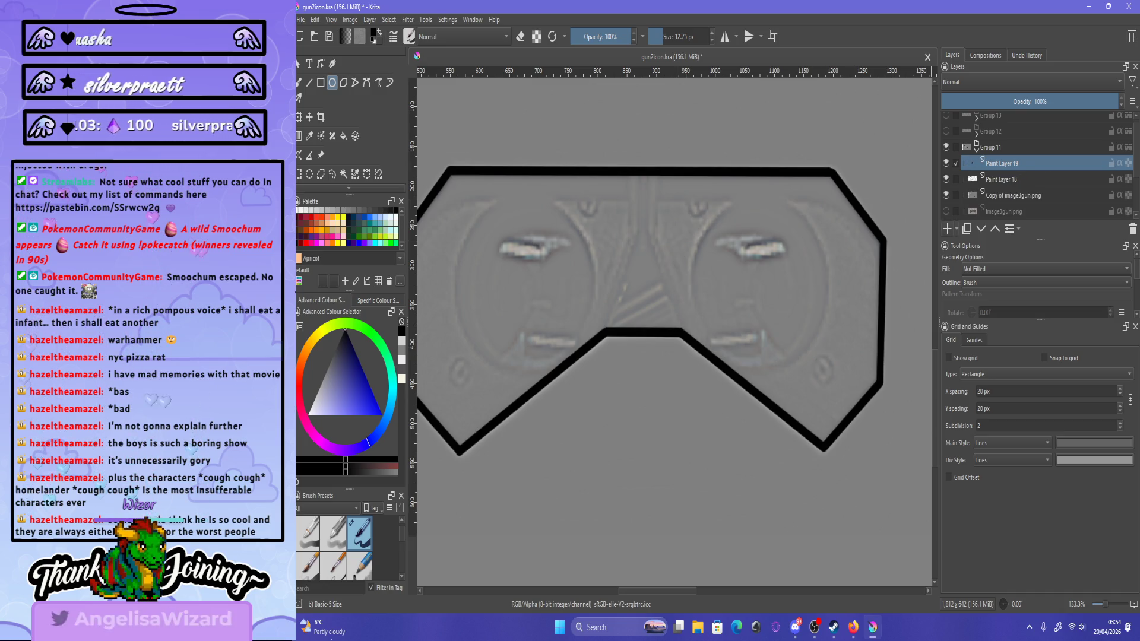
mouse_move(693, 196)
mouse_down()
mouse_move(836, 358)
mouse_move(825, 372)
mouse_up()
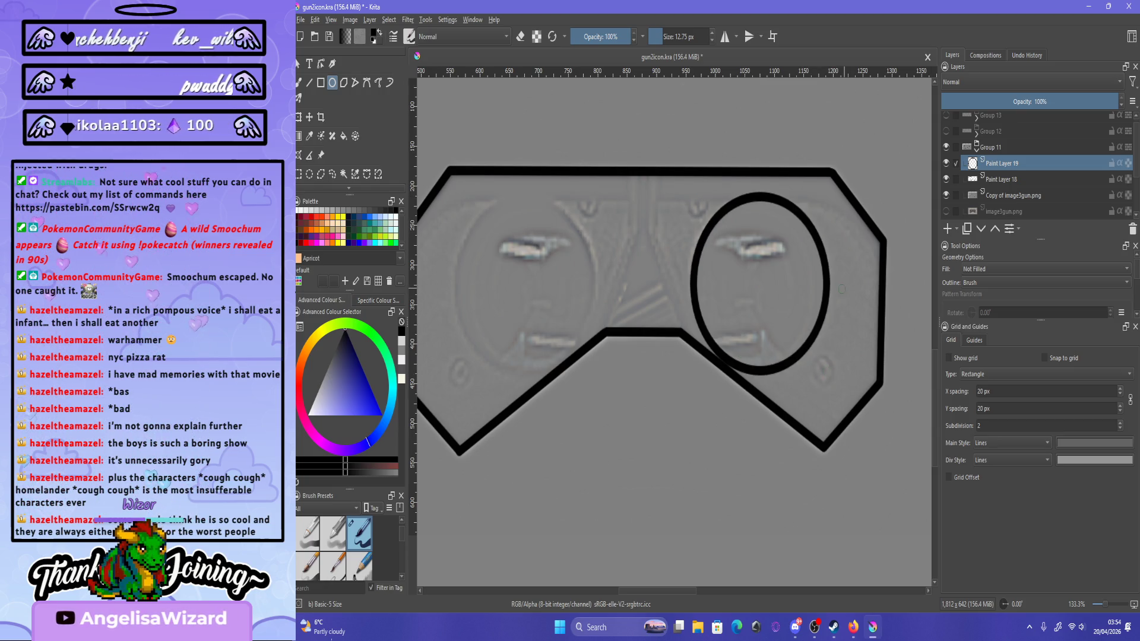
scroll(768, 286, down, 2)
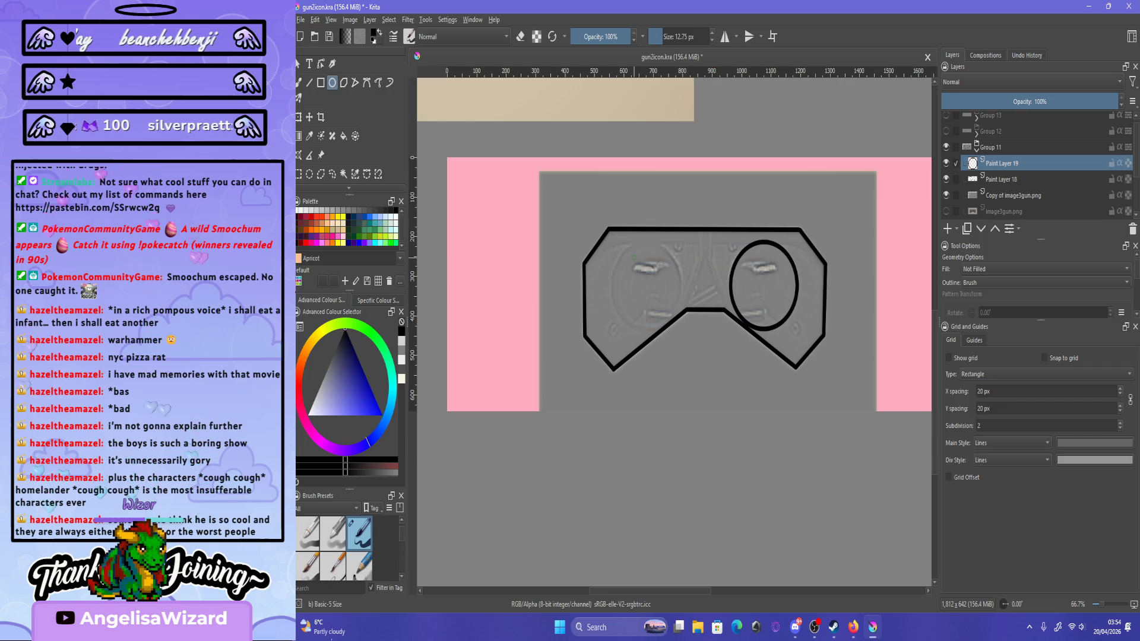
scroll(633, 261, up, 2)
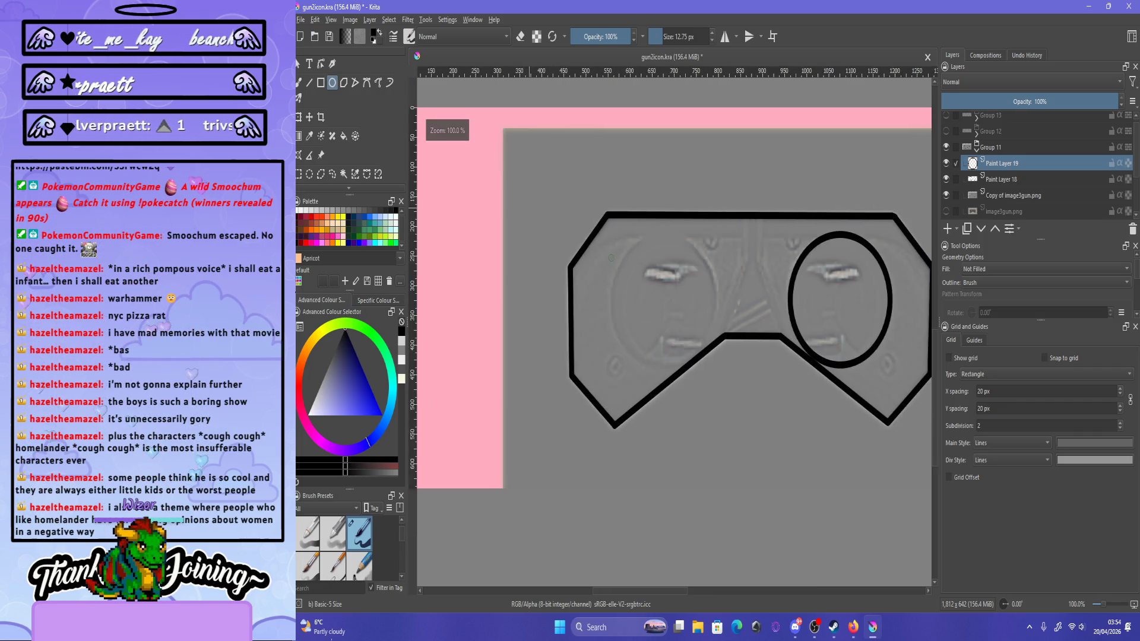
scroll(641, 267, down, 3)
scroll(647, 269, up, 2)
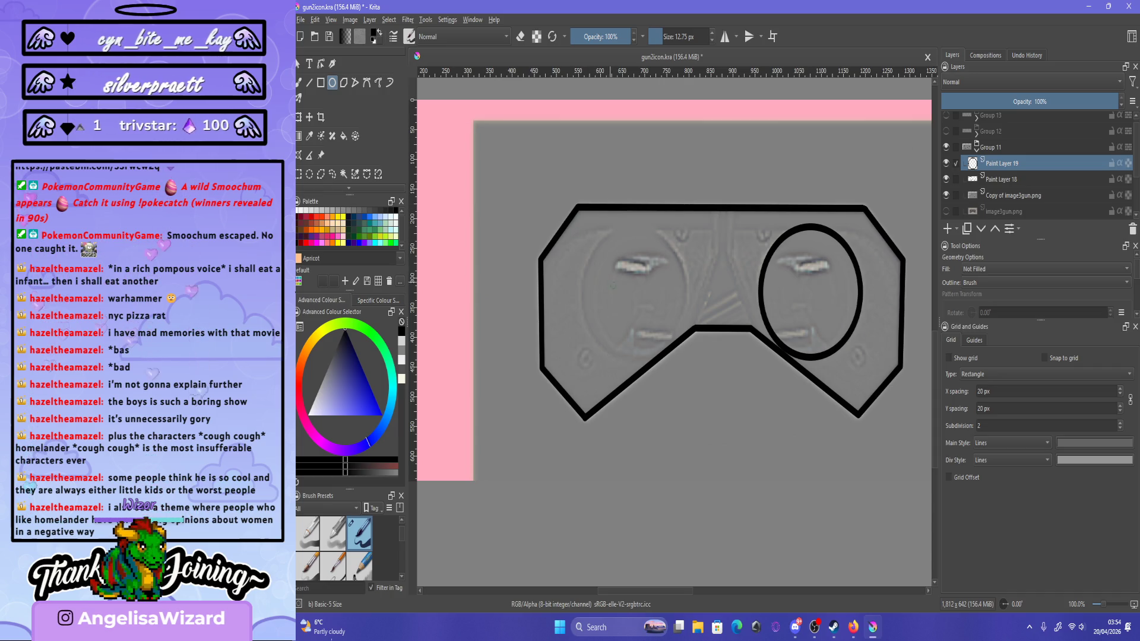
scroll(614, 283, down, 1)
scroll(629, 278, up, 3)
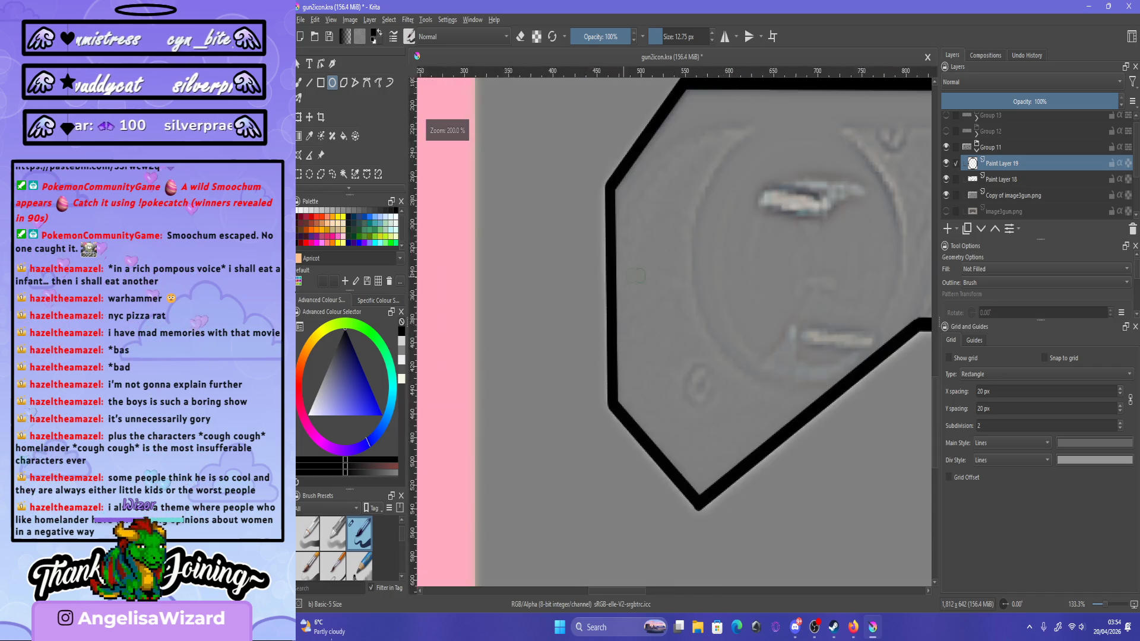
scroll(636, 276, down, 1)
scroll(721, 241, up, 1)
drag(837, 375, 817, 405)
key(ctrl+z)
drag(607, 132, 828, 406)
scroll(828, 406, down, 3)
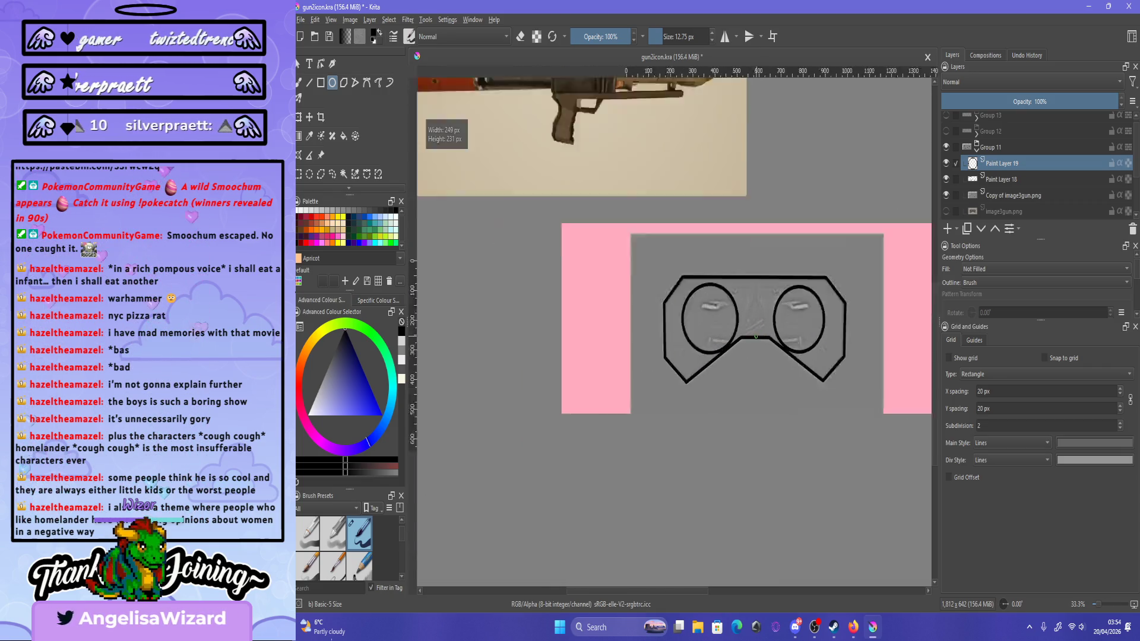
key(ctrl+z)
key(1)
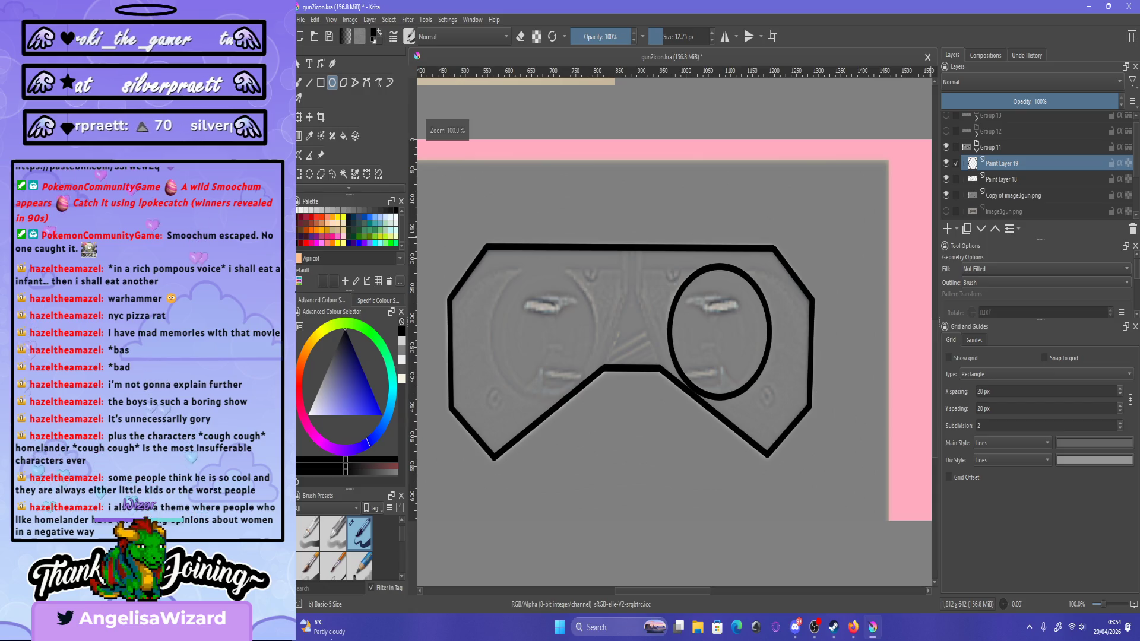
Duplicate Paint Layer 19 and move the copied oval onto the left lens.
right_click(1003, 164)
click(1039, 266)
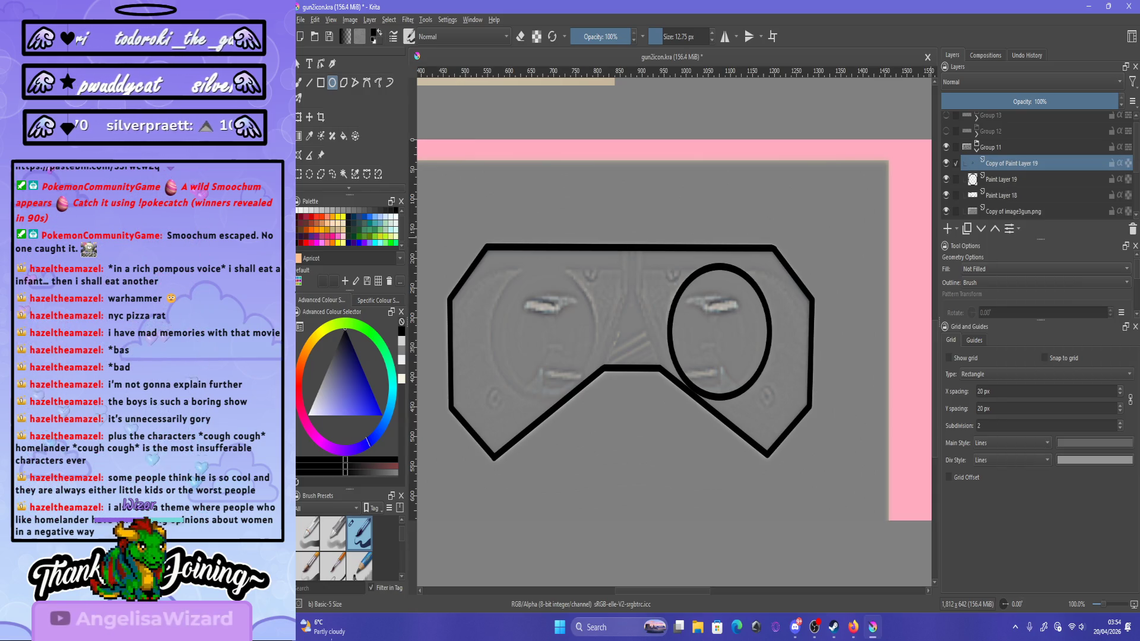
key(ctrl+t)
mouse_move(720, 331)
mouse_down()
mouse_move(532, 331)
mouse_move(543, 331)
mouse_up()
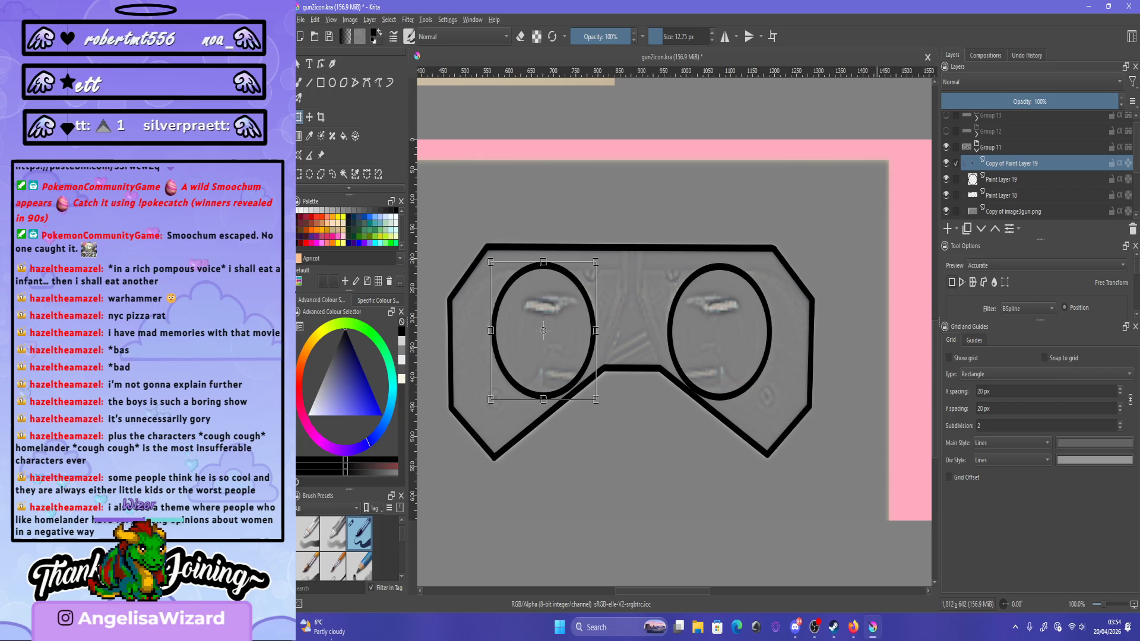
Nudge the original right oval slightly left and commit its new position.
click(1002, 179)
drag(718, 330, 718, 330)
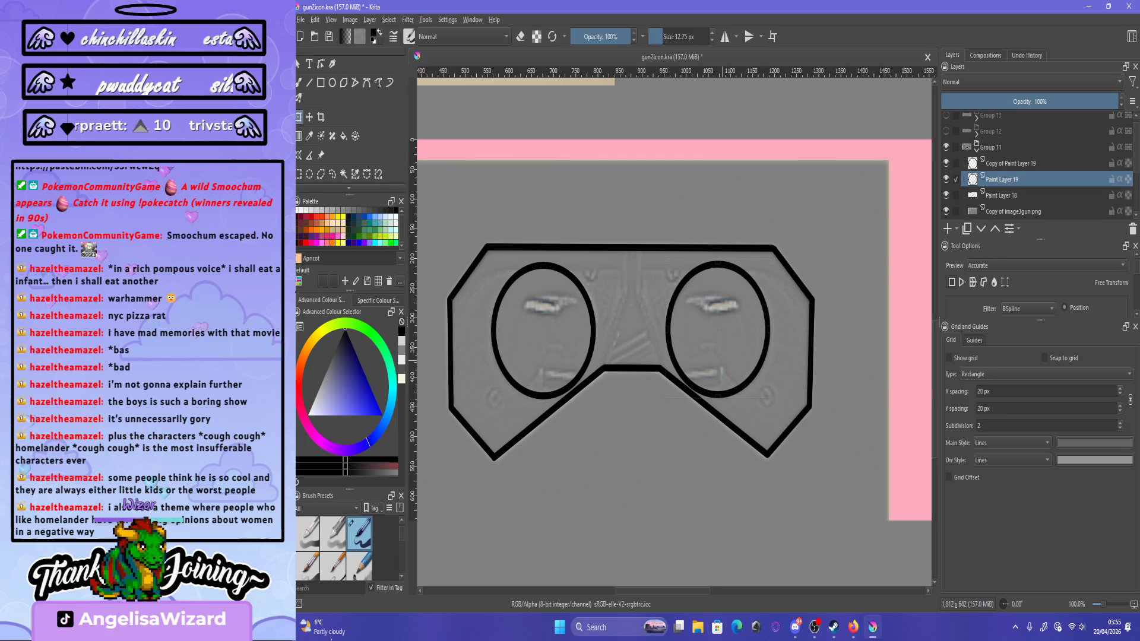
click(719, 330)
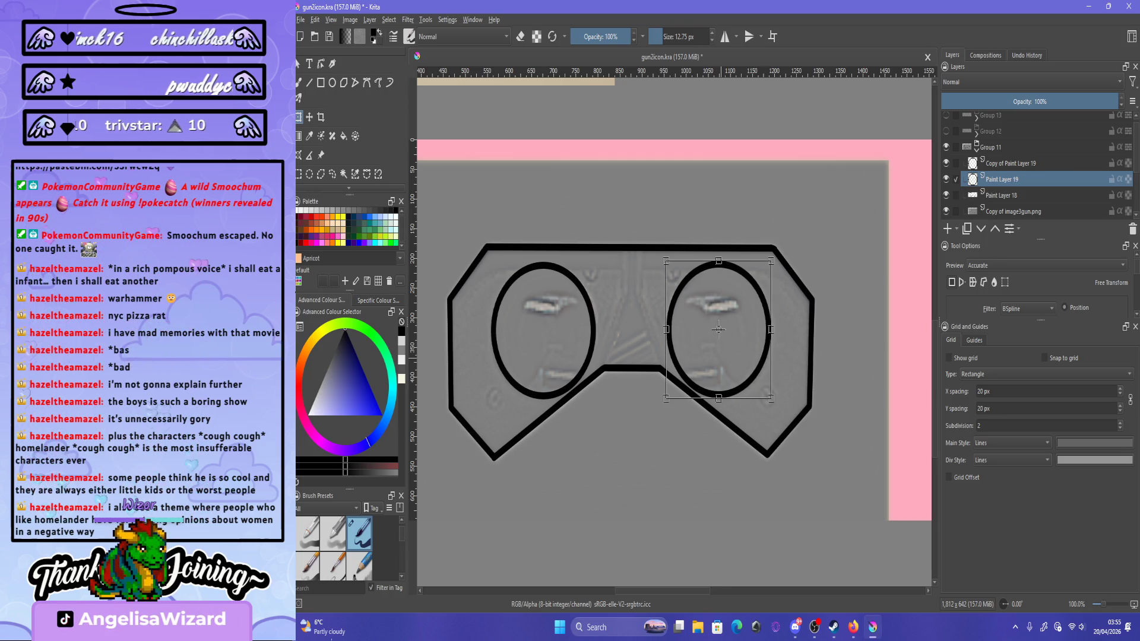
key(Return)
scroll(718, 329, down, 3)
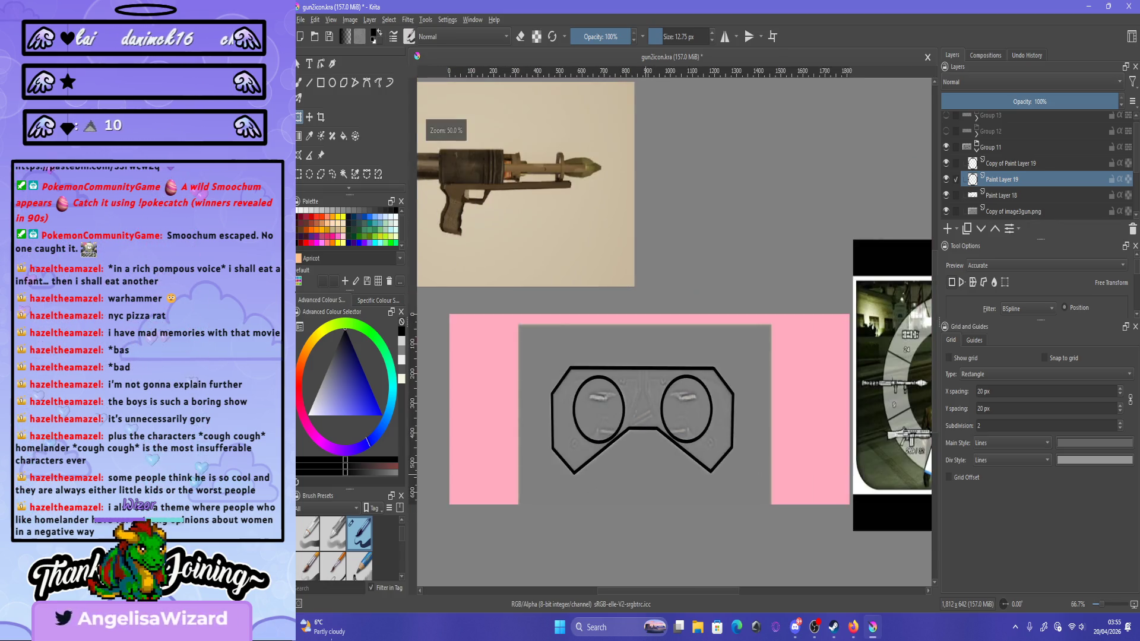
scroll(718, 330, up, 2)
scroll(609, 421, up, 1)
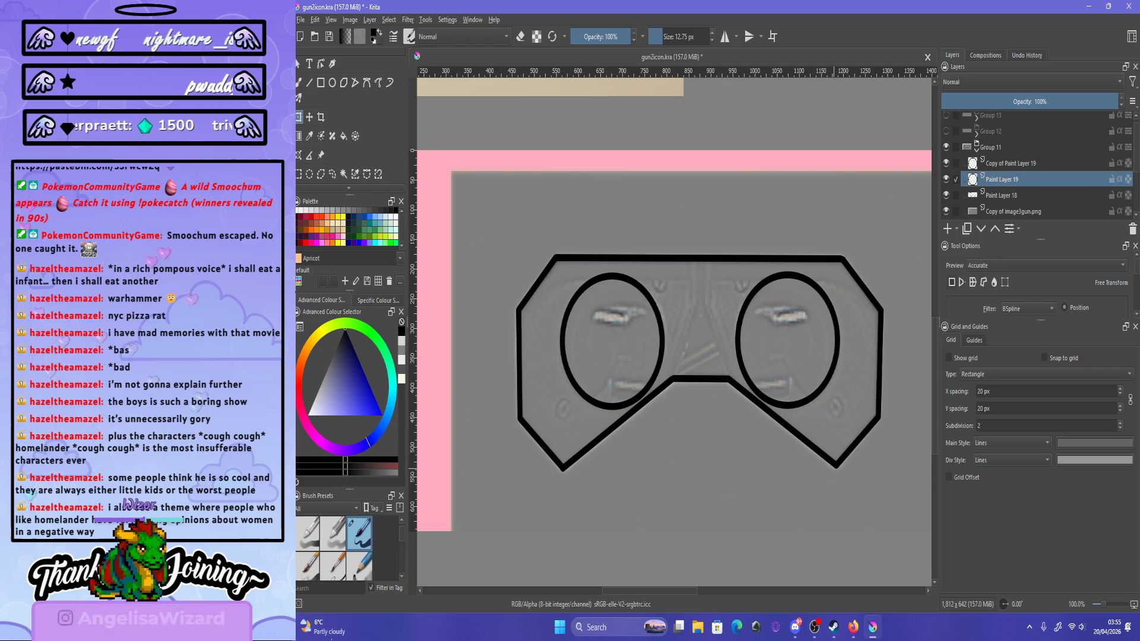
key(minus)
key(minus)
key(minus)
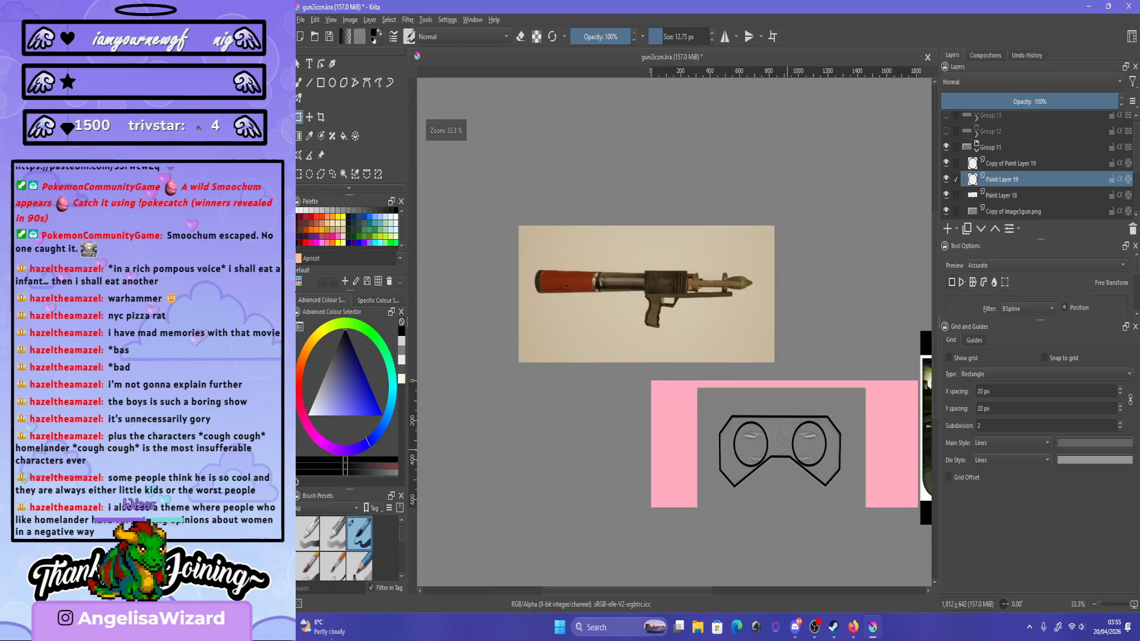
key(plus)
key(plus)
key(plus)
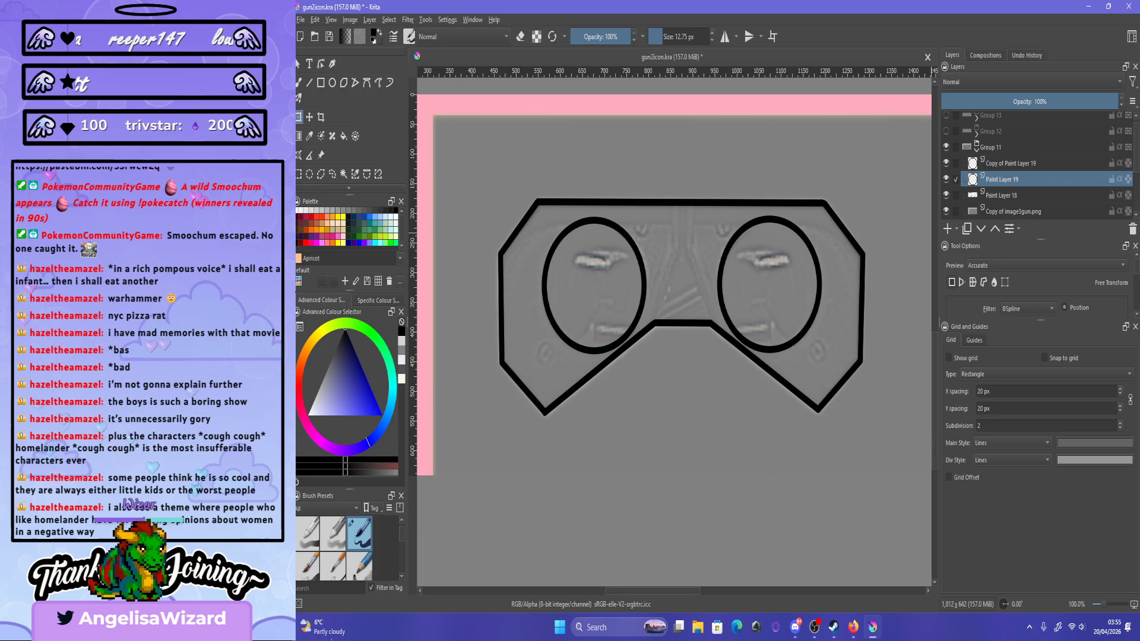
right_click(999, 161)
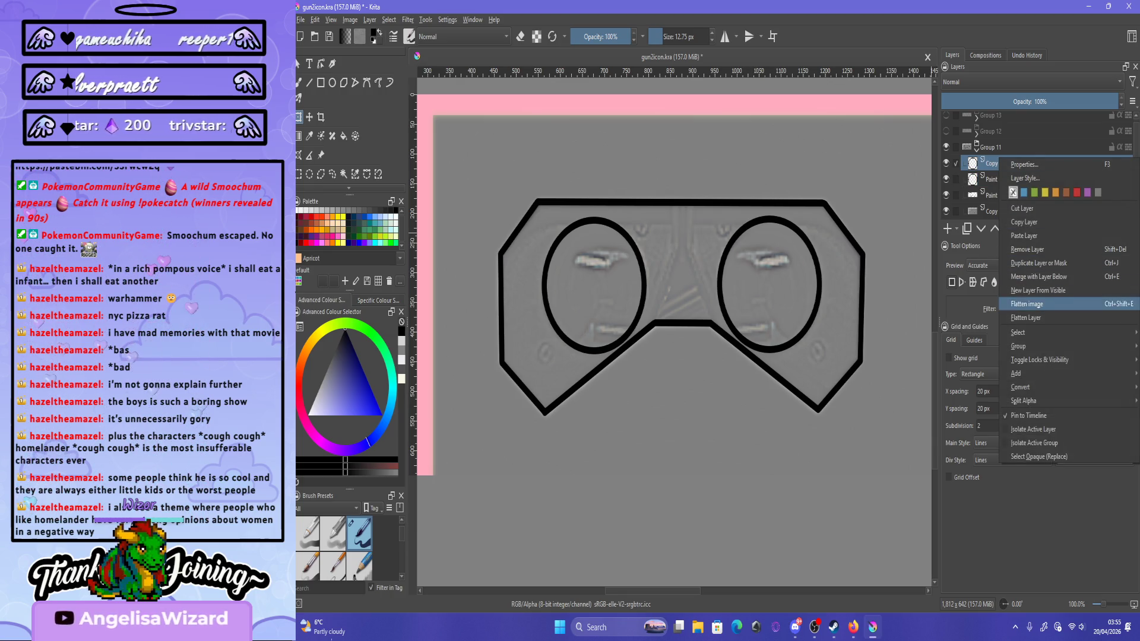
Merge the copied oval down into Paint Layer 19 and make Copy of image3gun.png active.
click(1039, 277)
key(minus)
key(minus)
key(minus)
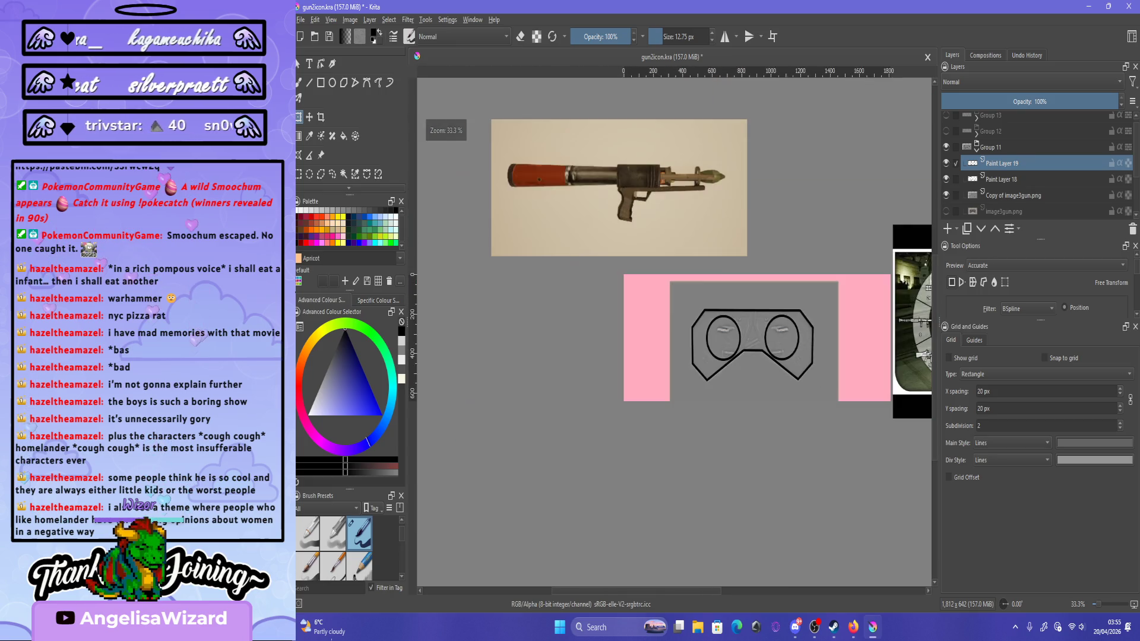
key(Page_Down)
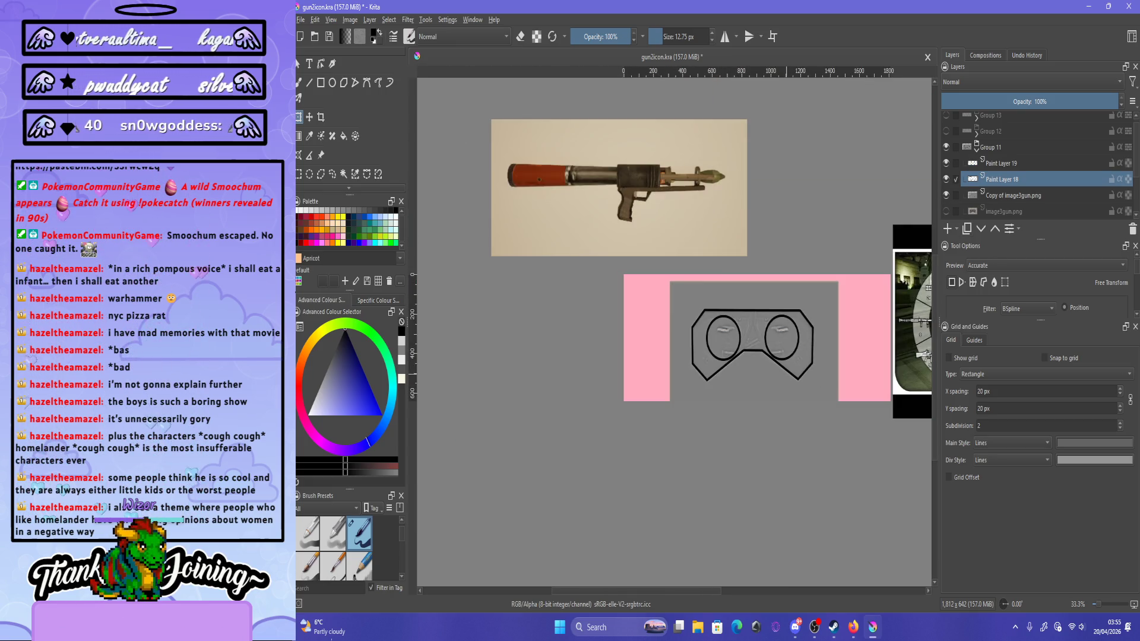
key(plus)
key(plus)
key(plus)
key(minus)
key(minus)
key(minus)
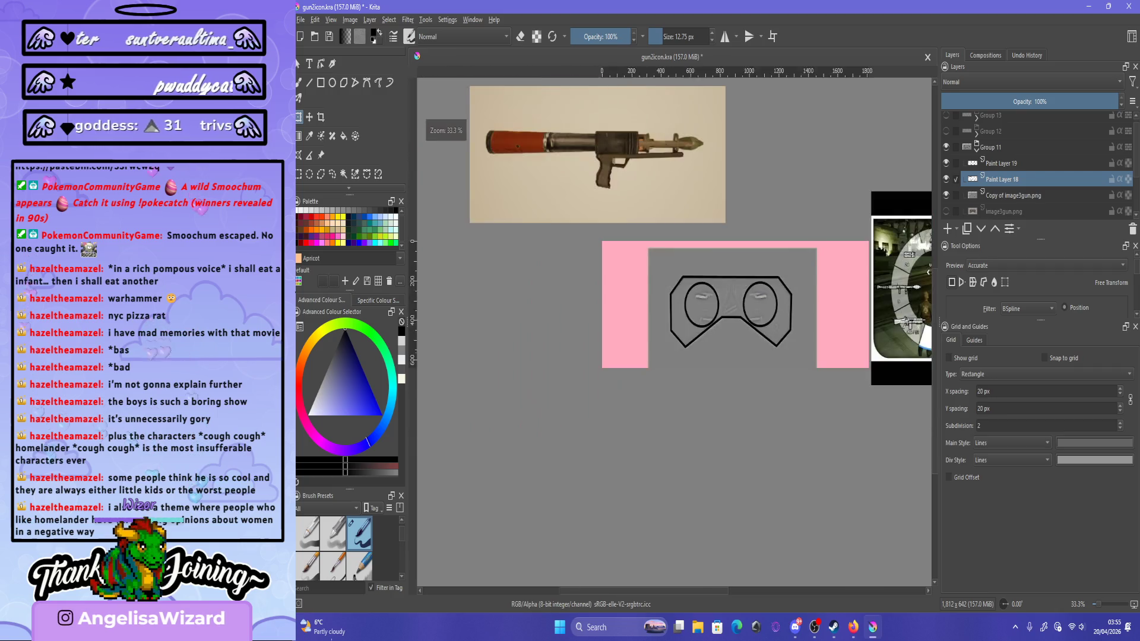
key(plus)
key(Page_Down)
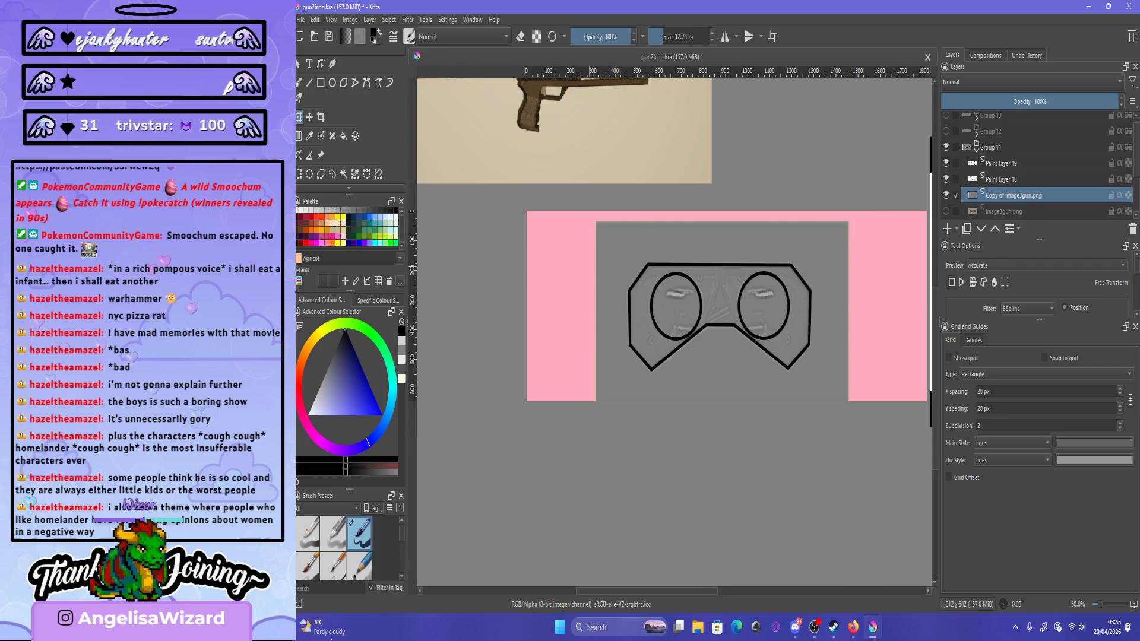
Magic-wand select the grey surround of the goggles and delete it to reveal pink.
key(ctrl+w)
click(772, 386)
key(Delete)
key(ctrl+shift+a)
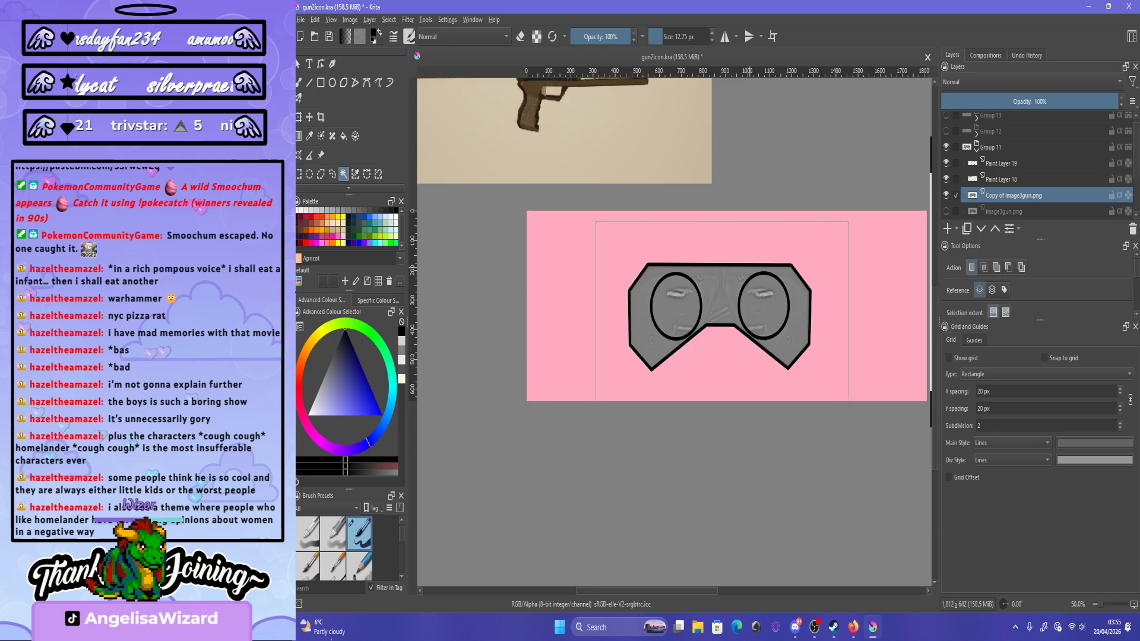
key(1)
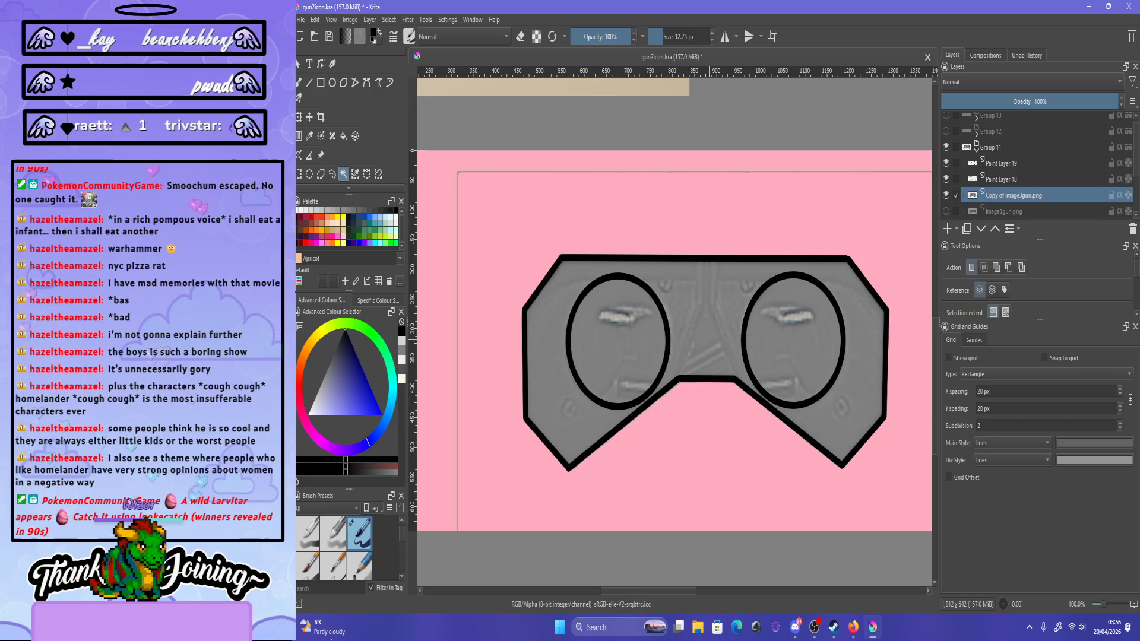
key(minus)
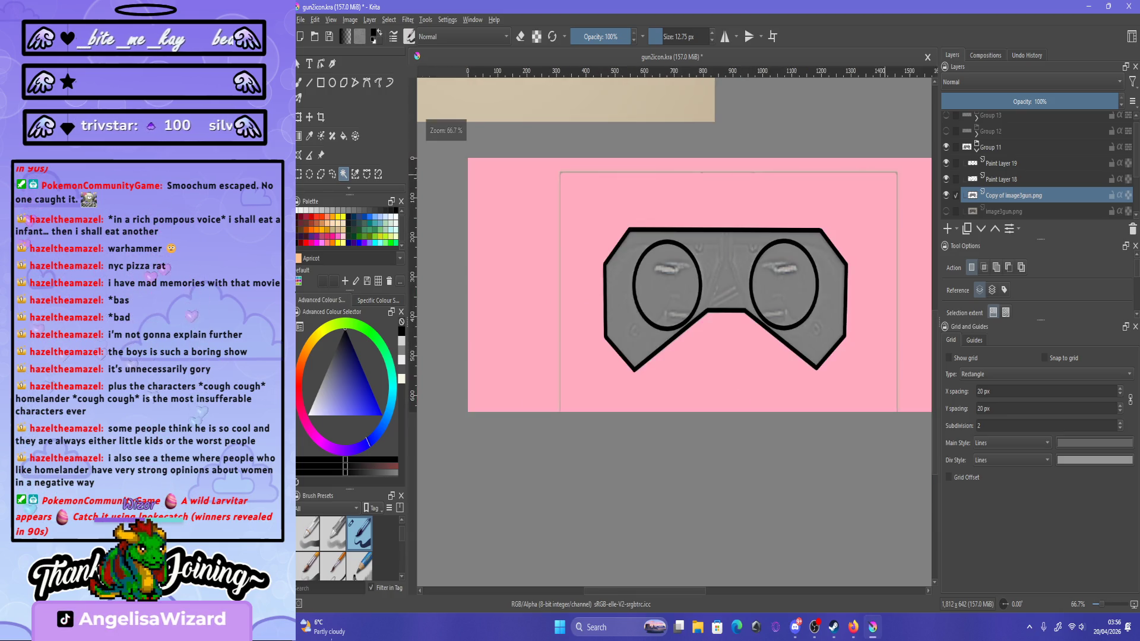
key(minus)
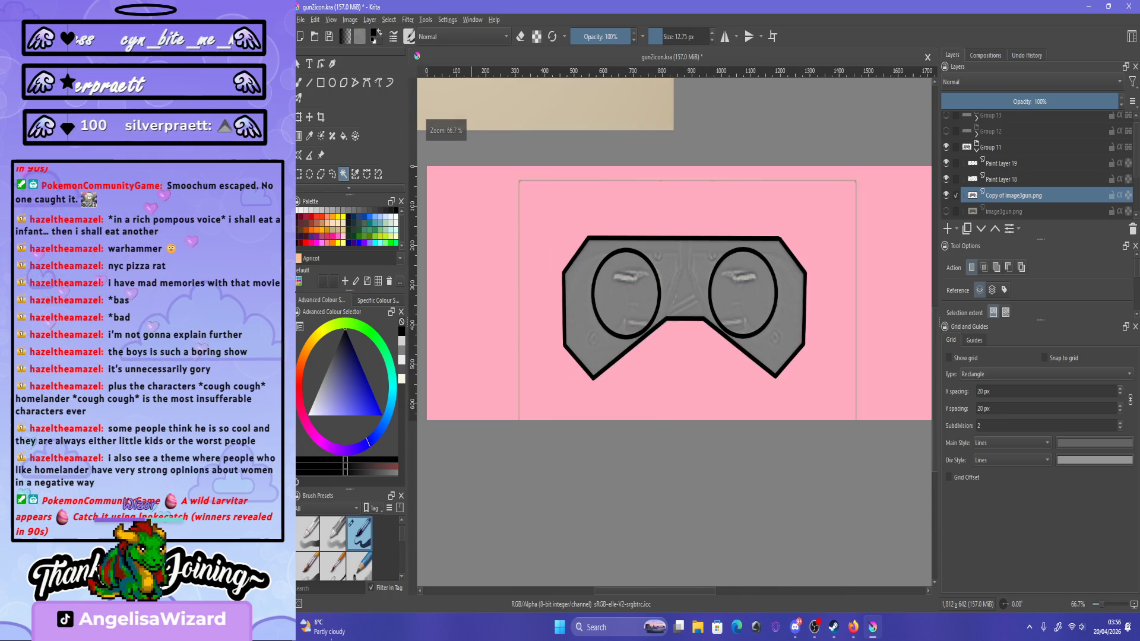
Freehand-select and remove the leftover thin rectangle line near the goggles.
click(332, 174)
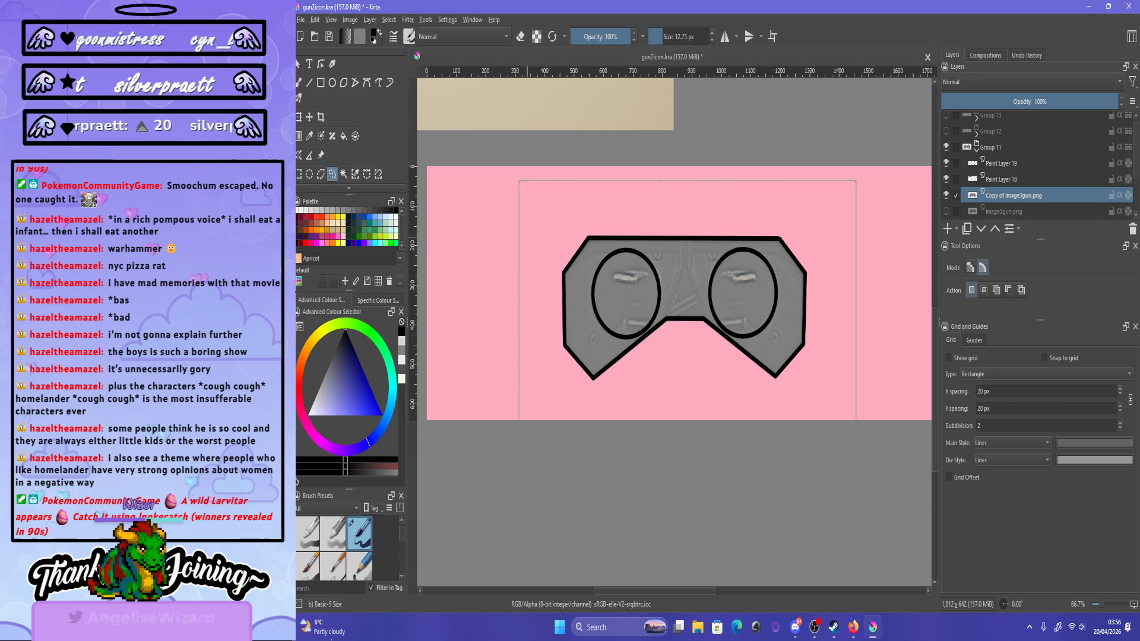
key(plus)
key(minus)
key(minus)
key(minus)
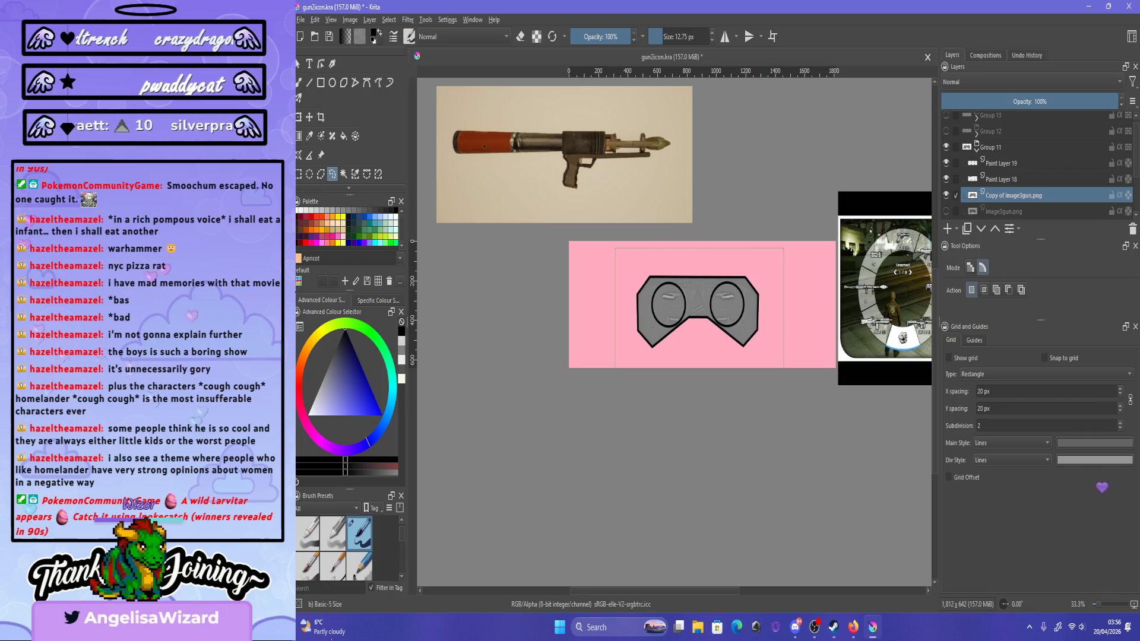
drag(573, 367, 634, 222)
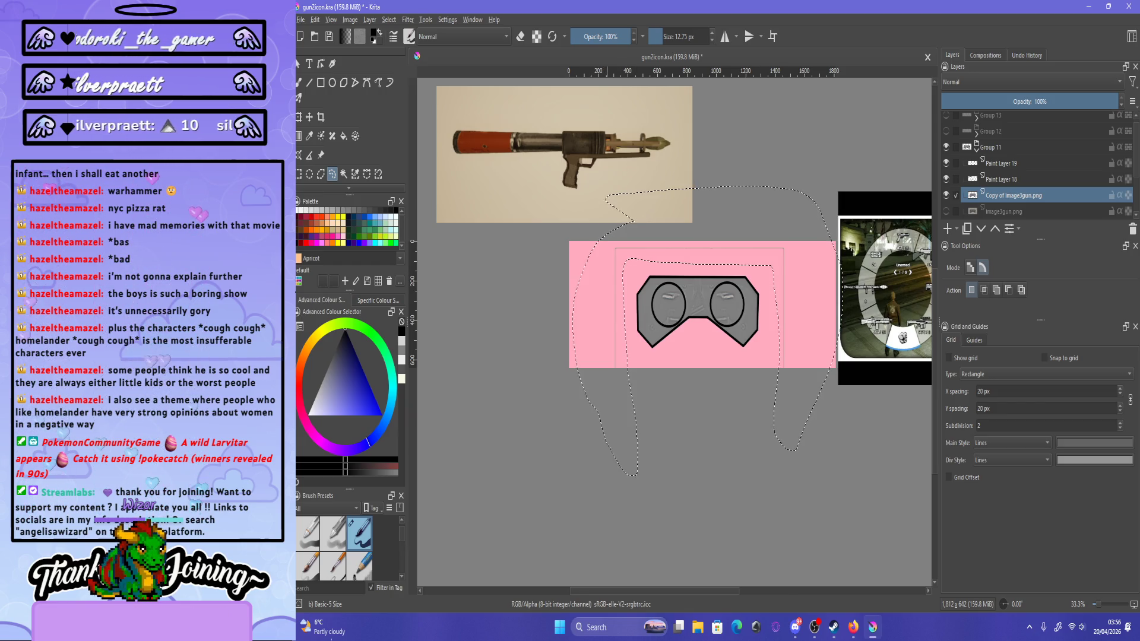
key(ctrl+shift+a)
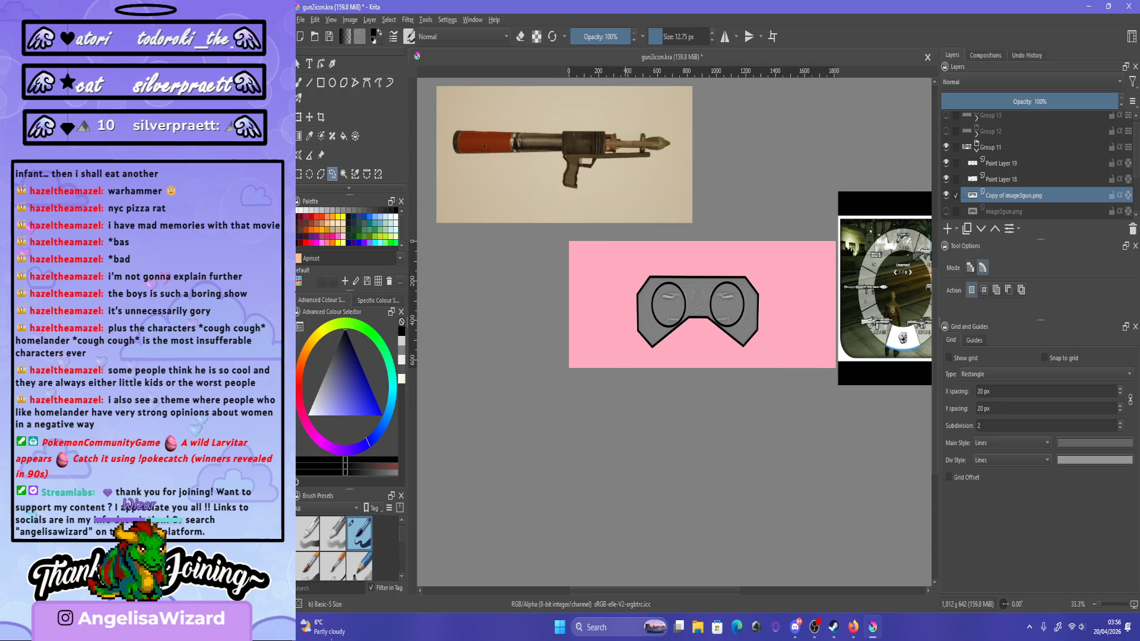
key(1)
key(minus)
key(1)
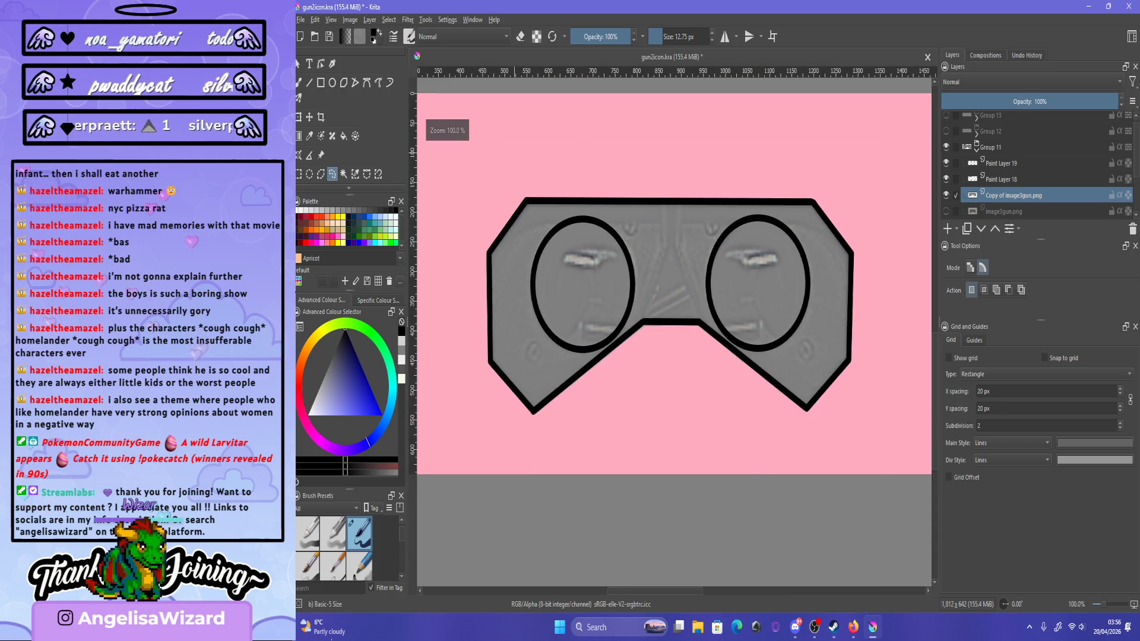
click(408, 20)
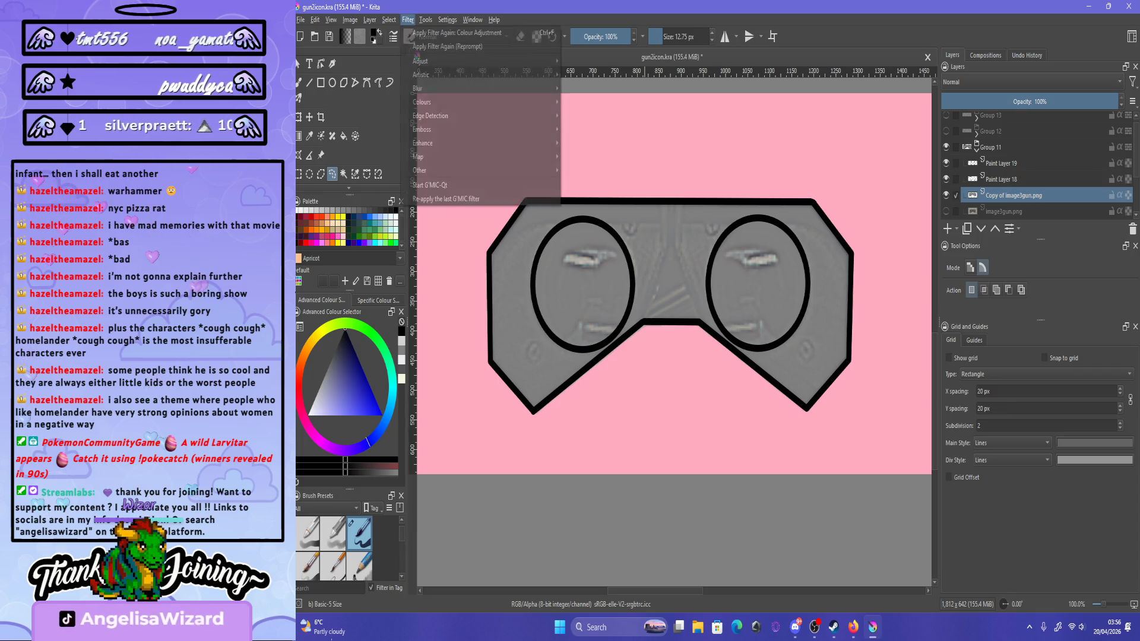
mouse_move(427, 74)
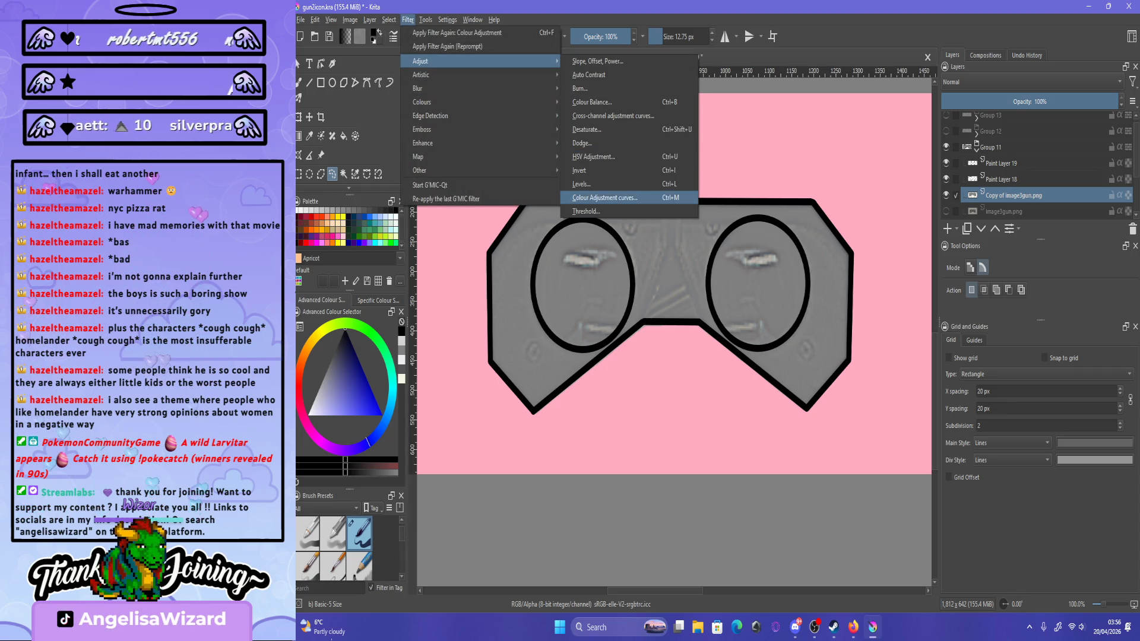